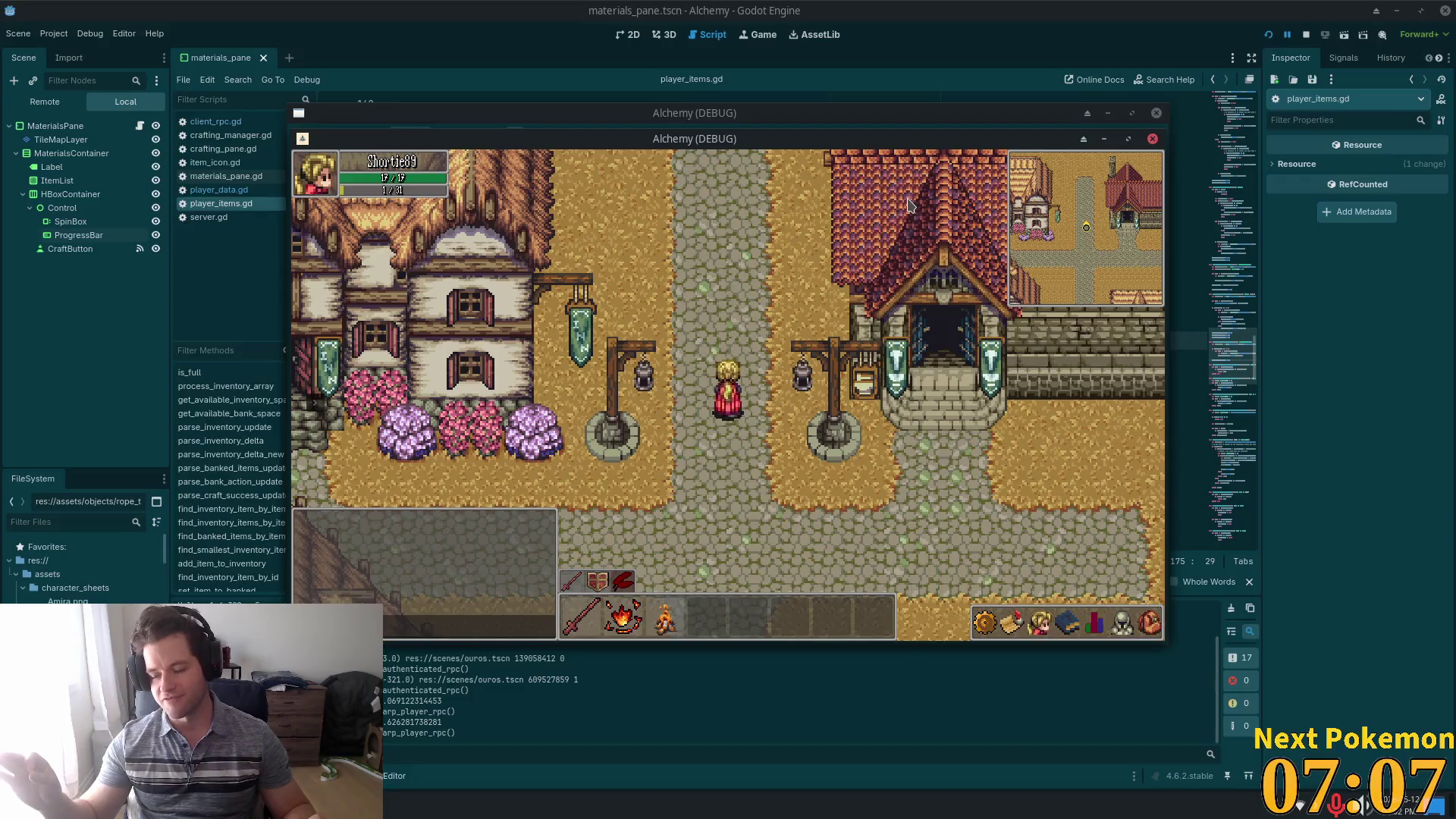
- Walk the character south down the road from the inn to the lamp-lined crossroads
{"action": "key", "text": "Down"}
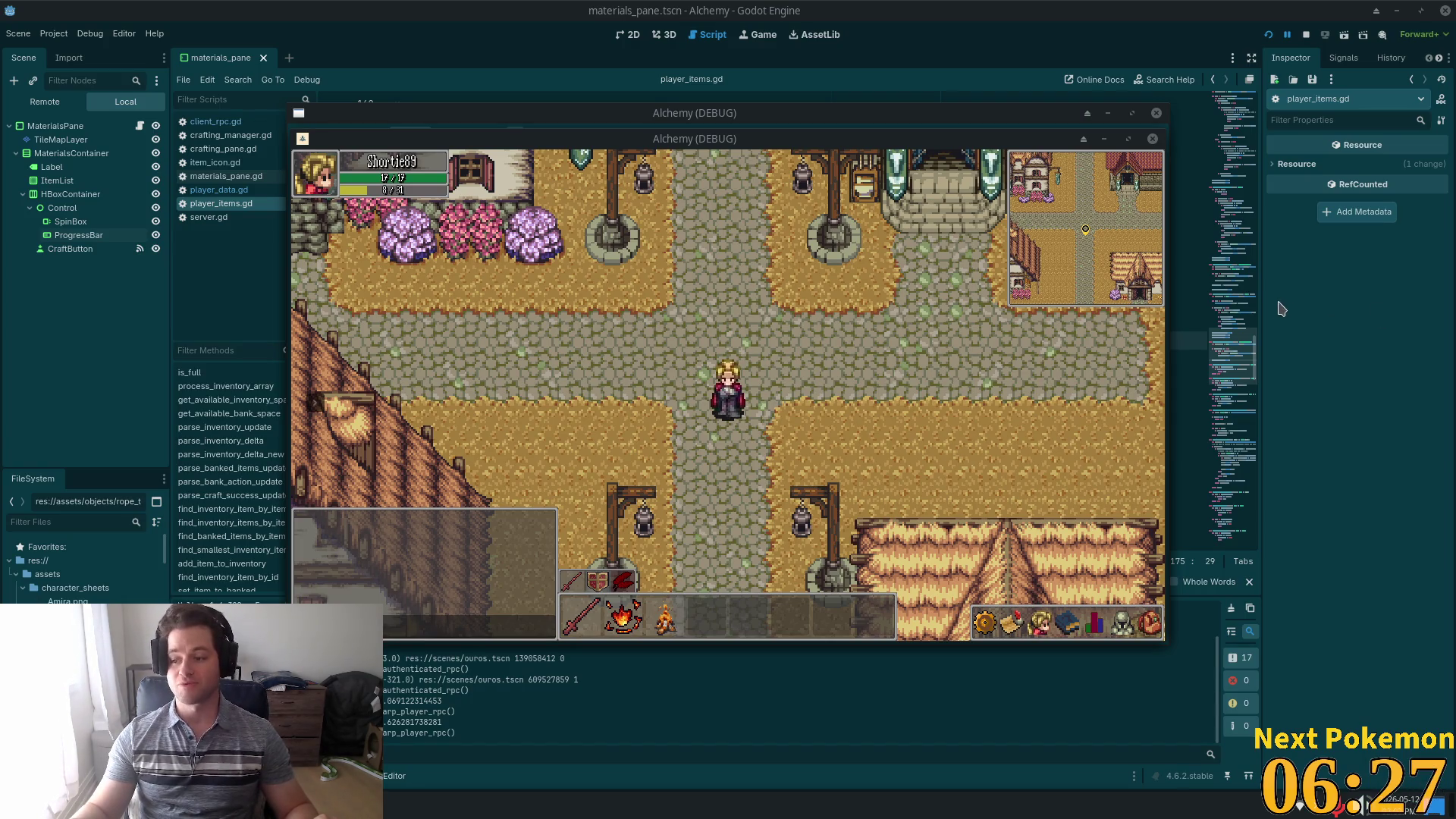
- Walk north toward the inn, west to the river bridge, then back east past the inn
{"action": "key", "text": "Up"}
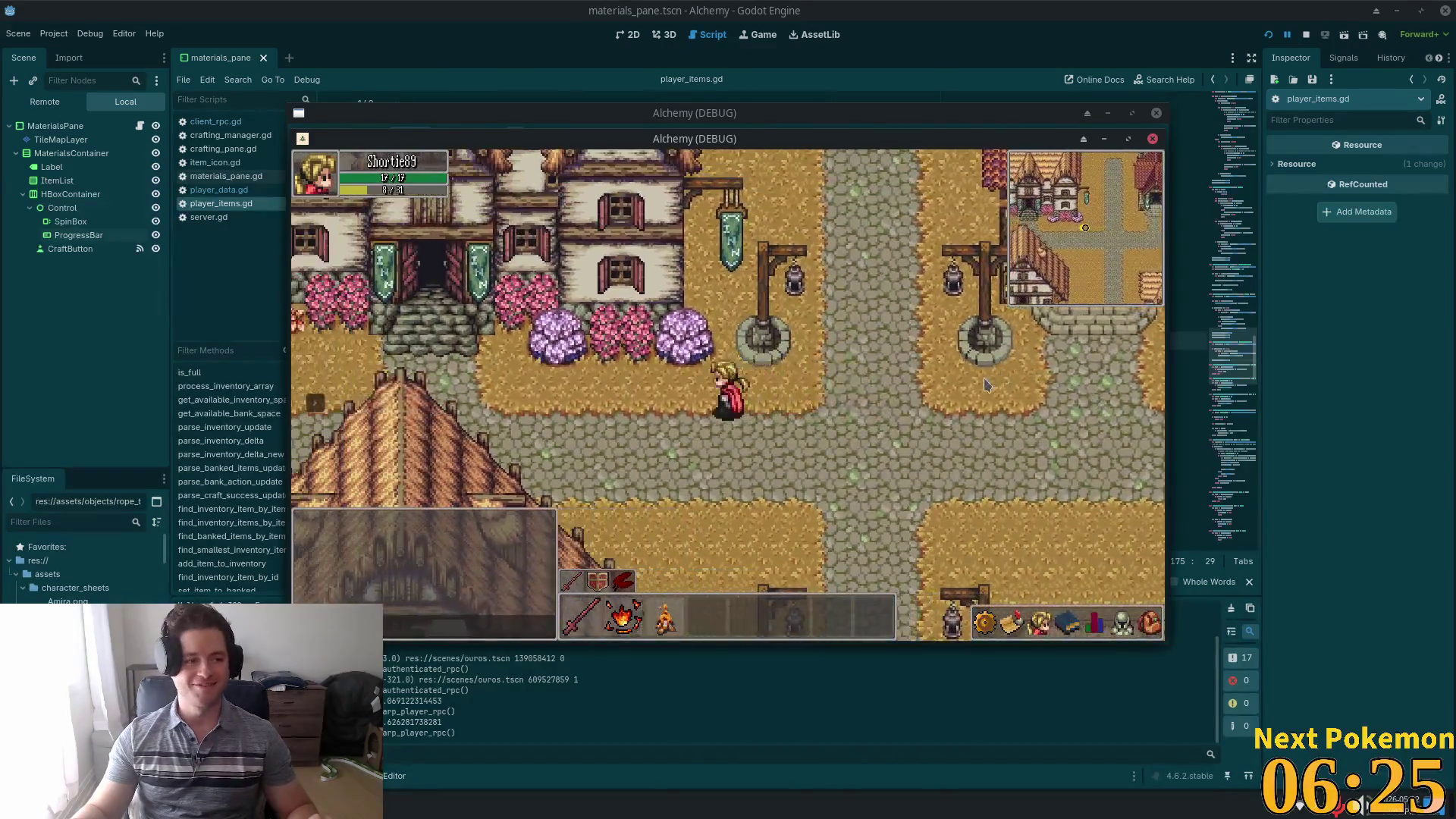
{"action": "key", "text": "Left"}
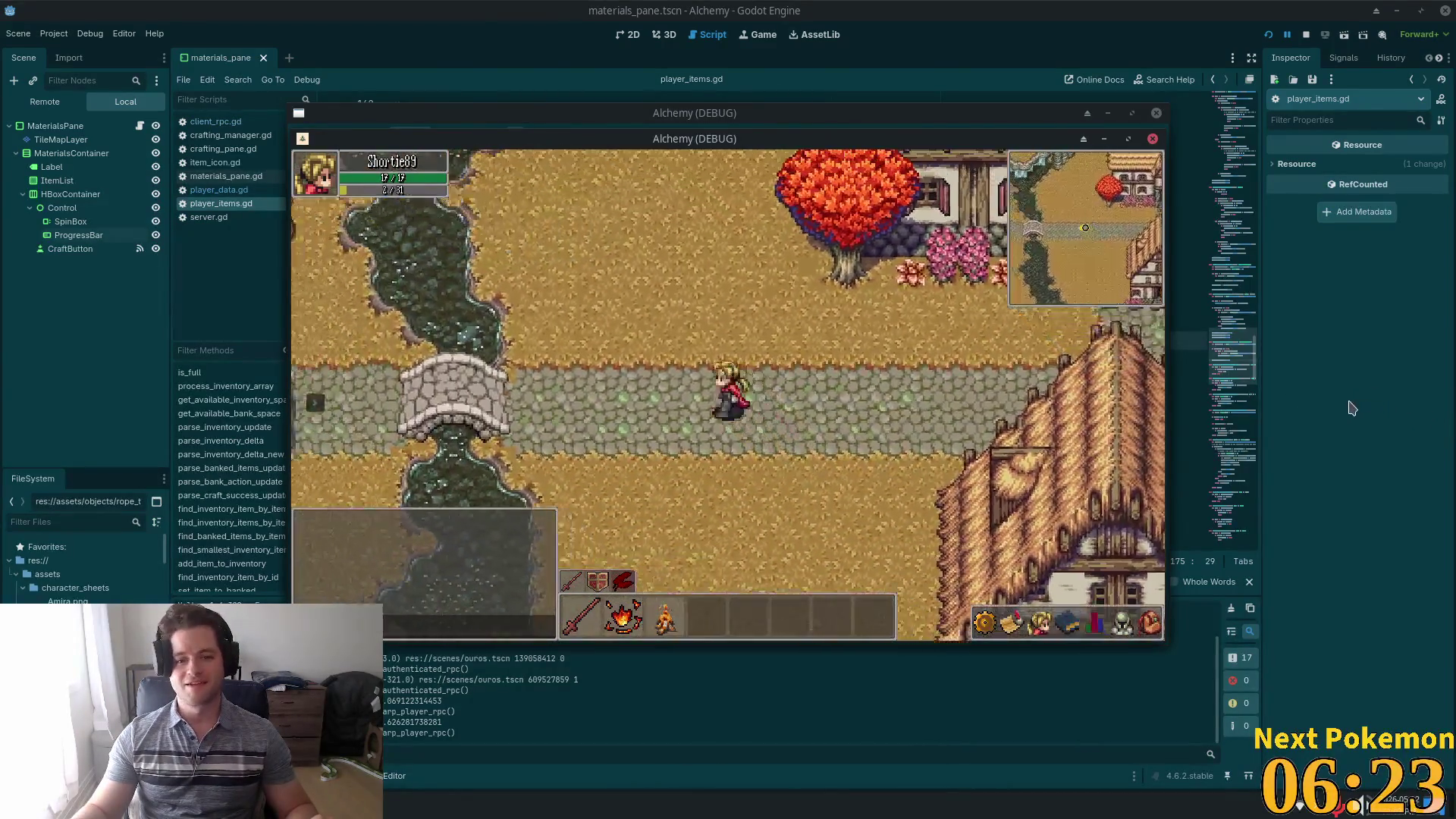
{"action": "key", "text": "Right"}
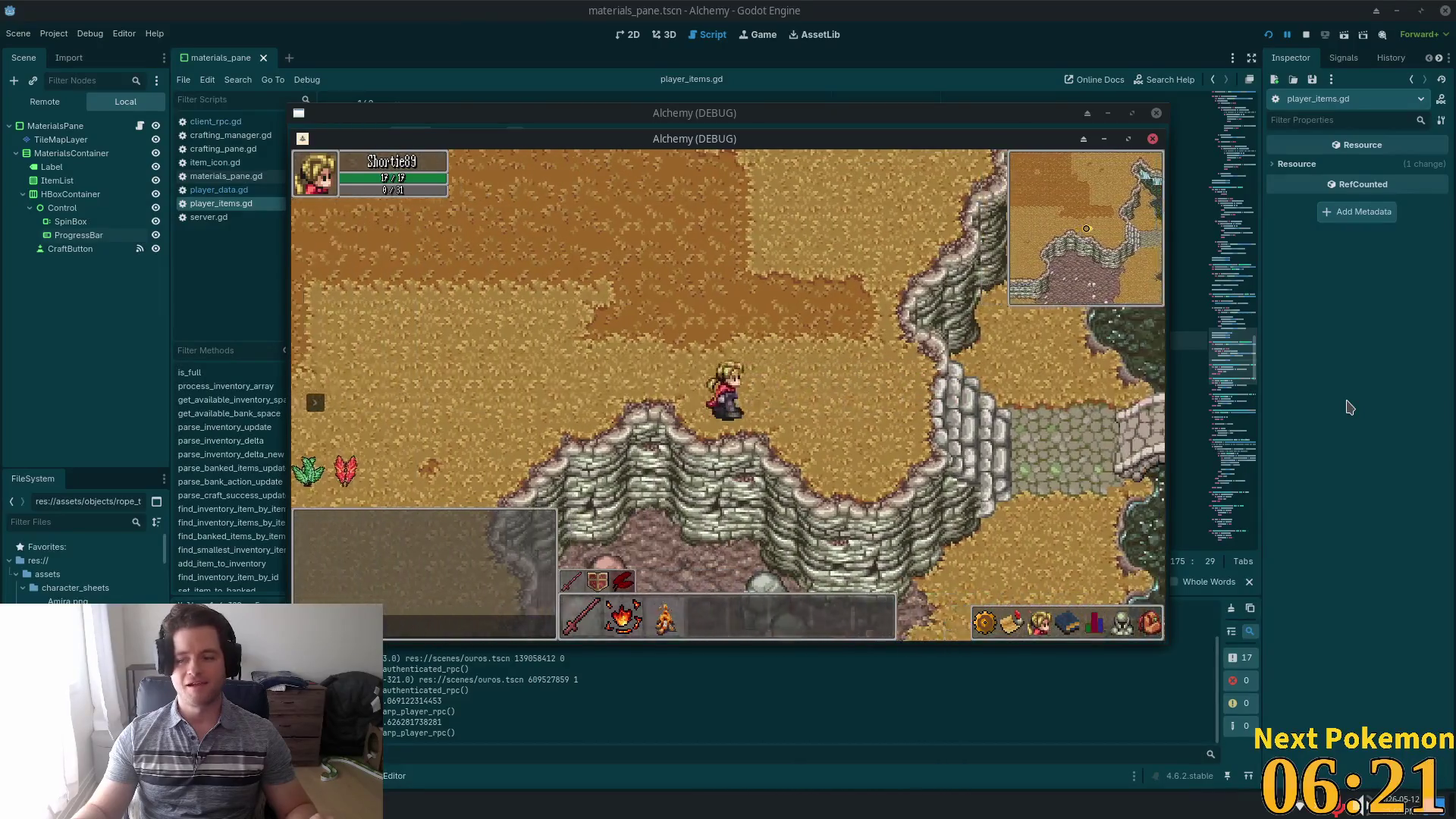
{"action": "key", "text": "Right"}
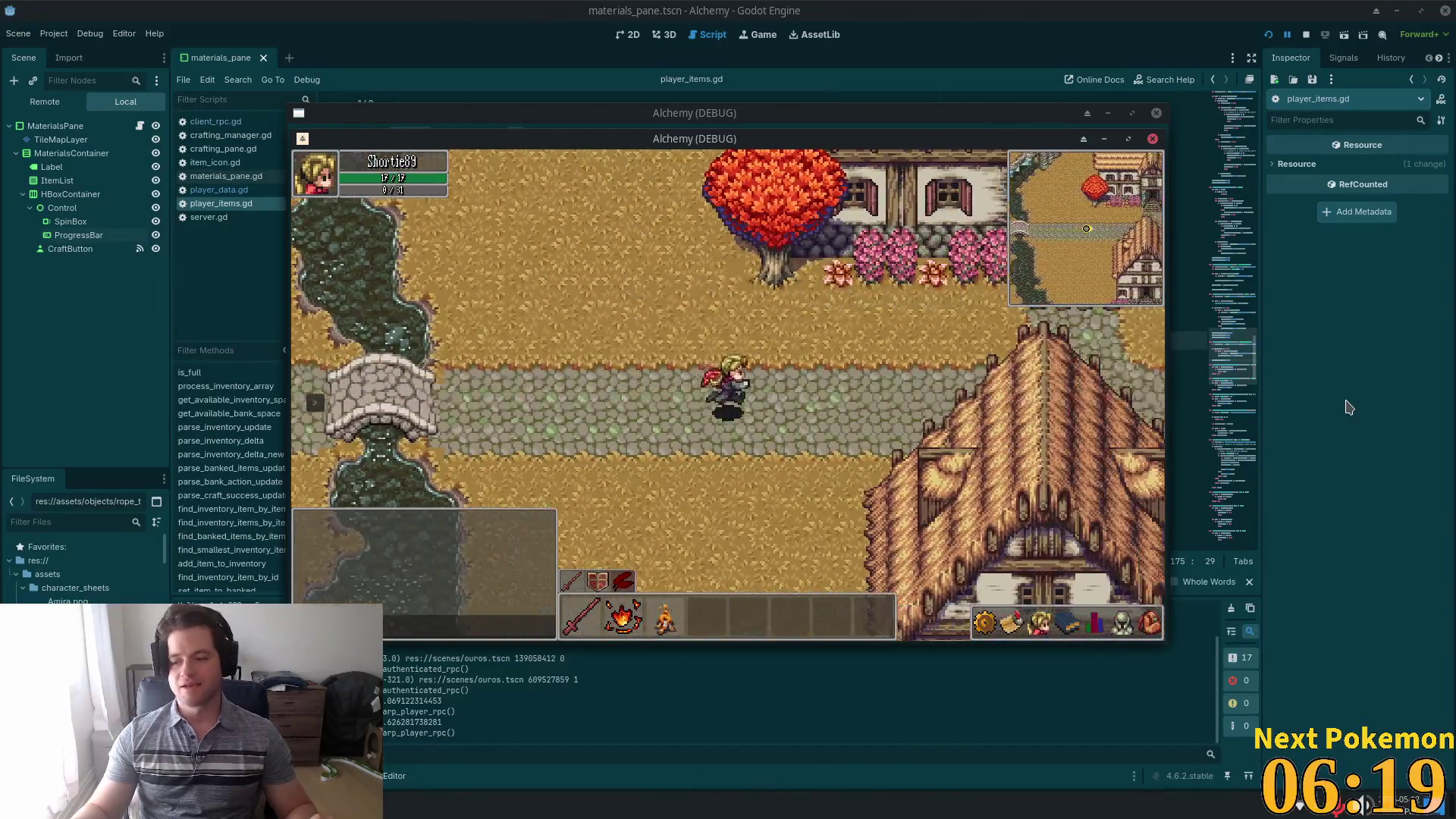
{"action": "key", "text": "Right"}
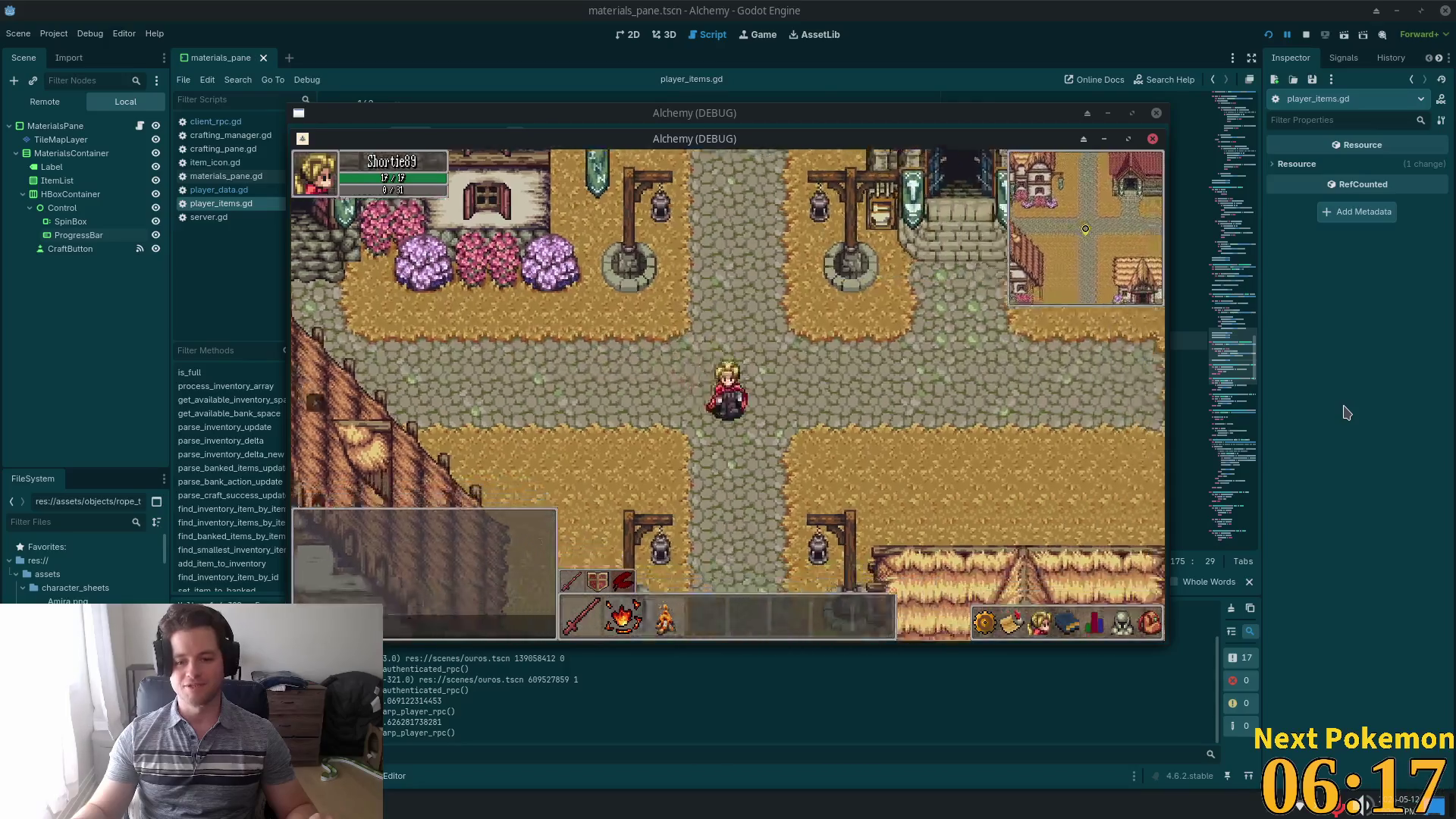
- Walk down the lamp-lined road past the farm, east into the autumn trees, beside the NPC
{"action": "key", "text": "Down"}
{"action": "key", "text": "Right"}
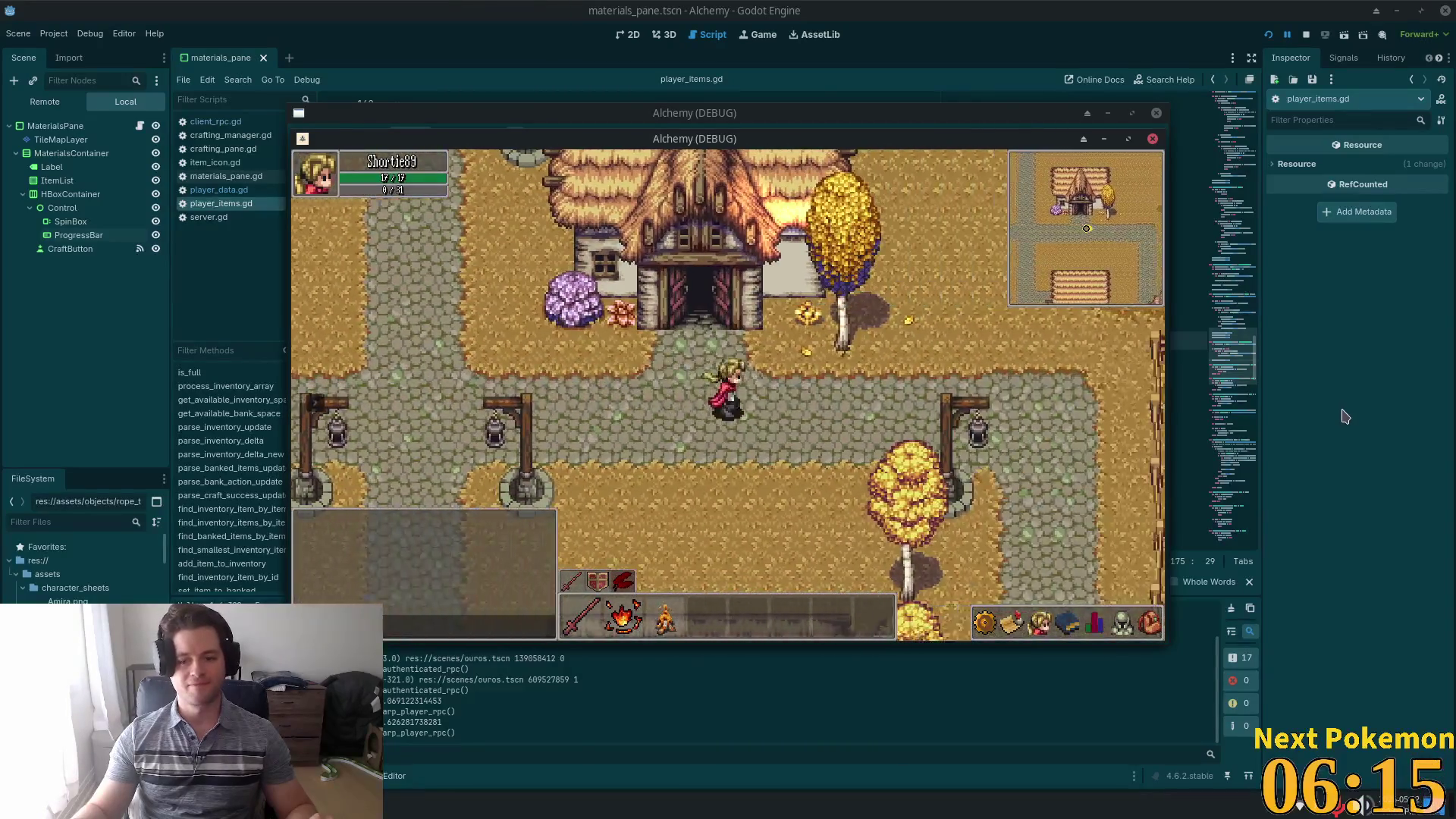
{"action": "key", "text": "Down"}
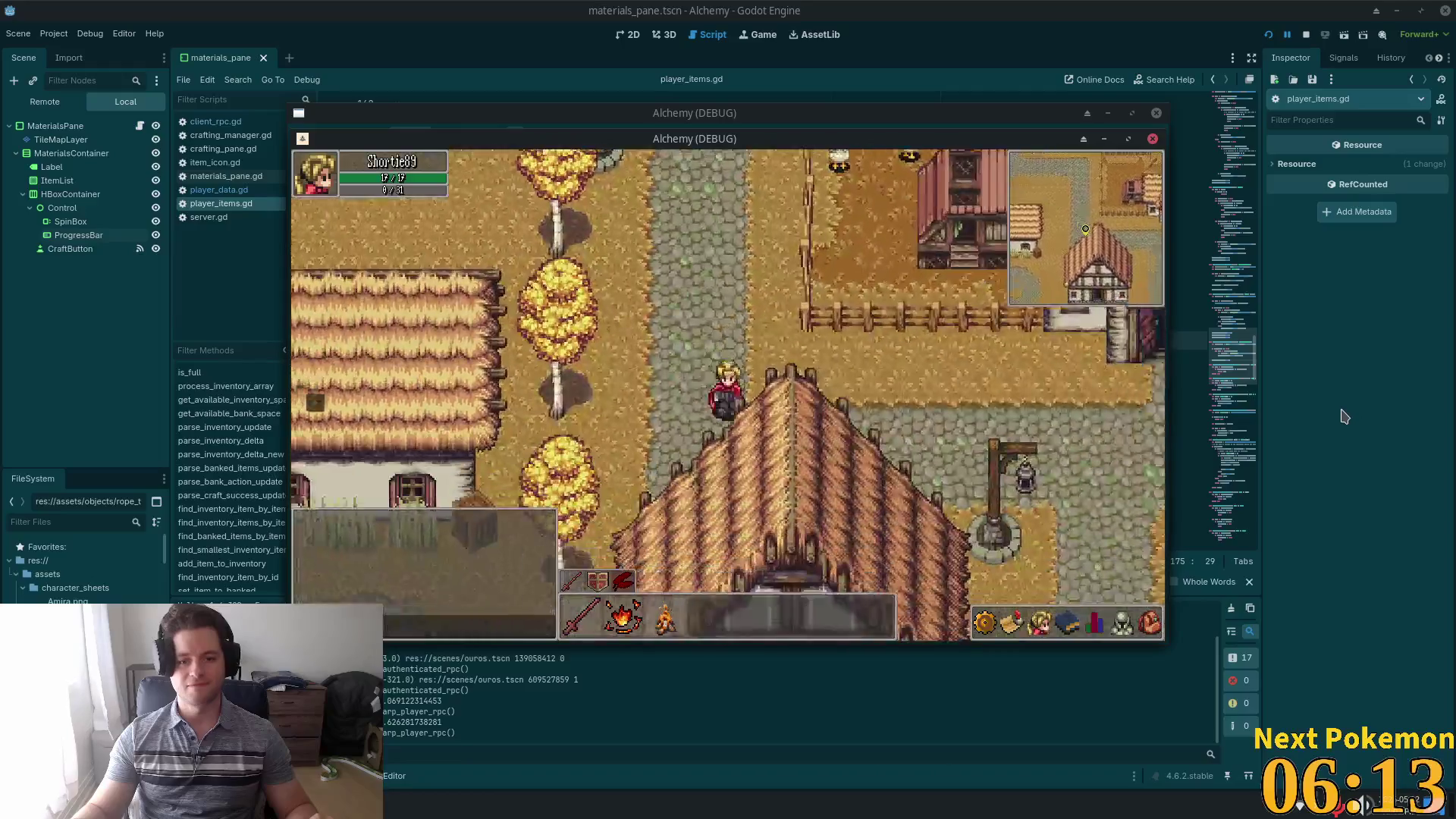
{"action": "key", "text": "Right"}
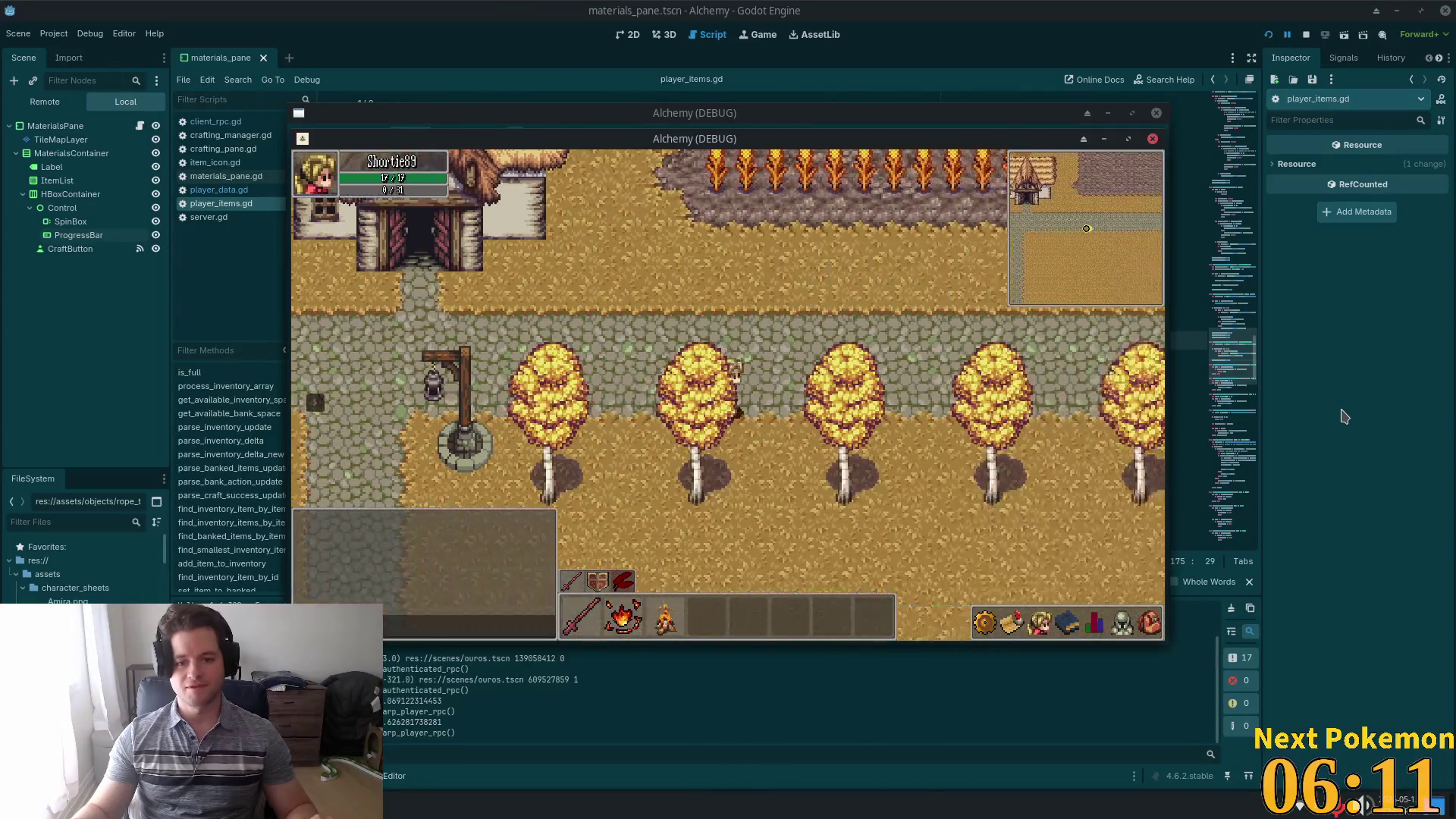
{"action": "key", "text": "Right"}
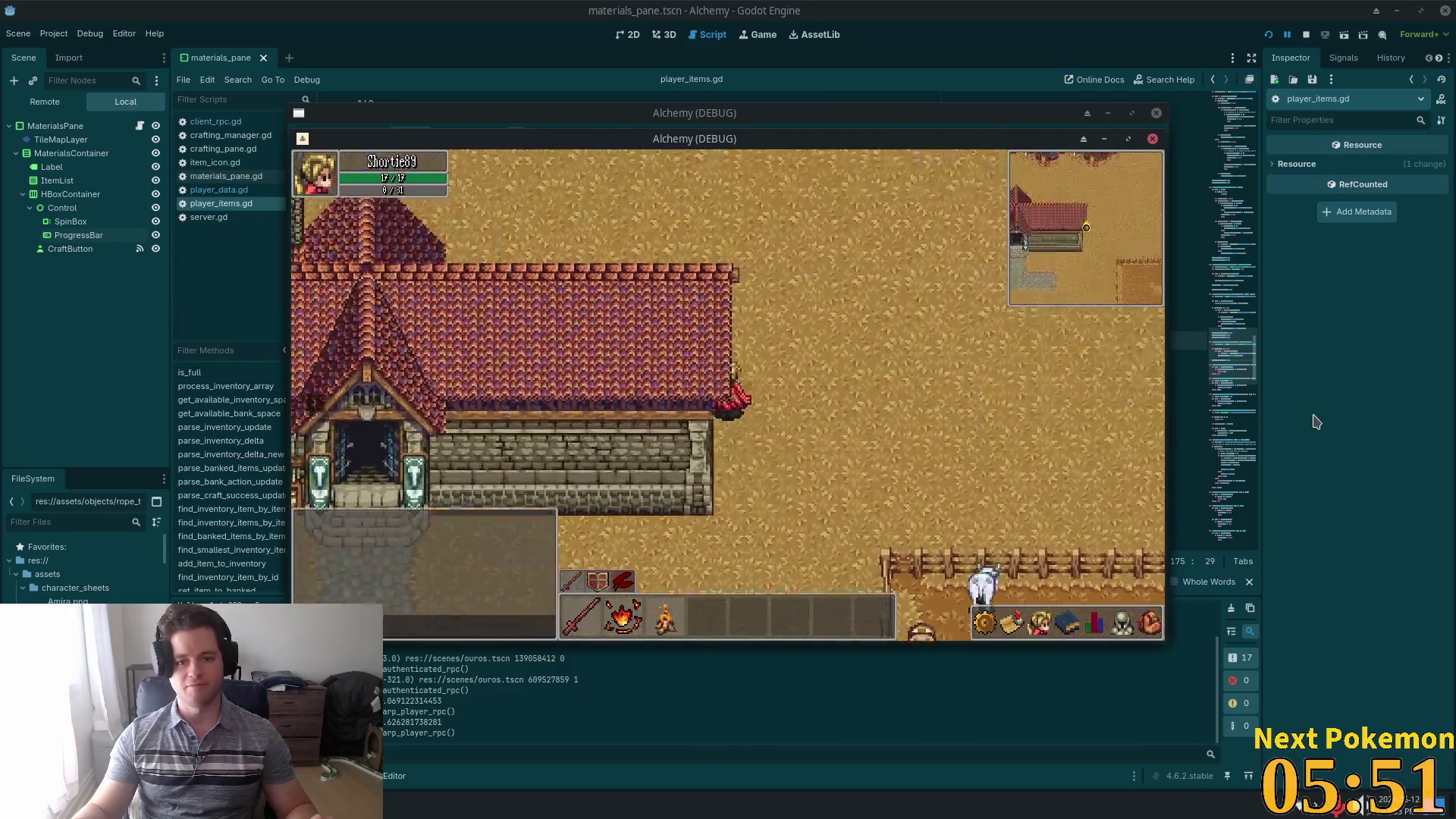
{"action": "key", "text": "Left"}
{"action": "key", "text": "Up"}
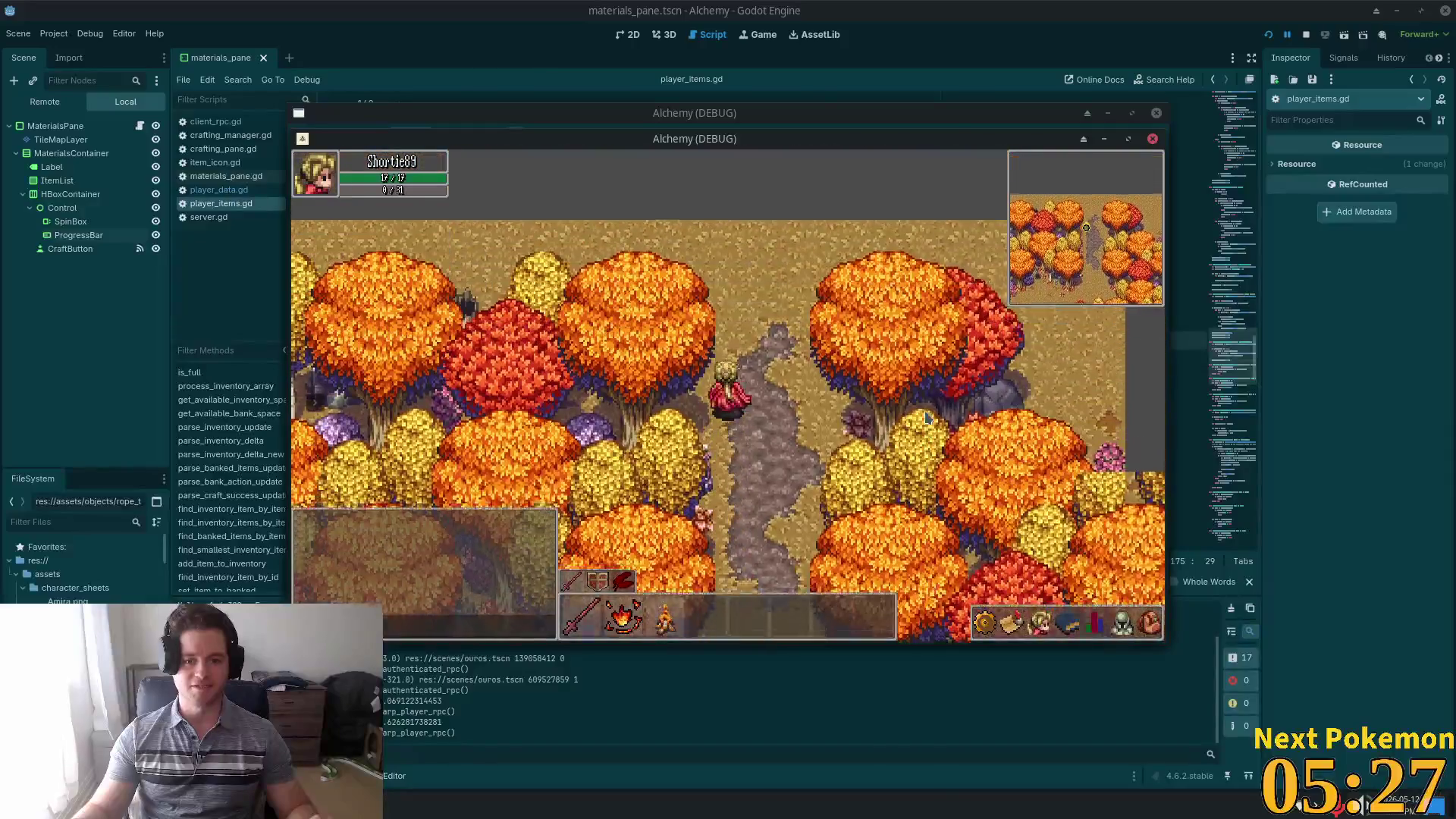
- Walk south through the forest past the slimes and into the town of Ouros
{"action": "key", "text": "s"}
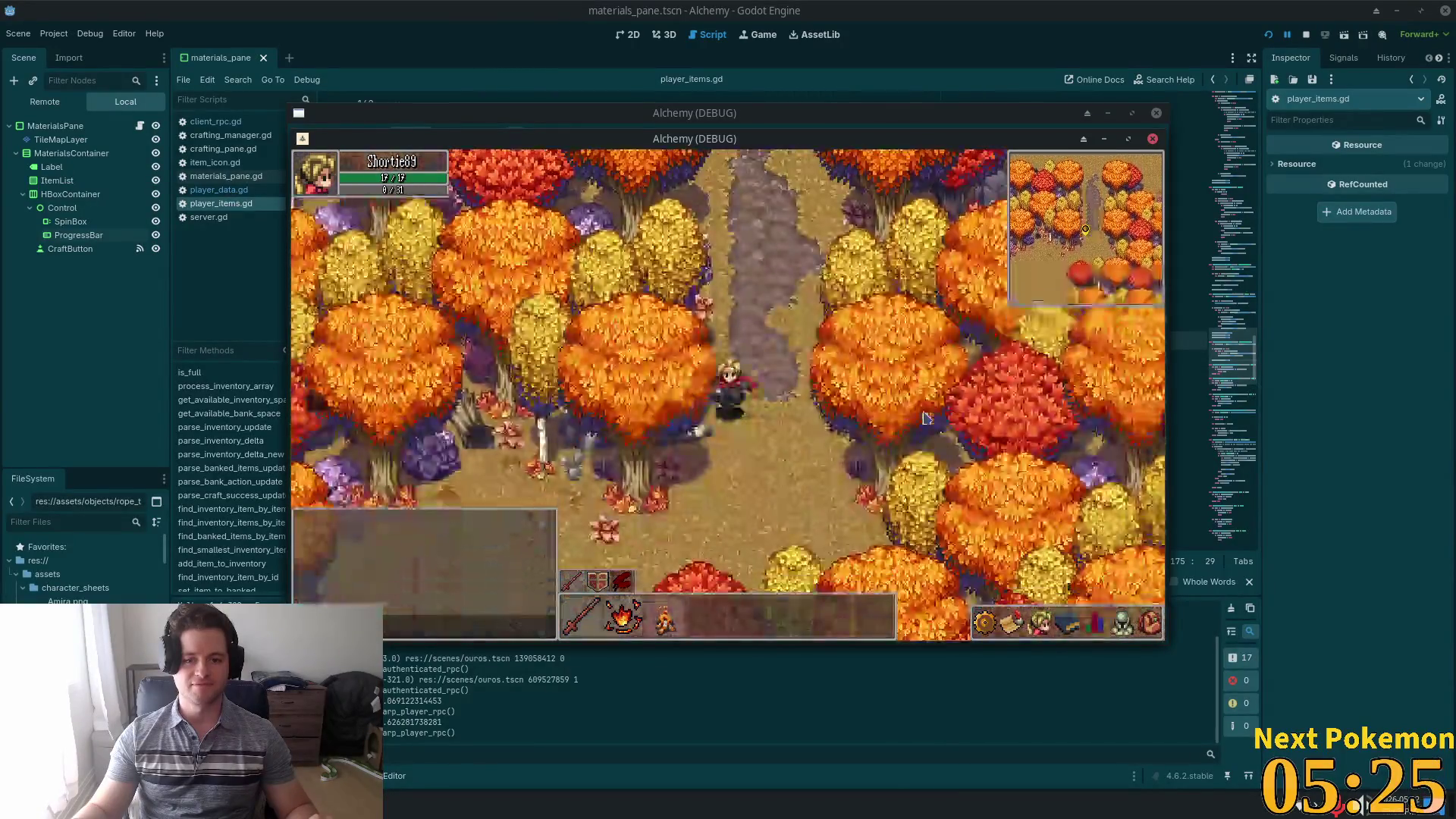
{"action": "key", "text": "s"}
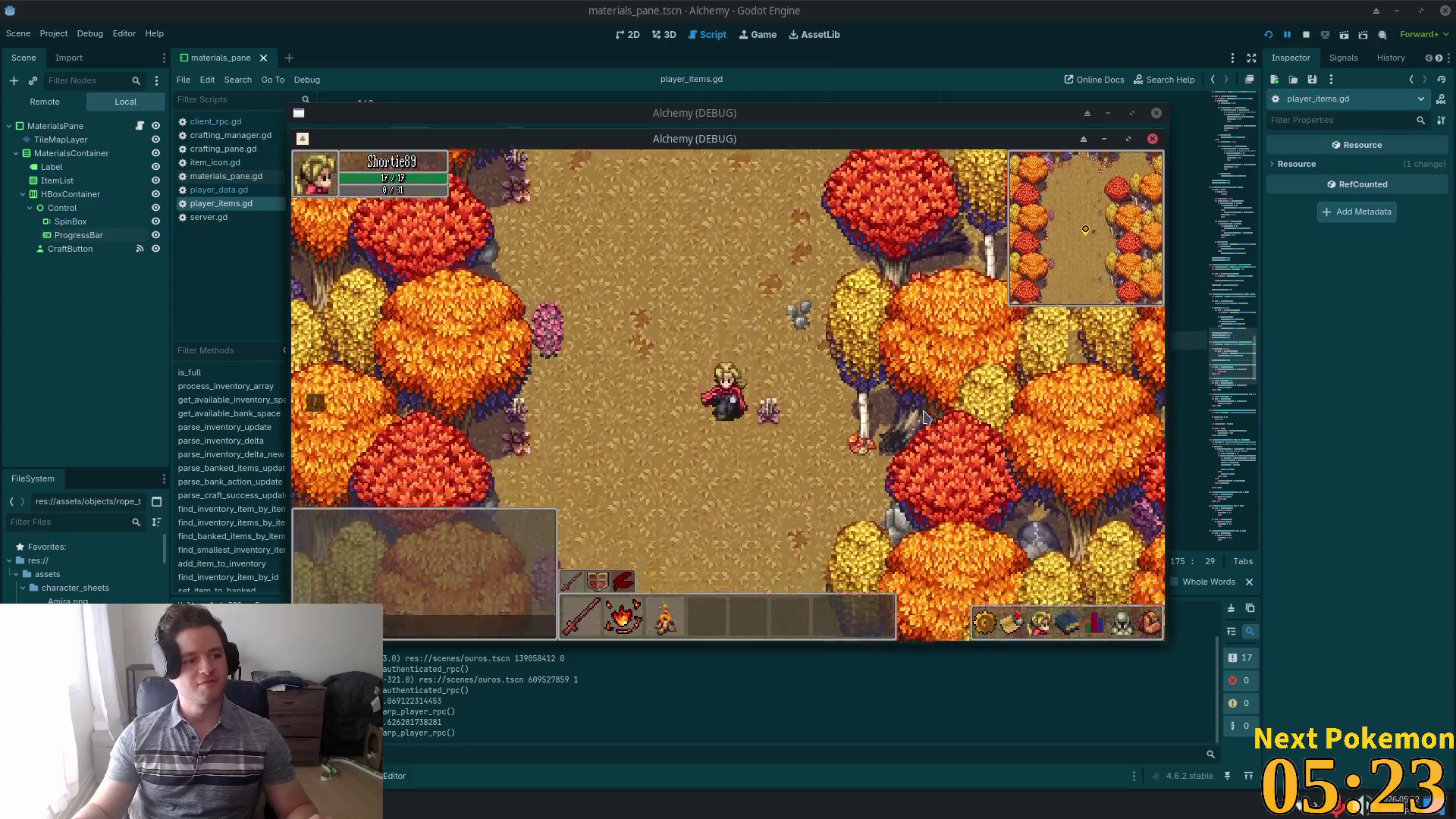
{"action": "key", "text": "s"}
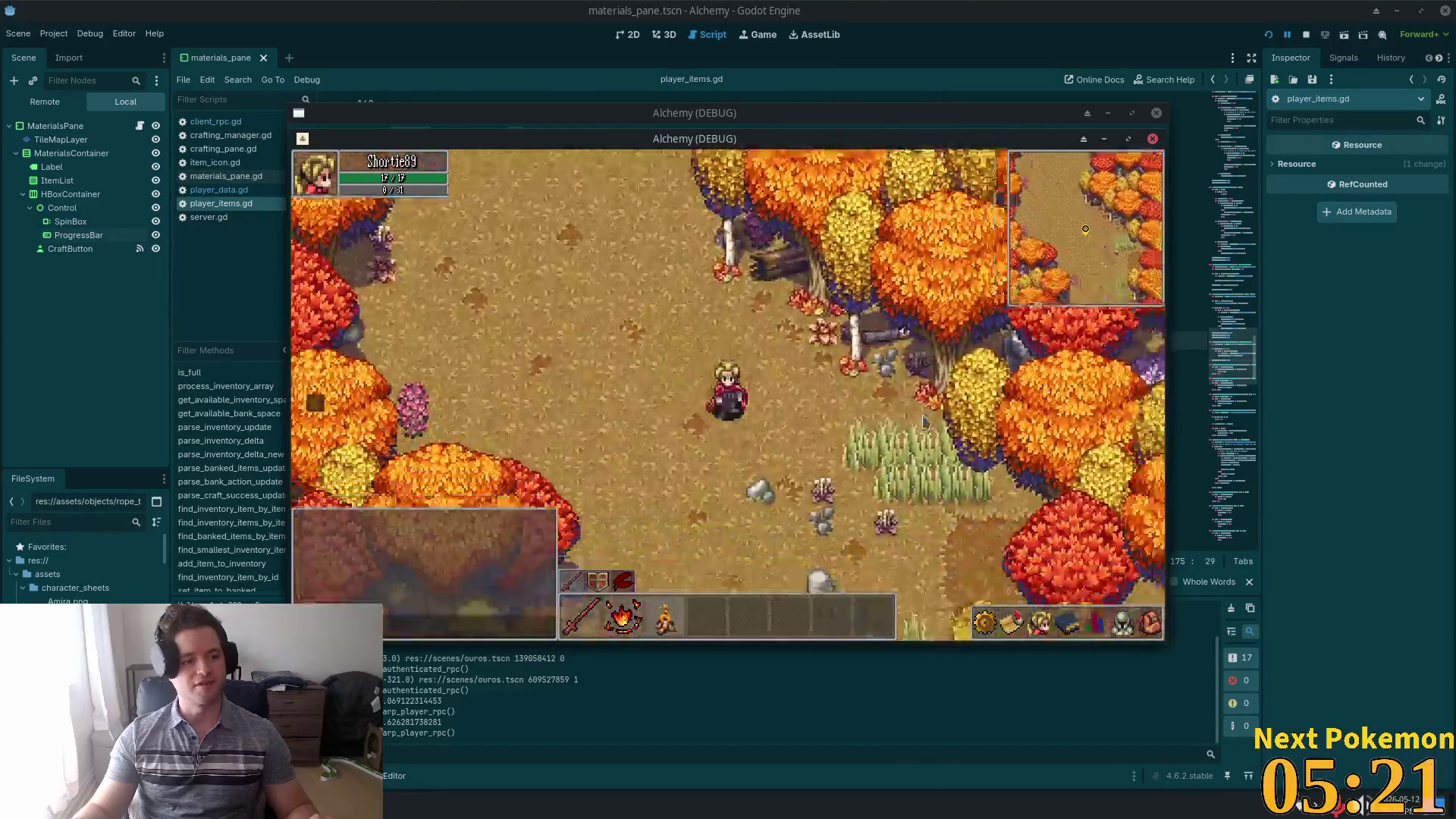
{"action": "key", "text": "s"}
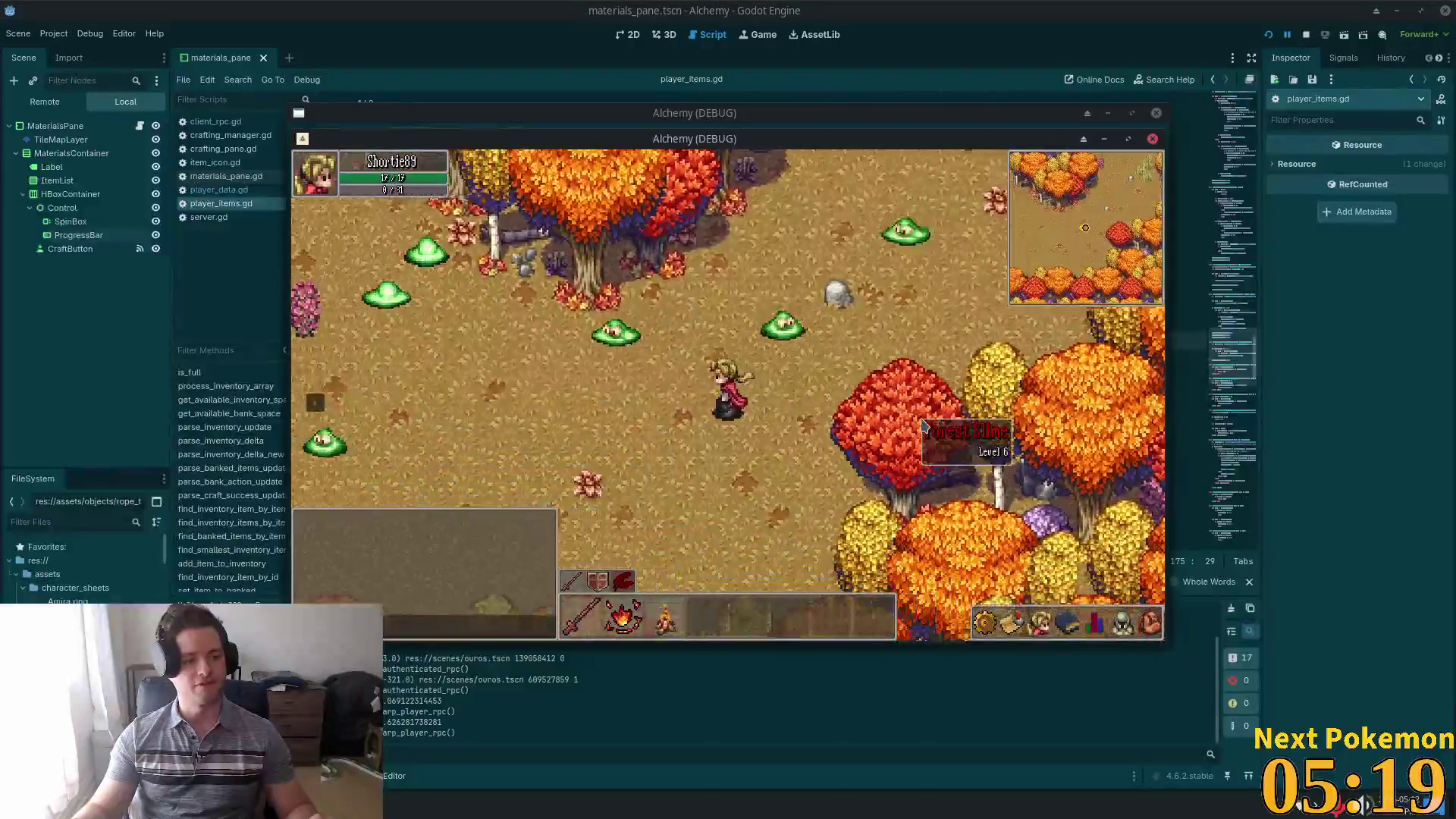
{"action": "key", "text": "s"}
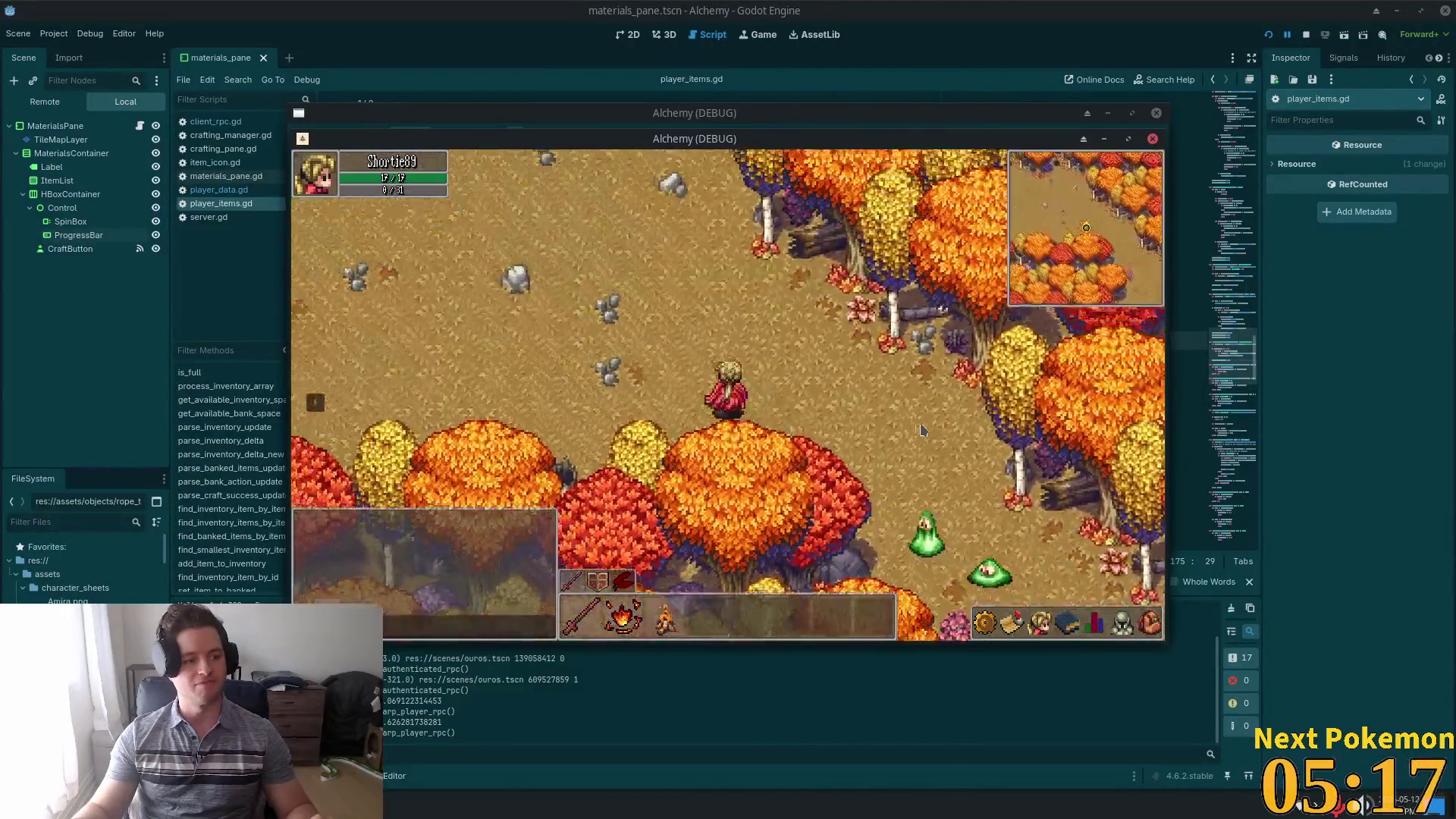
{"action": "key", "text": "s"}
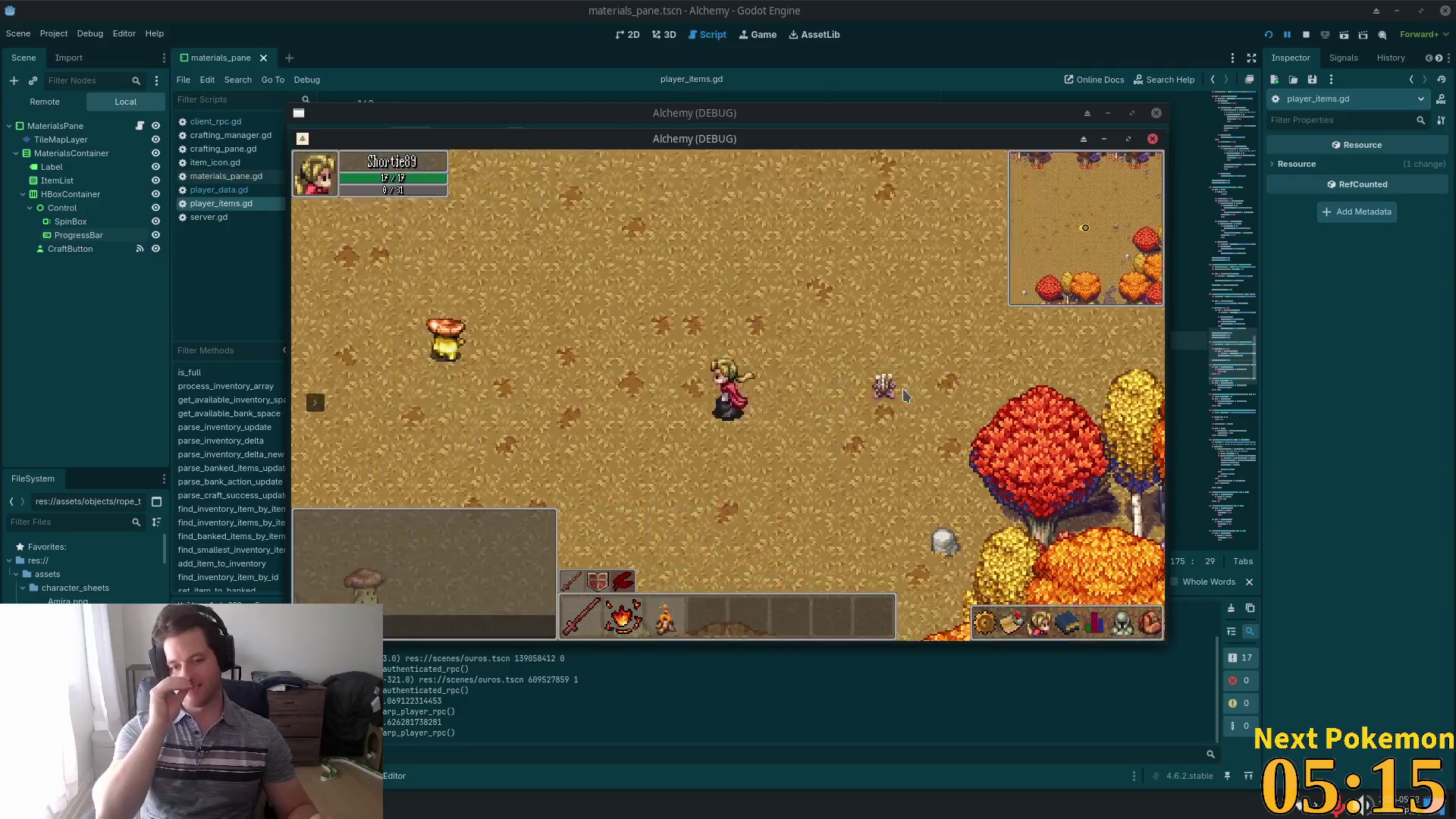
{"action": "key", "text": "s"}
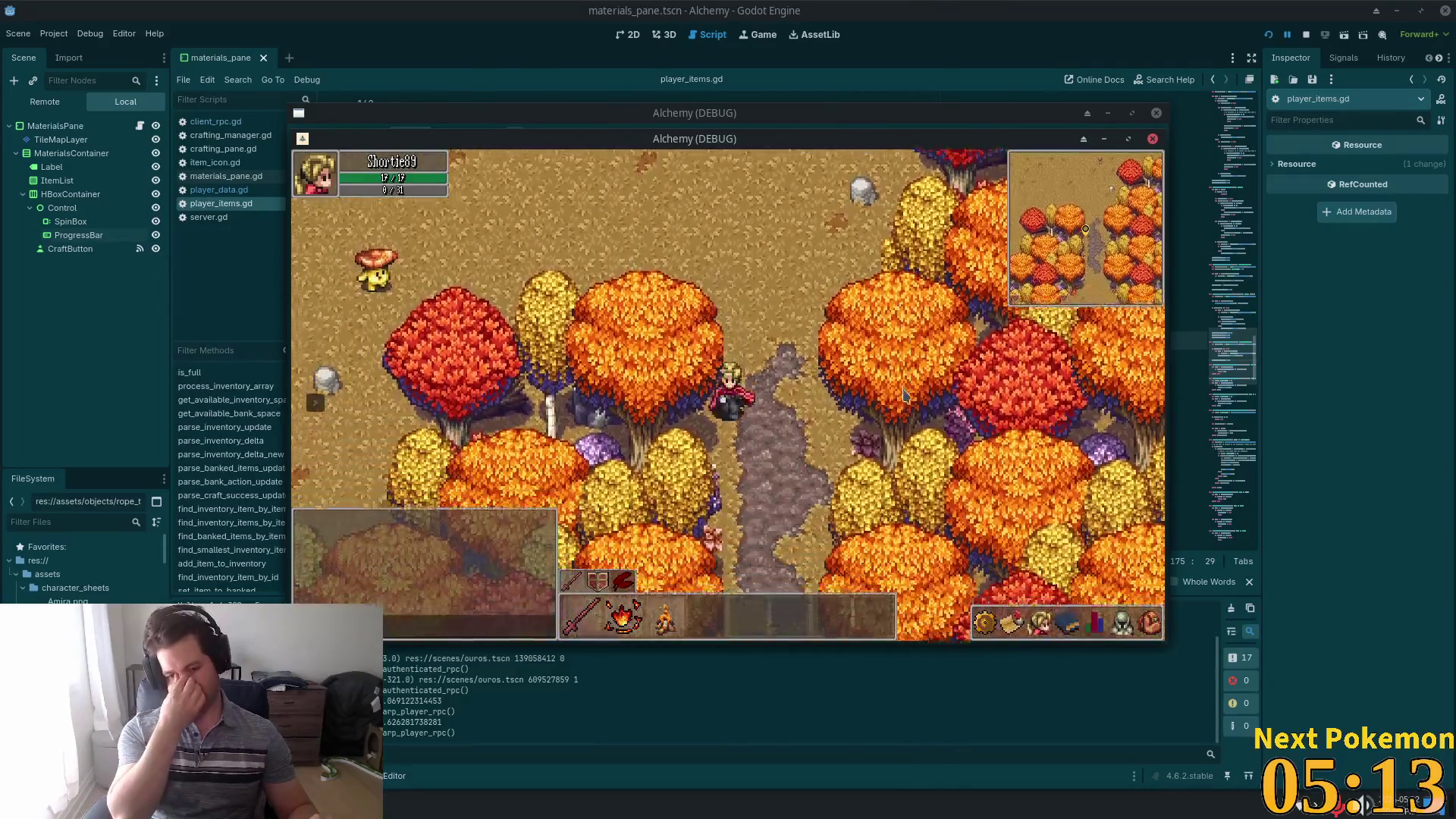
{"action": "key", "text": "s"}
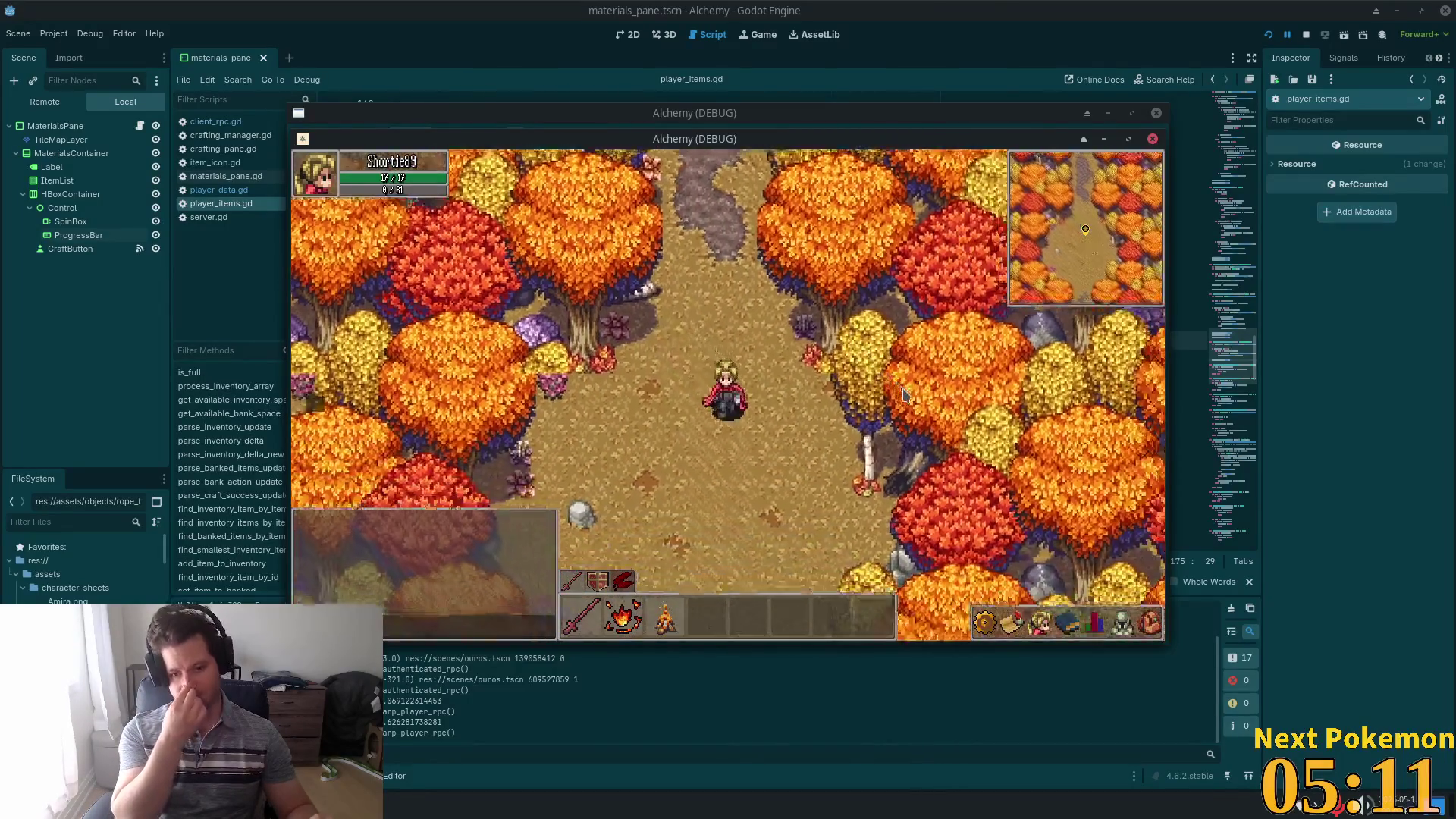
{"action": "key", "text": "s"}
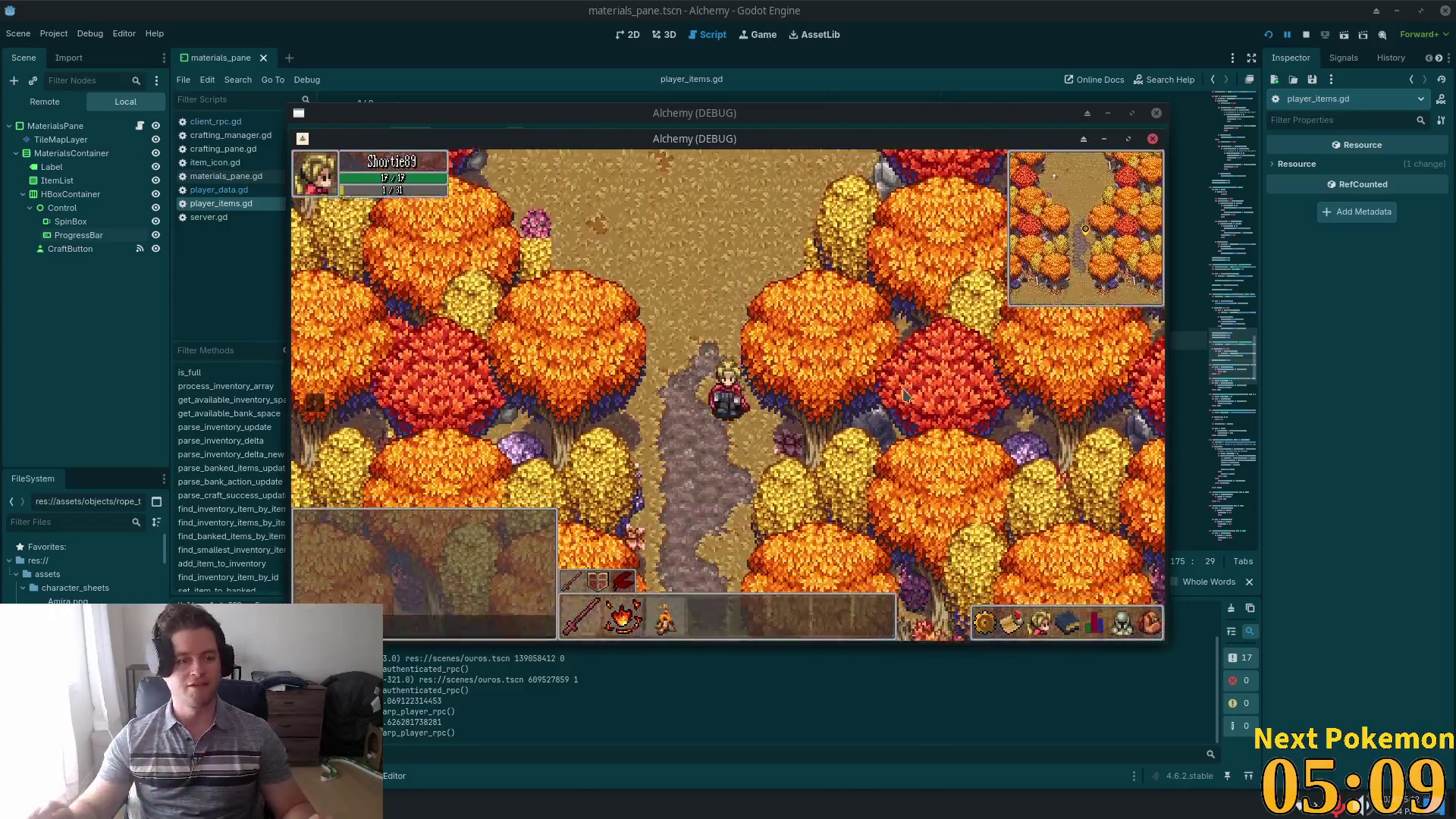
{"action": "key", "text": "s"}
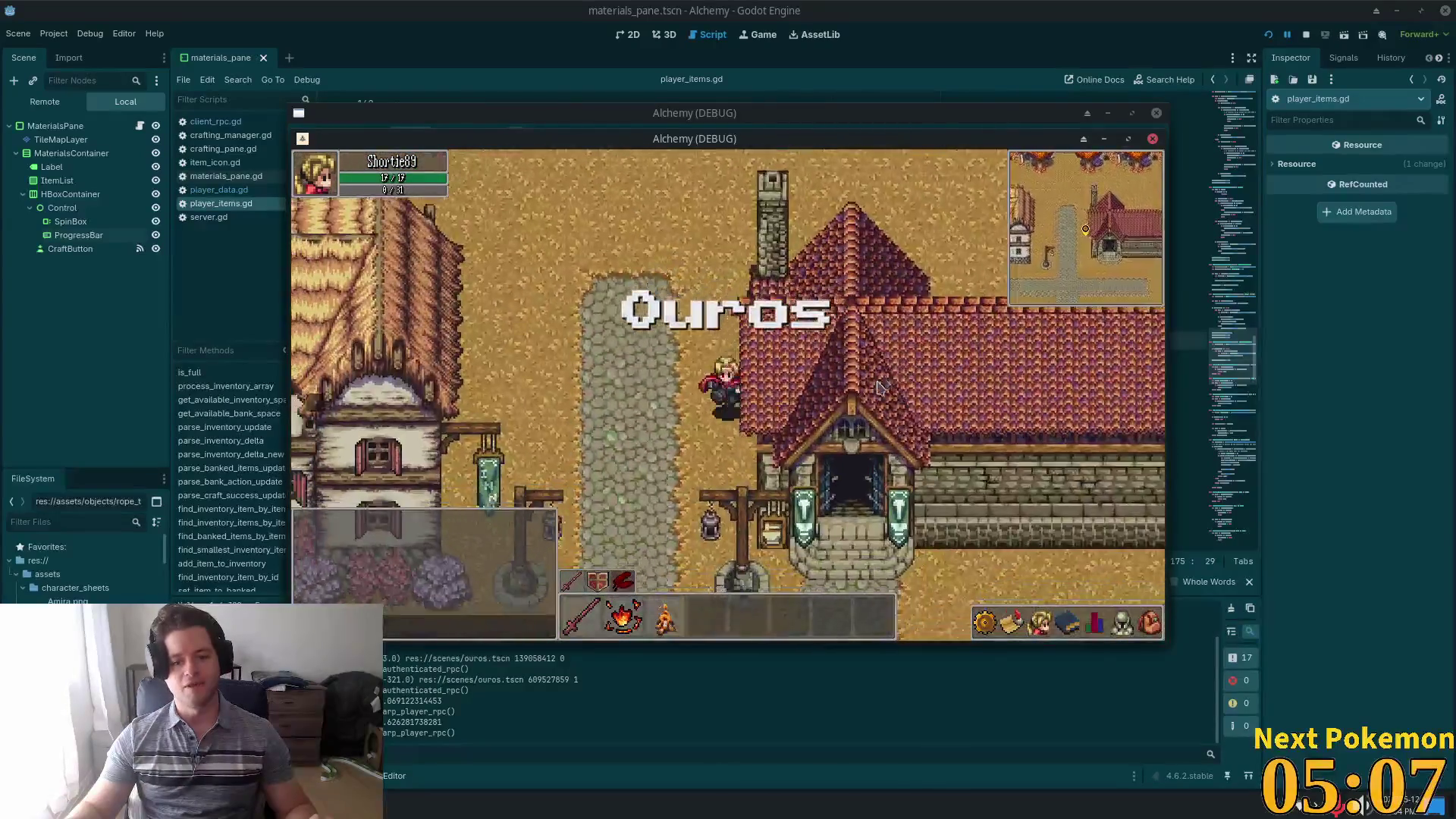
- Walk east through the farm, into the Fields of Ouros, and across the wooden bridge
{"action": "key", "text": "d"}
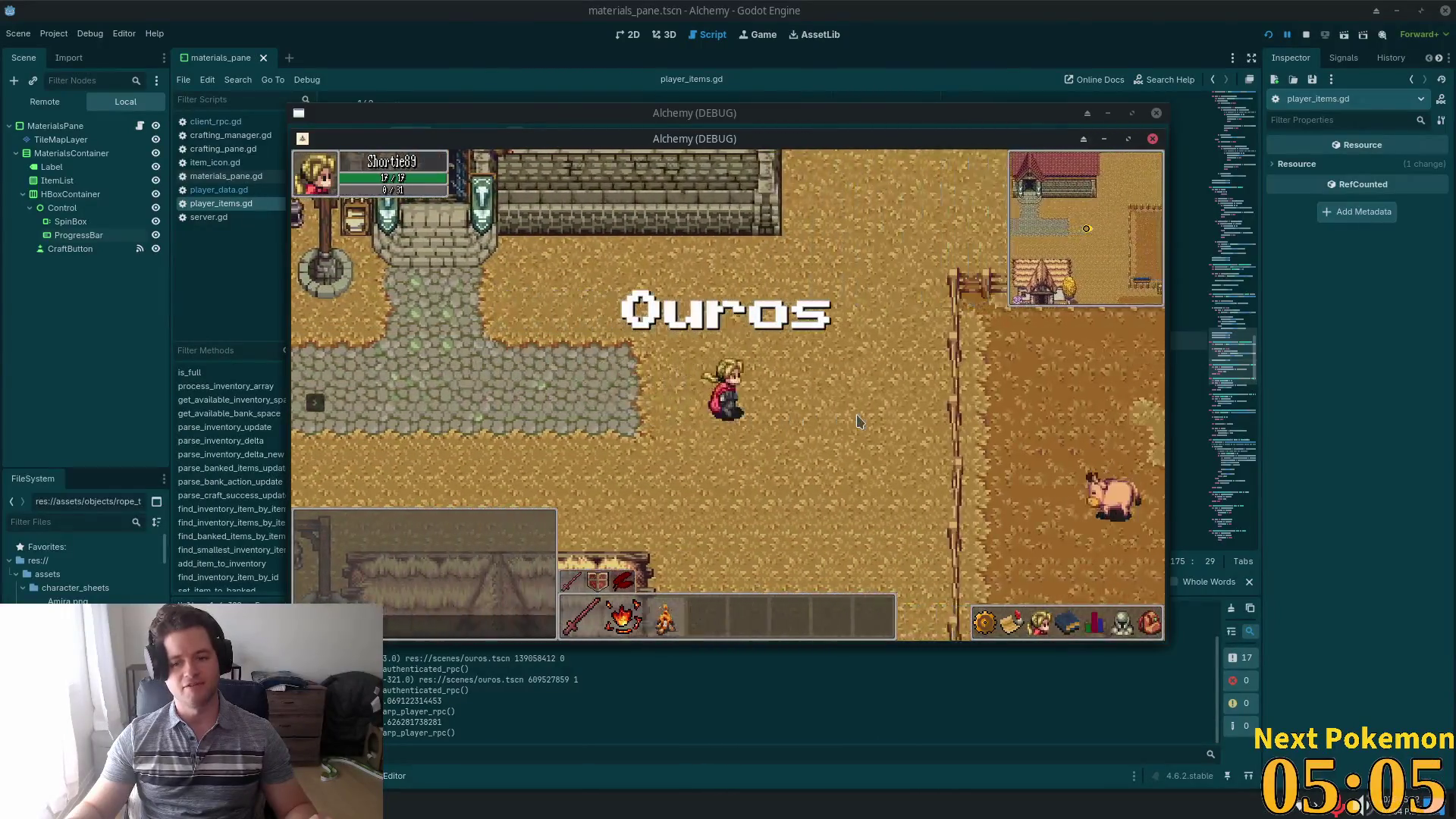
{"action": "key", "text": "s"}
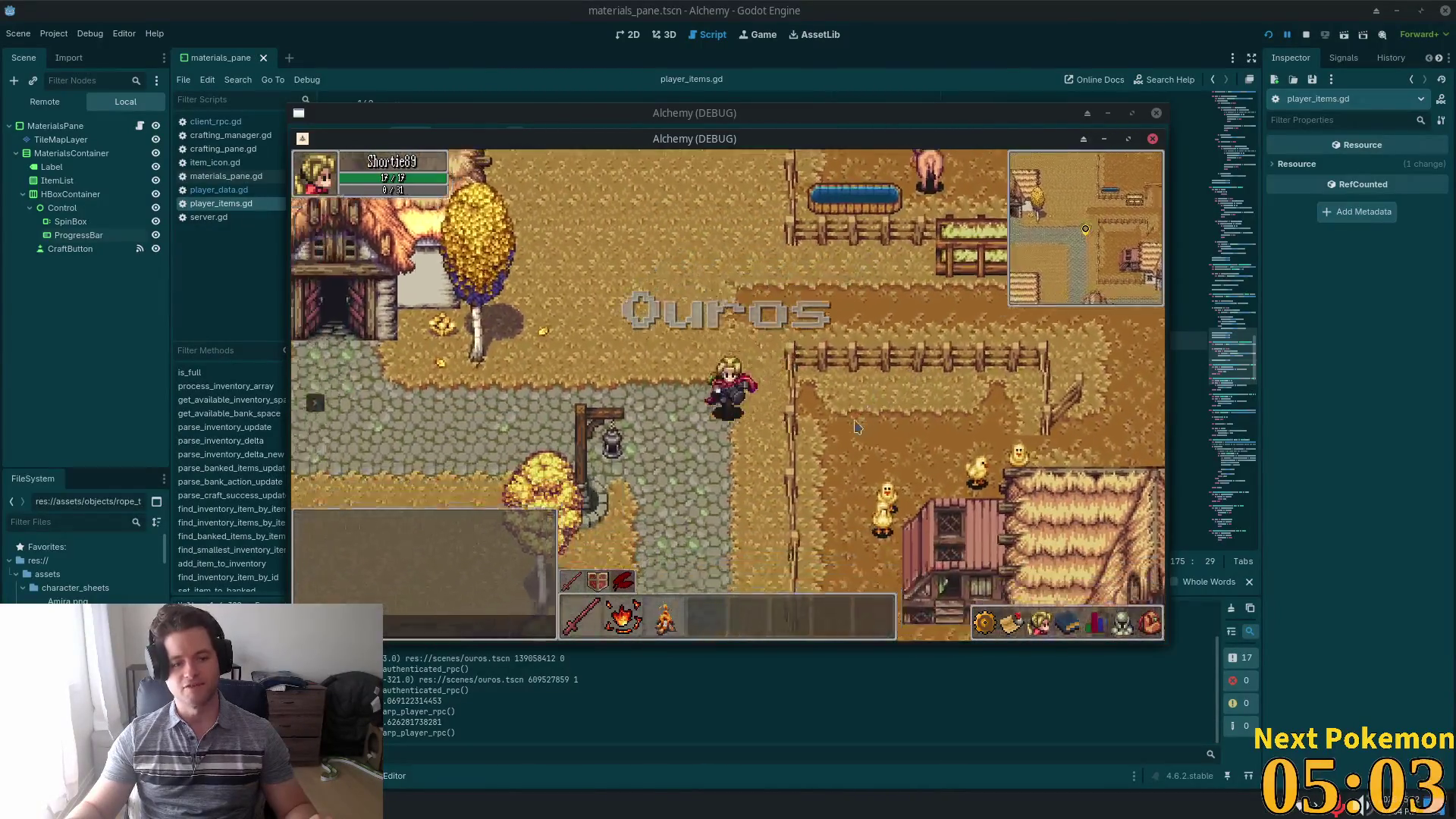
{"action": "key", "text": "a"}
{"action": "key", "text": "d"}
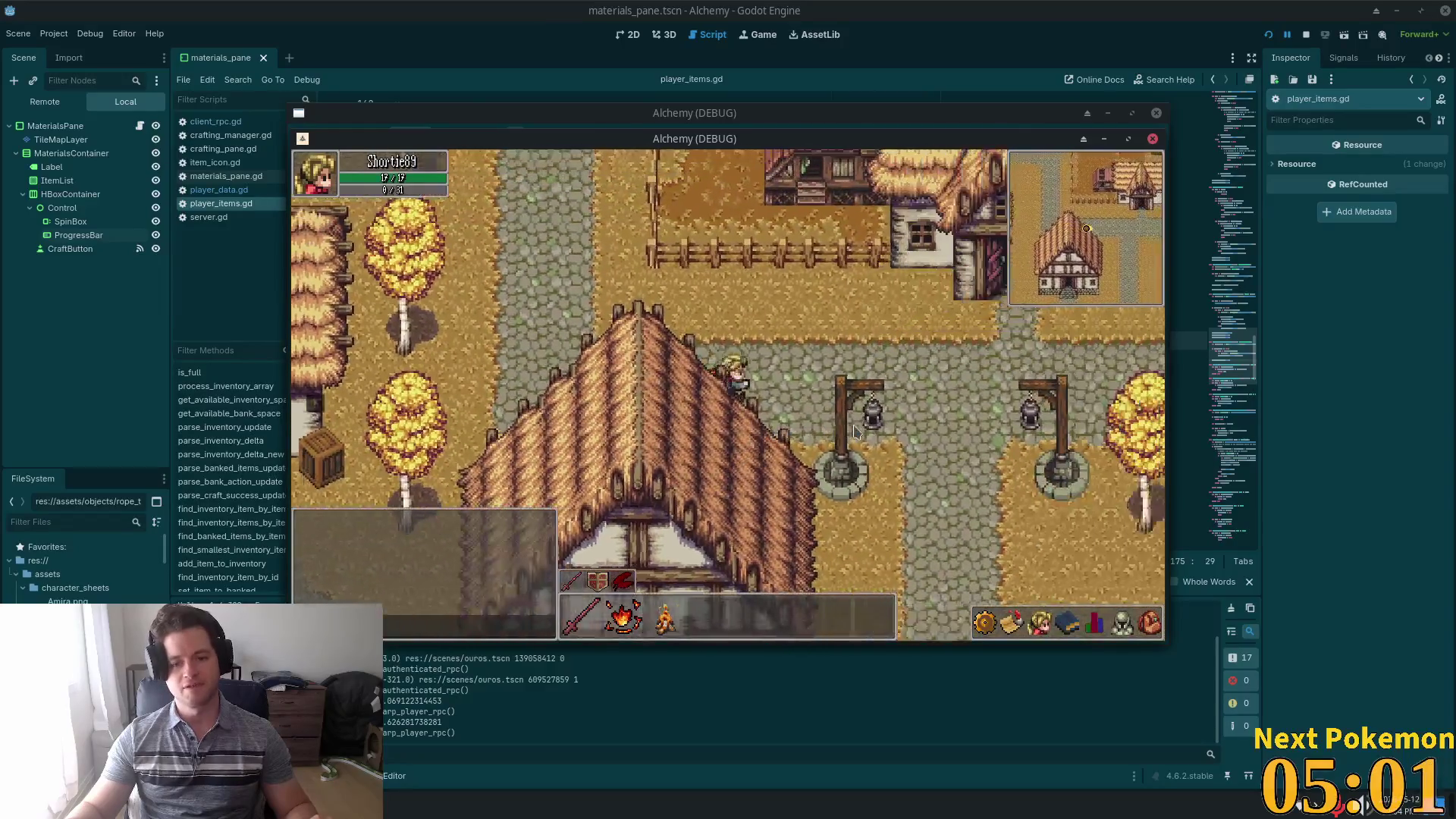
{"action": "key", "text": "d"}
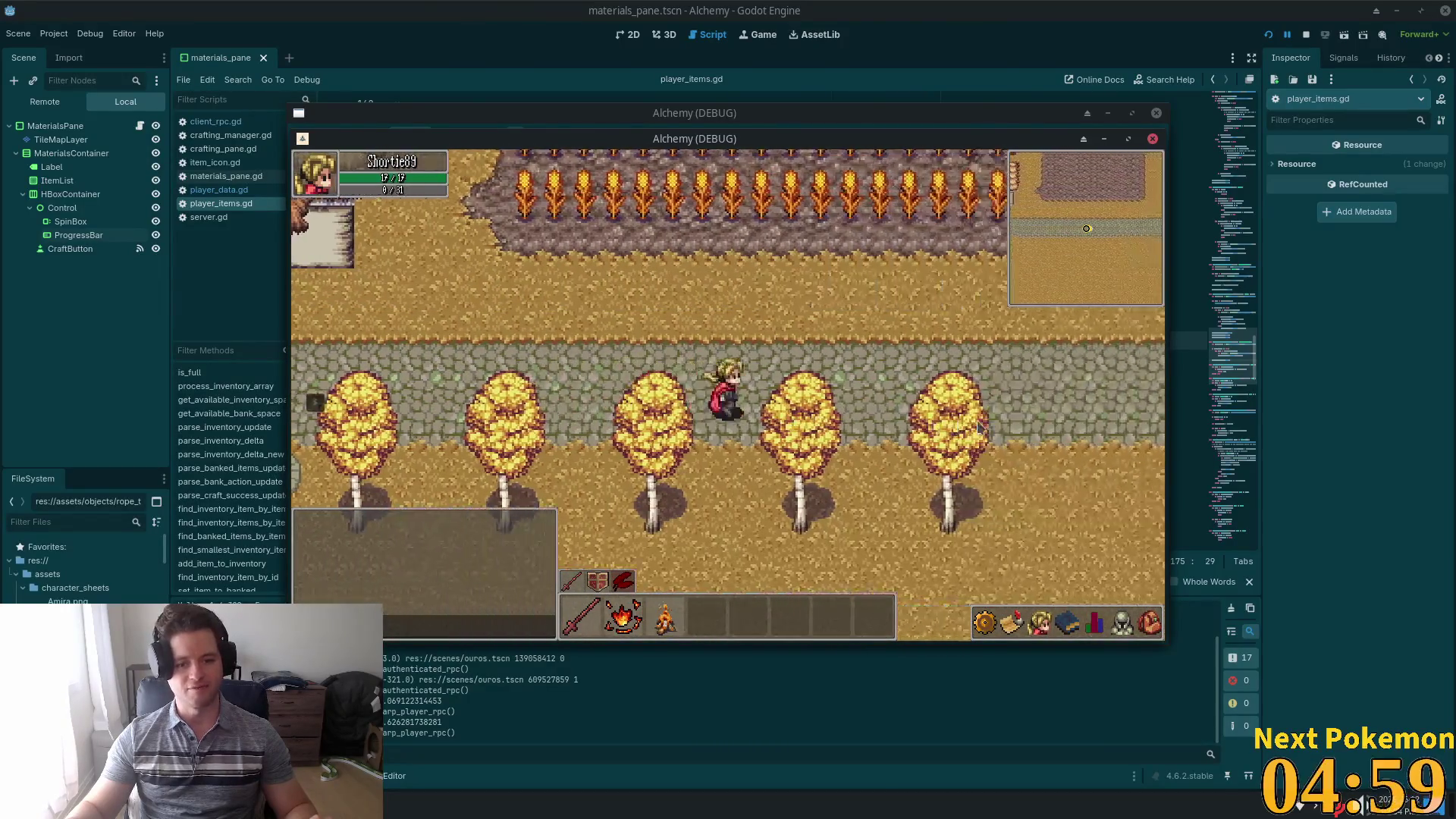
{"action": "key", "text": "d"}
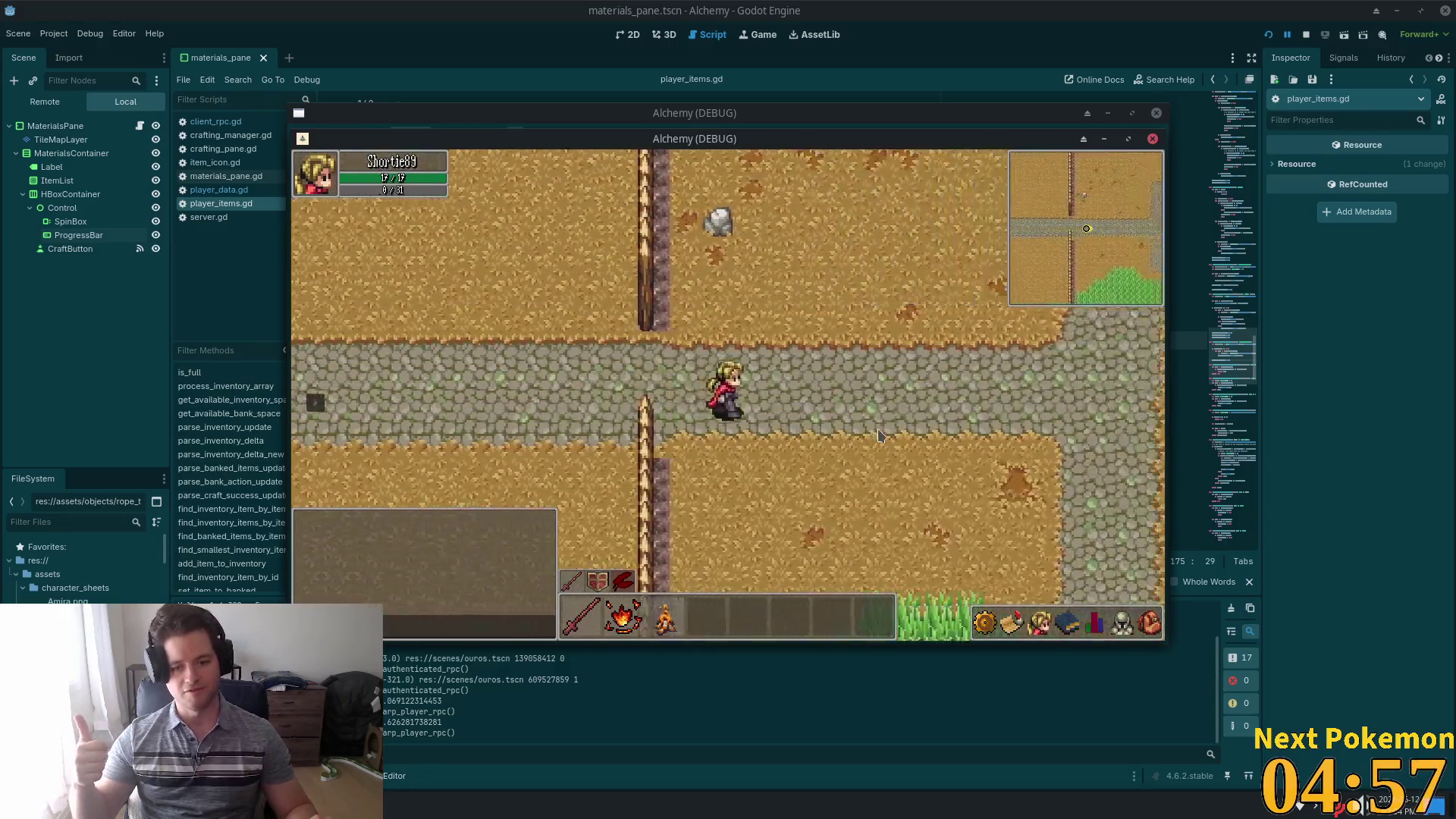
{"action": "key", "text": "d"}
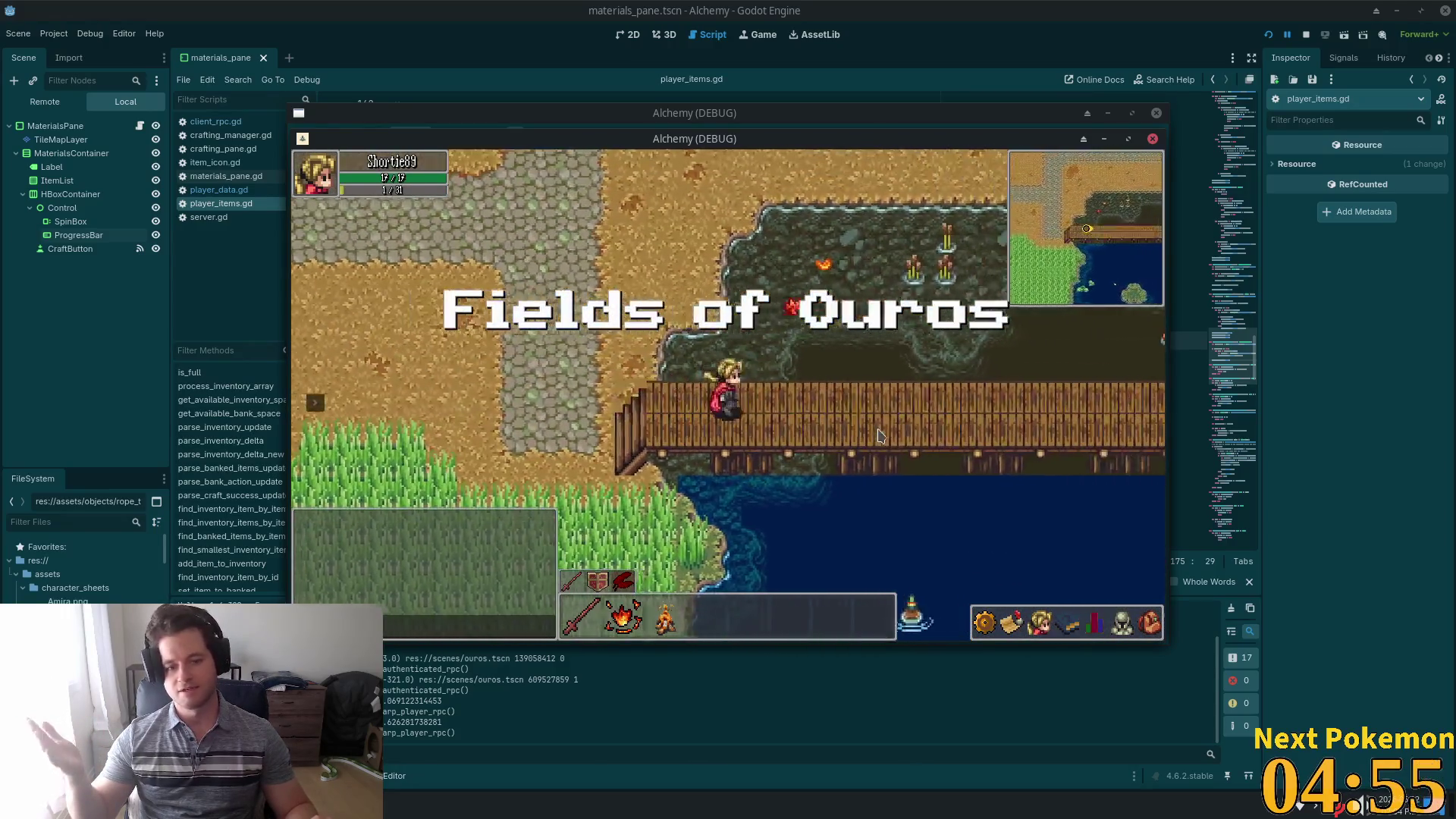
{"action": "key", "text": "d"}
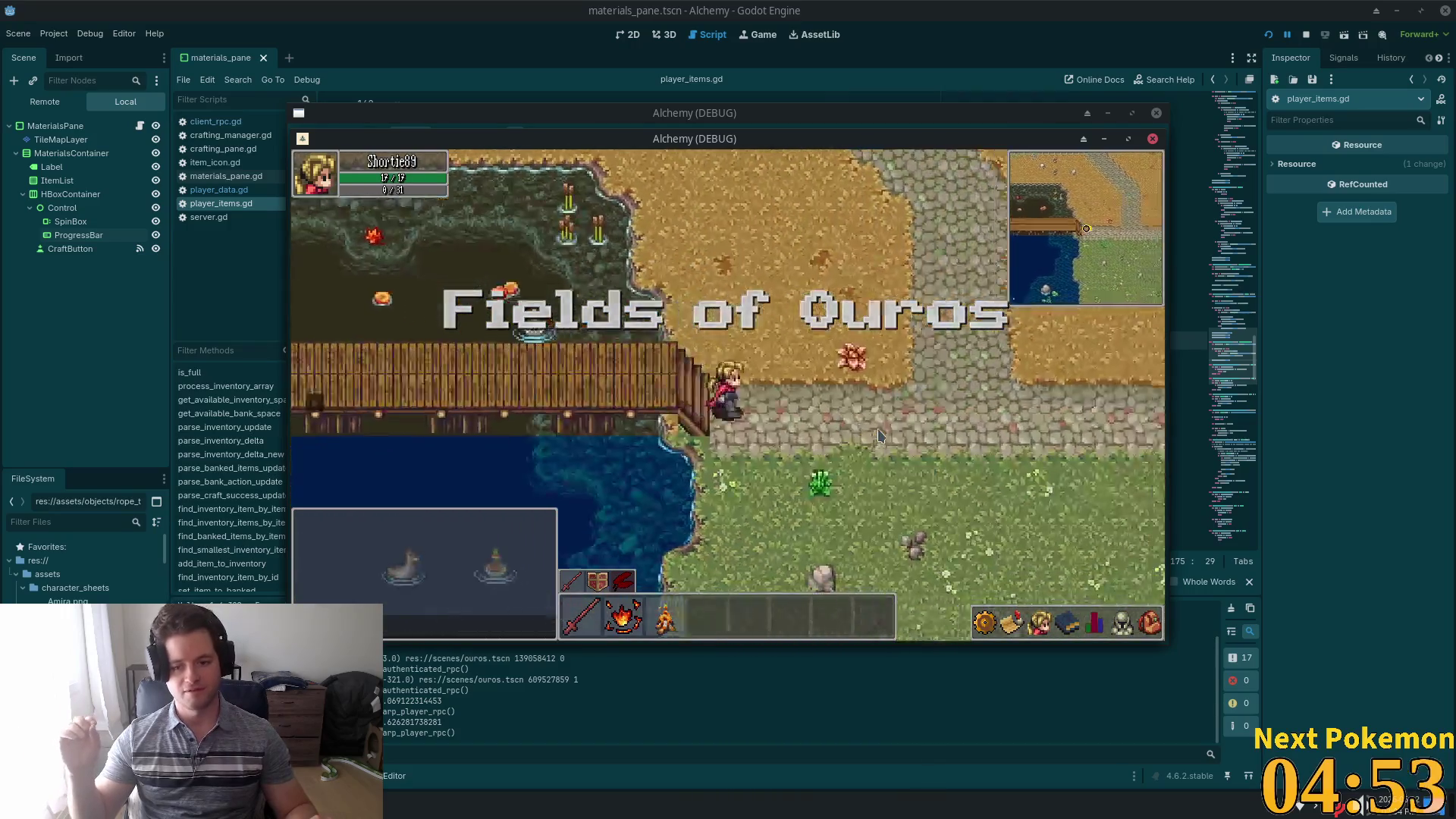
- Walk east into Solara Desert, then north past the obelisks into the gap between cliffs
{"action": "key", "text": "d"}
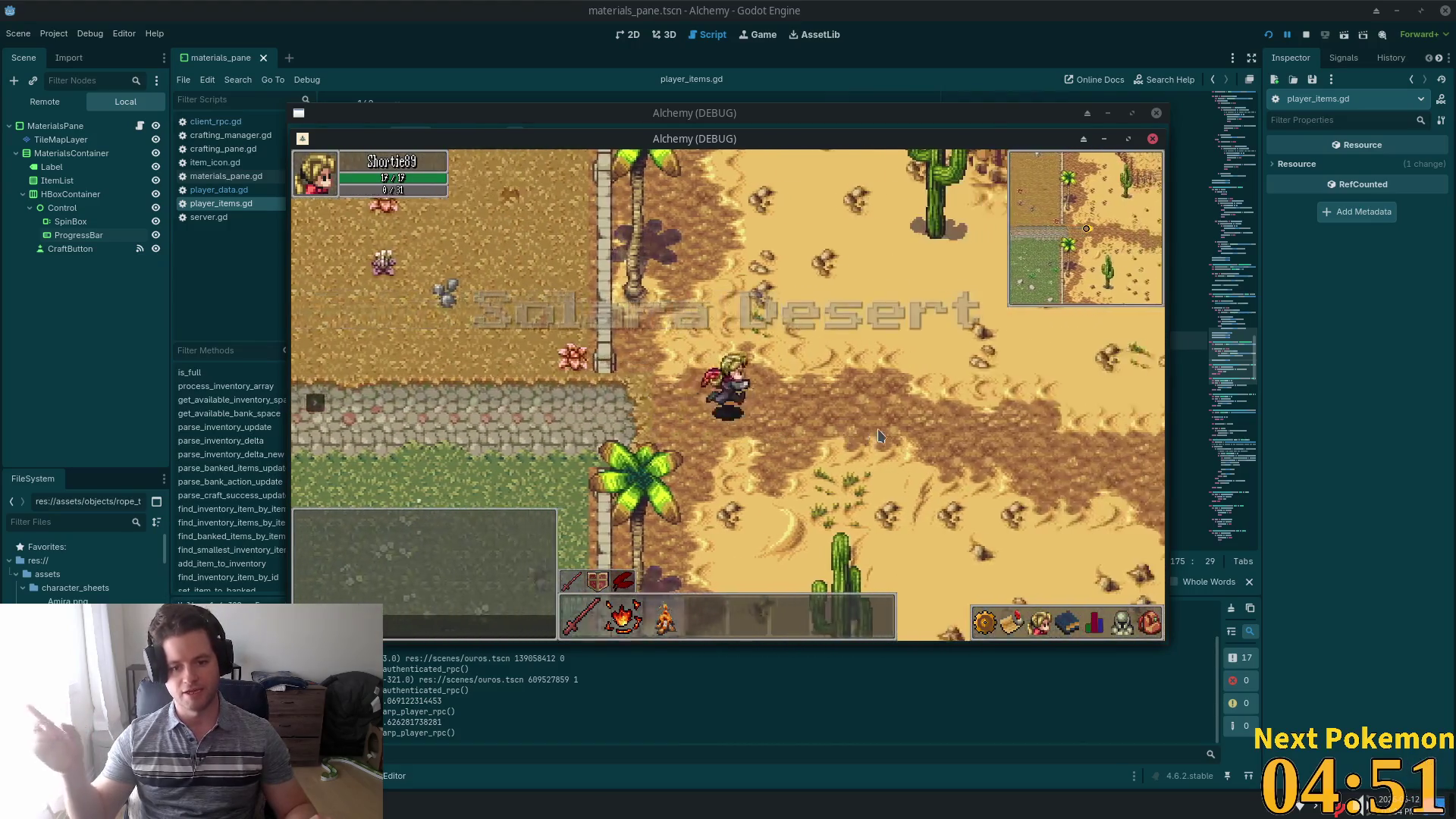
{"action": "key", "text": "d"}
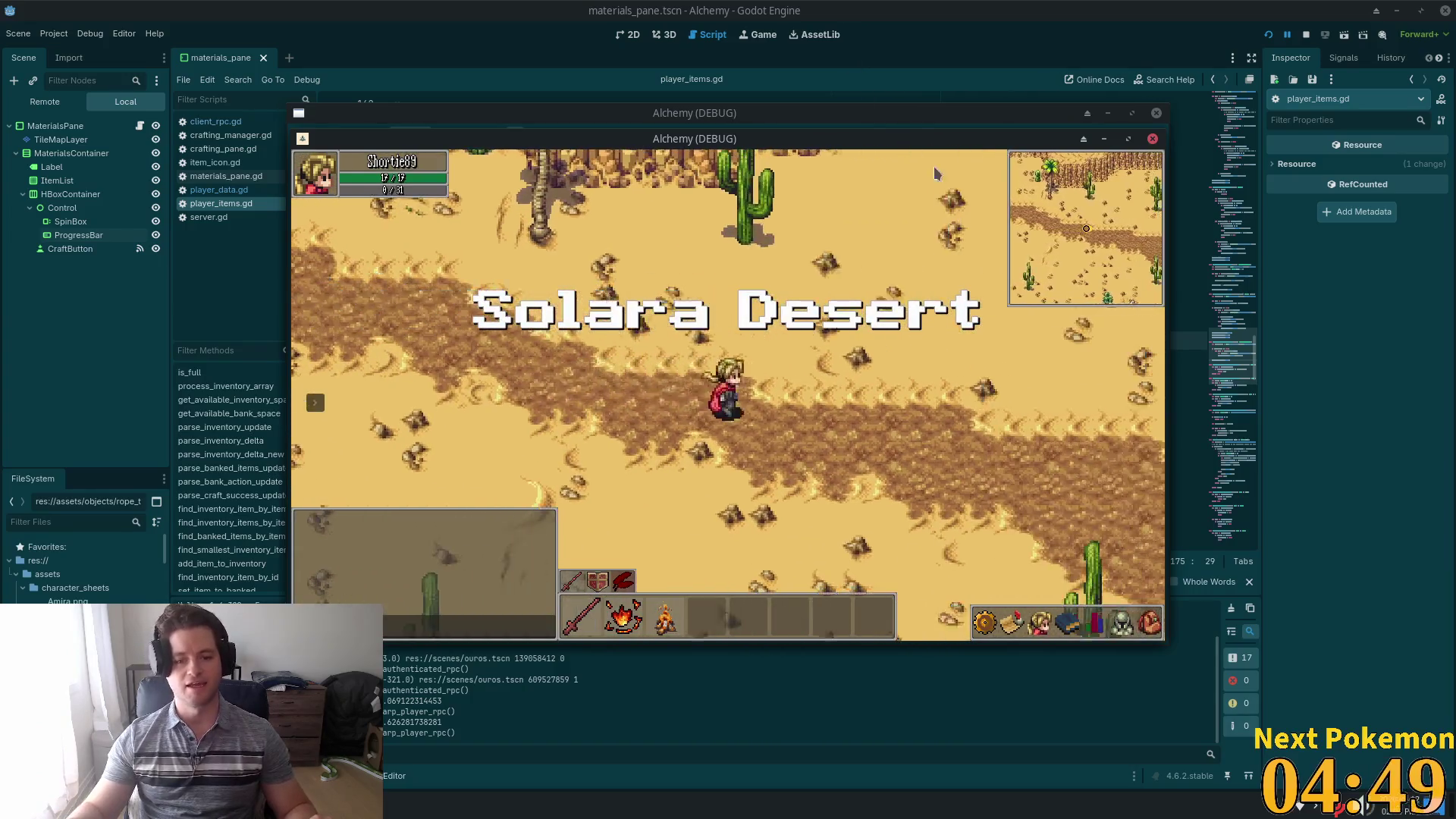
{"action": "key", "text": "s"}
{"action": "key", "text": "d"}
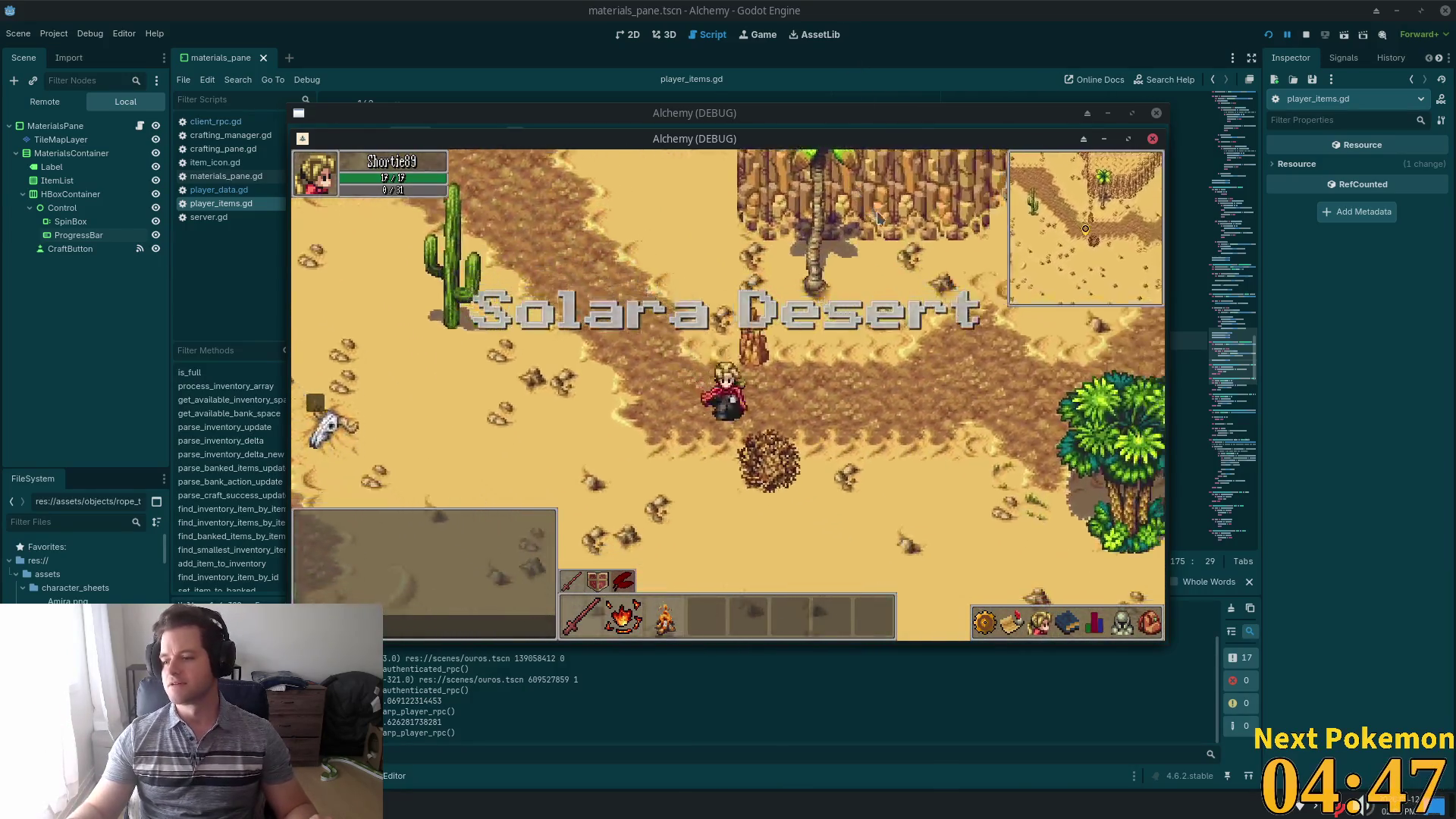
{"action": "key", "text": "d"}
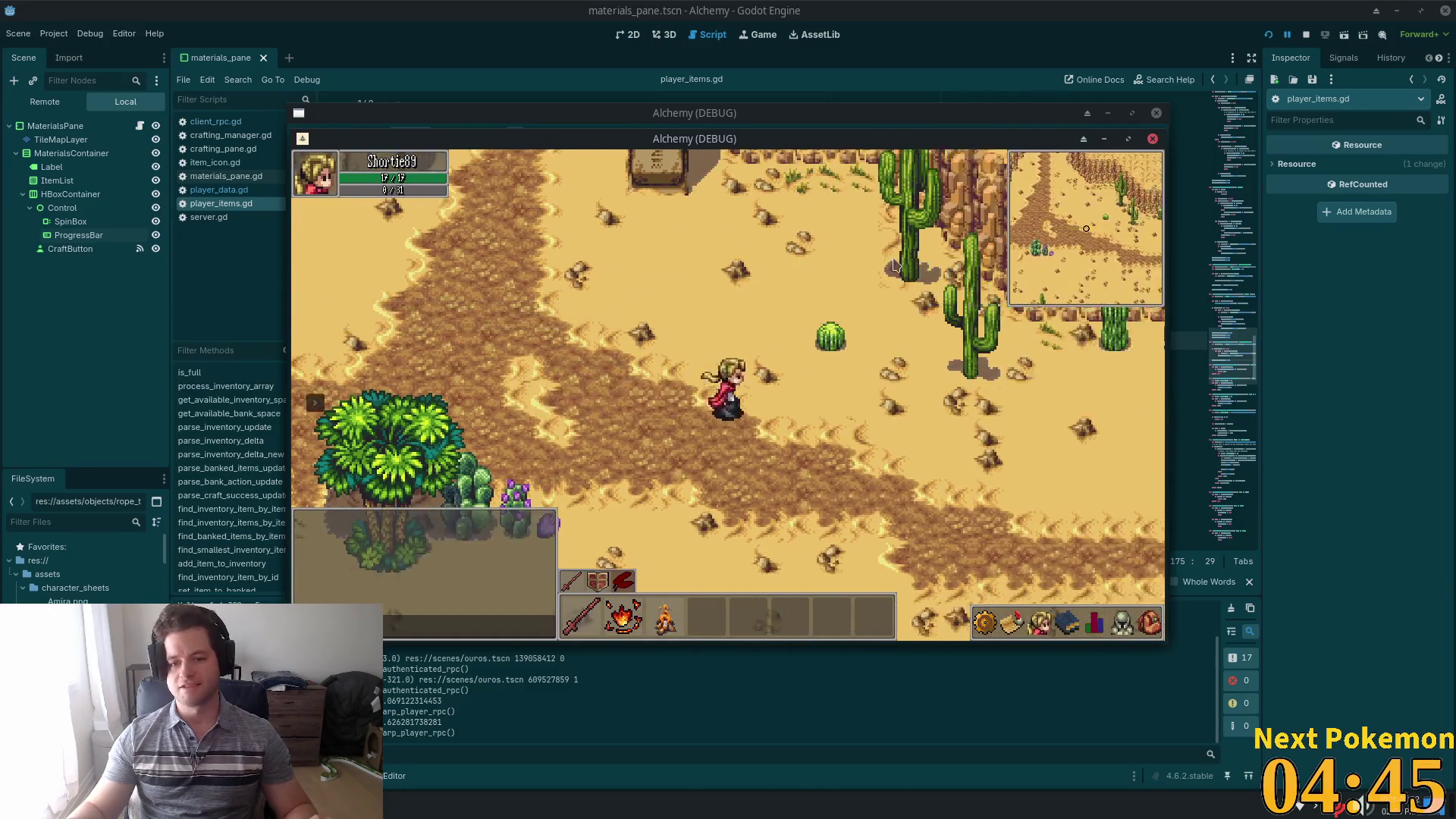
{"action": "key", "text": "w"}
{"action": "key", "text": "w"}
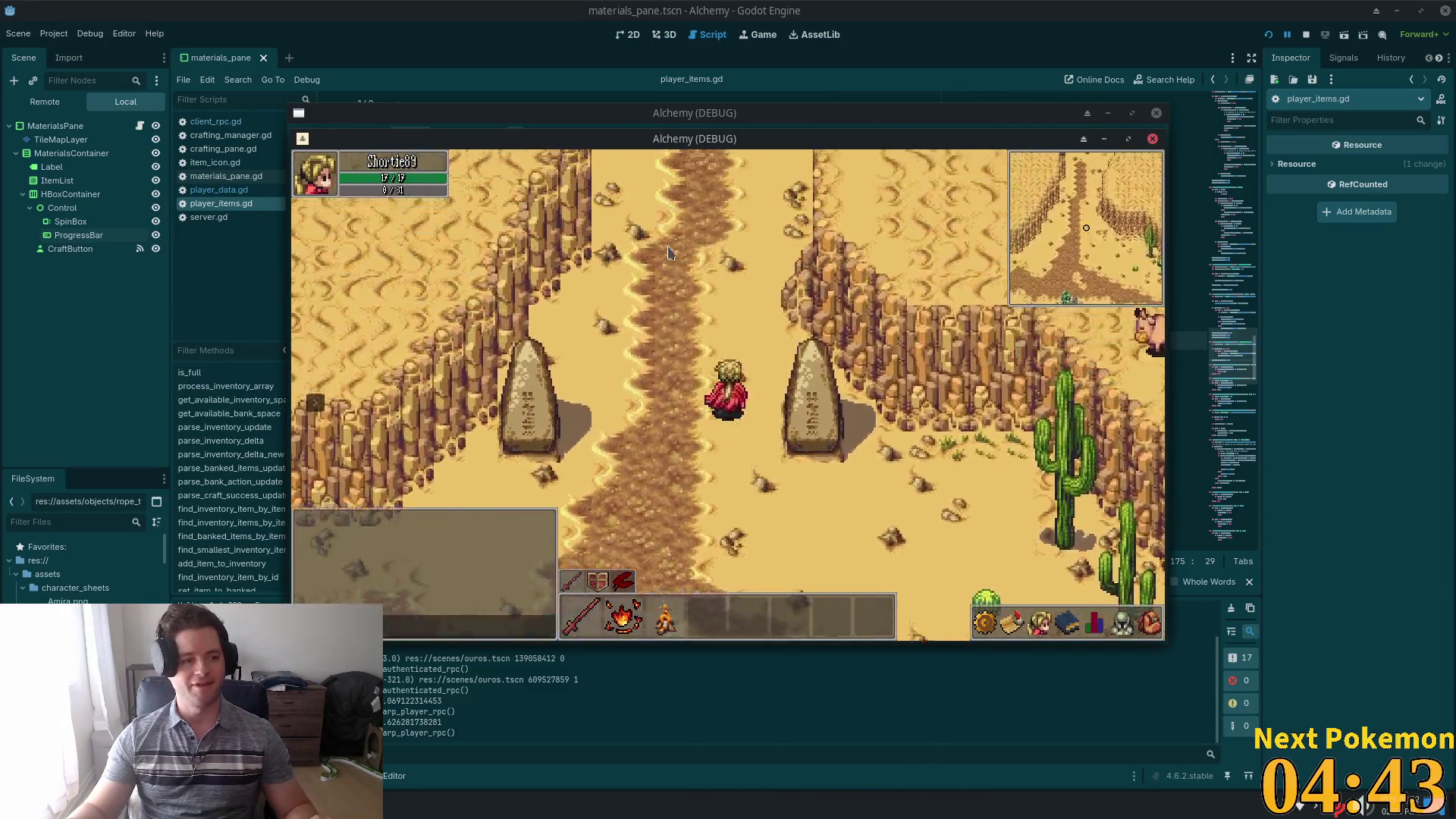
{"action": "key", "text": "a"}
{"action": "key", "text": "a"}
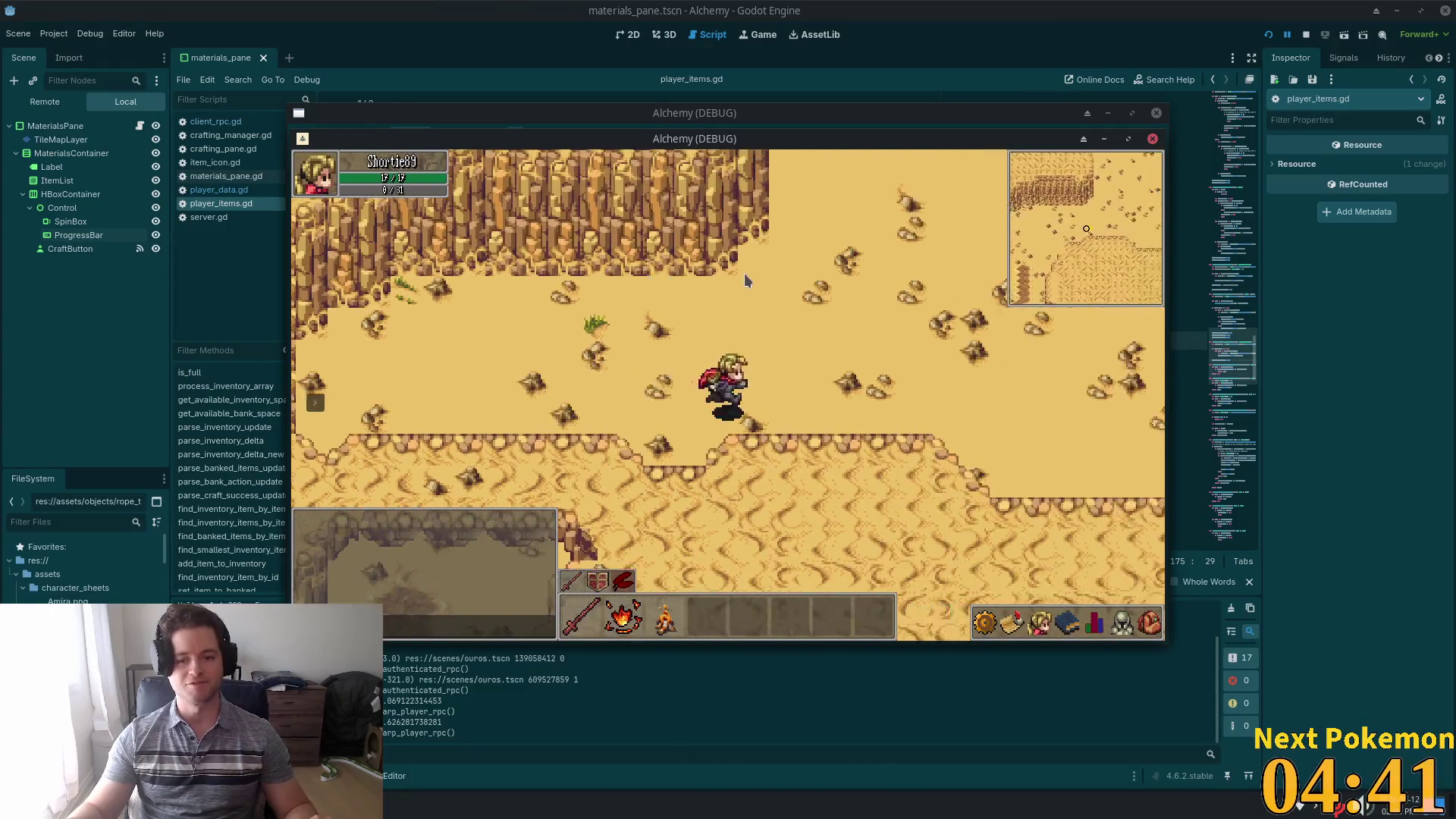
{"action": "key", "text": "w"}
{"action": "key", "text": "w"}
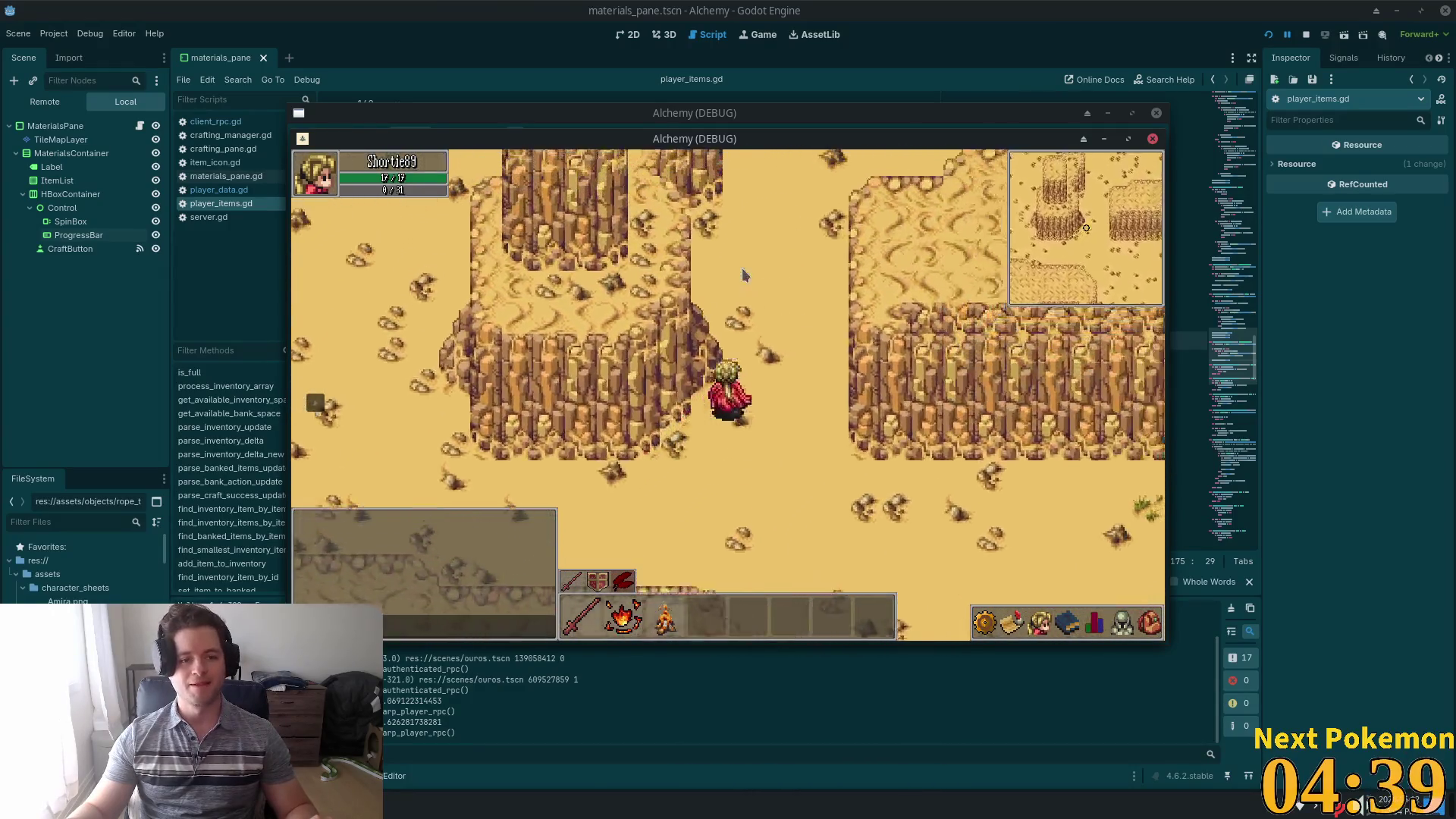
- Test walking past the desert map's top edge, then head southwest across the cliffs
{"action": "key", "text": "w"}
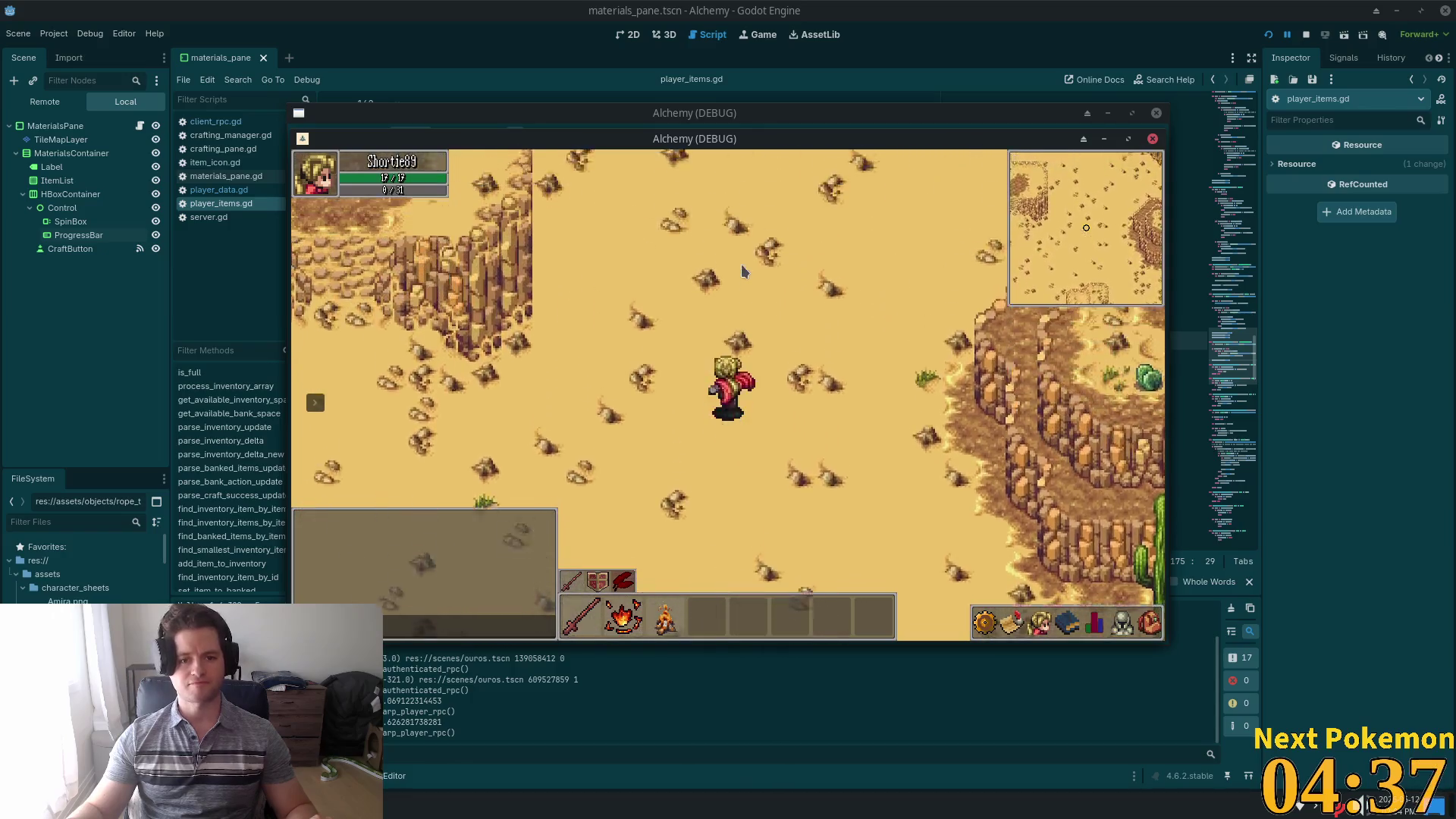
{"action": "key", "text": "d"}
{"action": "key", "text": "w"}
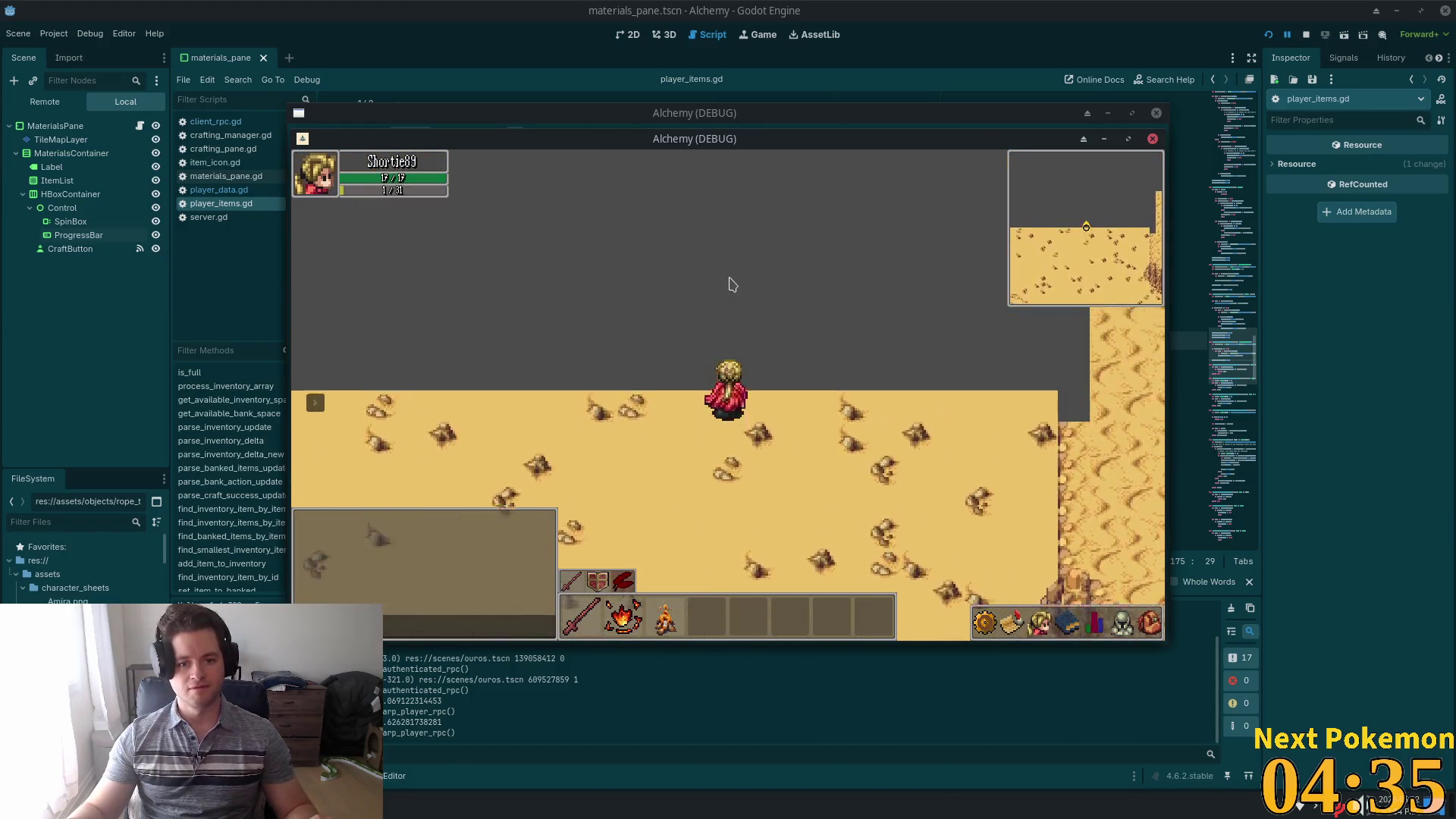
{"action": "key", "text": "s"}
{"action": "key", "text": "d"}
{"action": "key", "text": "w"}
{"action": "key", "text": "w"}
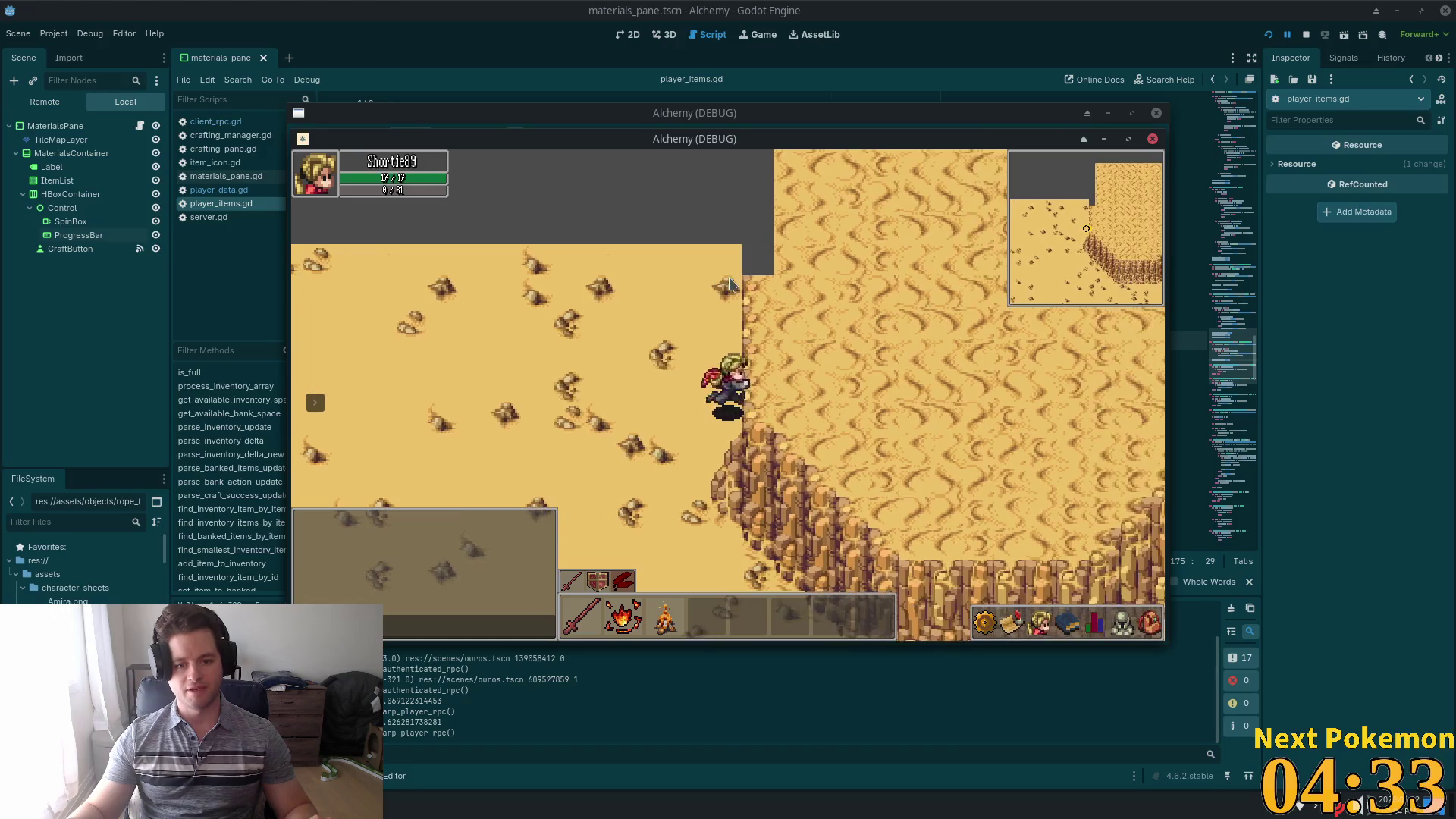
{"action": "key", "text": "w"}
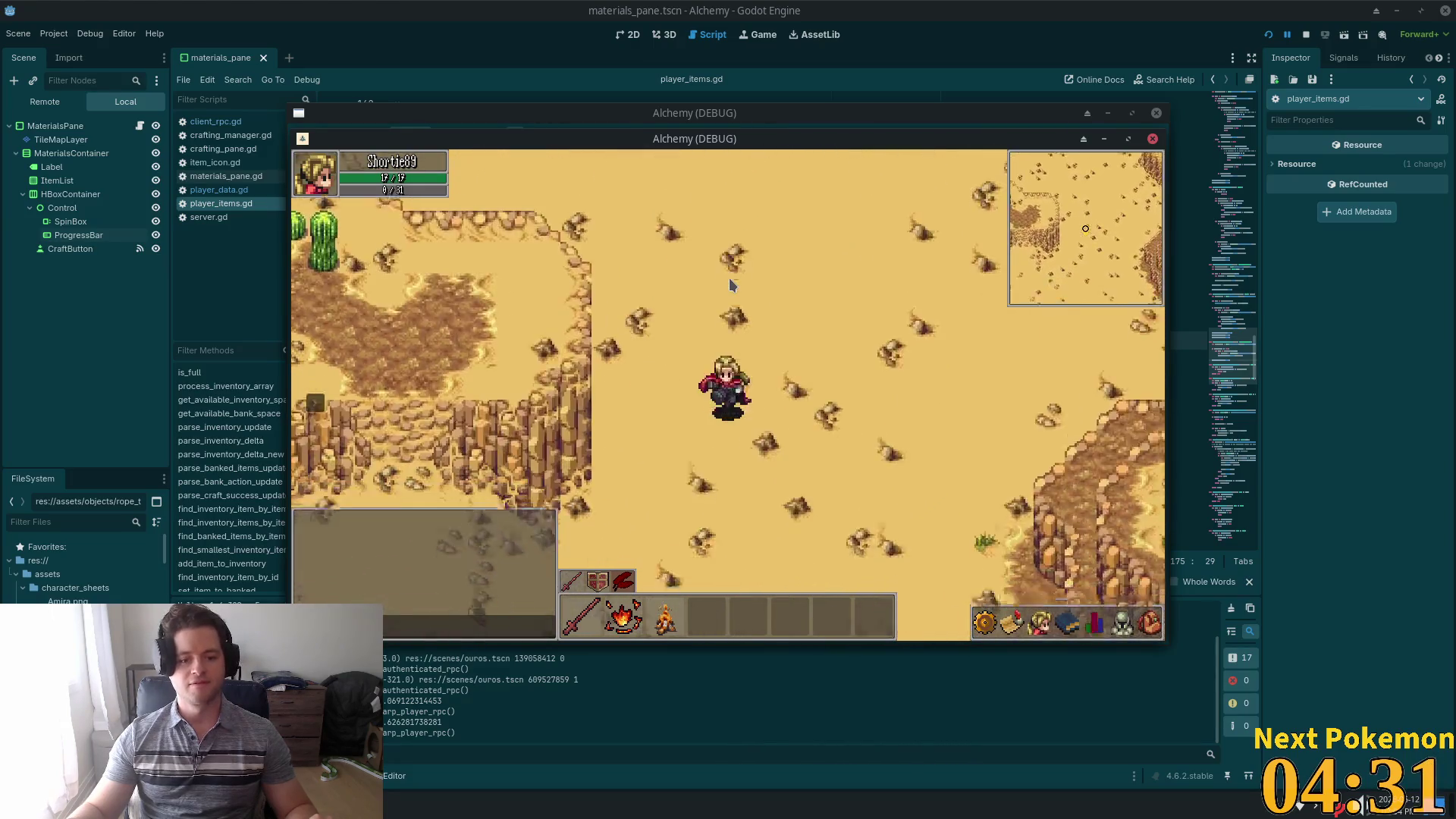
{"action": "key", "text": "a"}
{"action": "key", "text": "s"}
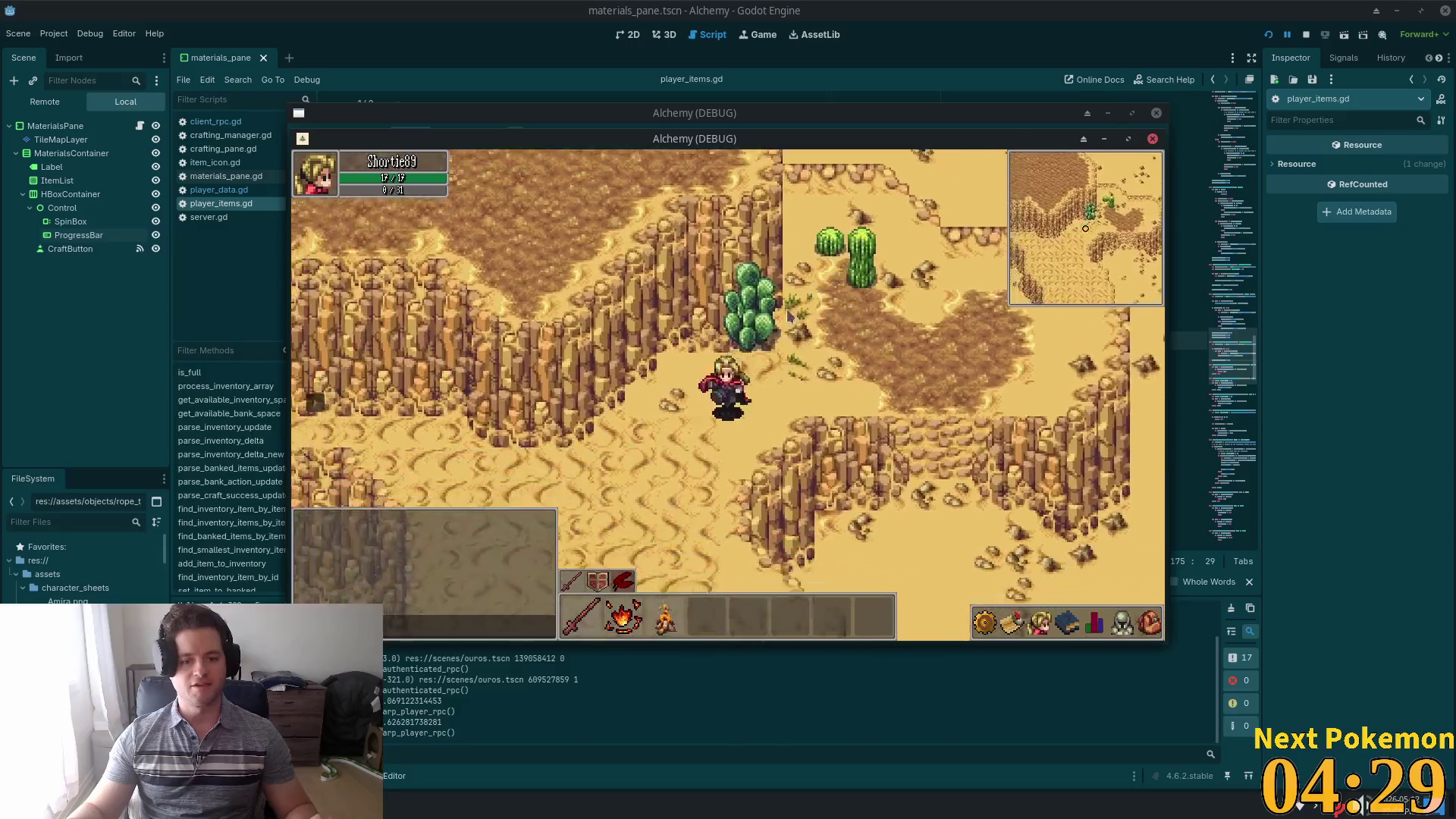
{"action": "key", "text": "a"}
- Walk south past the cacti cliffs to the palm area, then along the rocky dunes
{"action": "key", "text": "s"}
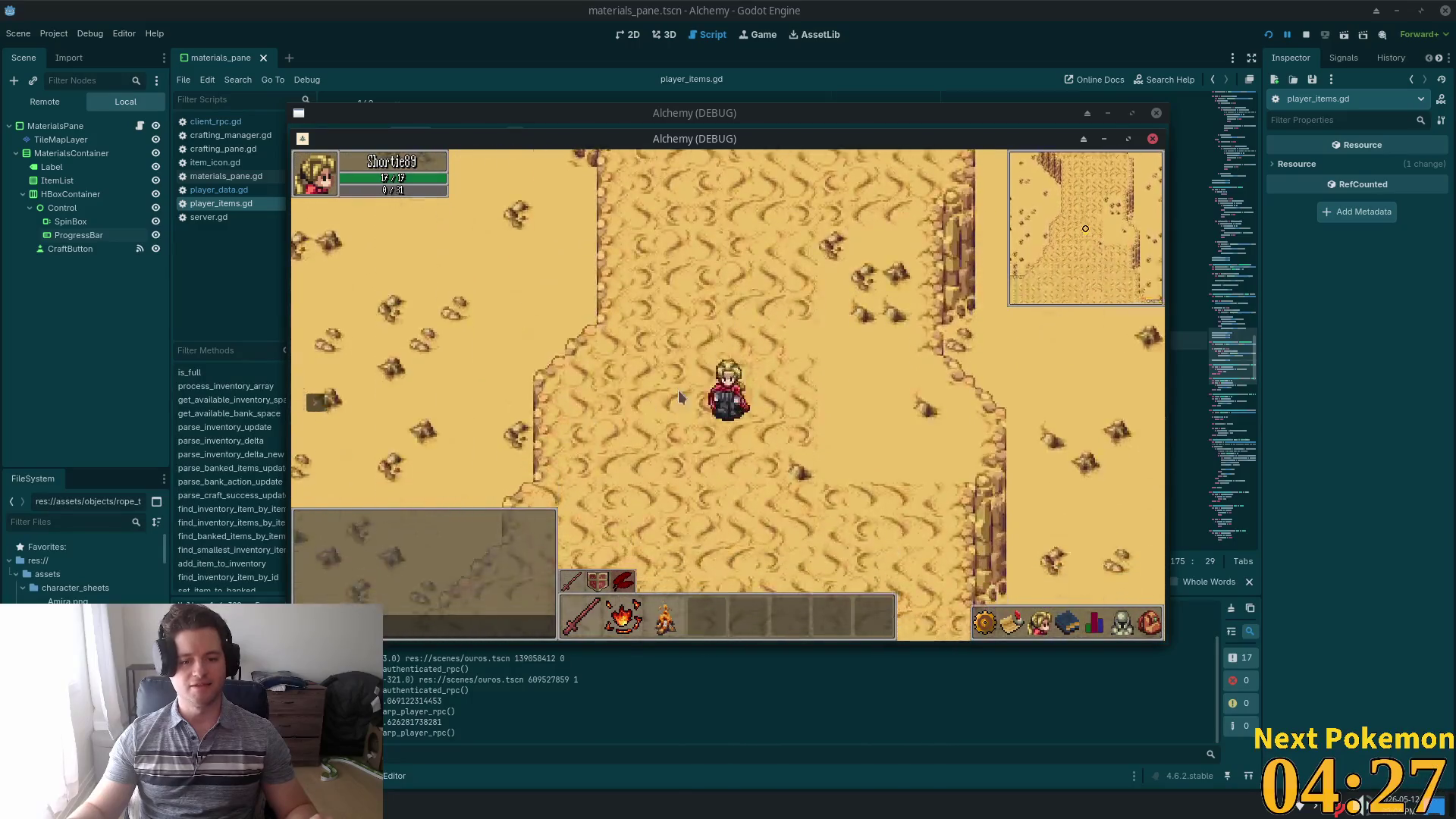
{"action": "key", "text": "s"}
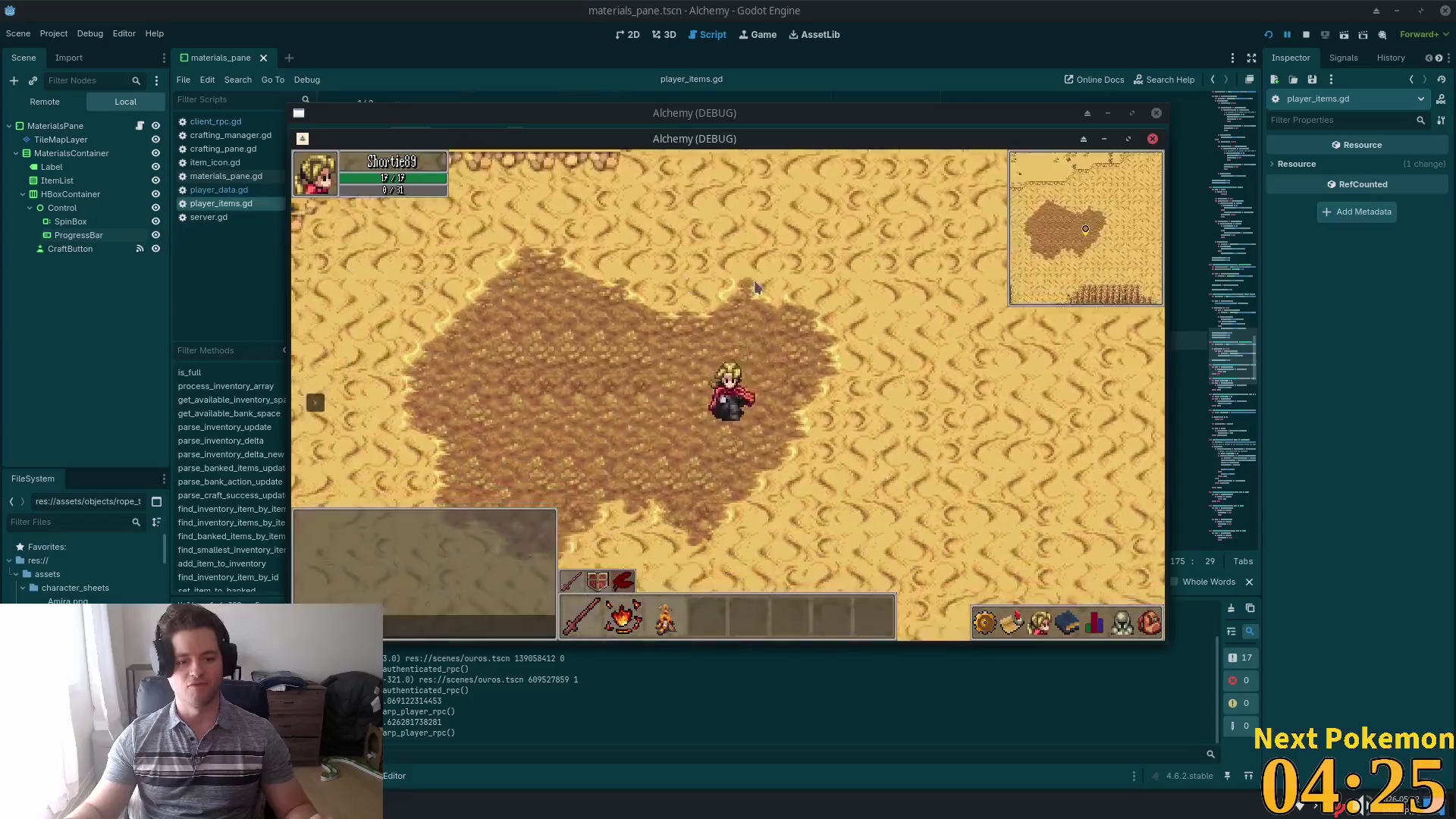
{"action": "key", "text": "s"}
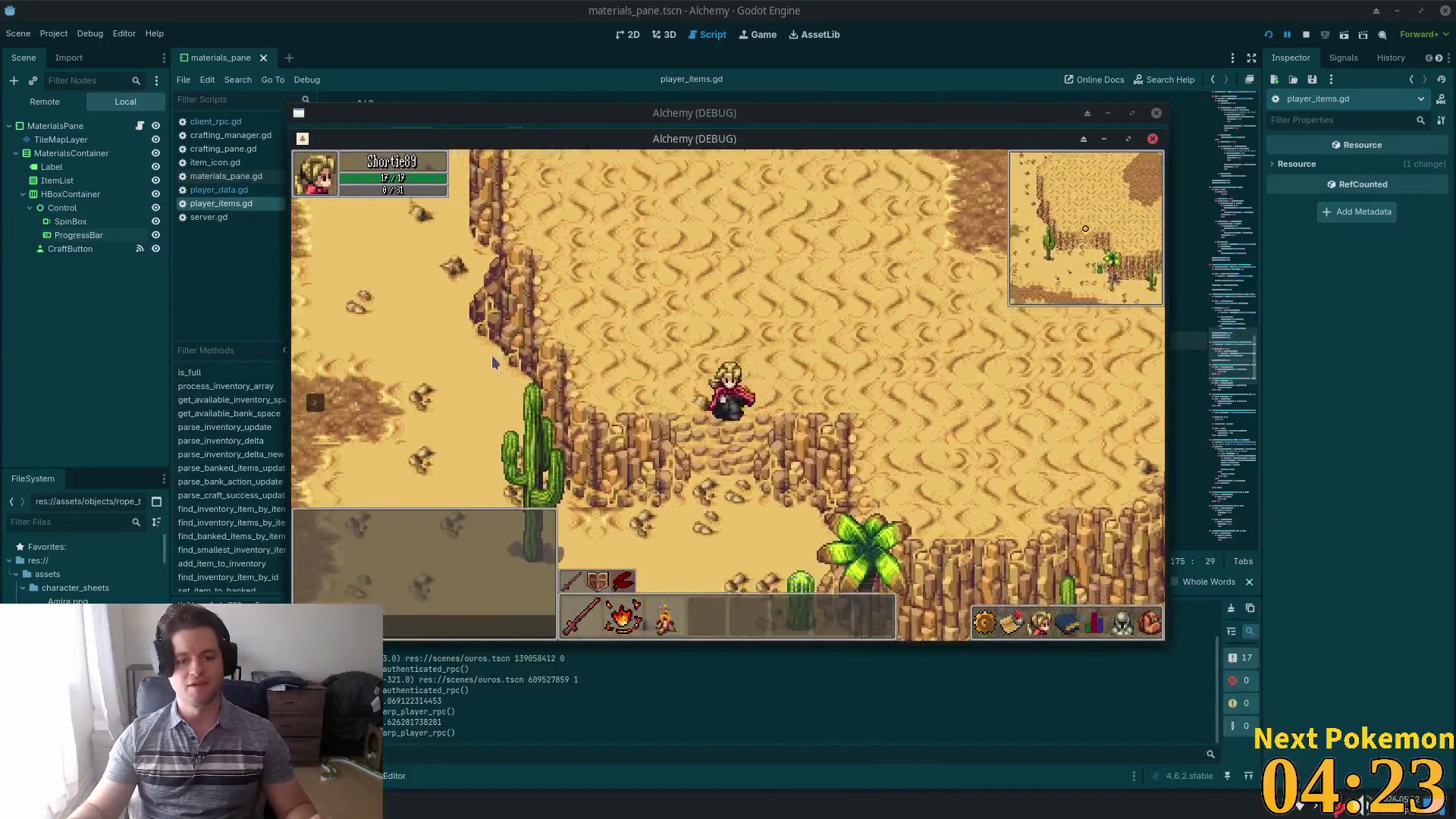
{"action": "key", "text": "w"}
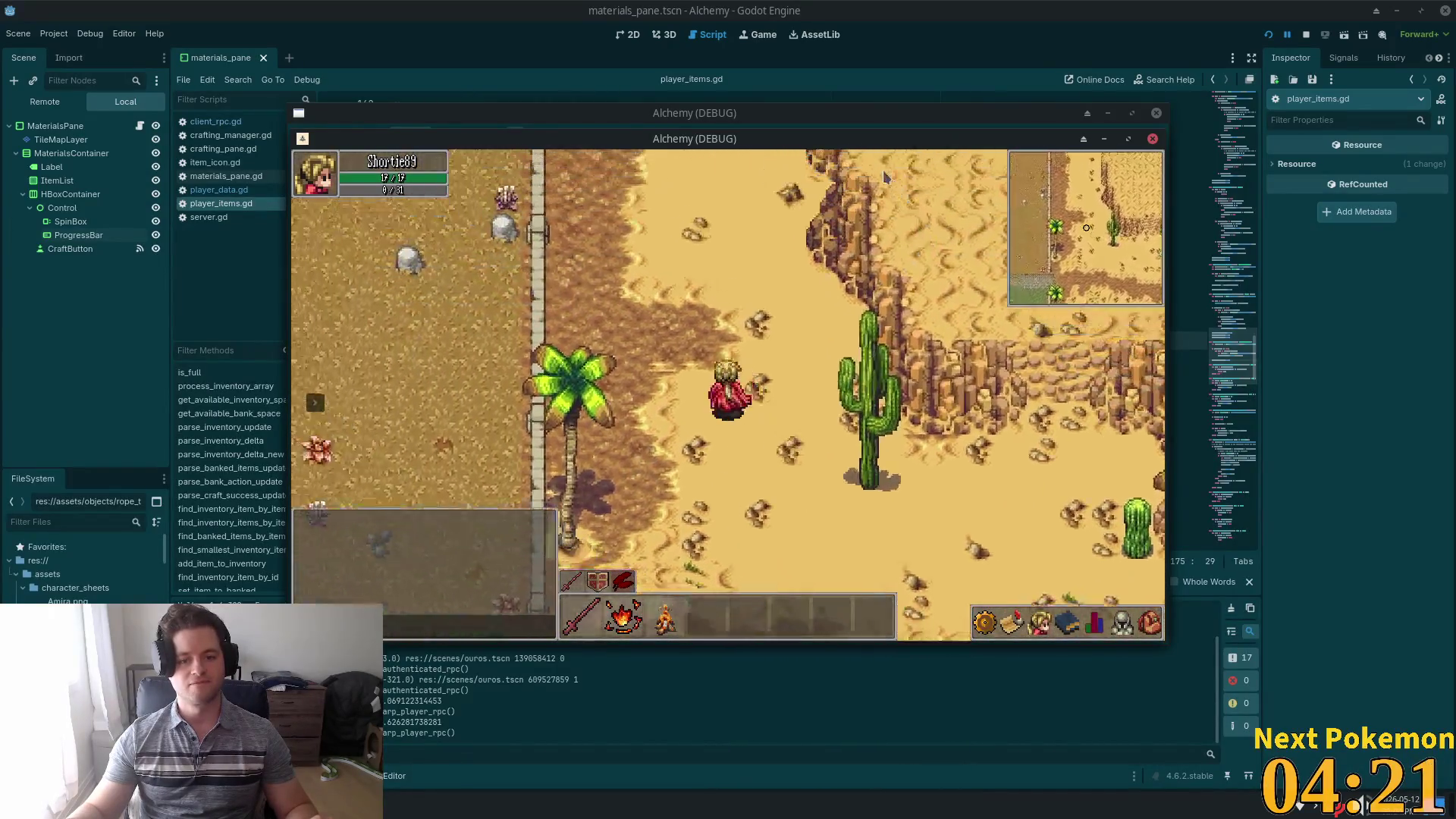
{"action": "key", "text": "d"}
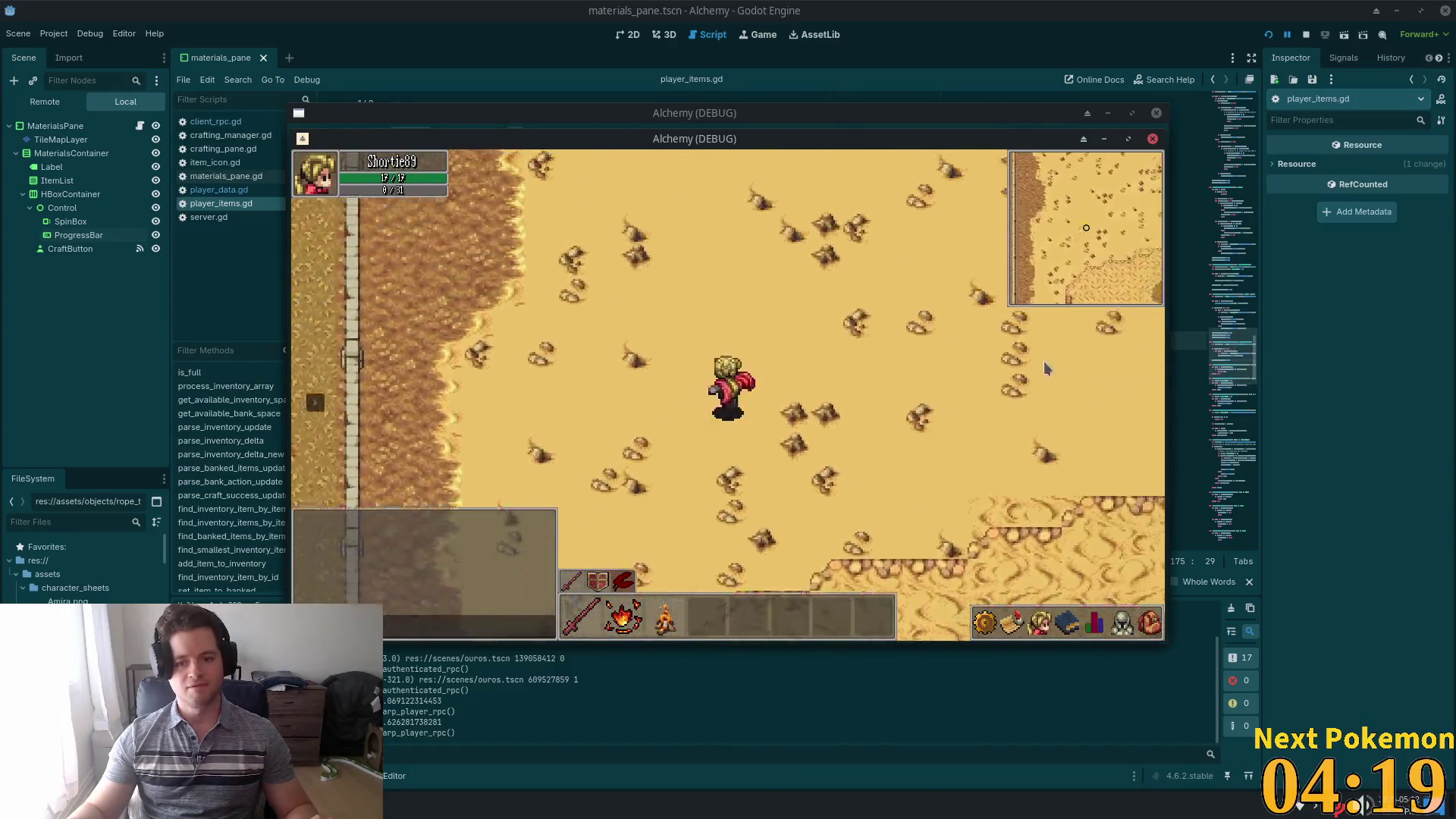
{"action": "key", "text": "w"}
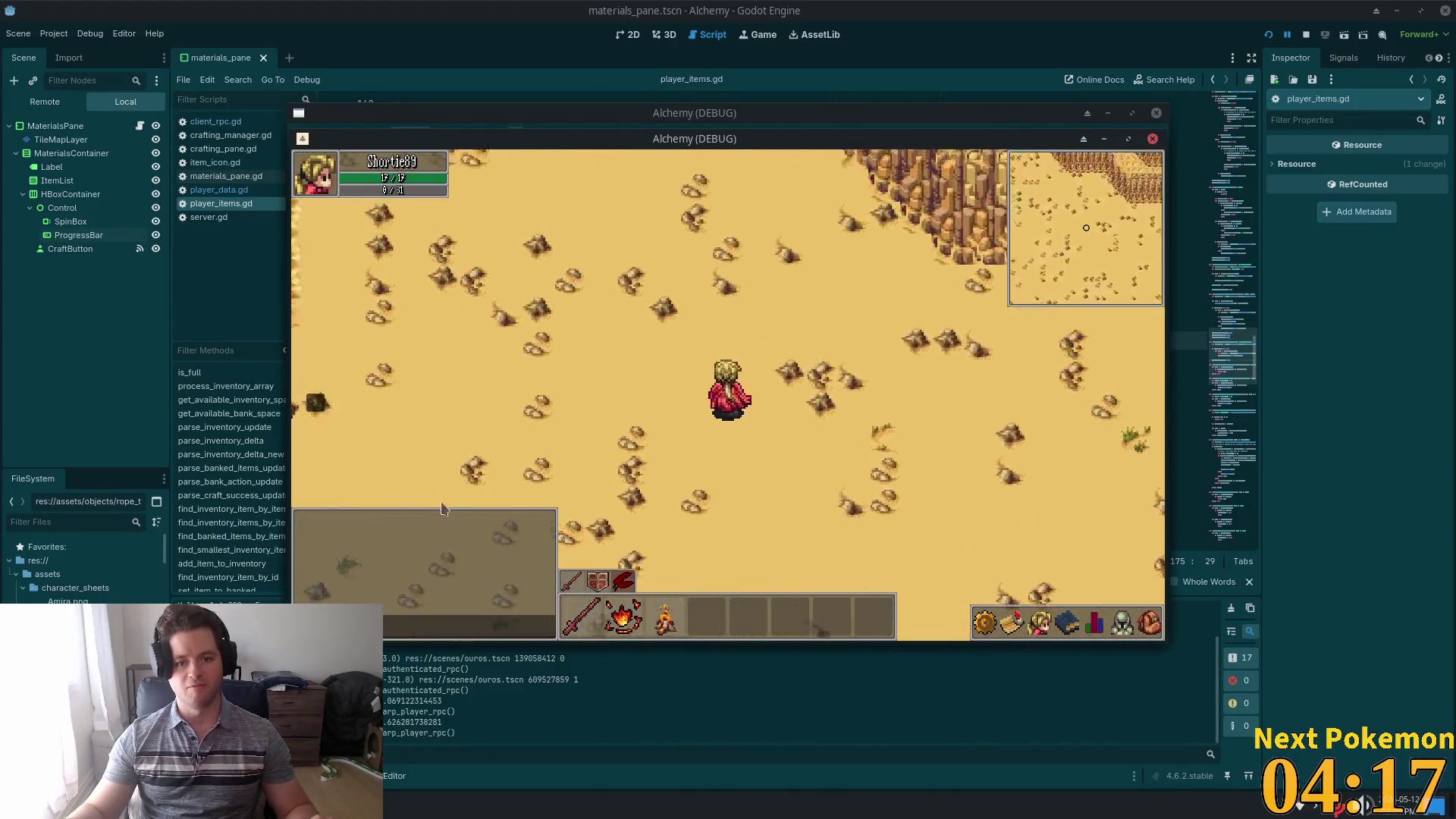
{"action": "key", "text": "s"}
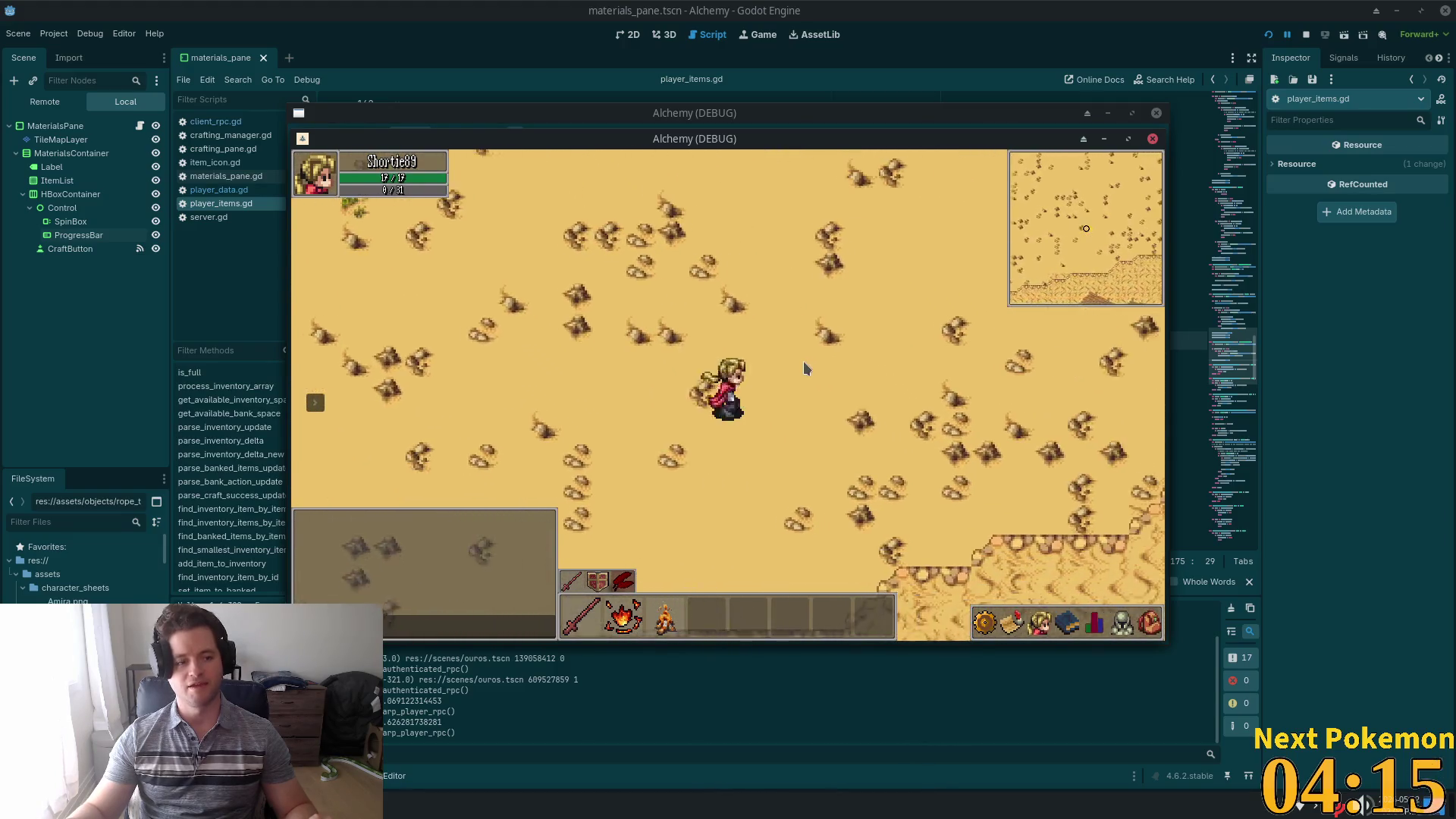
{"action": "key", "text": "s"}
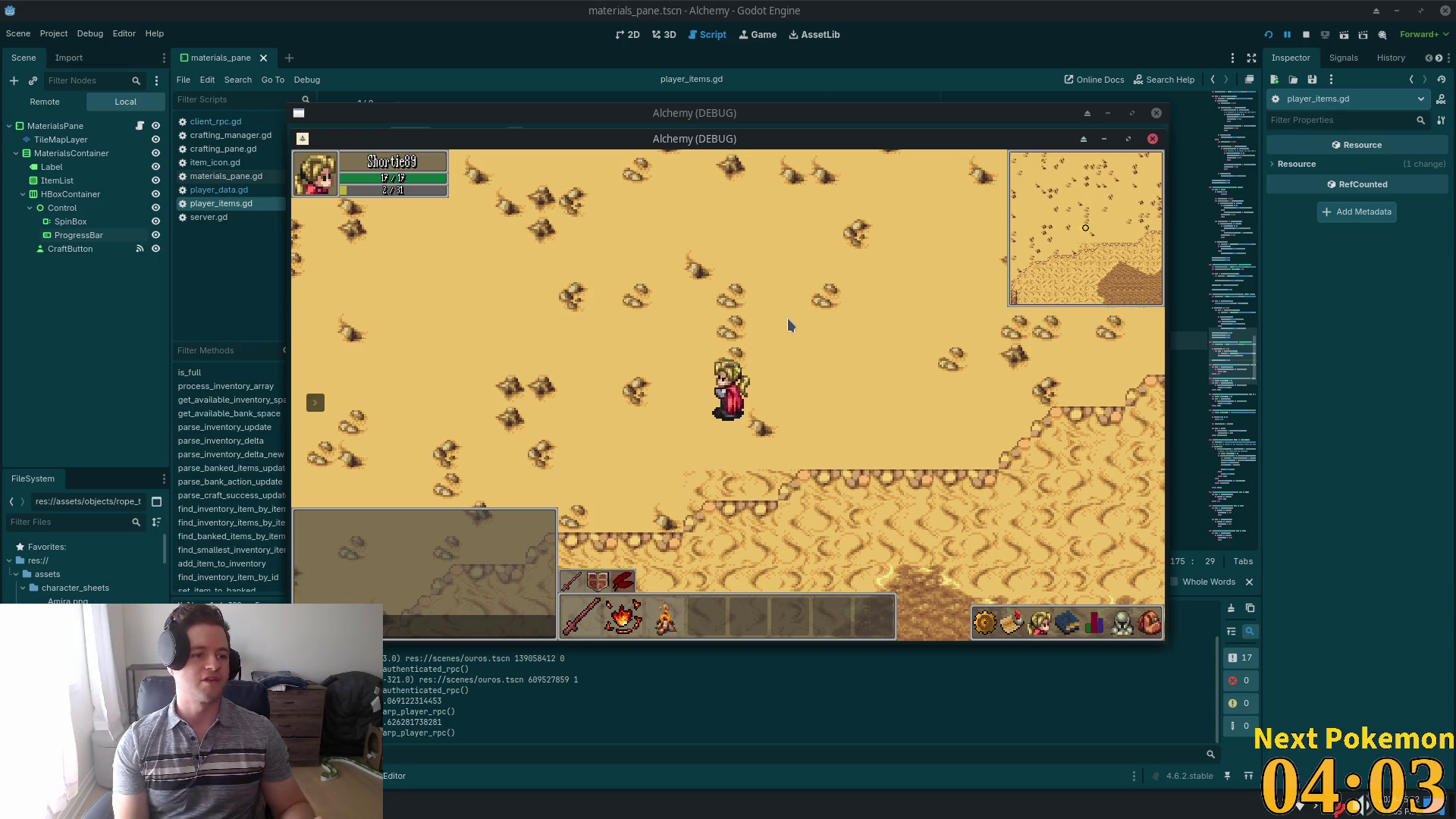
- Walk southwest toward the wall, east to the palm, then north past the dirt patch
{"action": "key", "text": "Left"}
{"action": "key", "text": "Down"}
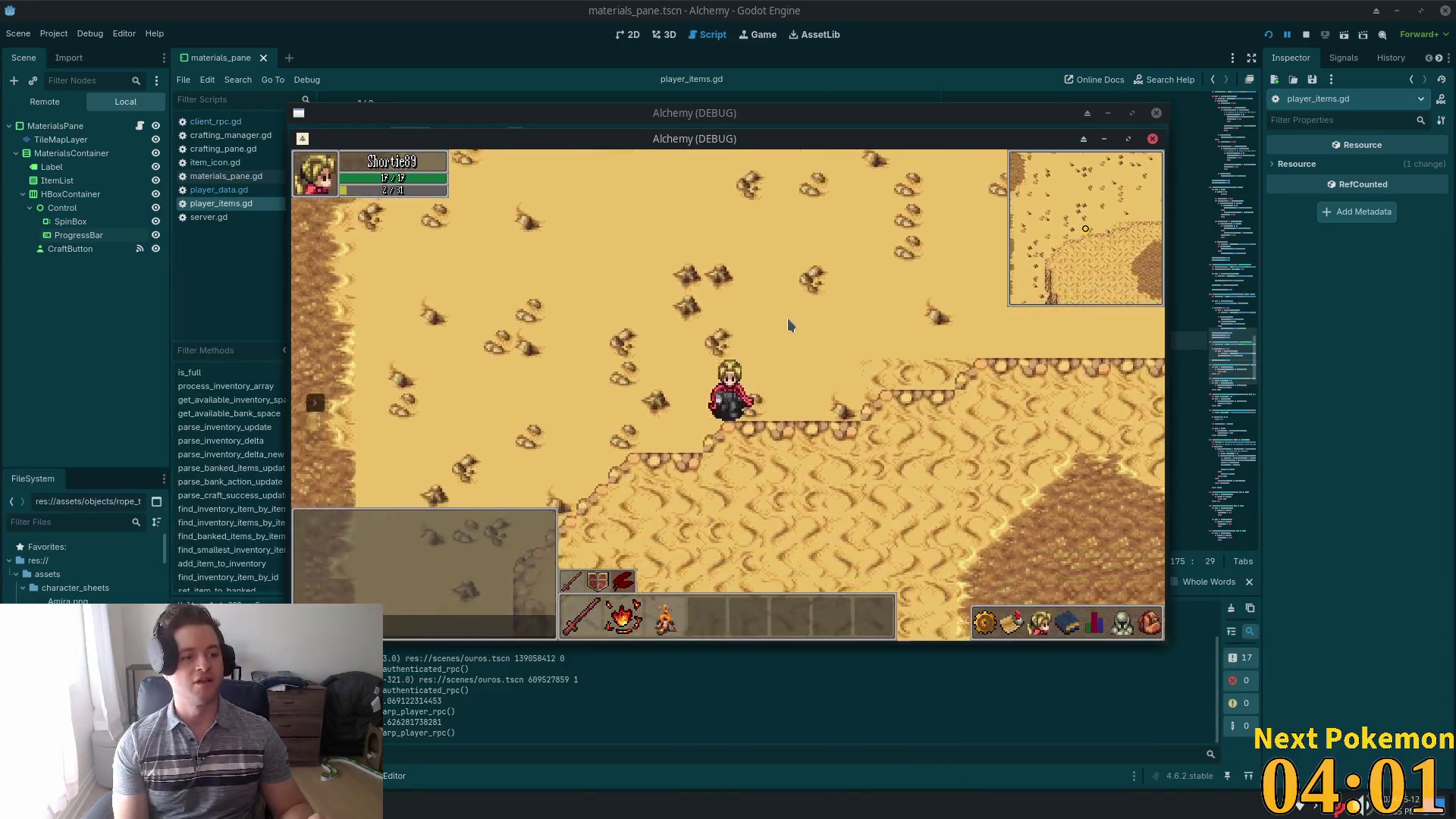
{"action": "key", "text": "Down"}
{"action": "key", "text": "Left"}
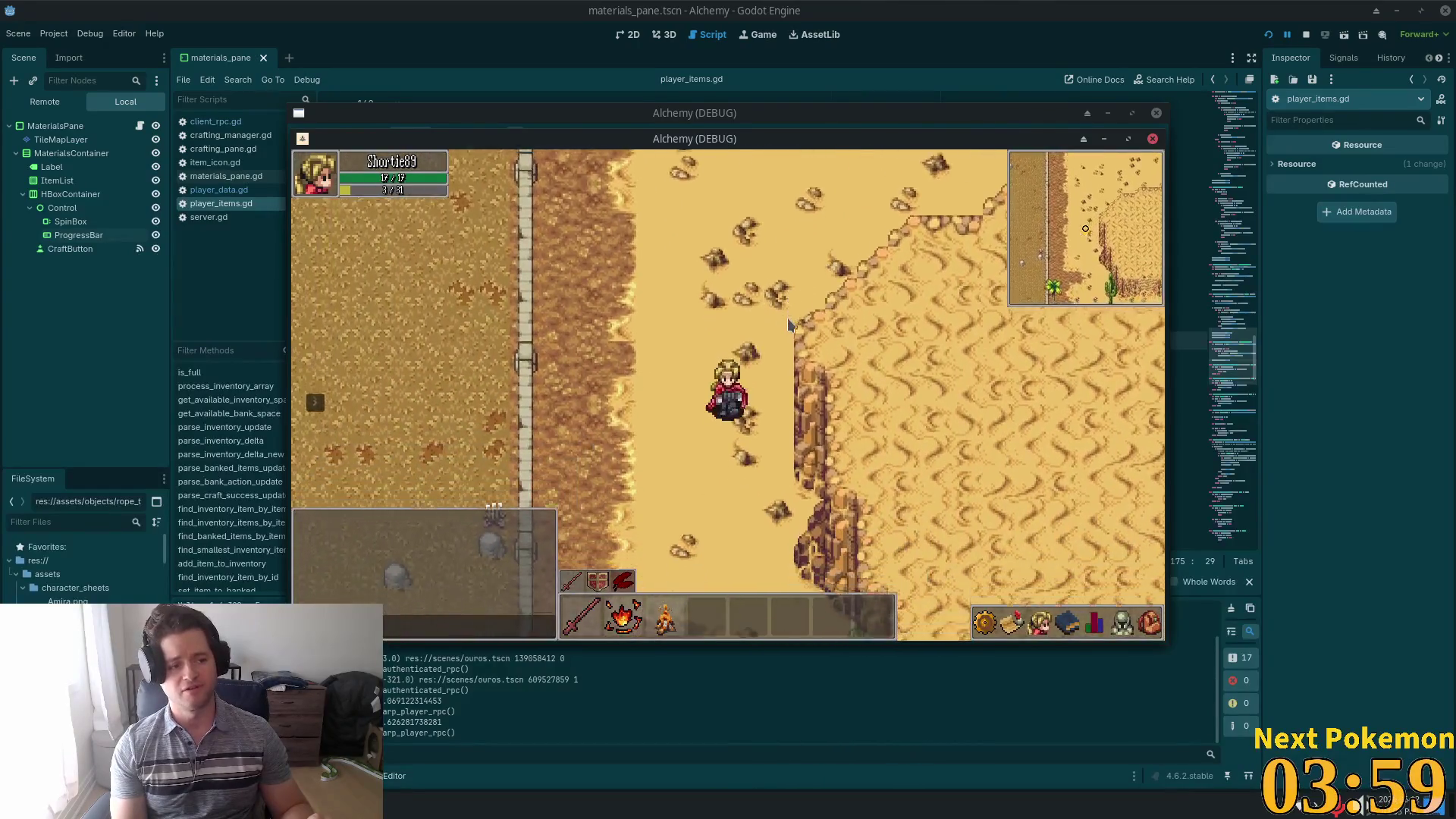
{"action": "key", "text": "Right"}
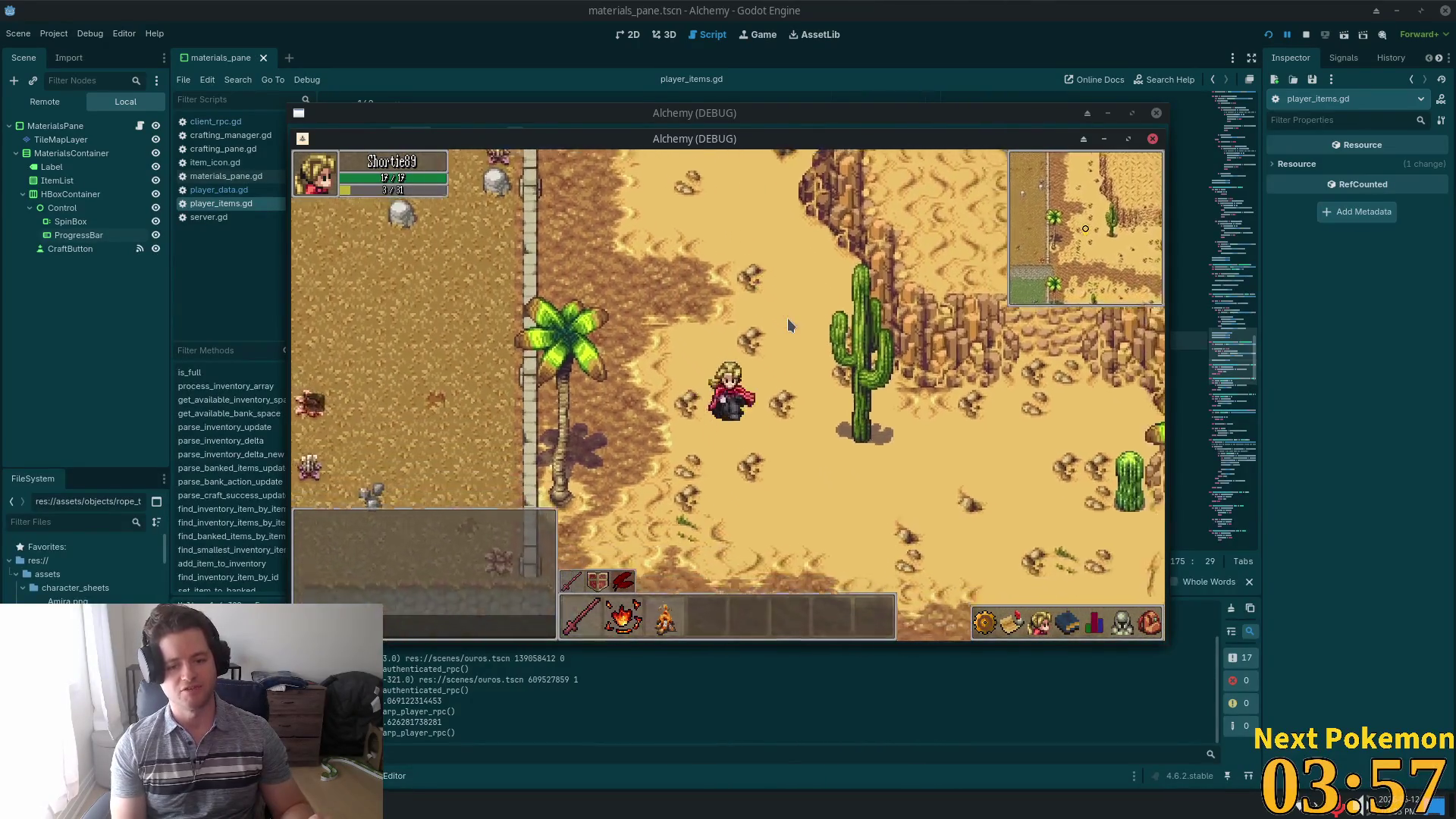
{"action": "key", "text": "Right"}
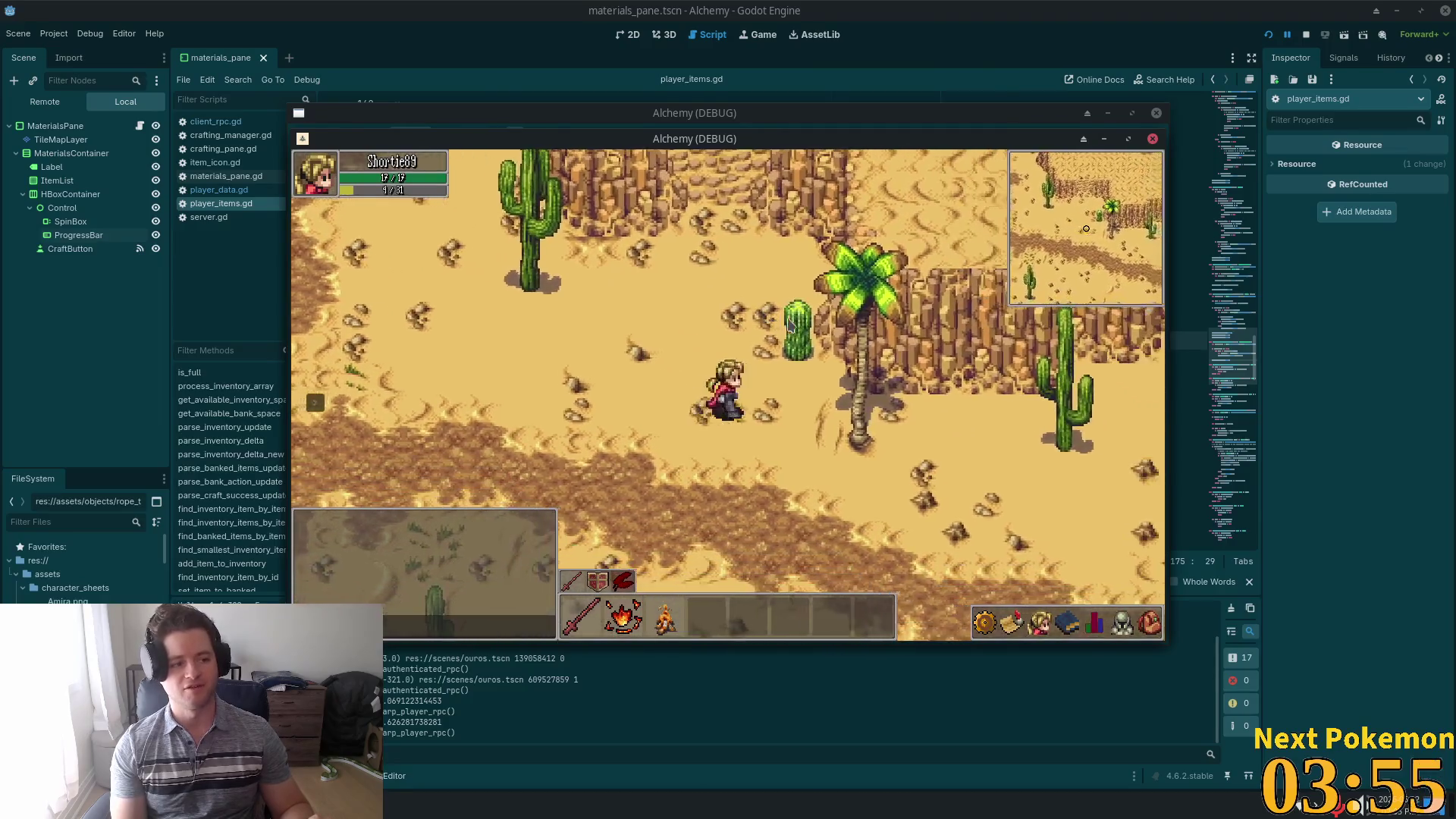
{"action": "key", "text": "Up"}
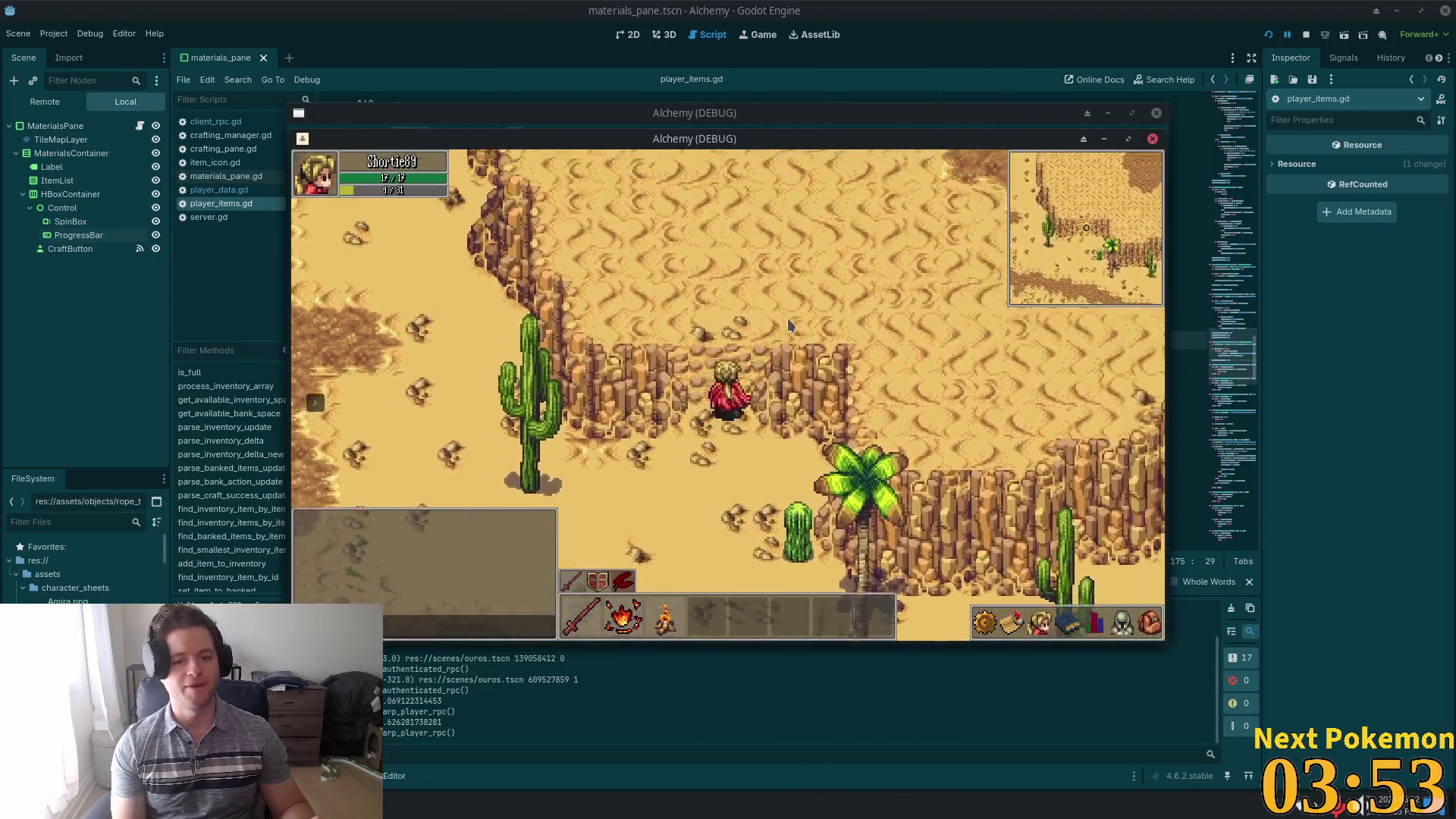
{"action": "key", "text": "Up"}
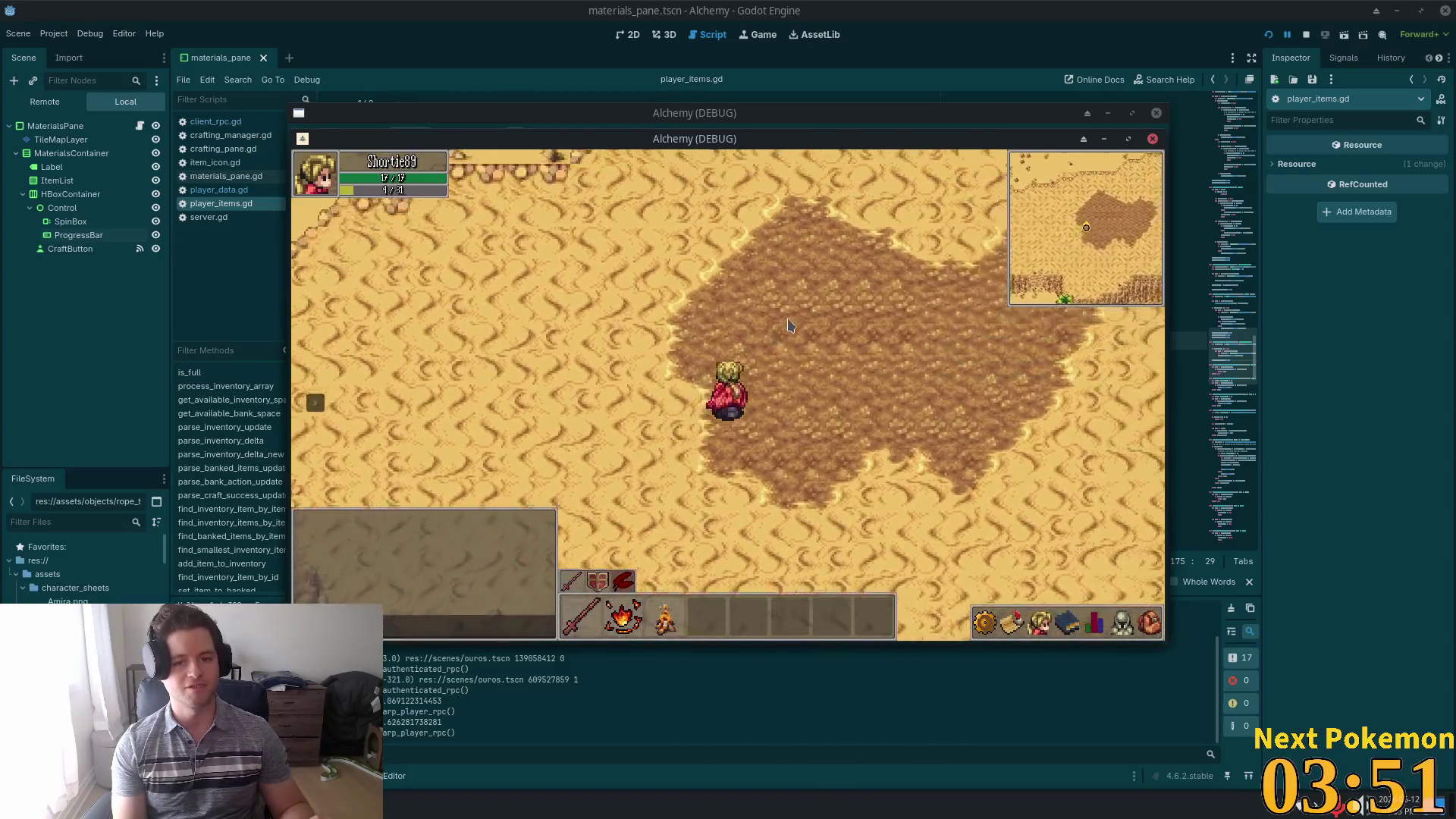
{"action": "key", "text": "Up"}
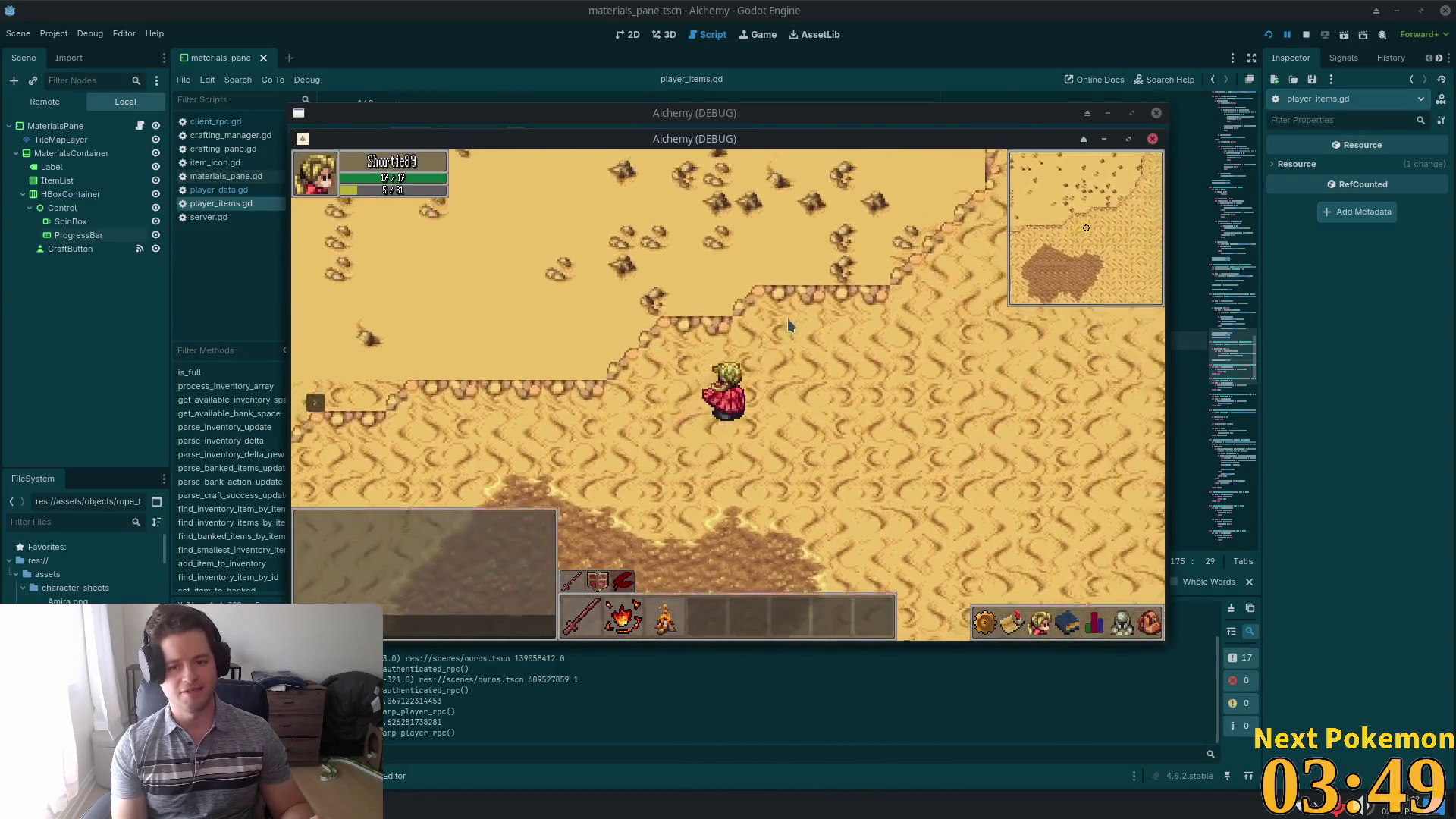
{"action": "key", "text": "Right"}
- Walk northeast into a new cliff area toward the cacti, then east across open desert
{"action": "key", "text": "Up"}
{"action": "key", "text": "Right"}
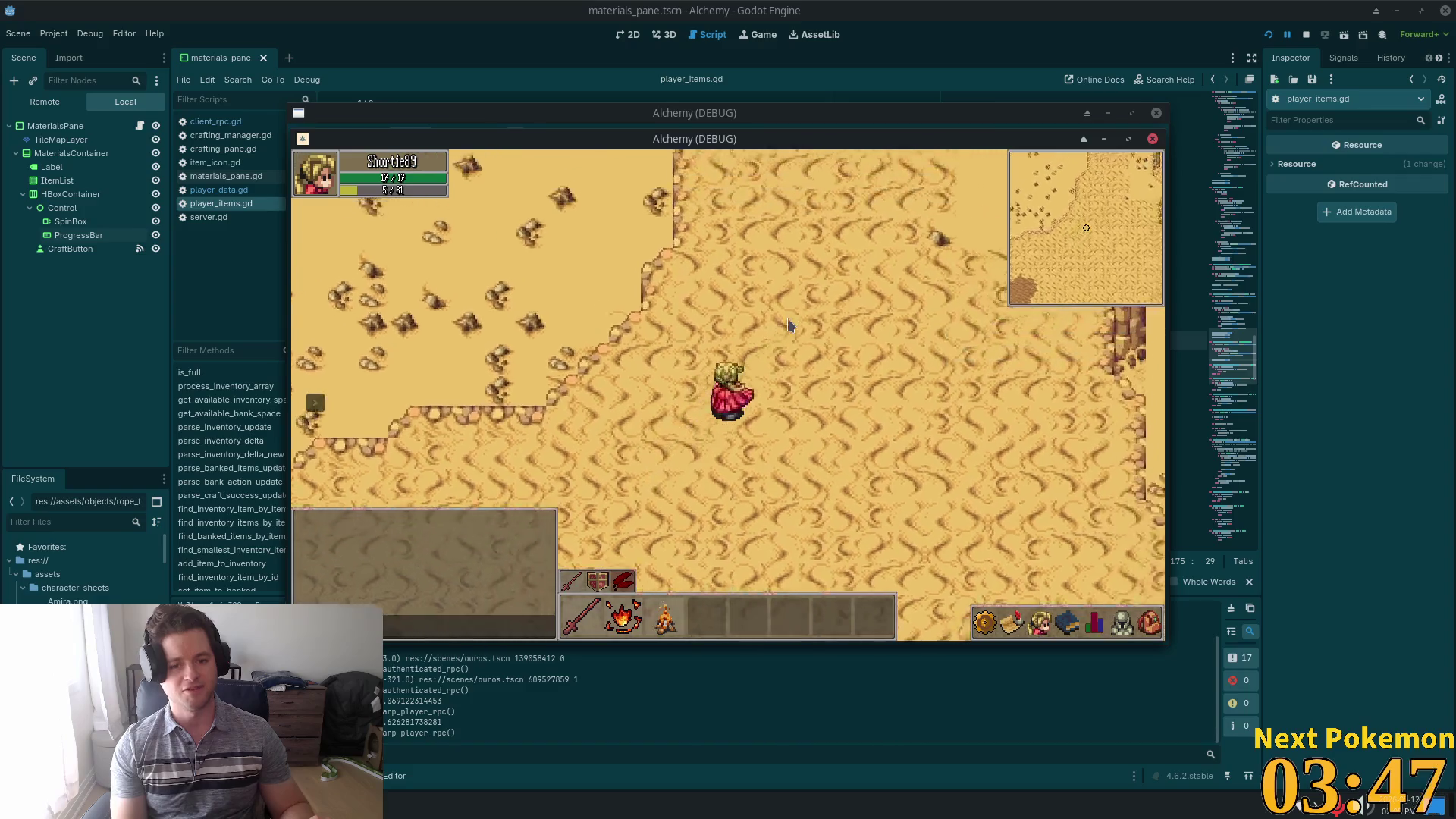
{"action": "key", "text": "Up"}
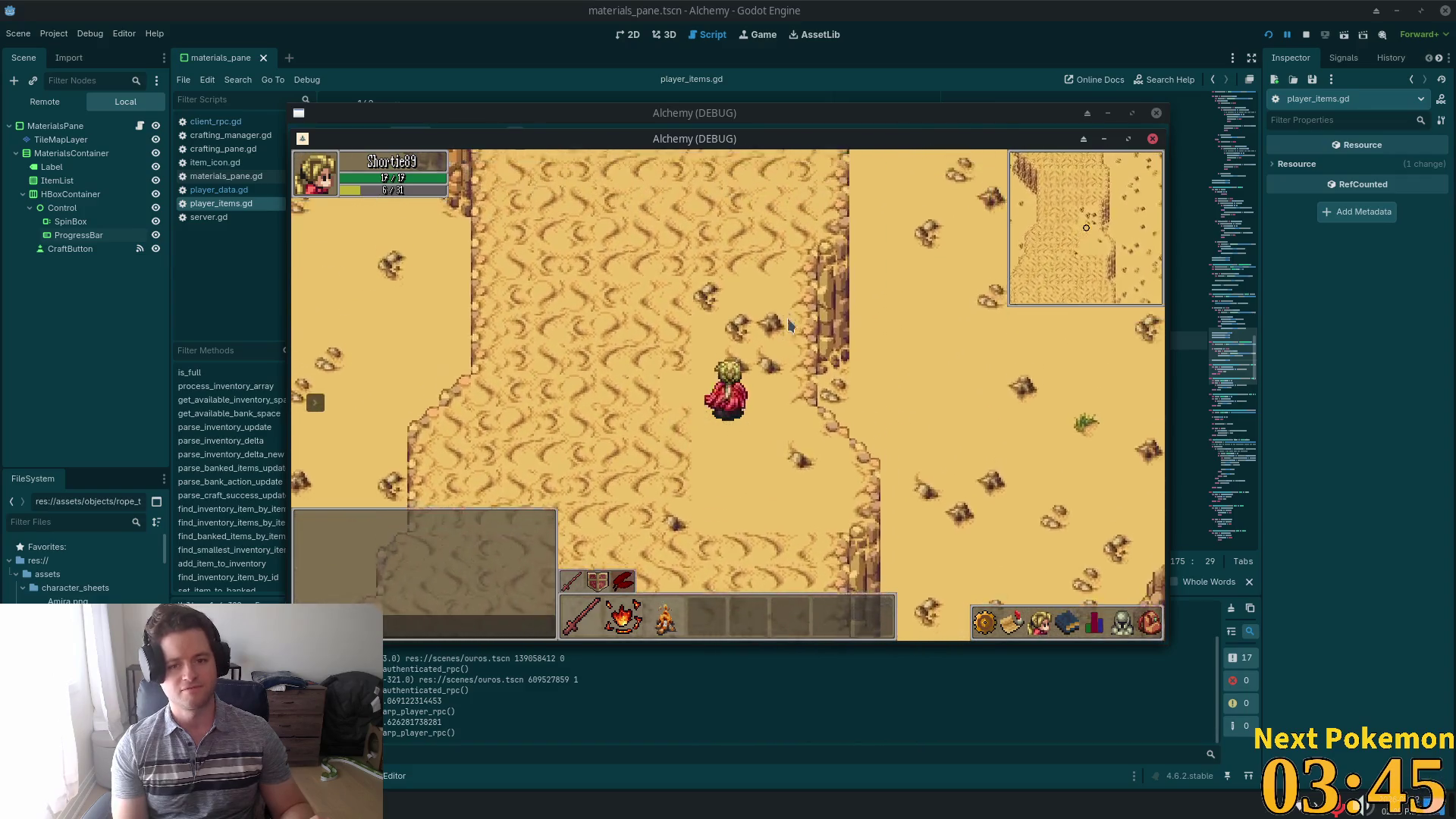
{"action": "key", "text": "Up"}
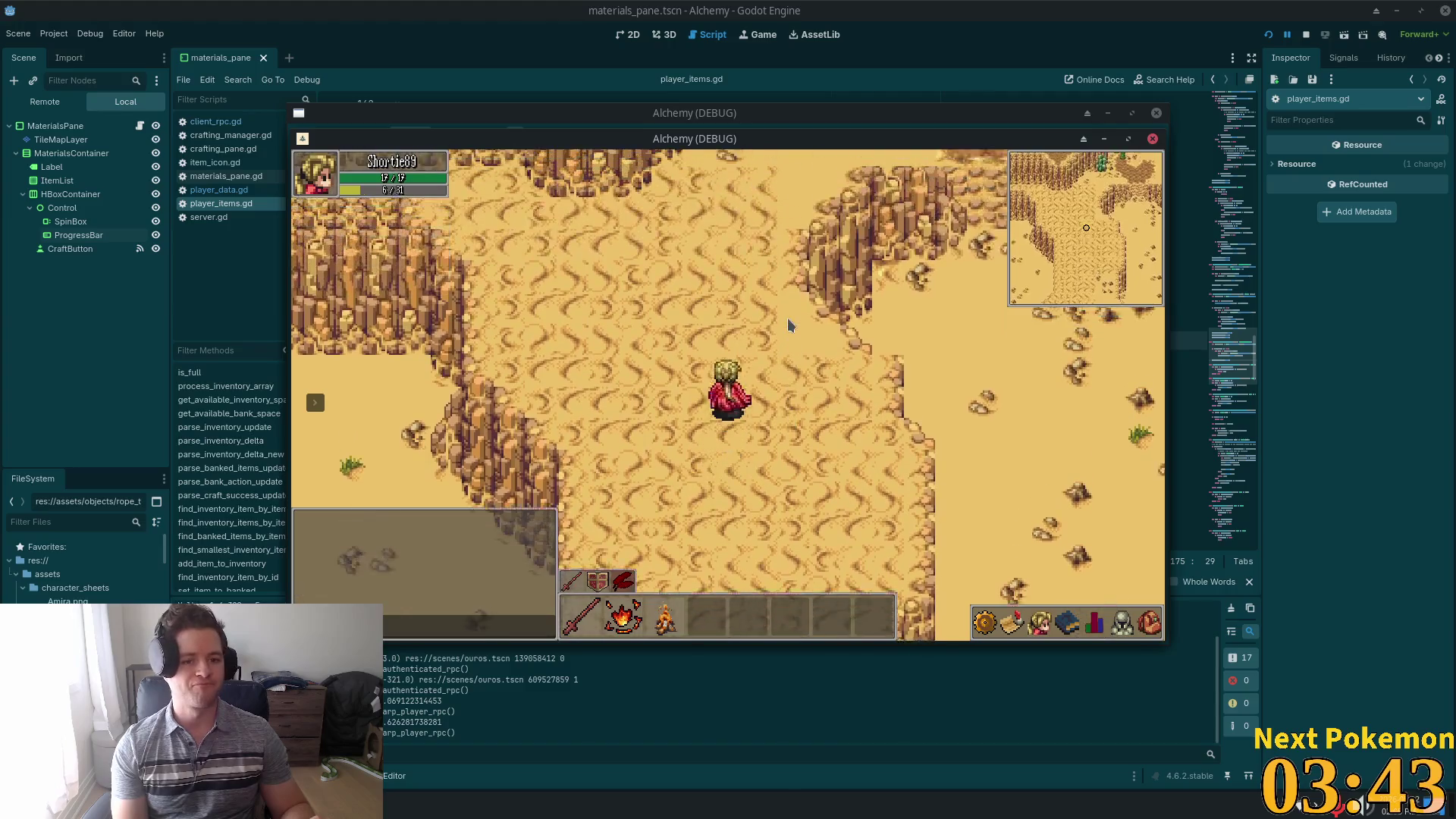
{"action": "key", "text": "Down"}
{"action": "key", "text": "Right"}
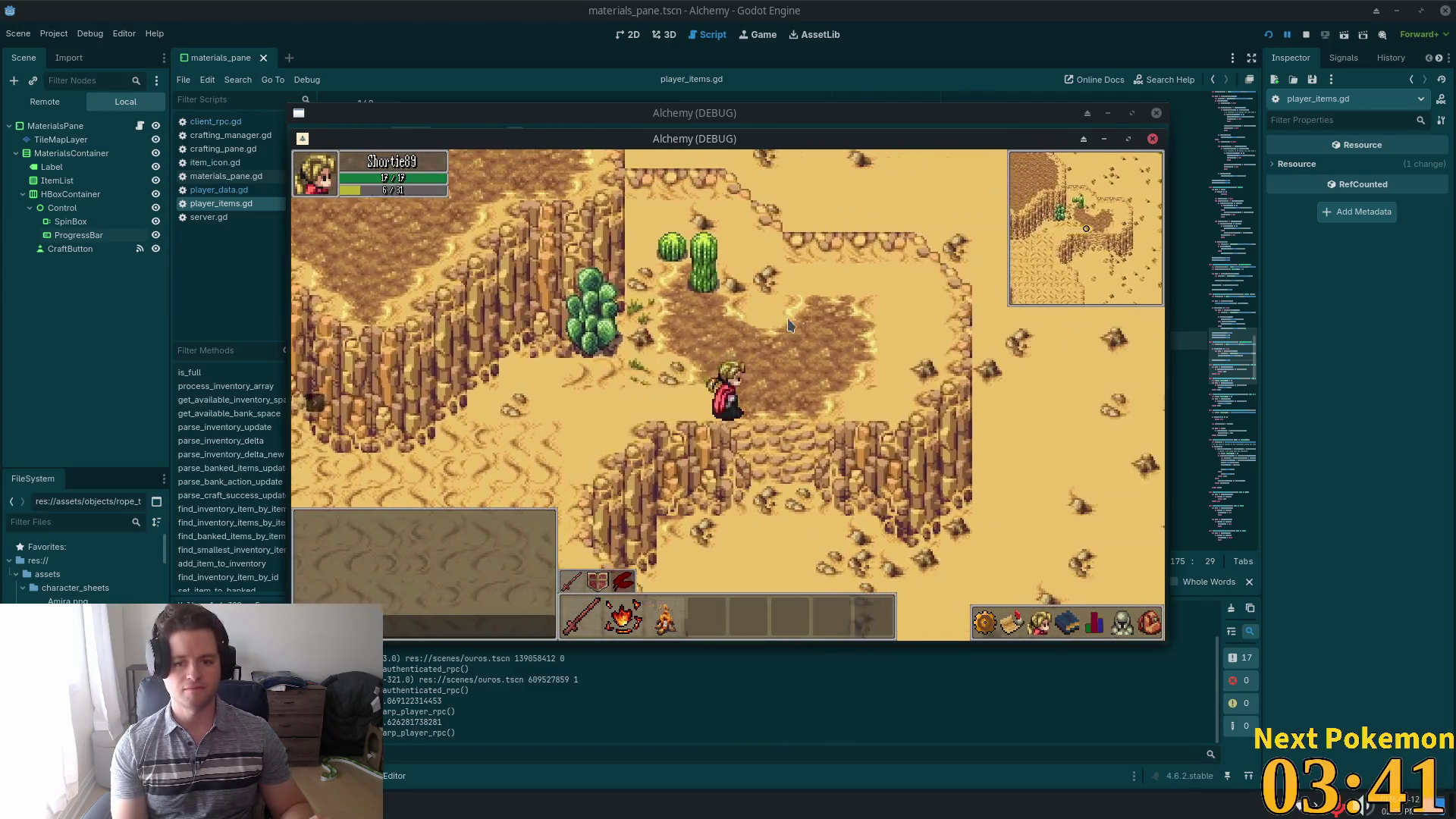
{"action": "key", "text": "Right"}
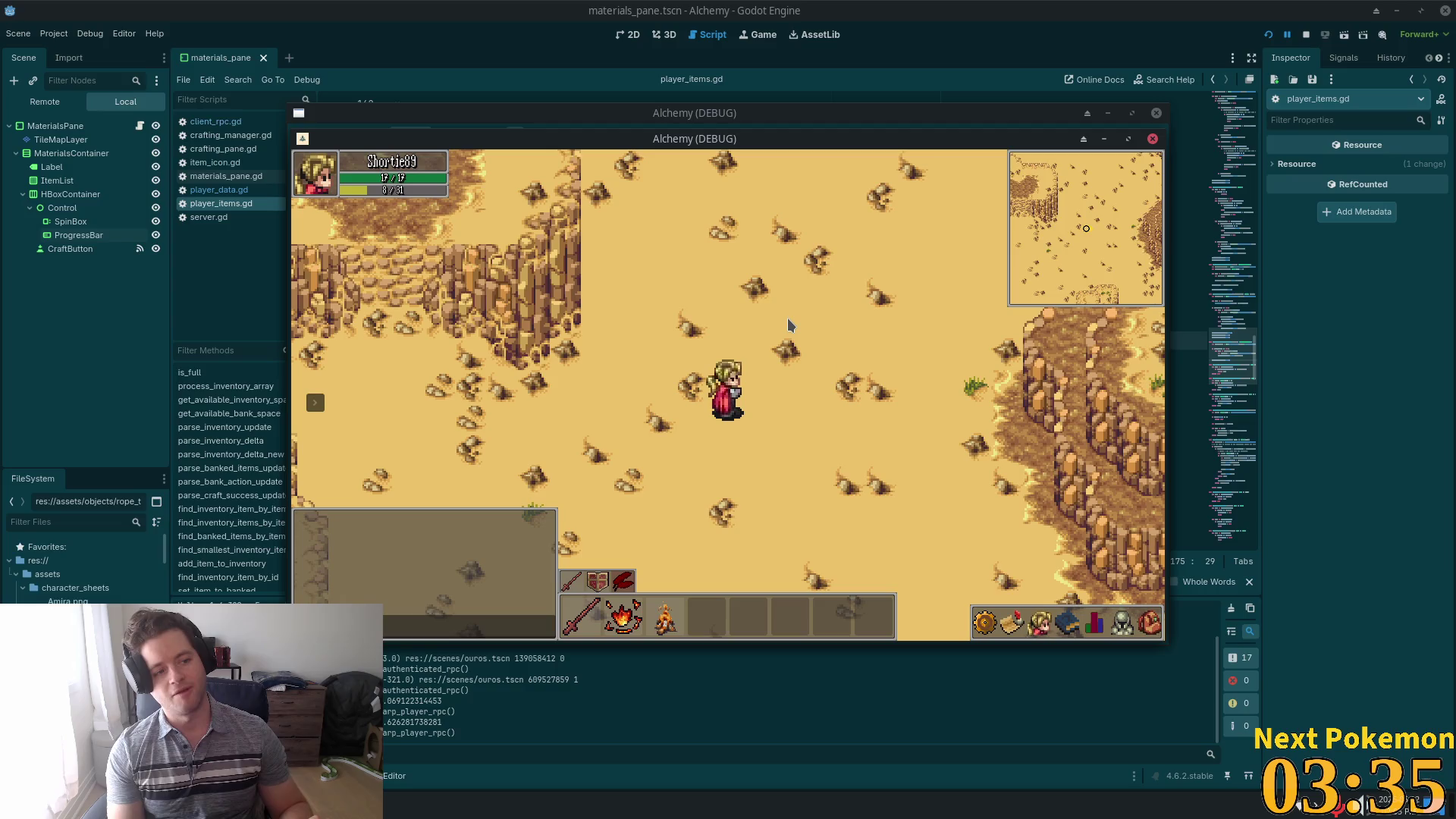
{"action": "key", "text": "Up"}
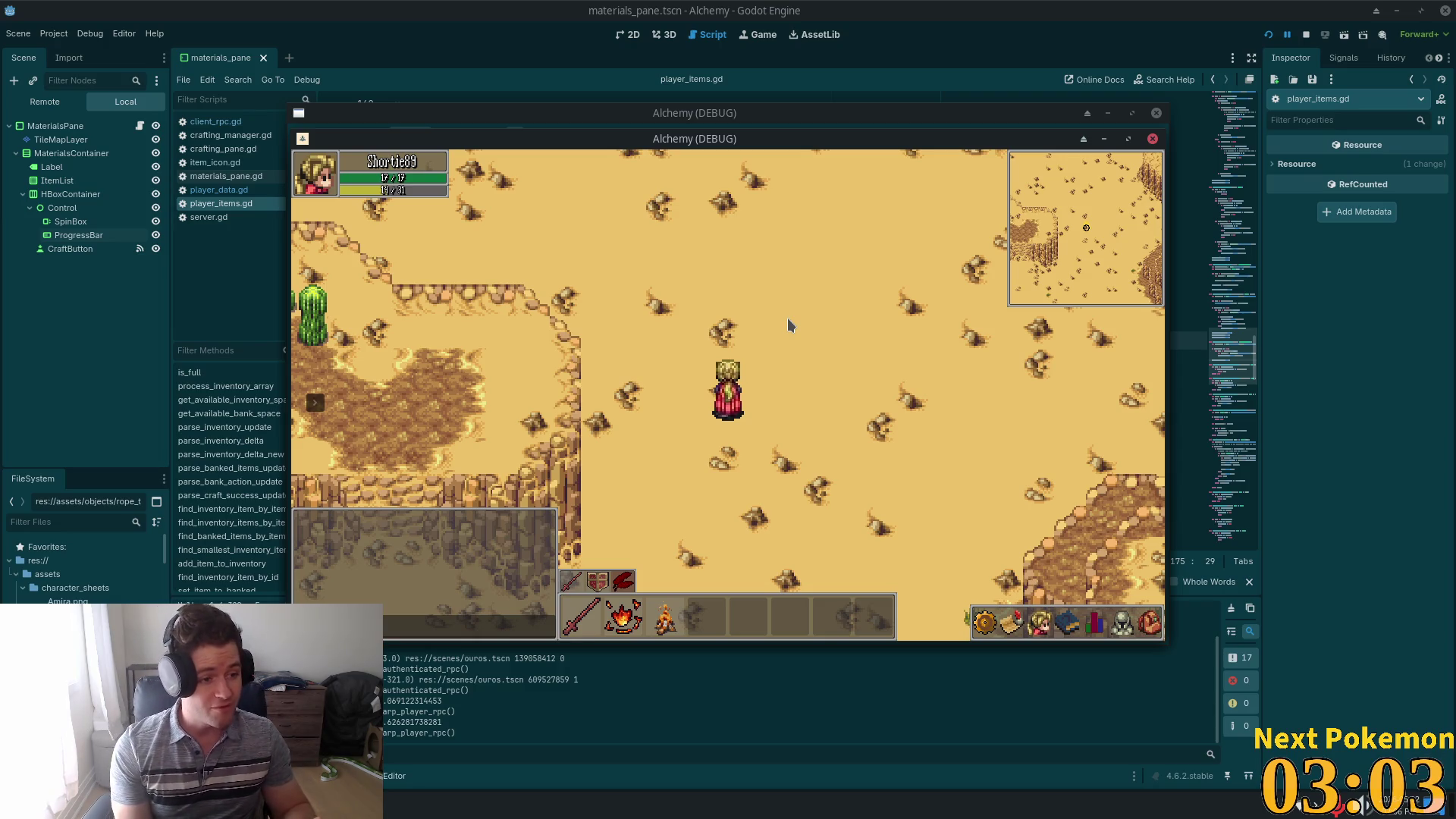
- Walk north to the grey map edge, then back south and around the cliffs
{"action": "key", "text": "Up"}
{"action": "key", "text": "Up"}
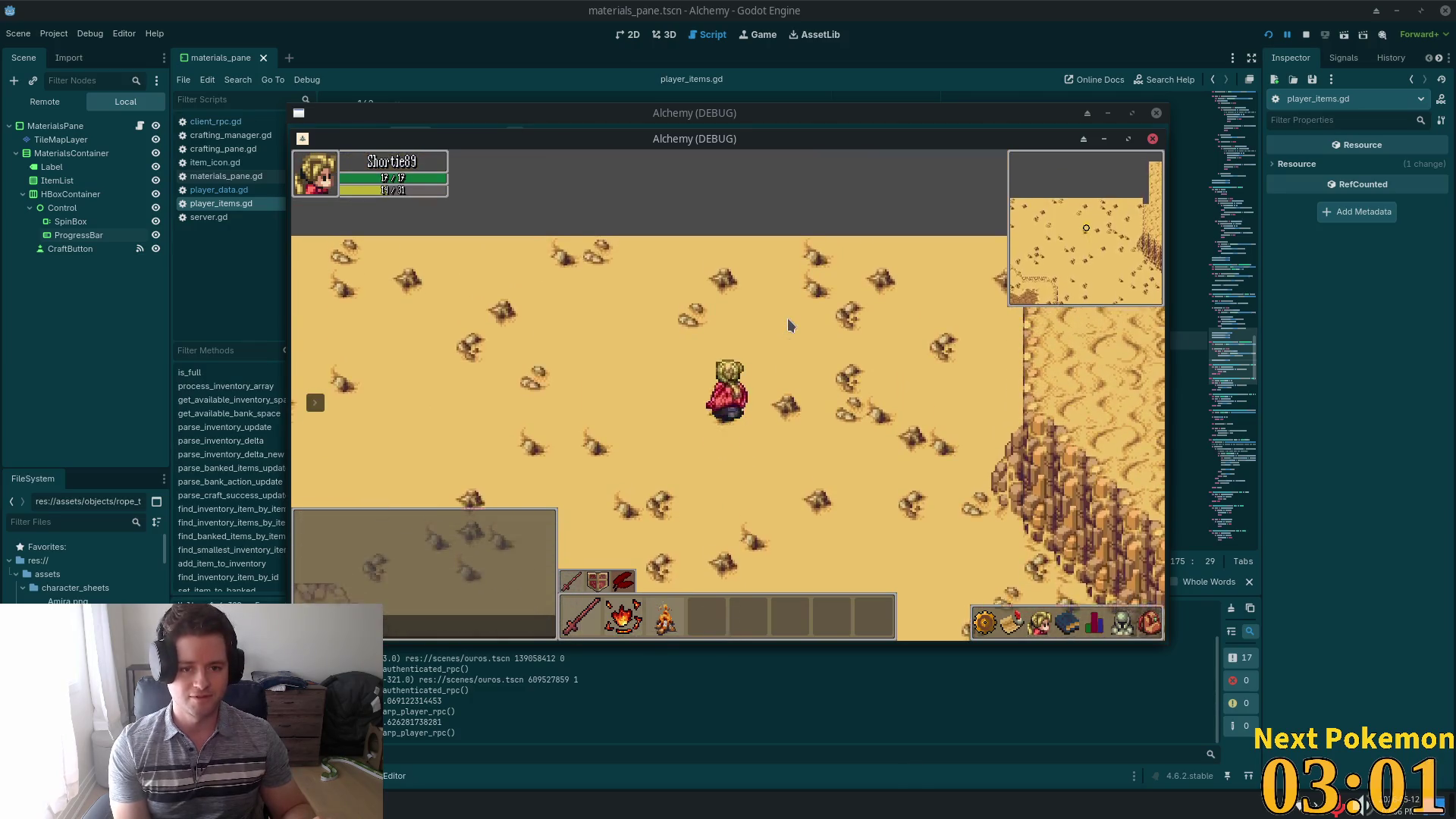
{"action": "key", "text": "Down"}
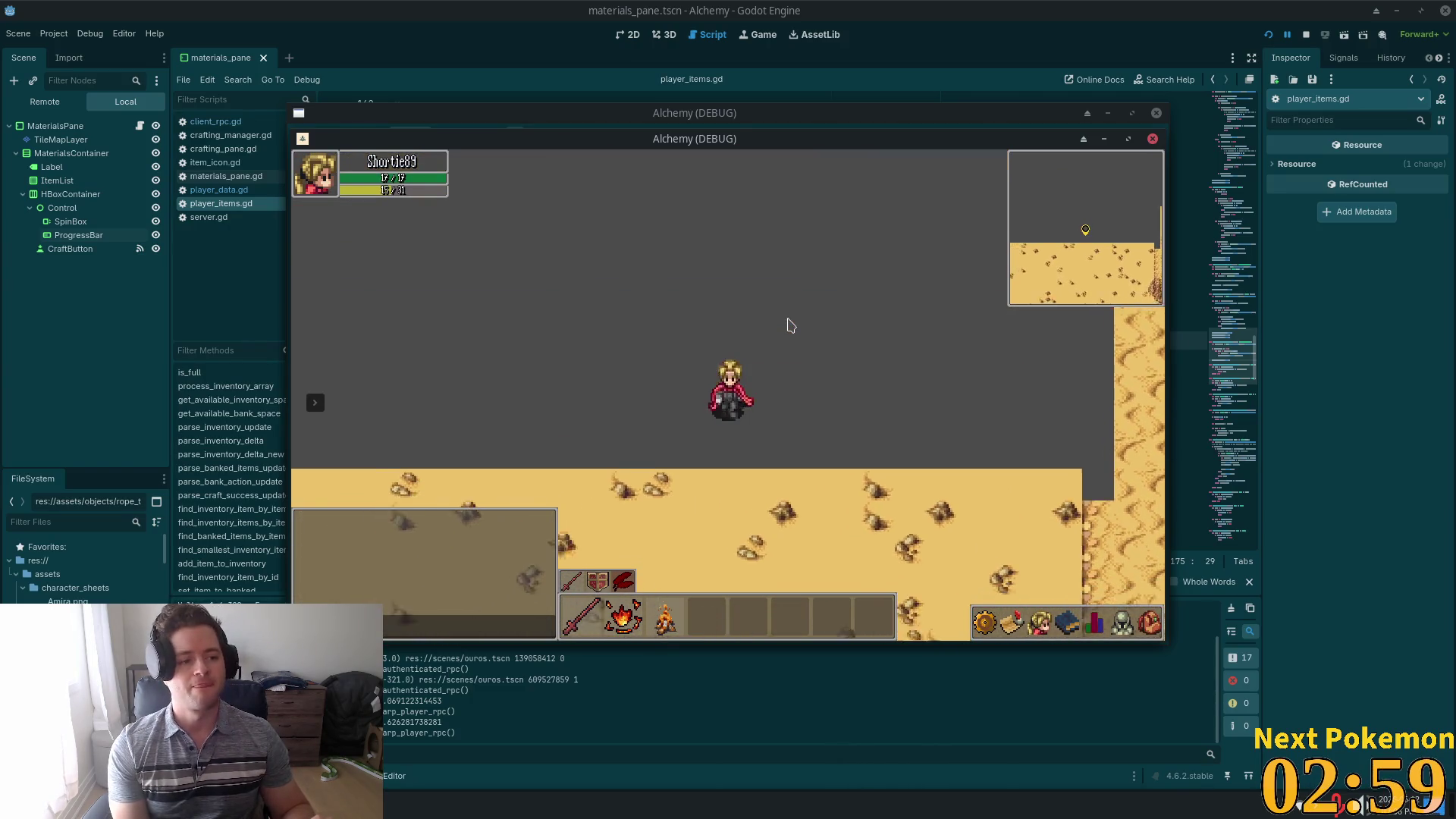
{"action": "key", "text": "Down"}
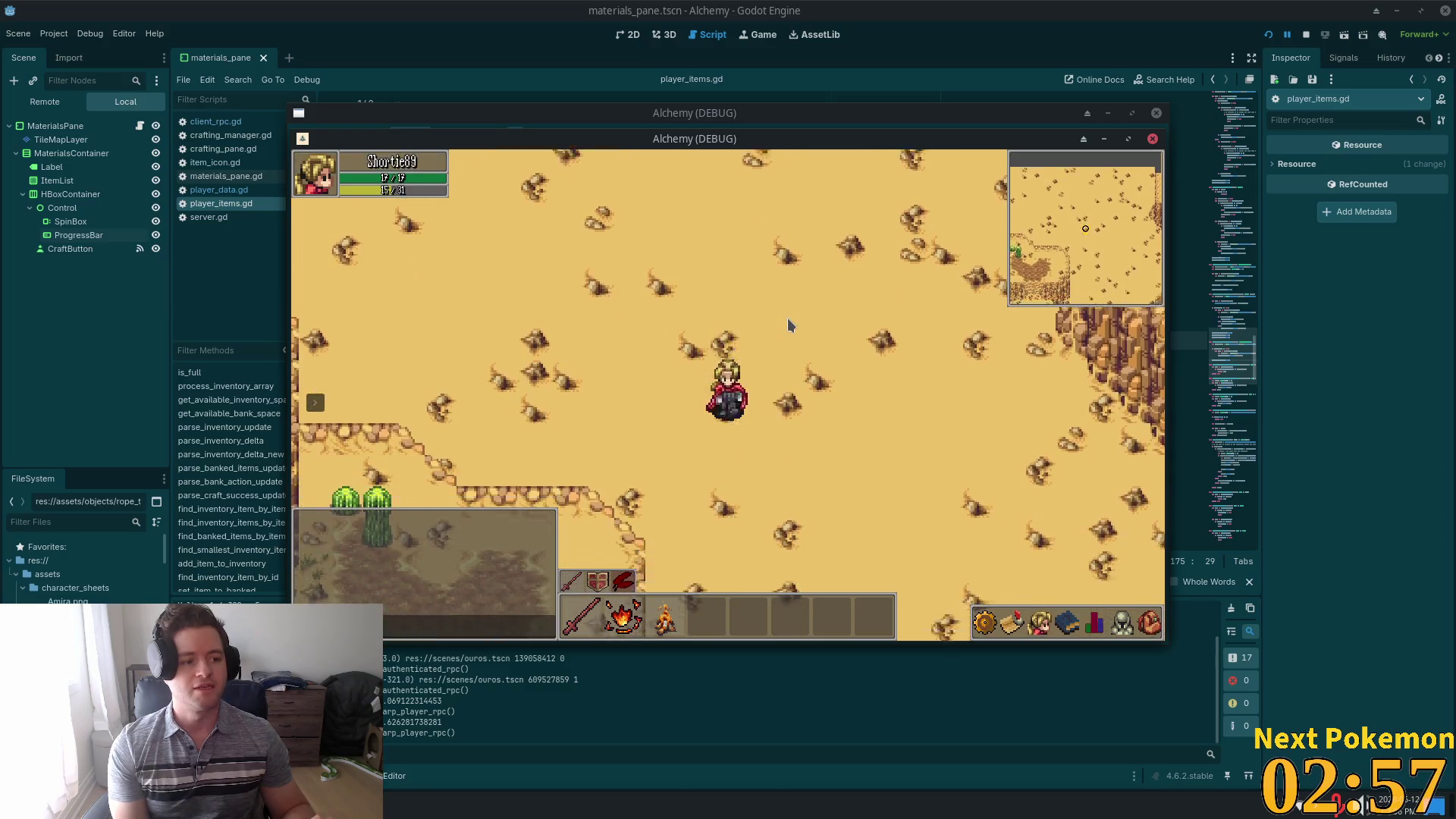
{"action": "key", "text": "Left"}
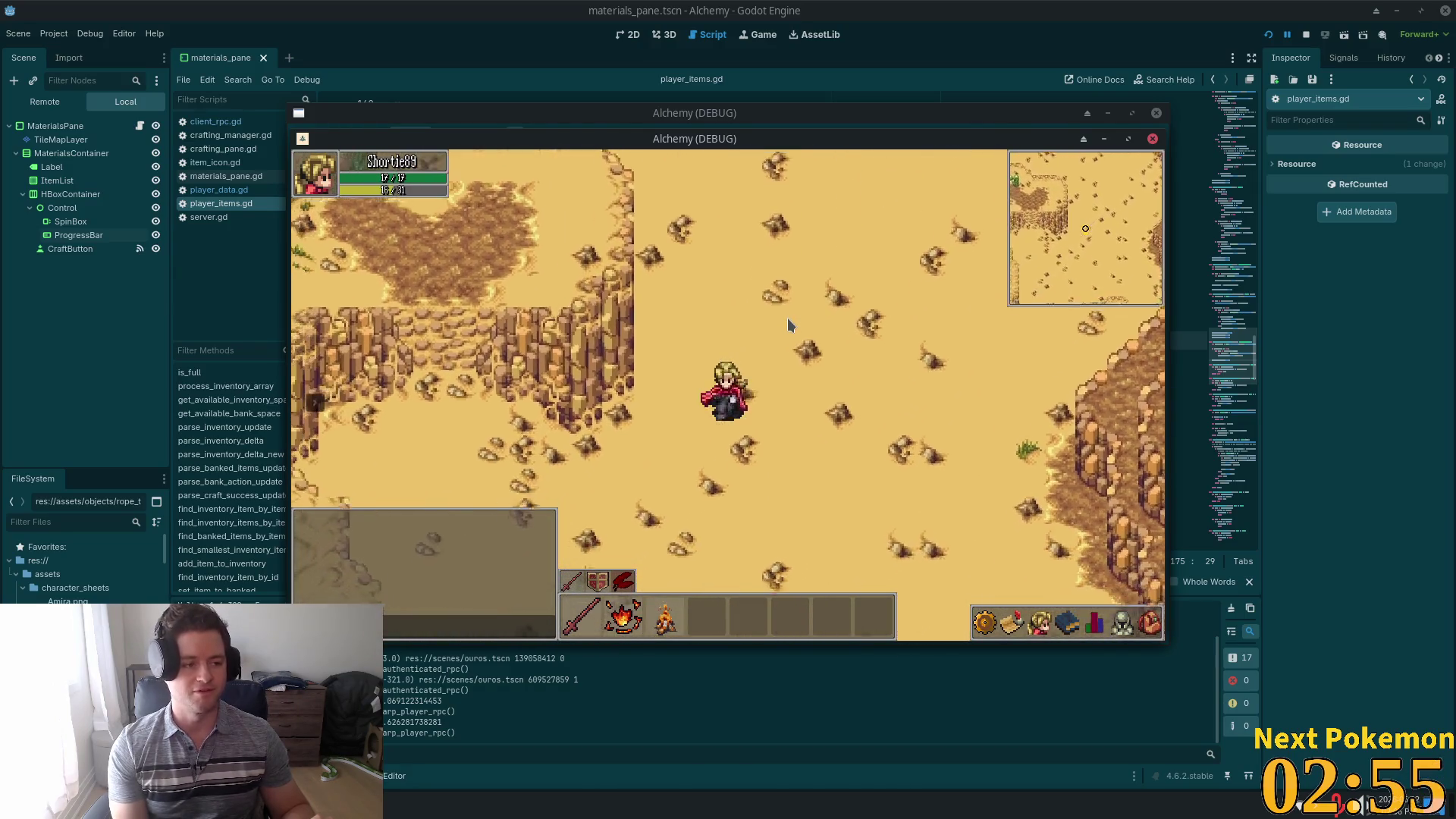
{"action": "key", "text": "Up"}
{"action": "key", "text": "Up"}
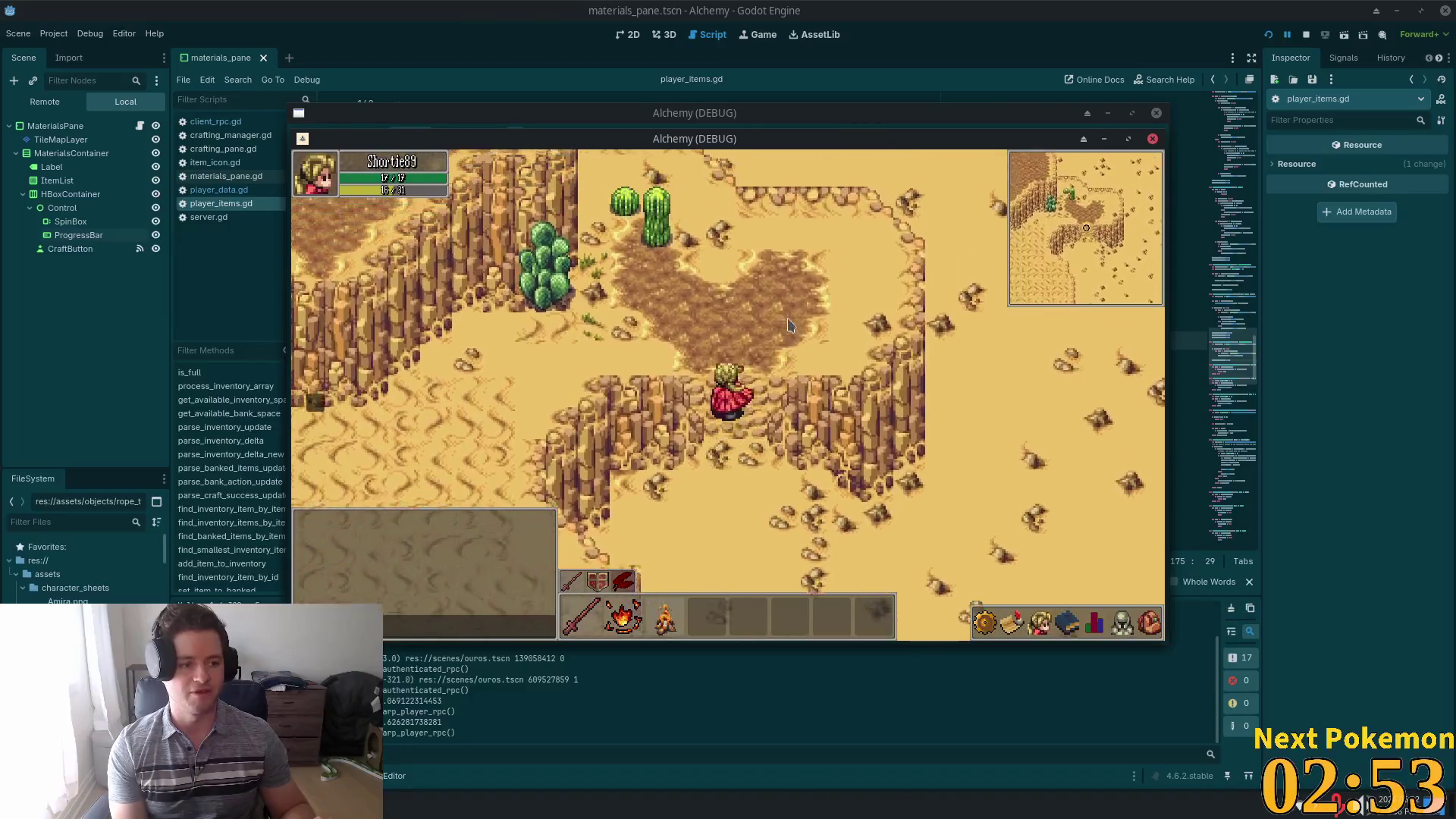
{"action": "key", "text": "Left"}
{"action": "key", "text": "Down"}
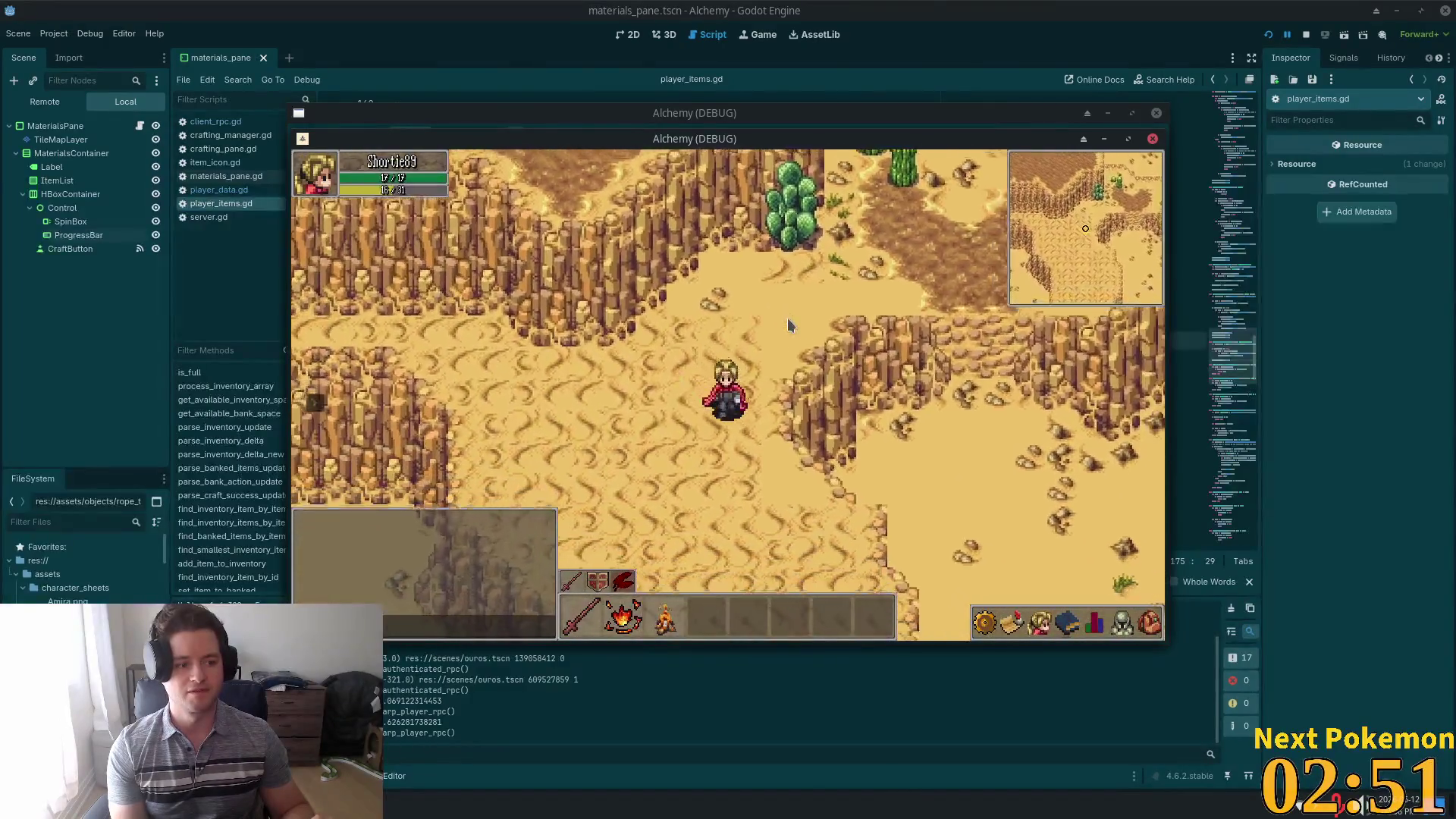
{"action": "key", "text": "Down"}
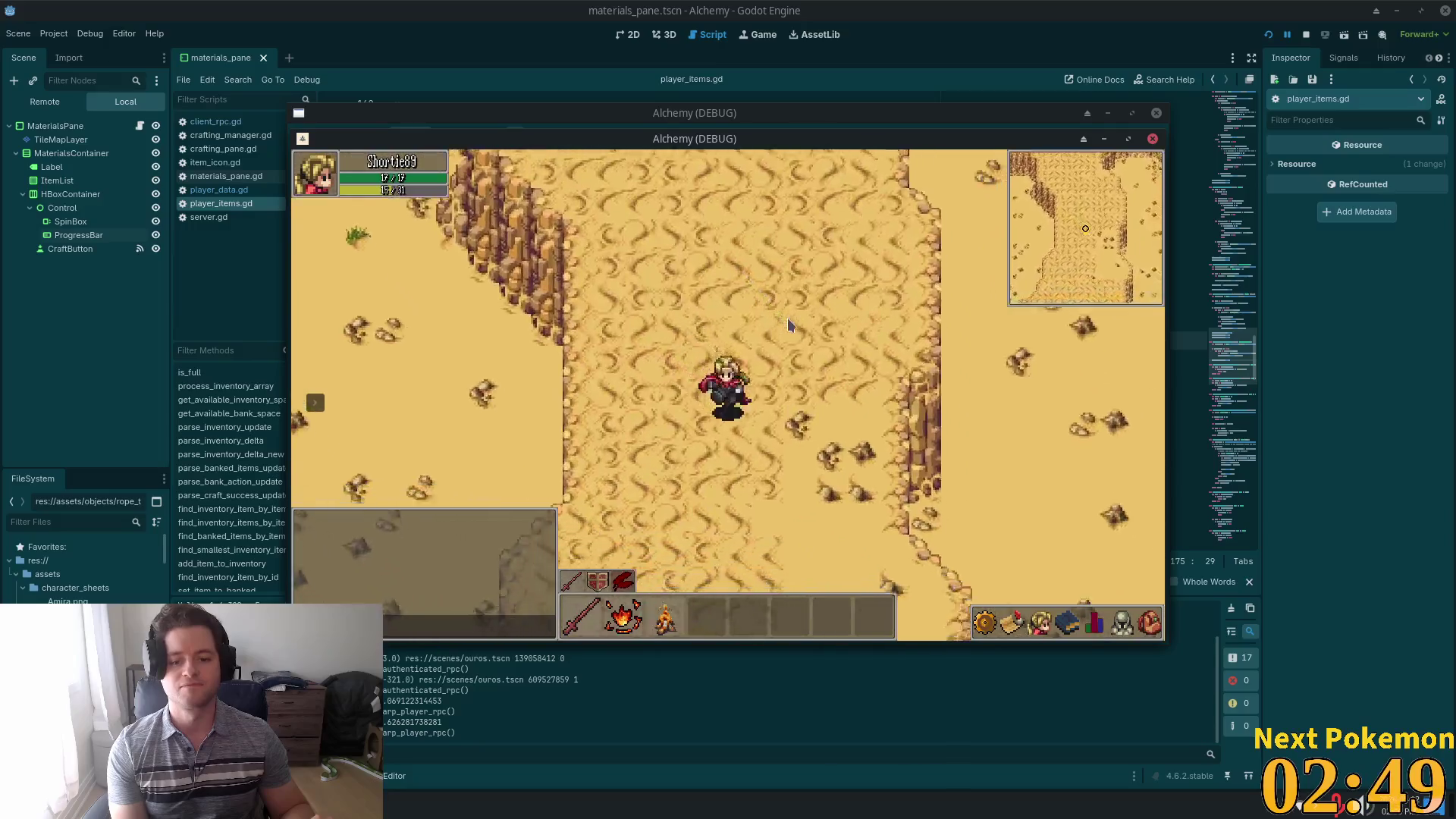
- Cast a mana-spending ability beside the character, then walk south-west past the palms
{"action": "left_click", "coordinate": [787, 325]}
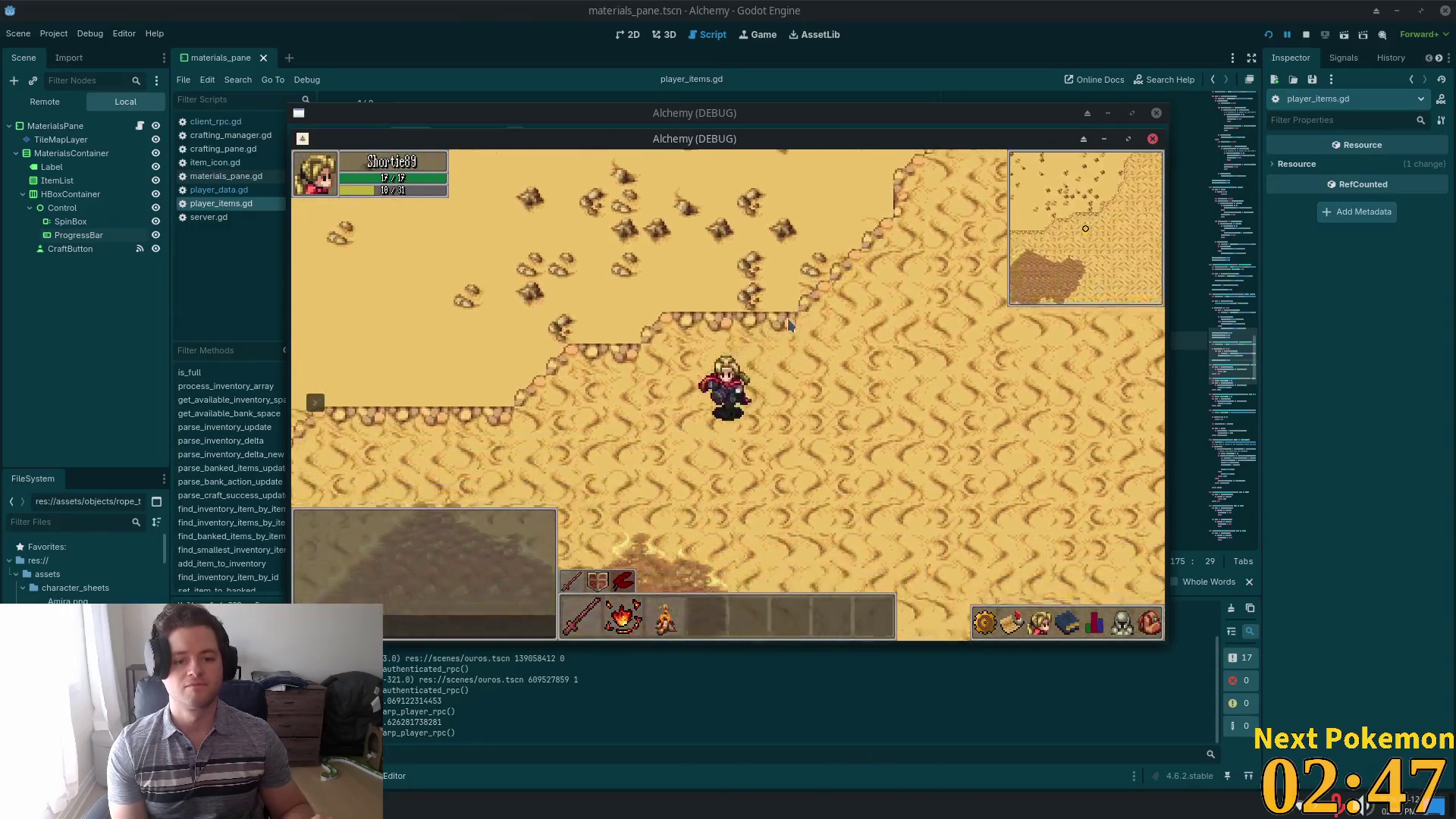
{"action": "key", "text": "Down"}
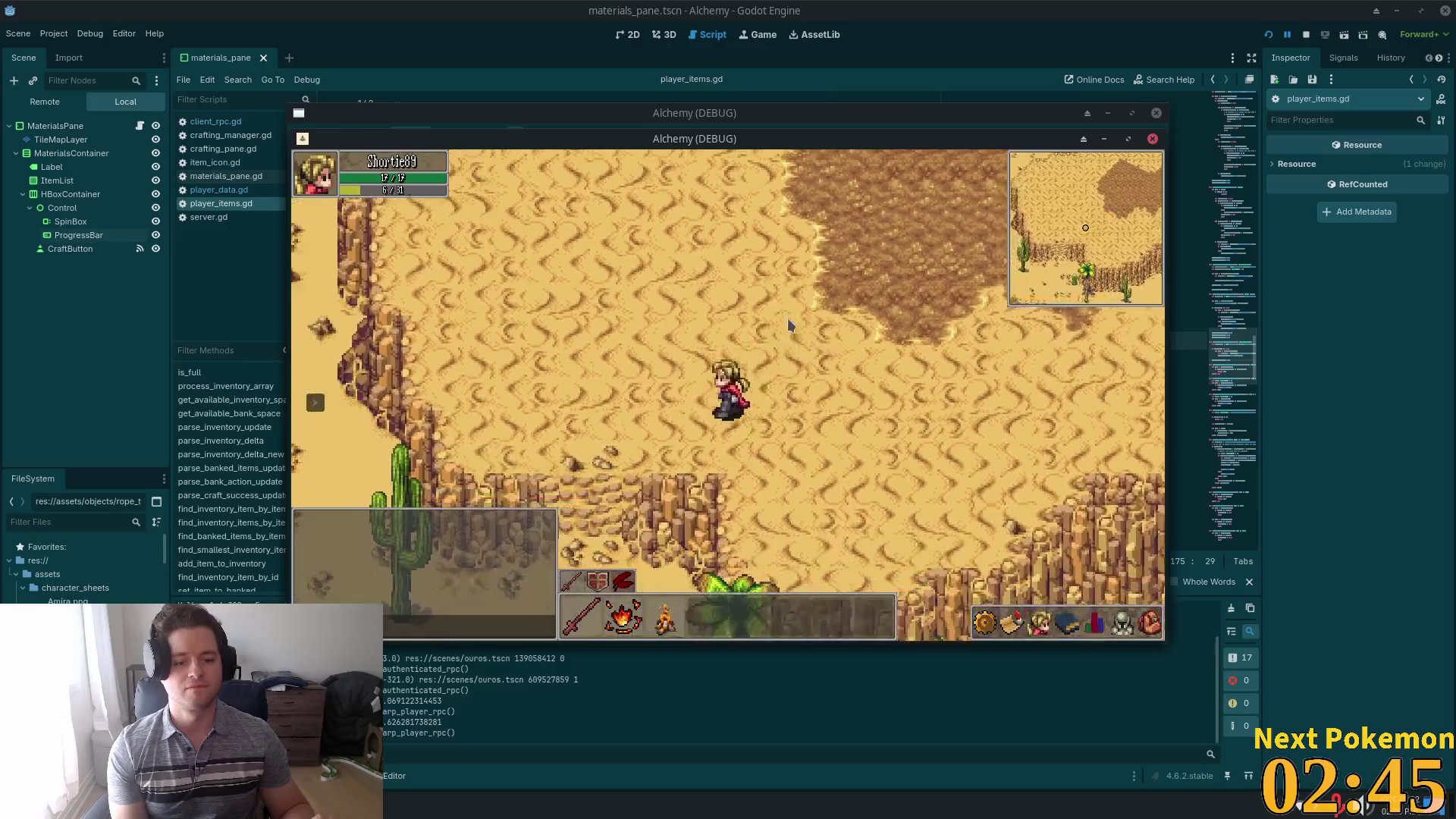
{"action": "key", "text": "Left"}
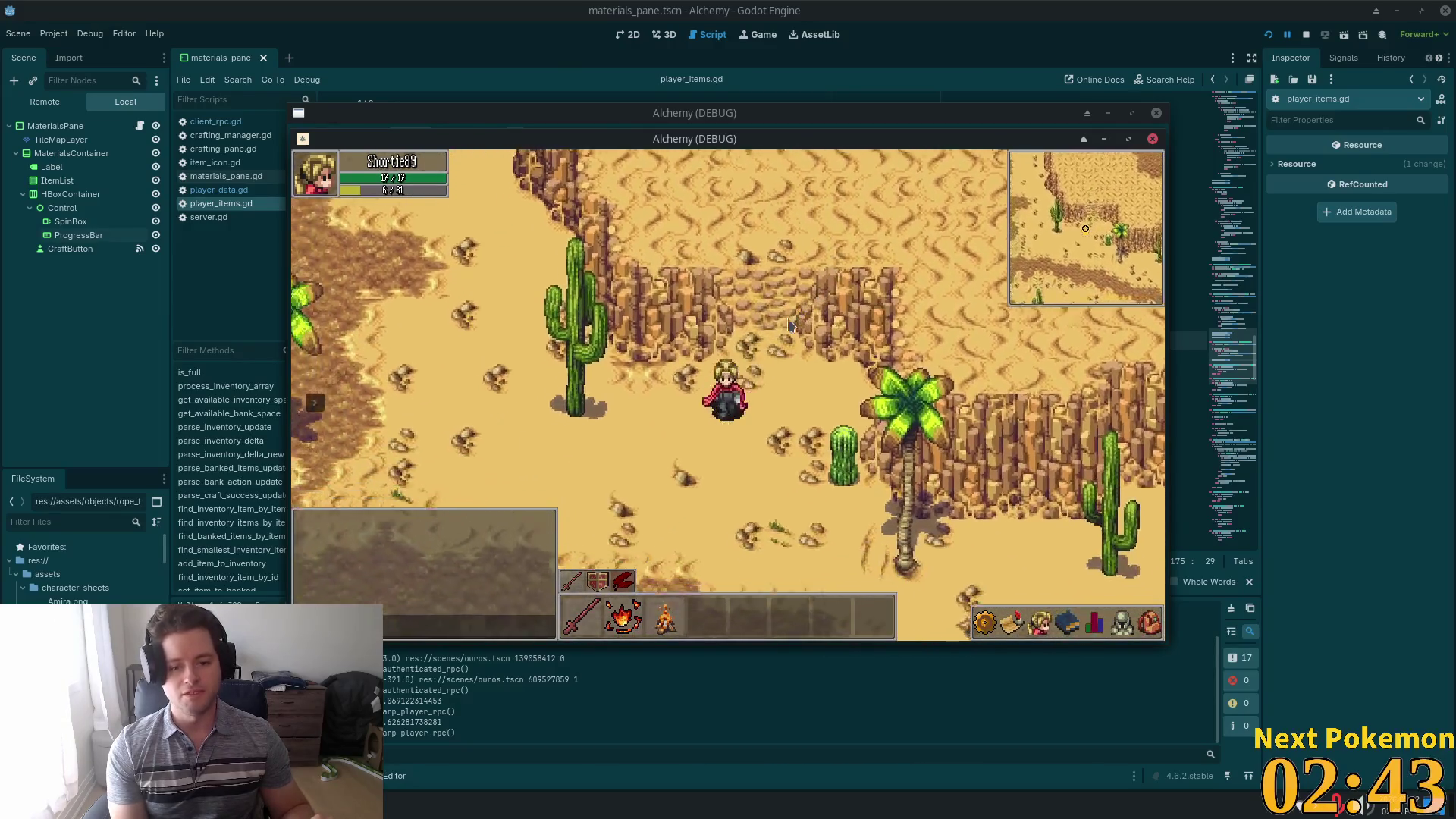
- Walk west over the pond bridge onto the stone path, then bring the browser forward
{"action": "key", "text": "Left"}
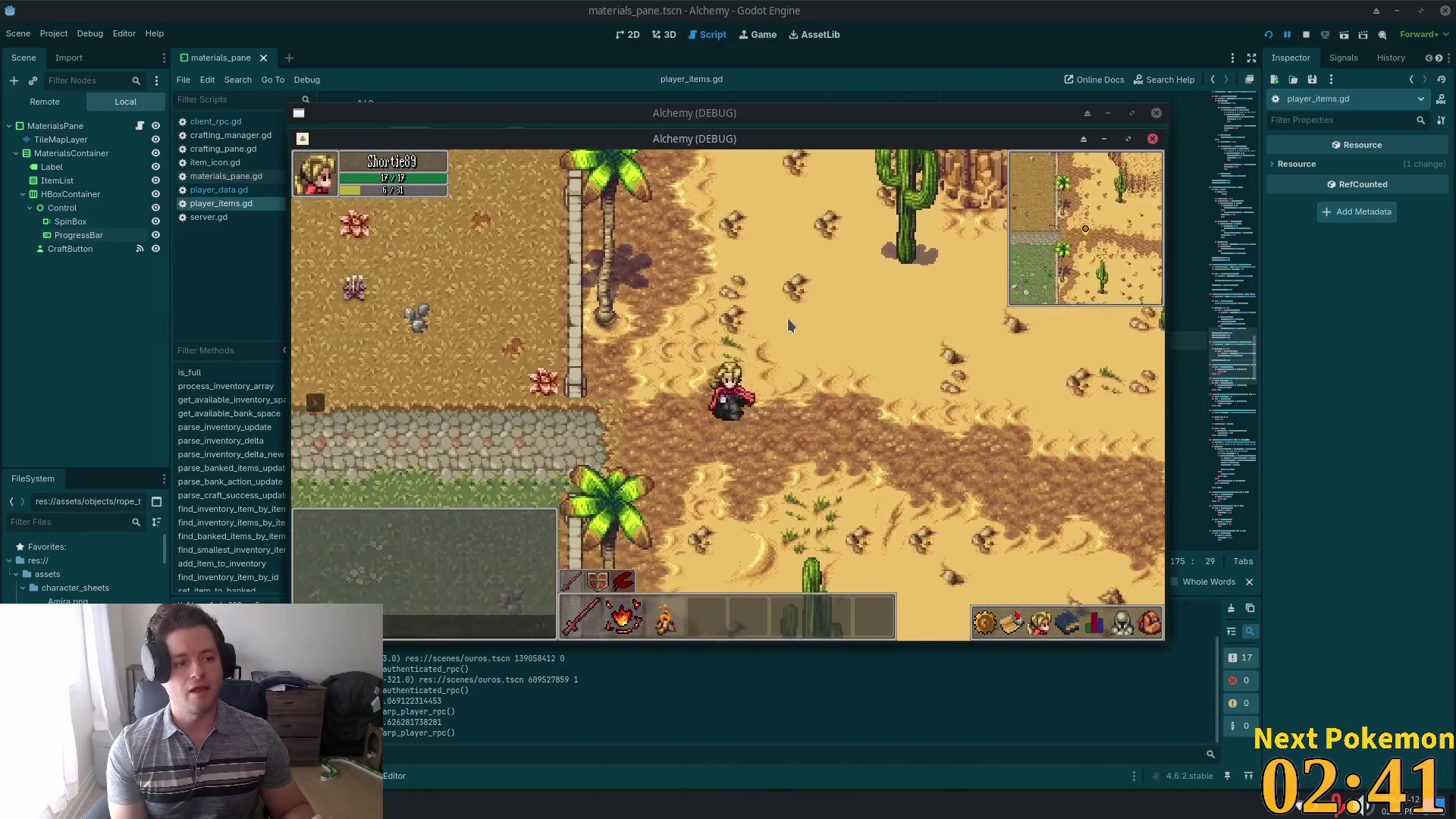
{"action": "key", "text": "Left"}
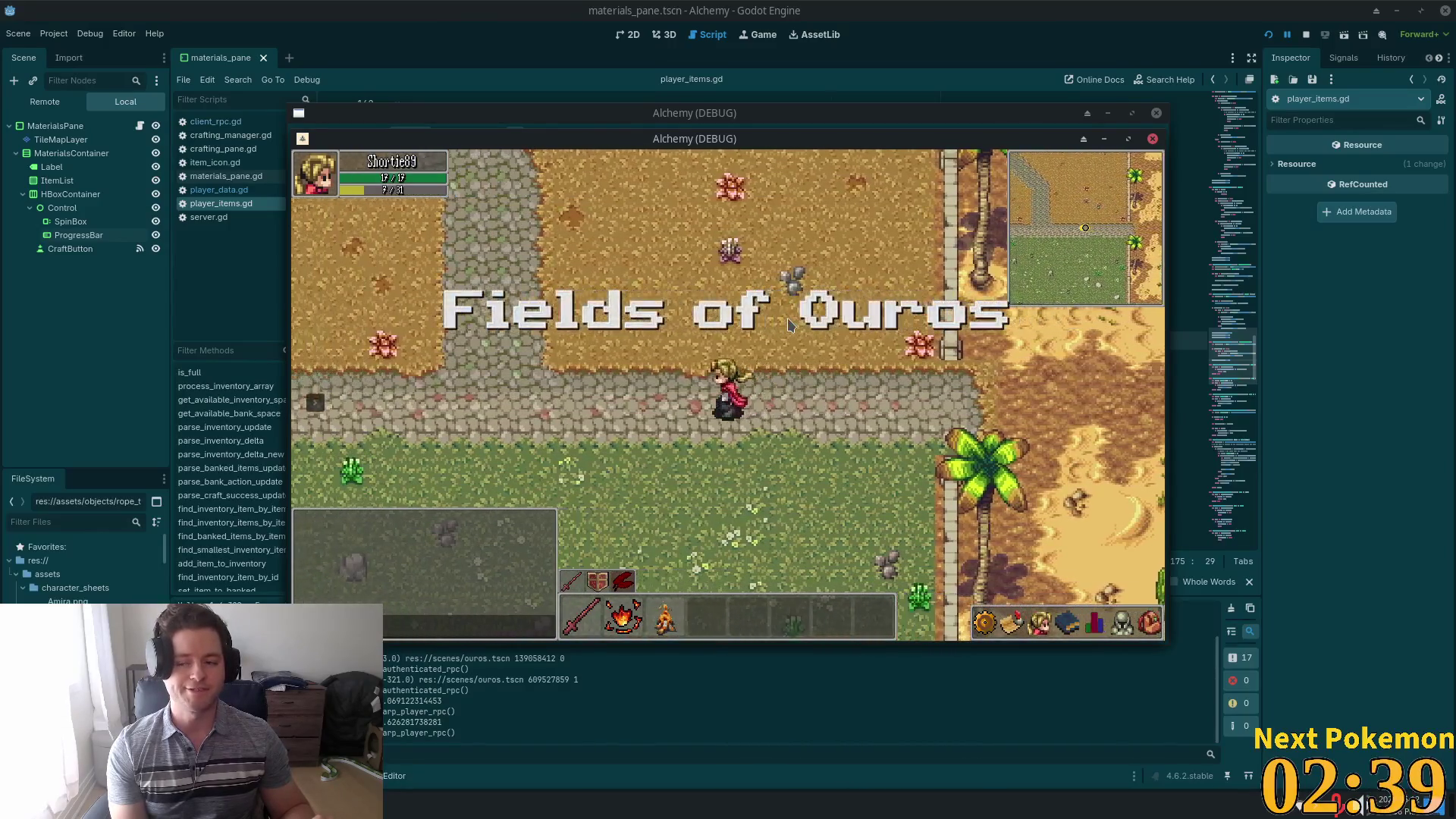
{"action": "key", "text": "Left"}
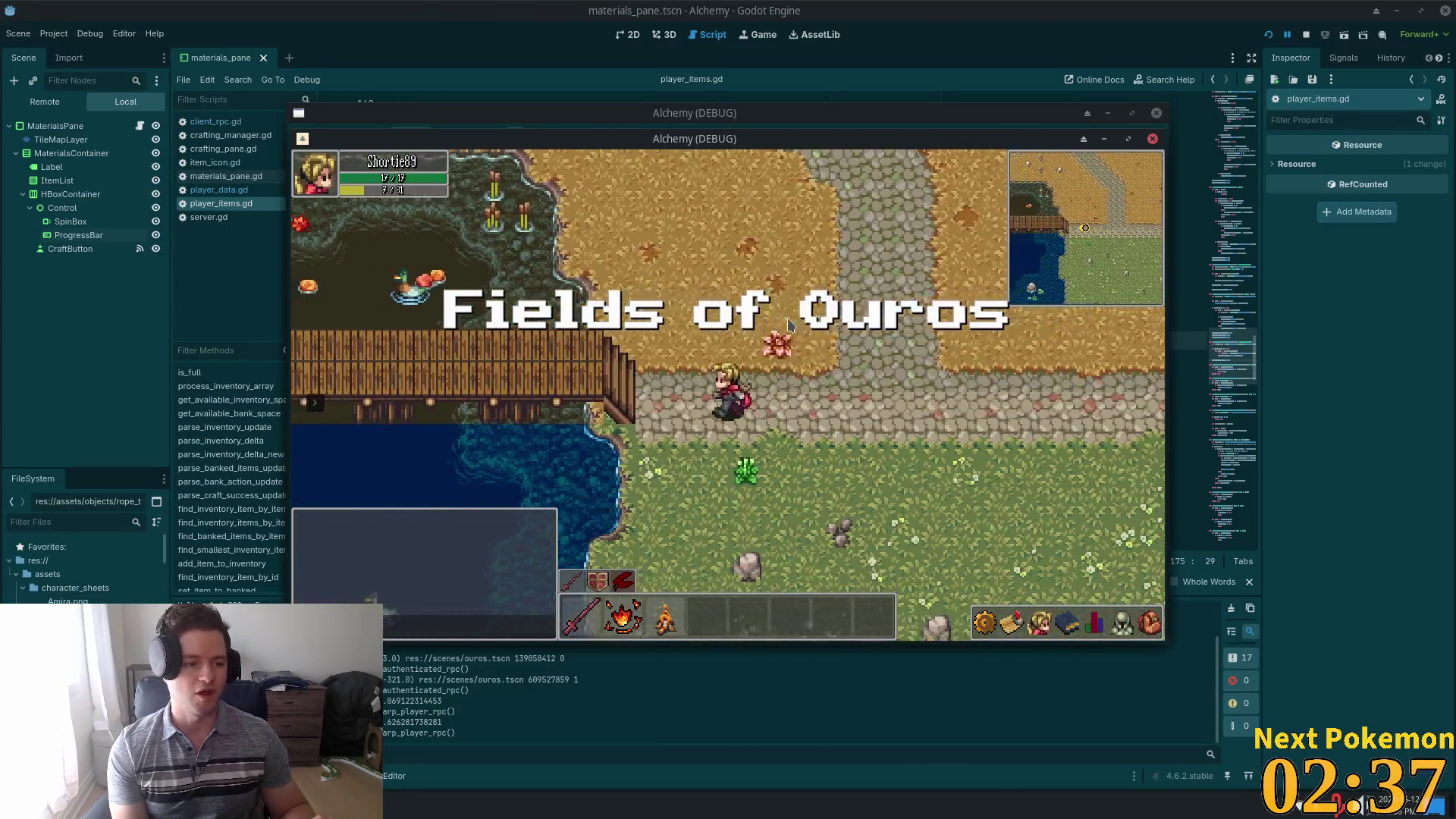
{"action": "key", "text": "Left"}
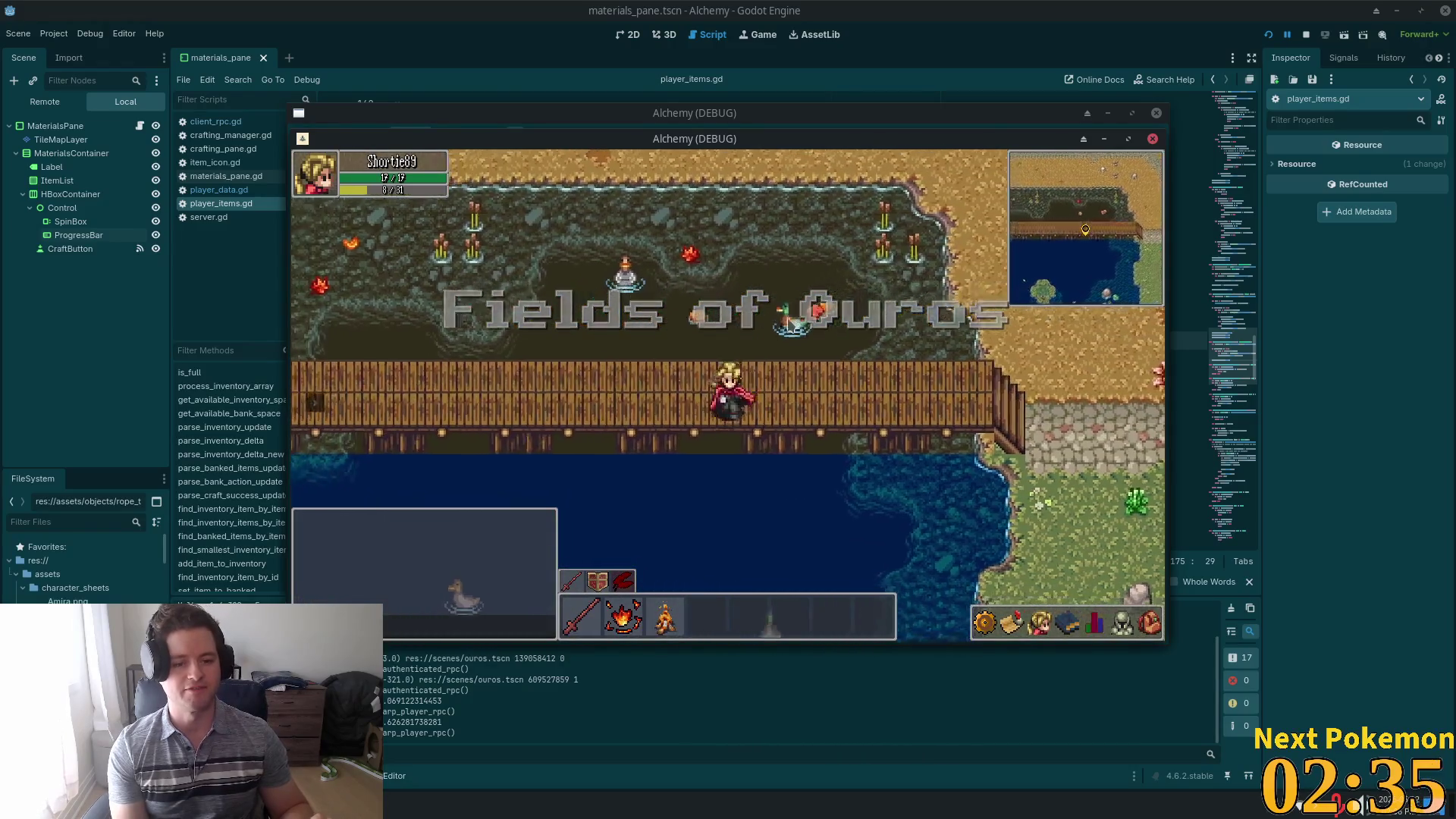
{"action": "key", "text": "Left"}
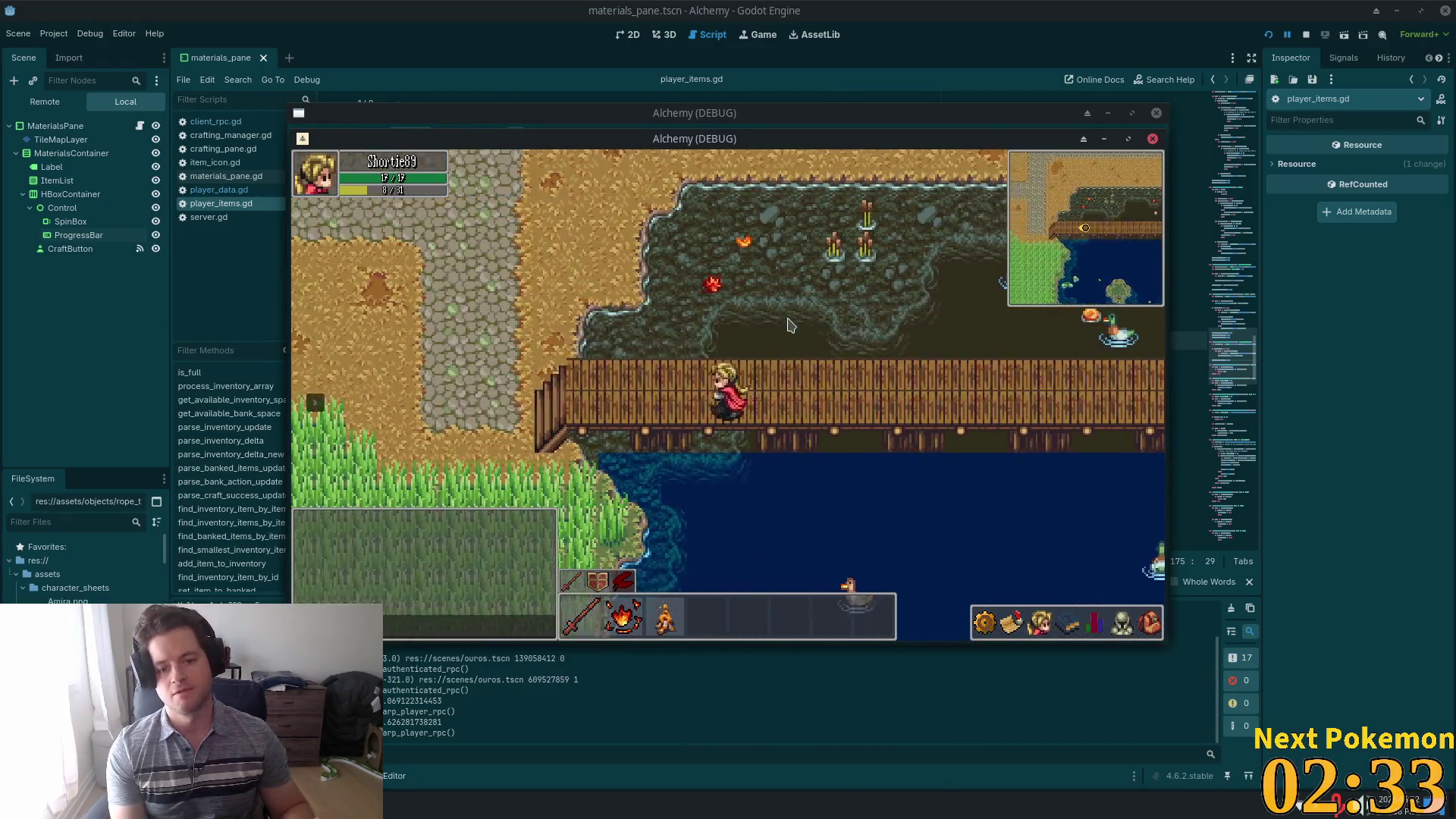
{"action": "key", "text": "Up"}
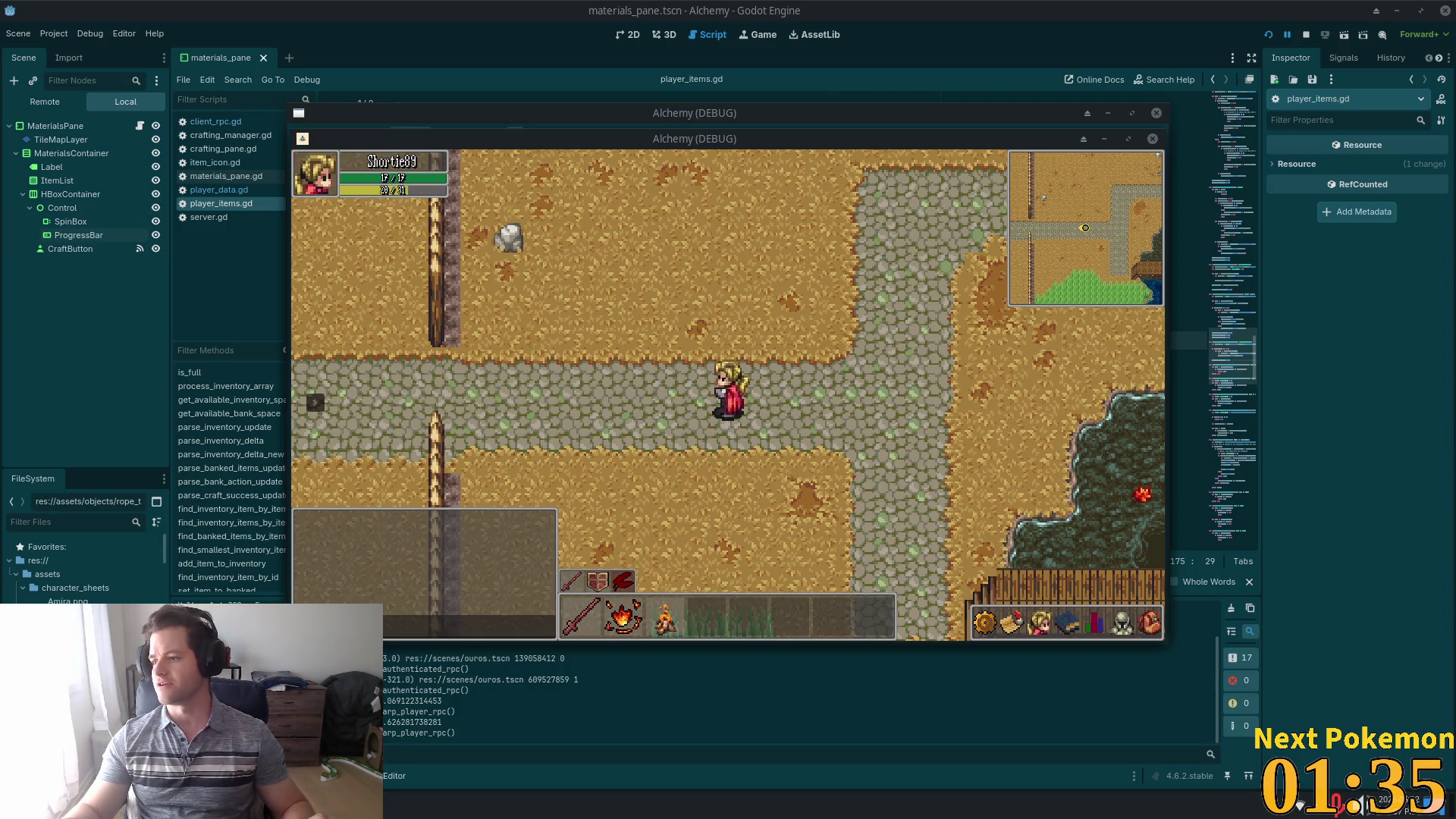
{"action": "key", "text": "alt+Tab"}
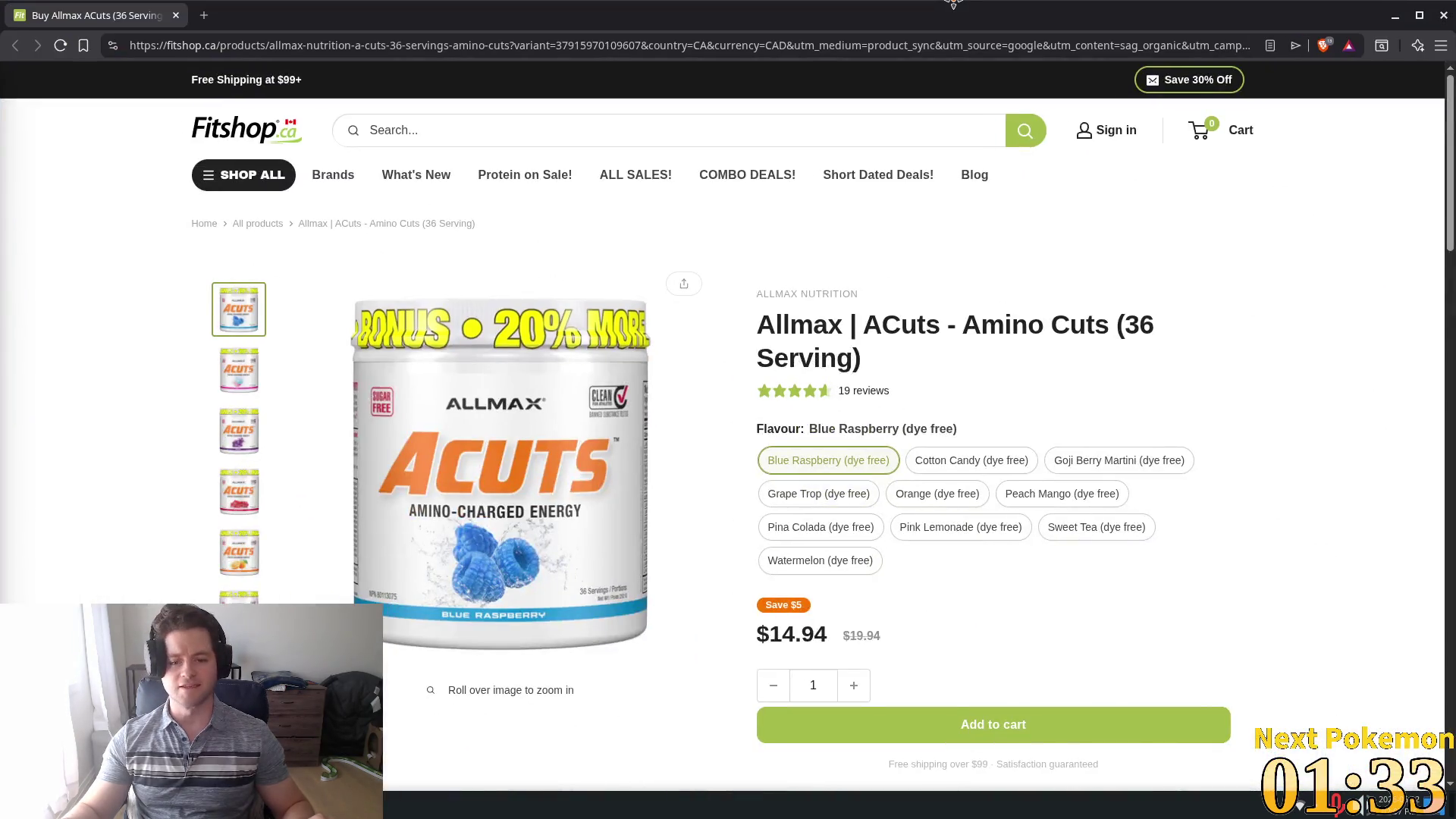
- Maximize the browser and highlight the $14.94 price and the 36 servings in the title
{"action": "double_click", "coordinate": [953, 4]}
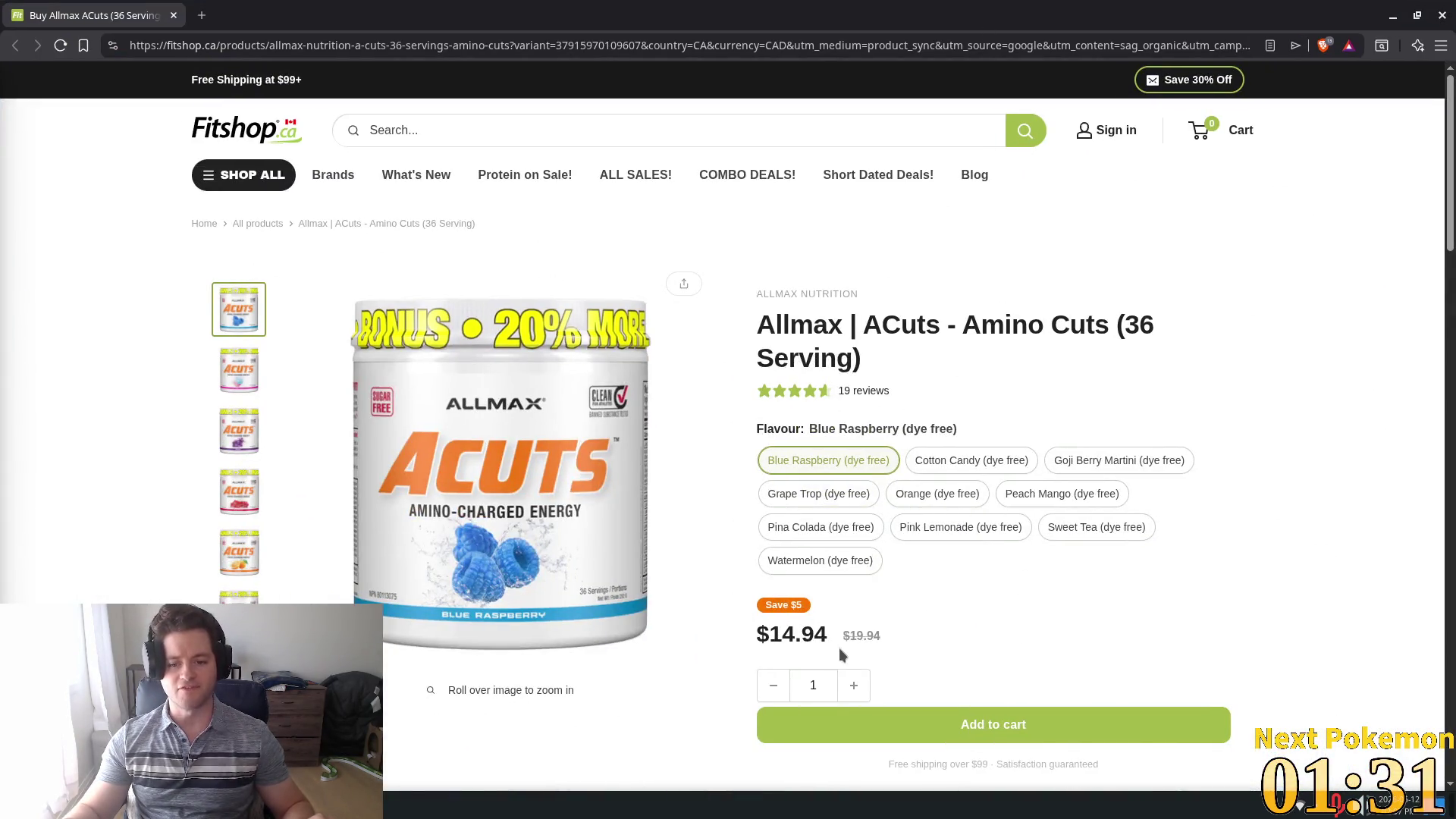
{"action": "left_click_drag", "start_coordinate": [831, 640], "coordinate": [742, 639]}
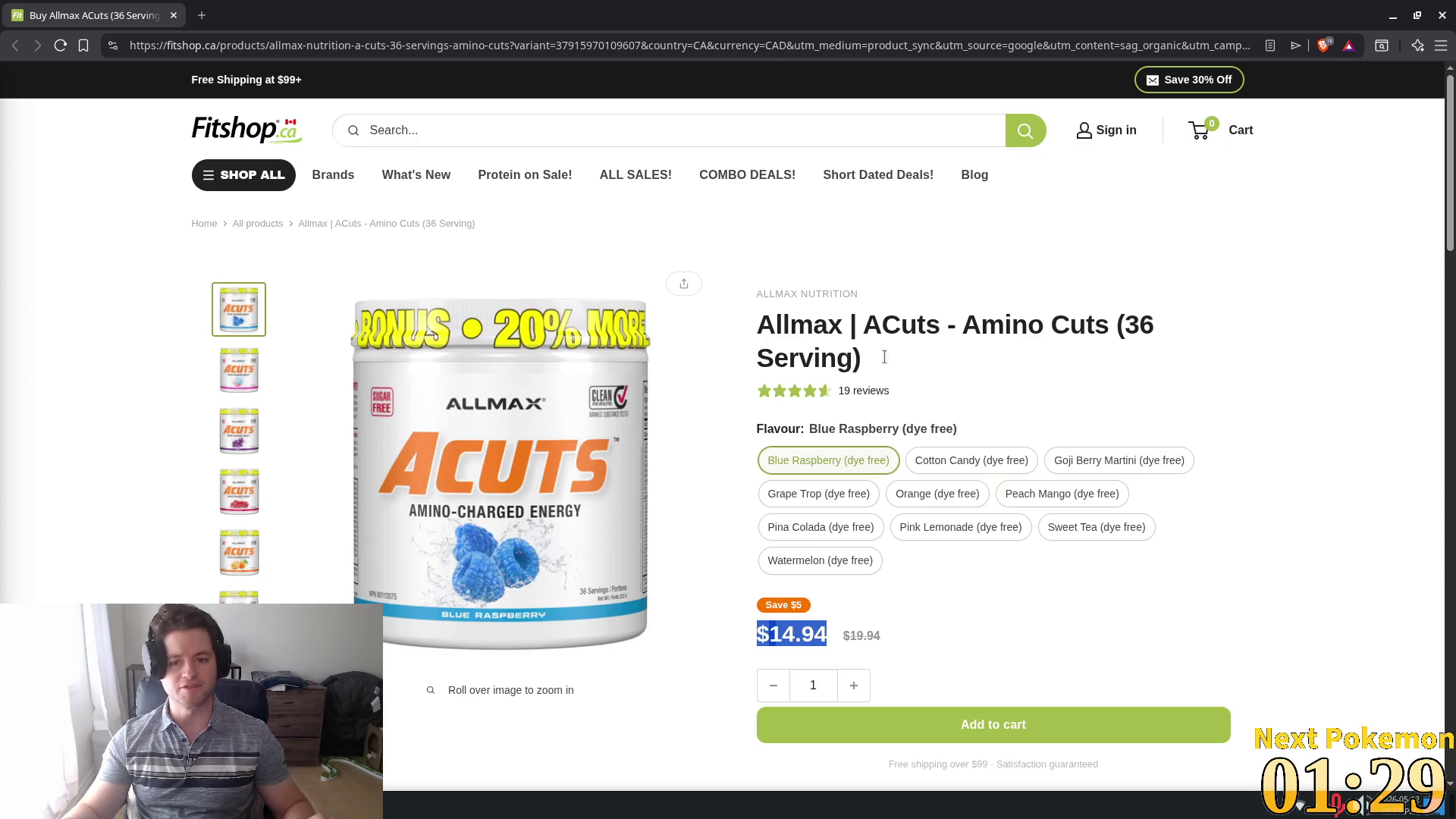
{"action": "left_click_drag", "start_coordinate": [1122, 331], "coordinate": [1154, 327]}
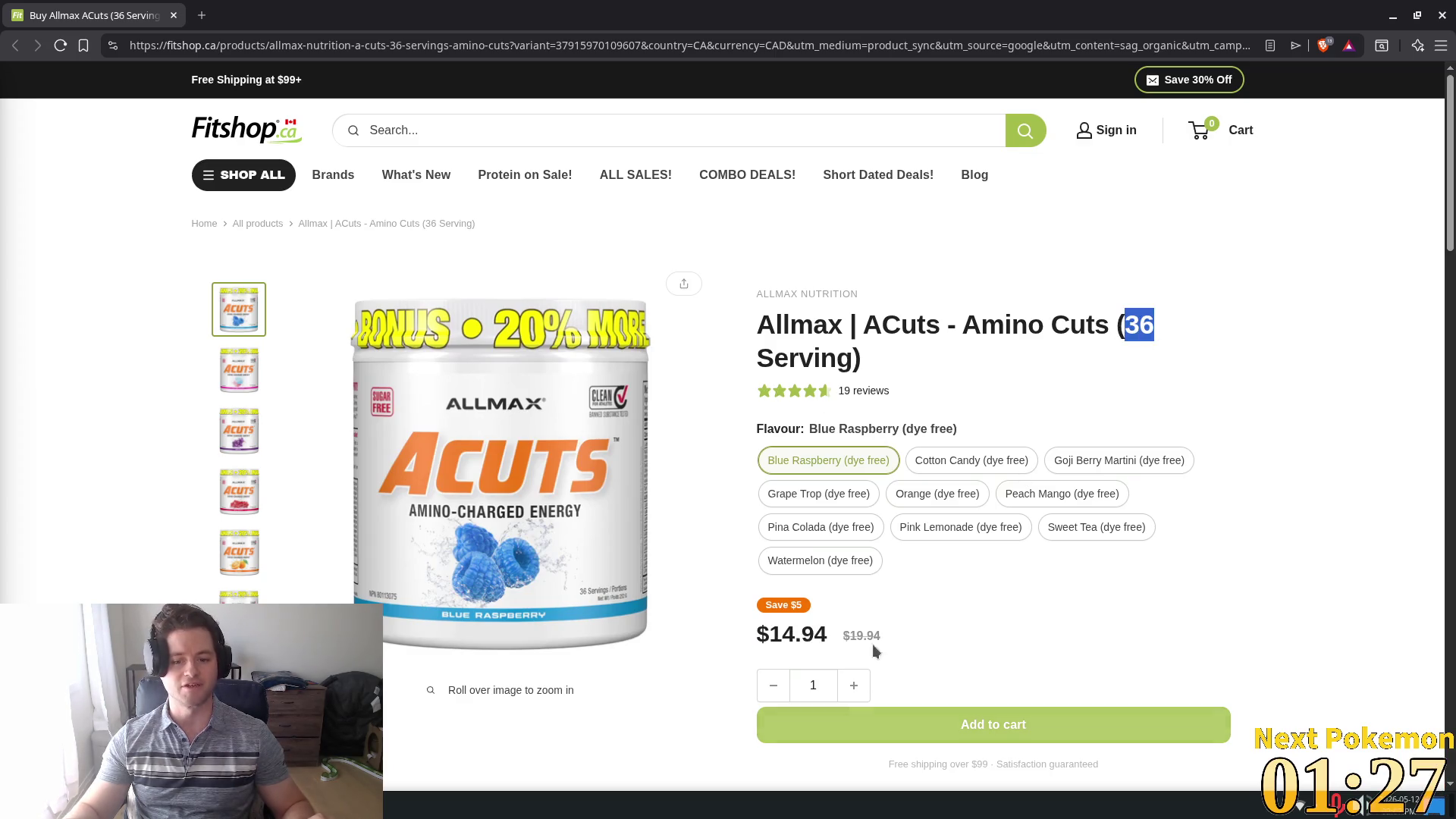
{"action": "left_click_drag", "start_coordinate": [835, 639], "coordinate": [752, 642]}
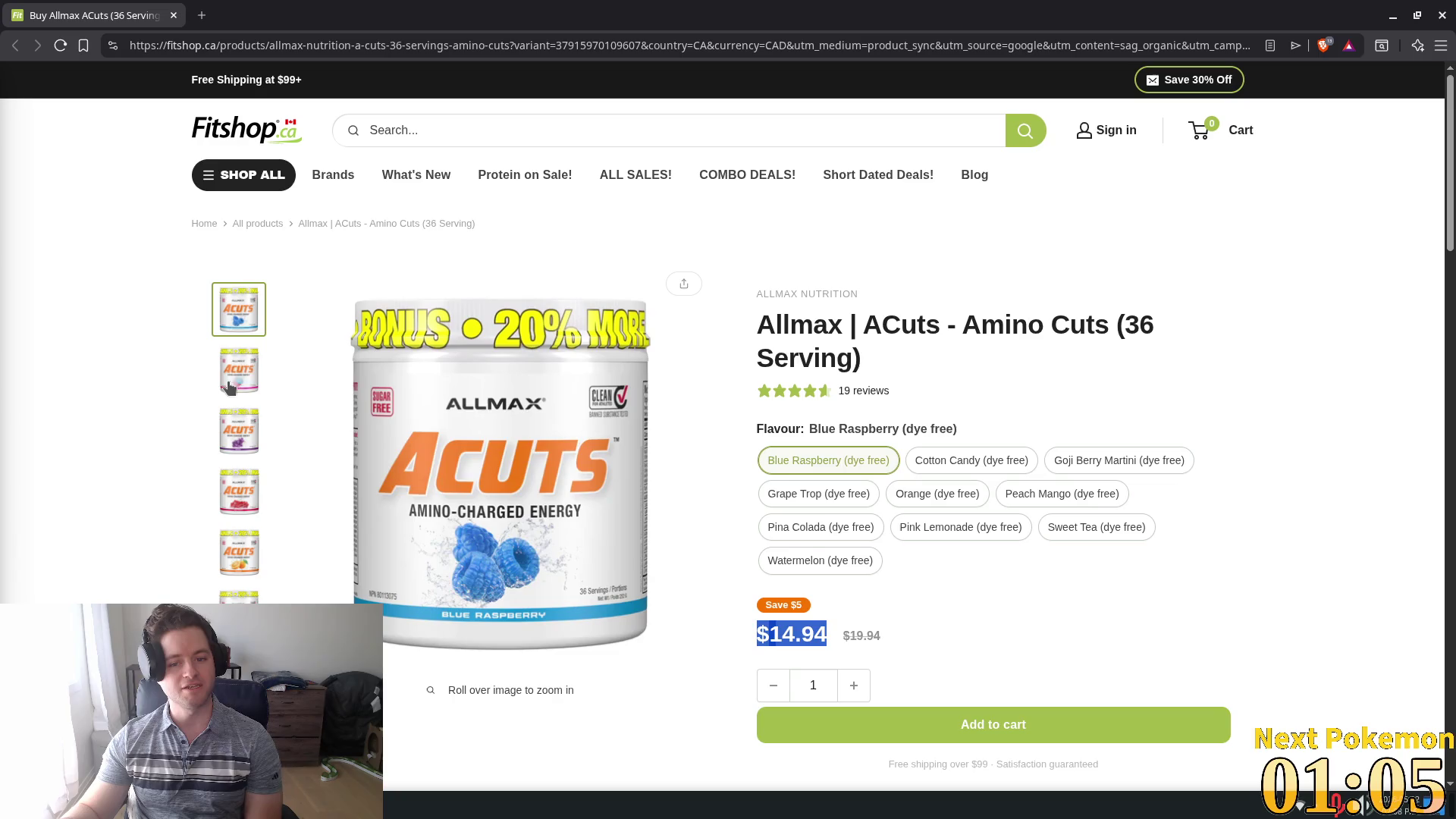
- Preview the nutrition label, Pina Colada, Blue Raspberry and Cotton Candy tub images
{"action": "scroll", "coordinate": [247, 523], "scroll_direction": "down", "scroll_amount": 3}
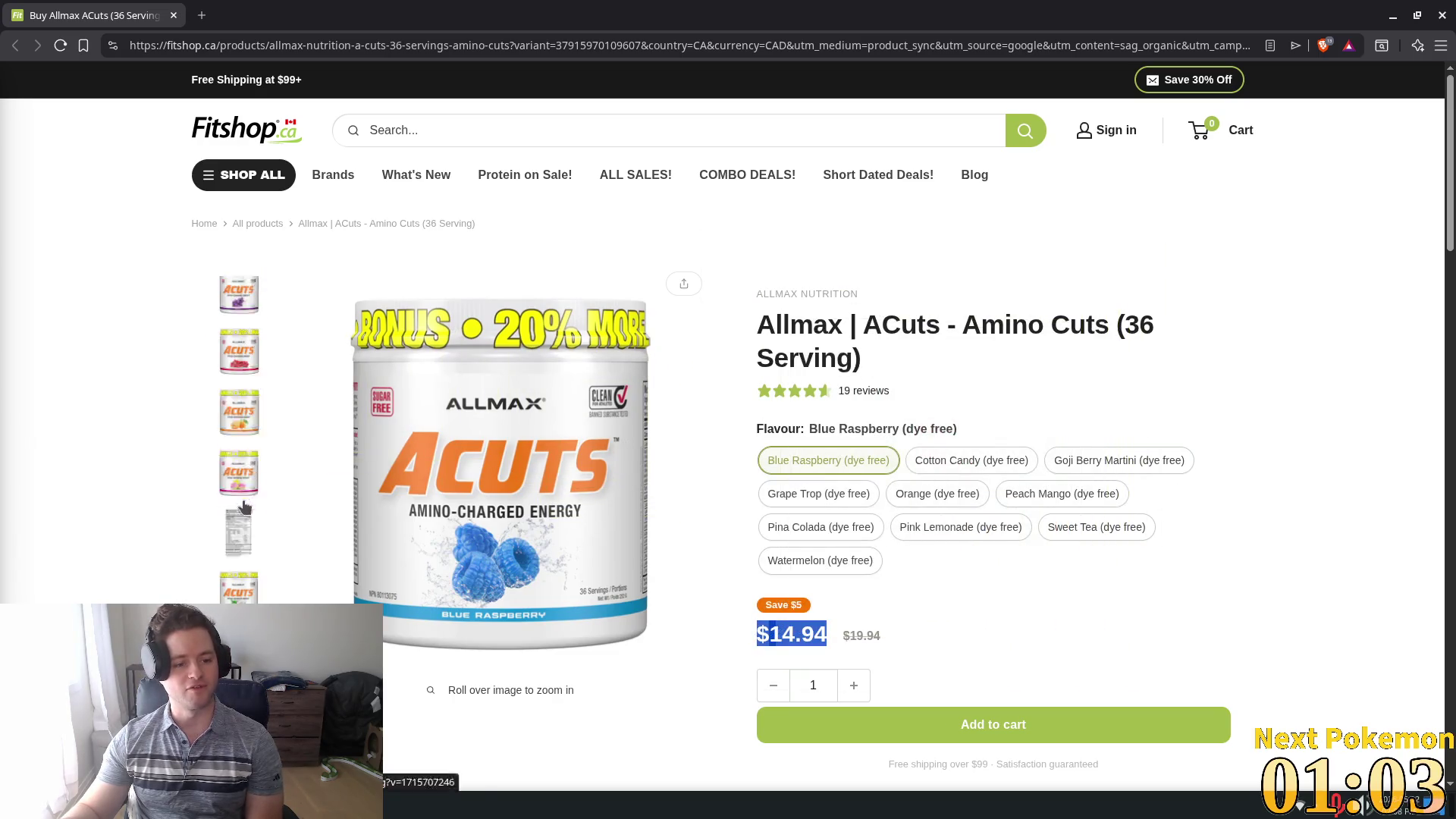
{"action": "scroll", "coordinate": [247, 523], "scroll_direction": "up", "scroll_amount": 2}
{"action": "left_click", "coordinate": [238, 448]}
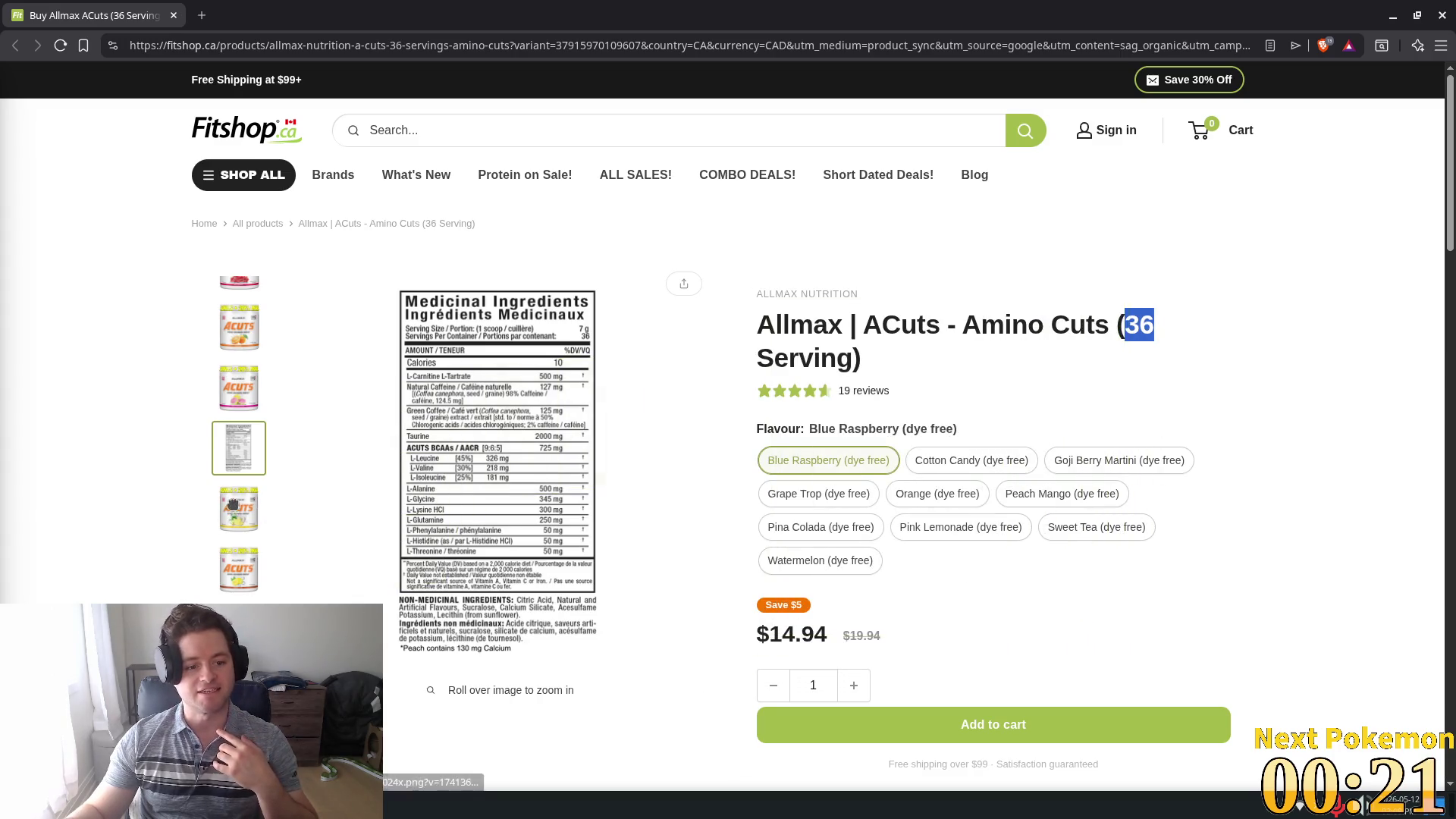
{"action": "left_click", "coordinate": [233, 525]}
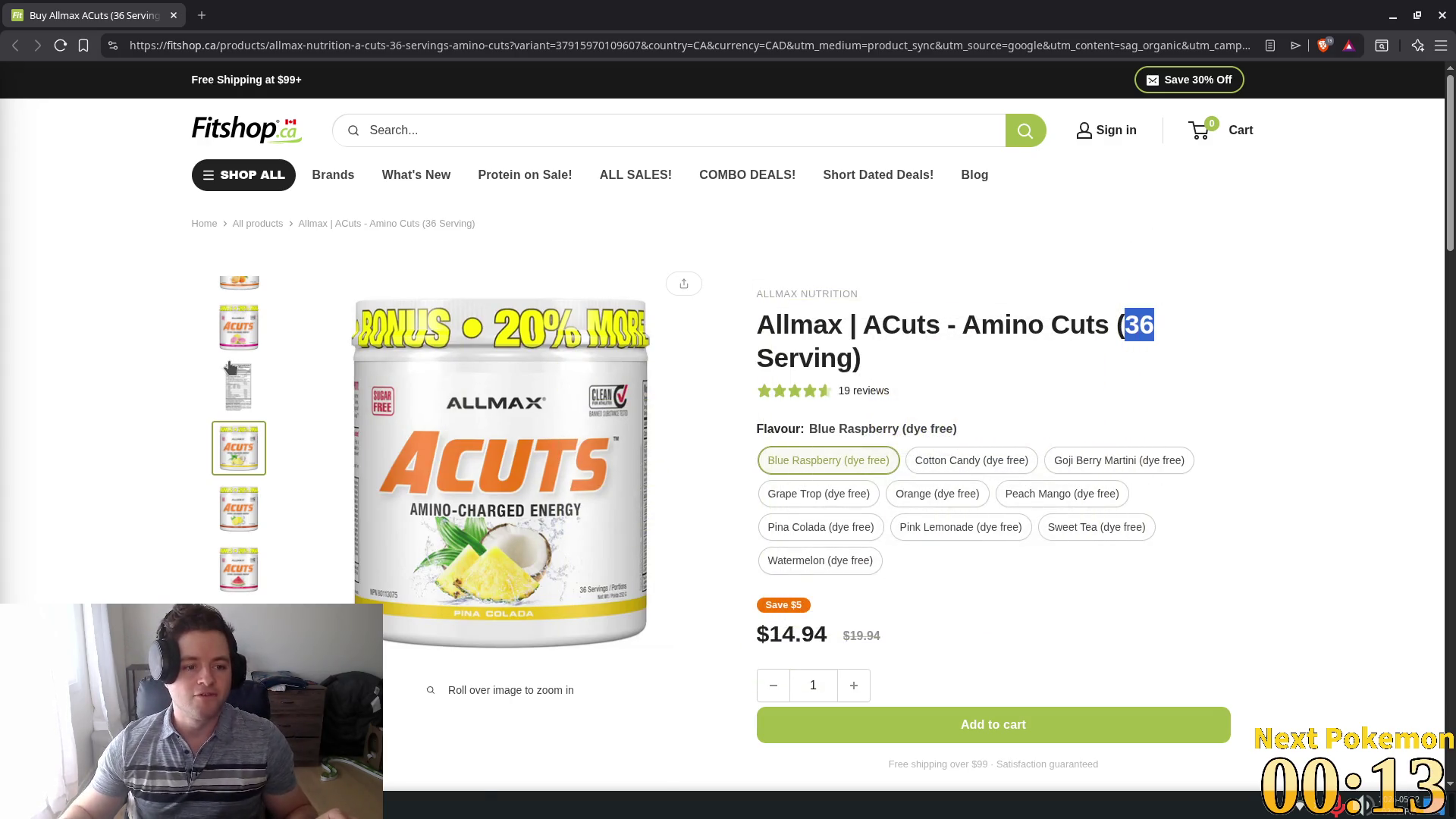
{"action": "scroll", "coordinate": [239, 351], "scroll_direction": "up", "scroll_amount": 5}
{"action": "left_click", "coordinate": [239, 308]}
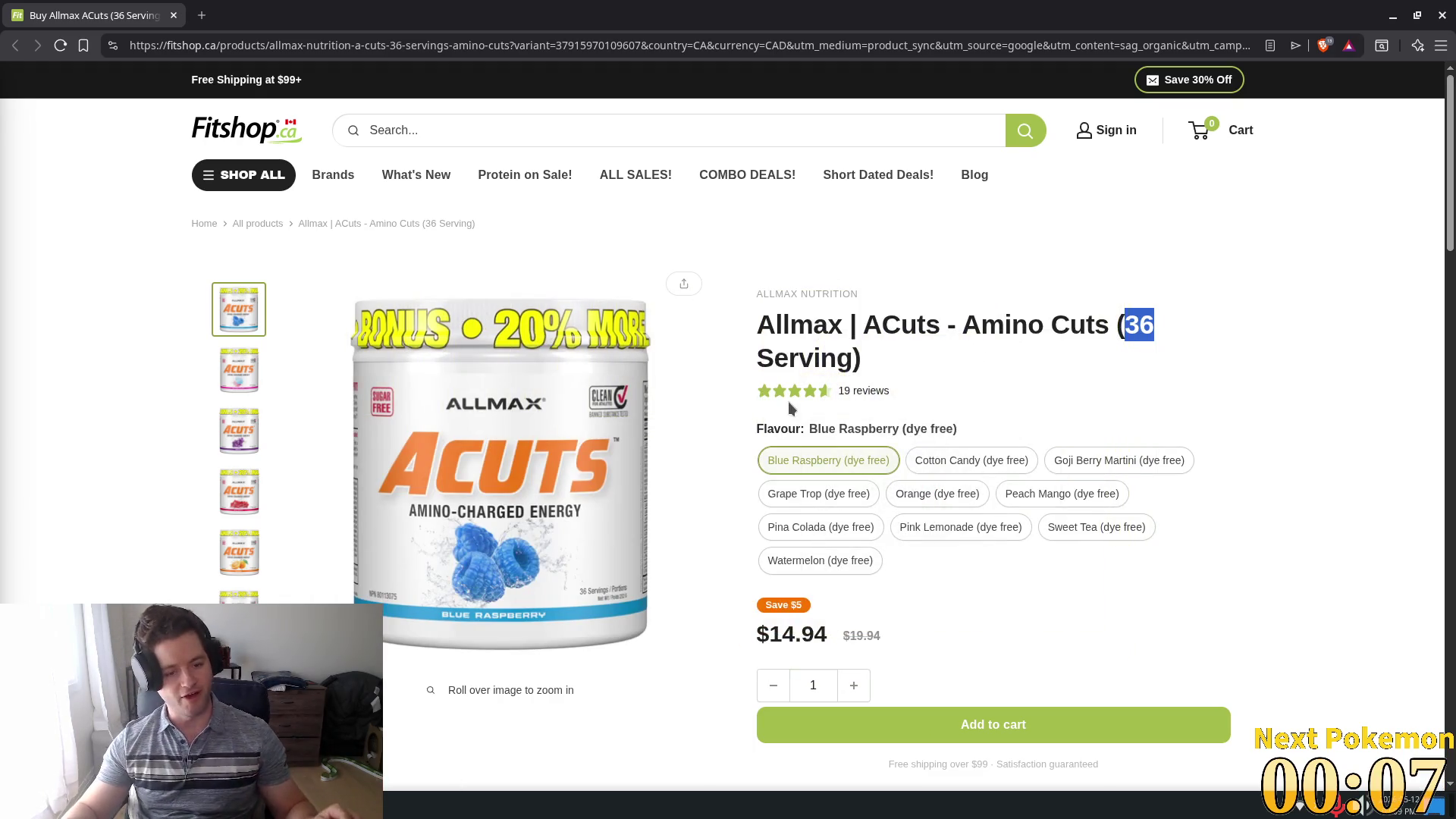
{"action": "left_click", "coordinate": [241, 379]}
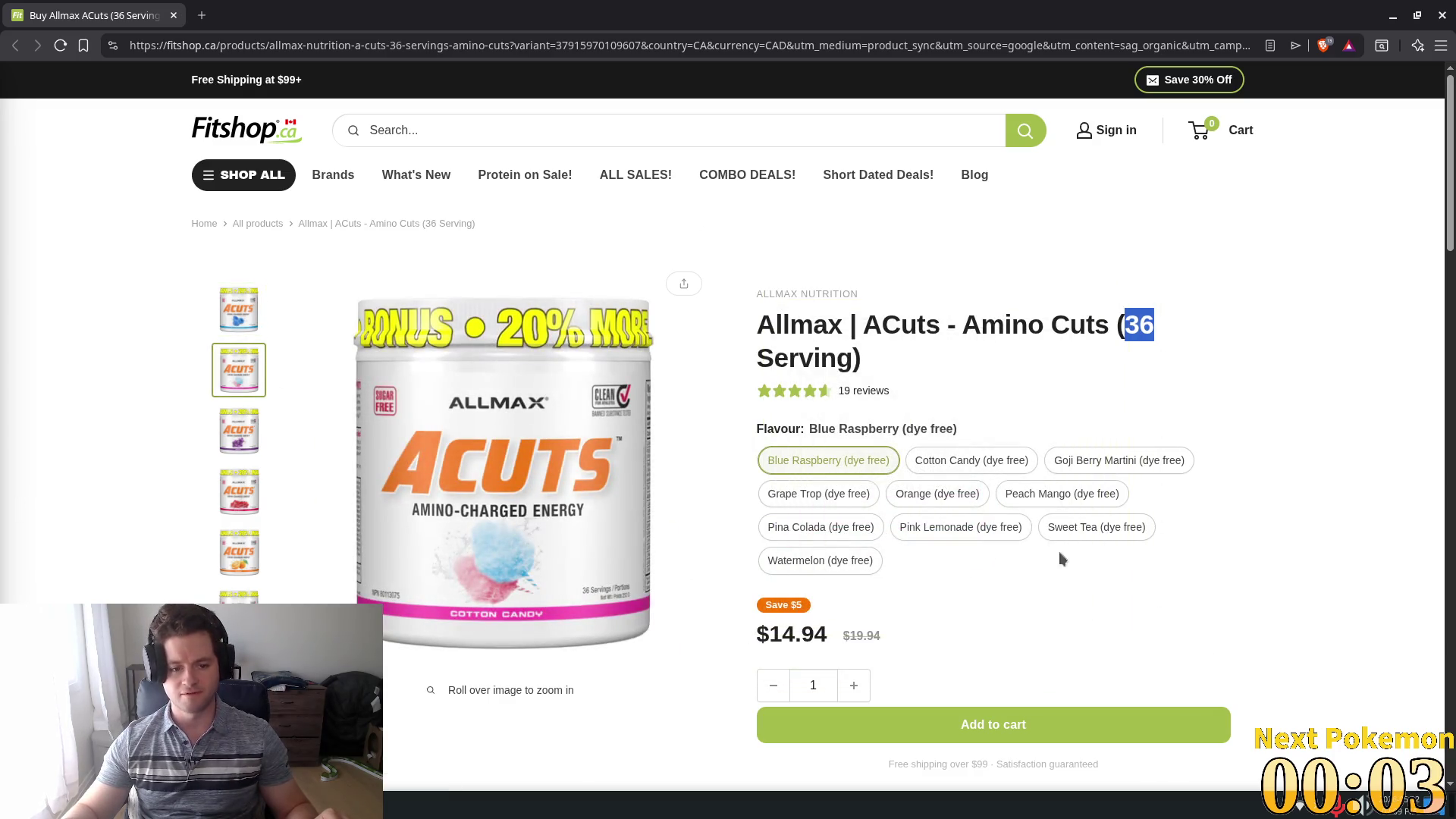
- Preview the Goji Berry and Orange tubs, highlight the sale price, then close the store page
{"action": "left_click", "coordinate": [239, 430]}
{"action": "left_click", "coordinate": [239, 490]}
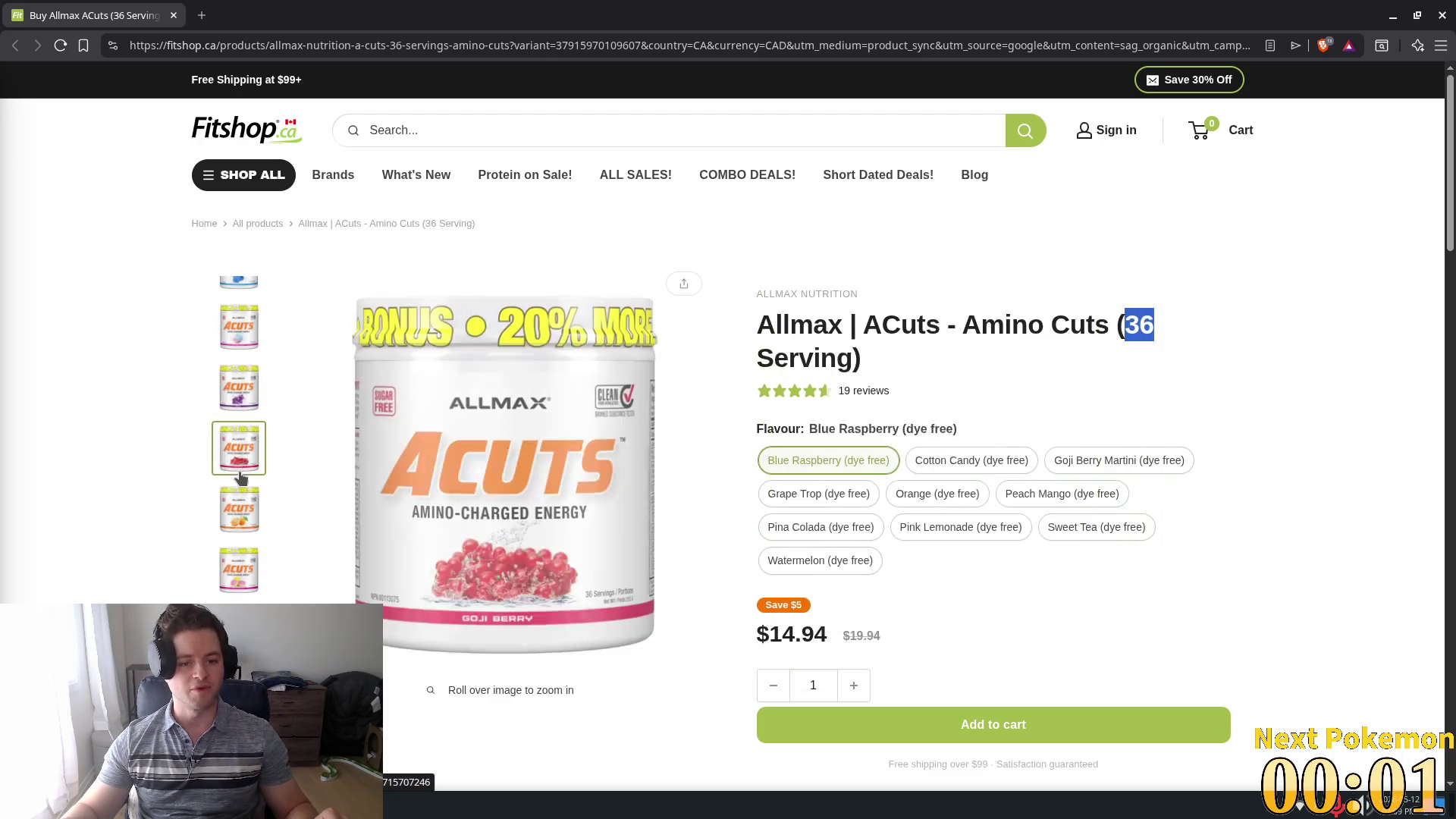
{"action": "left_click", "coordinate": [227, 508]}
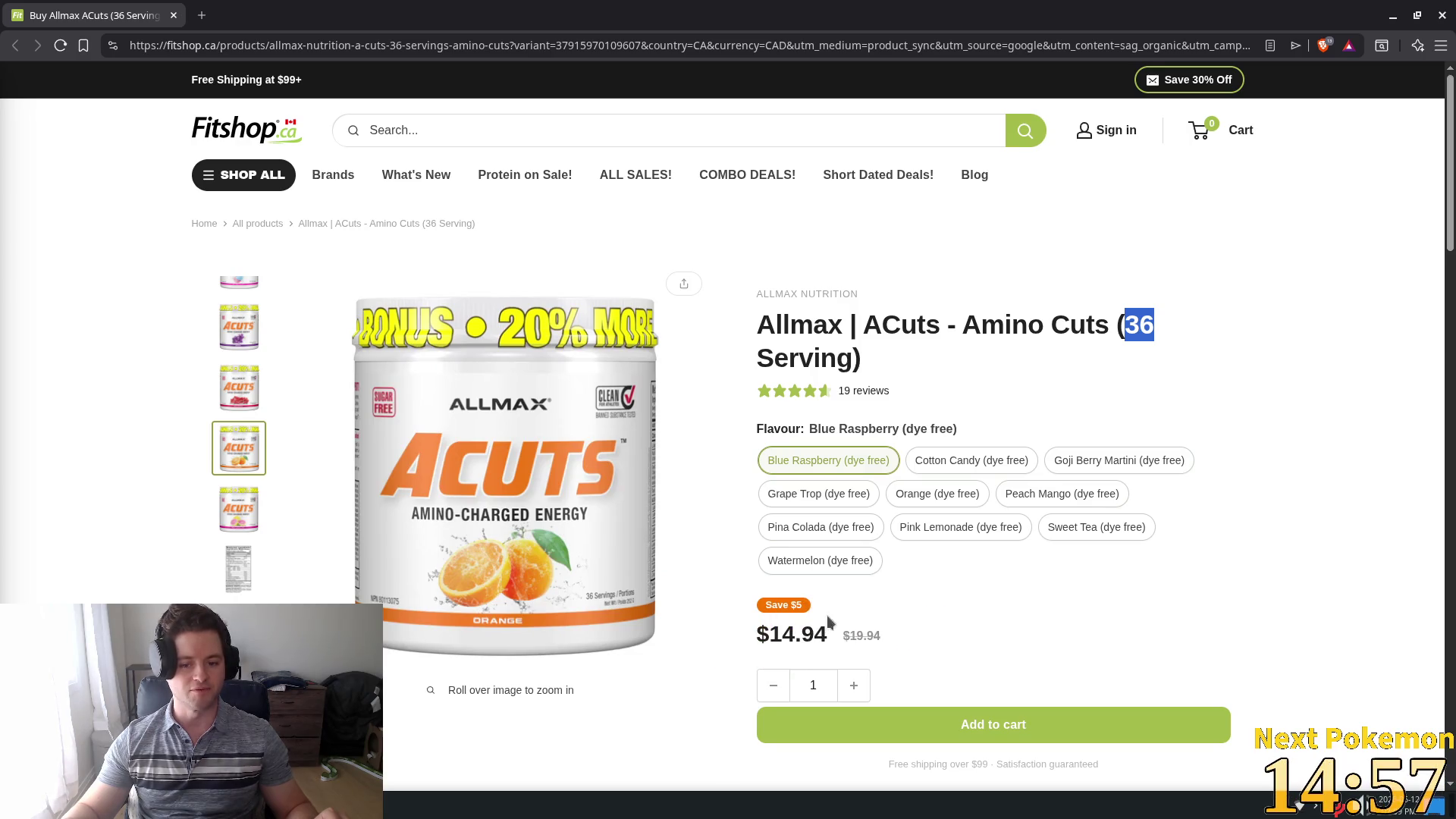
{"action": "mouse_move", "coordinate": [828, 634]}
{"action": "left_mouse_down"}
{"action": "mouse_move", "coordinate": [758, 296]}
{"action": "mouse_move", "coordinate": [759, 636]}
{"action": "mouse_move", "coordinate": [776, 633]}
{"action": "left_mouse_up"}
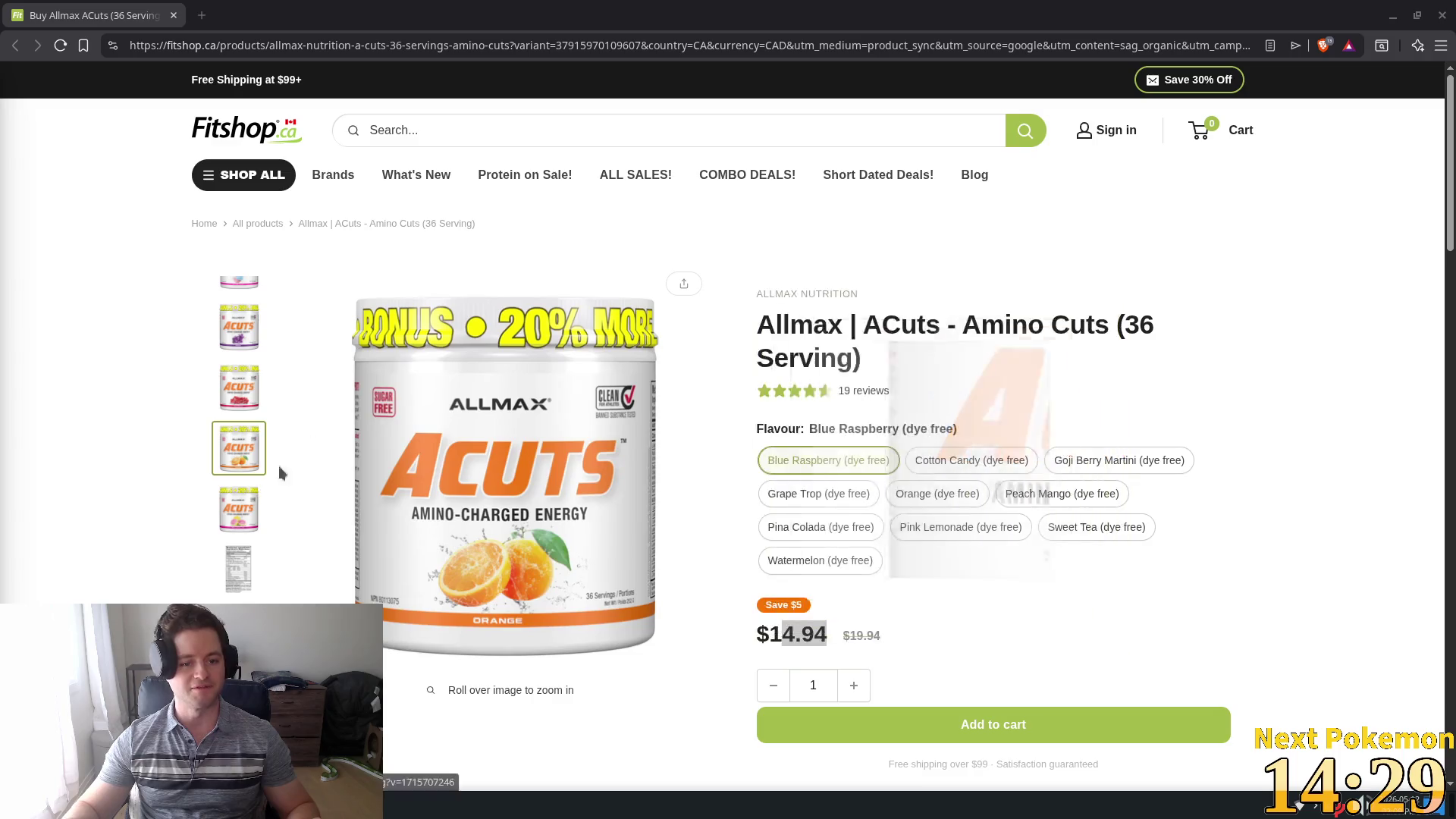
{"action": "left_click", "coordinate": [174, 15]}
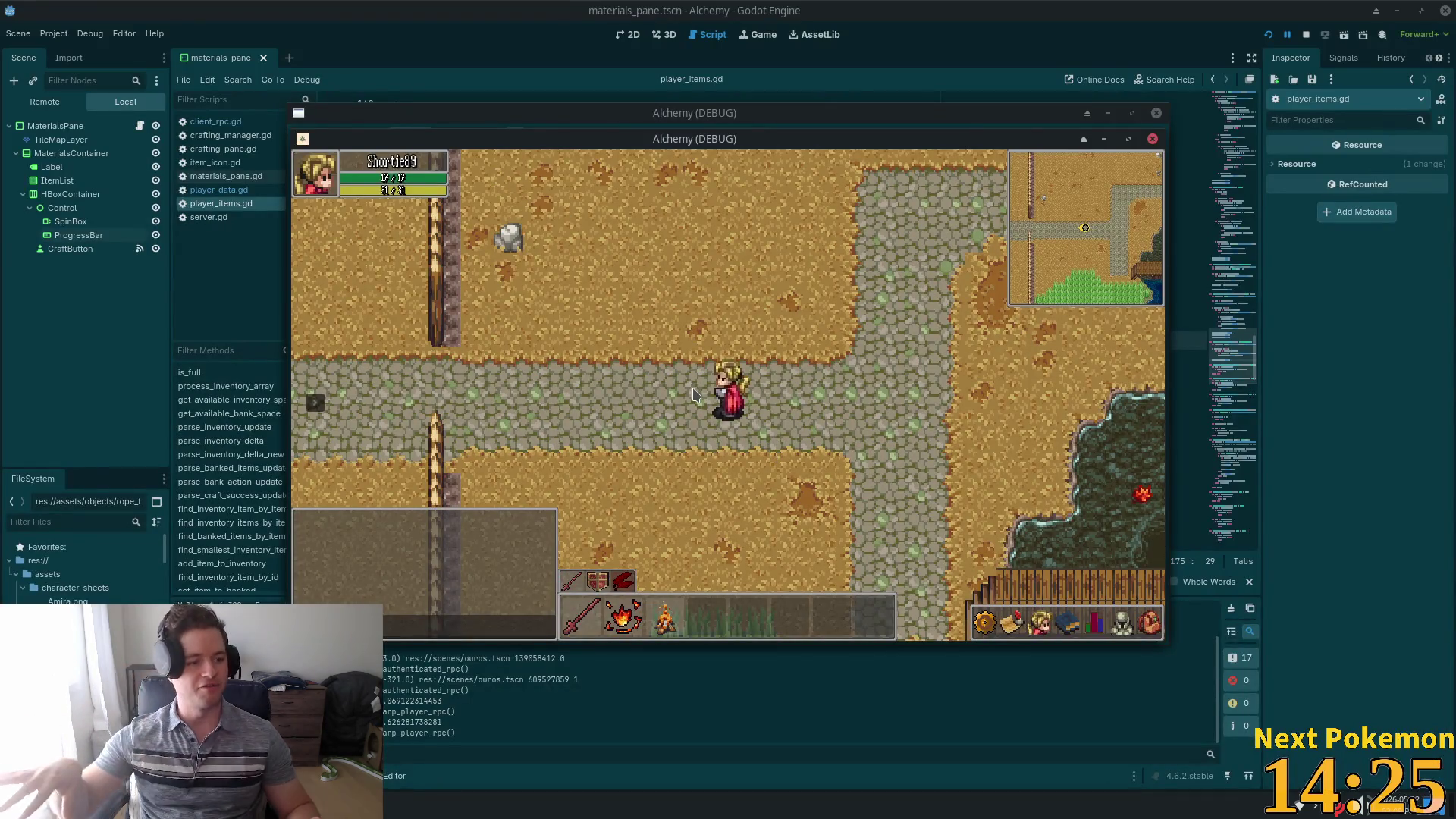
- Walk the character west along the path to the cobblestone road by the wheat fields
{"action": "key", "text": "Left"}
{"action": "key", "text": "Left"}
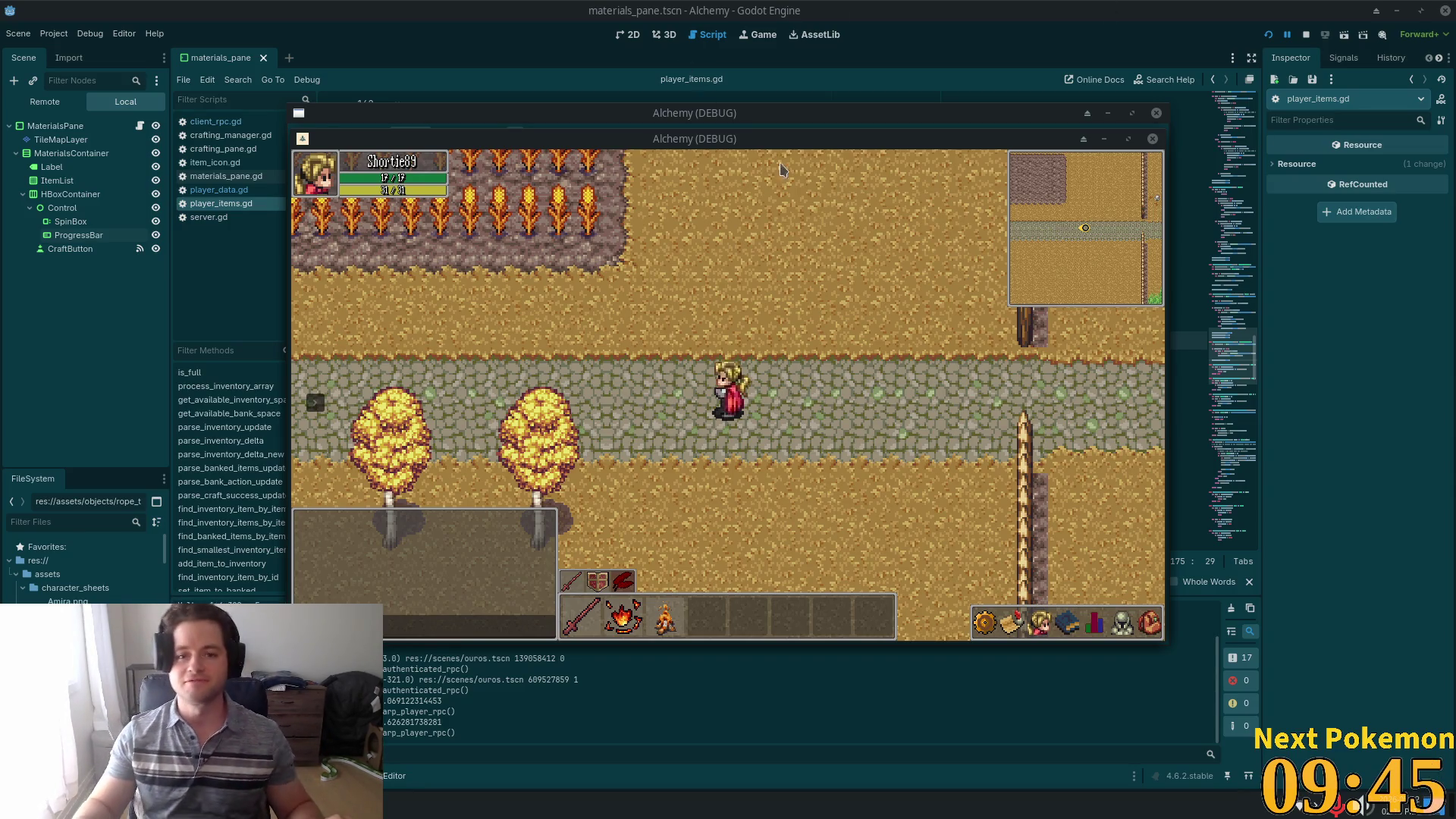
- Move the first debug client to the top-left and the second to the lower right
{"action": "mouse_move", "coordinate": [813, 138]}
{"action": "left_mouse_down"}
{"action": "mouse_move", "coordinate": [638, 104]}
{"action": "mouse_move", "coordinate": [565, 42]}
{"action": "mouse_move", "coordinate": [570, 53]}
{"action": "left_mouse_up"}
{"action": "mouse_move", "coordinate": [1012, 142]}
{"action": "left_mouse_down"}
{"action": "mouse_move", "coordinate": [1355, 258]}
{"action": "mouse_move", "coordinate": [1304, 285]}
{"action": "mouse_move", "coordinate": [1274, 273]}
{"action": "left_mouse_up"}
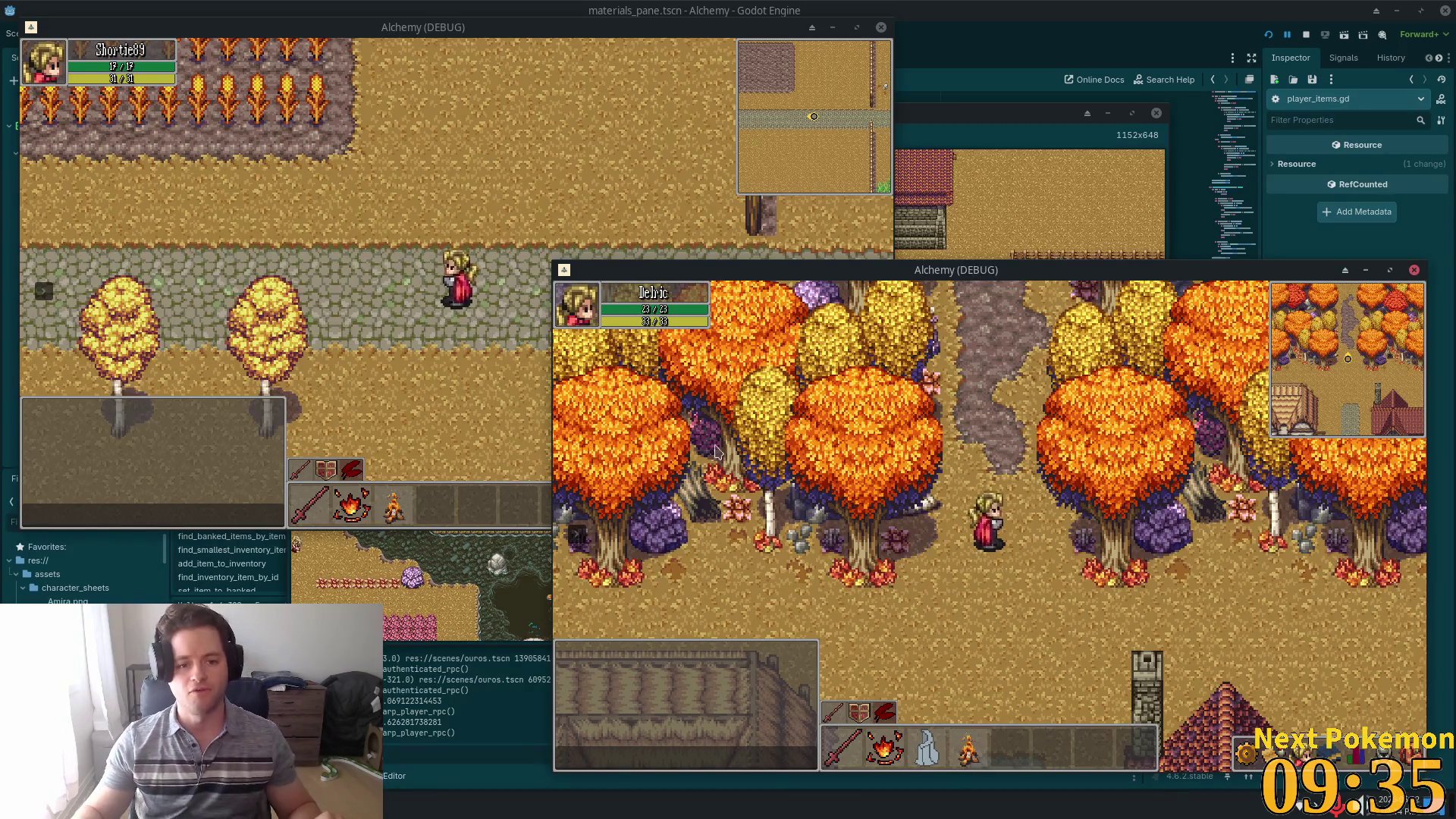
{"action": "left_click", "coordinate": [1135, 574]}
- Walk the second character into town around the inn, then switch to the browser
{"action": "key", "text": "Down"}
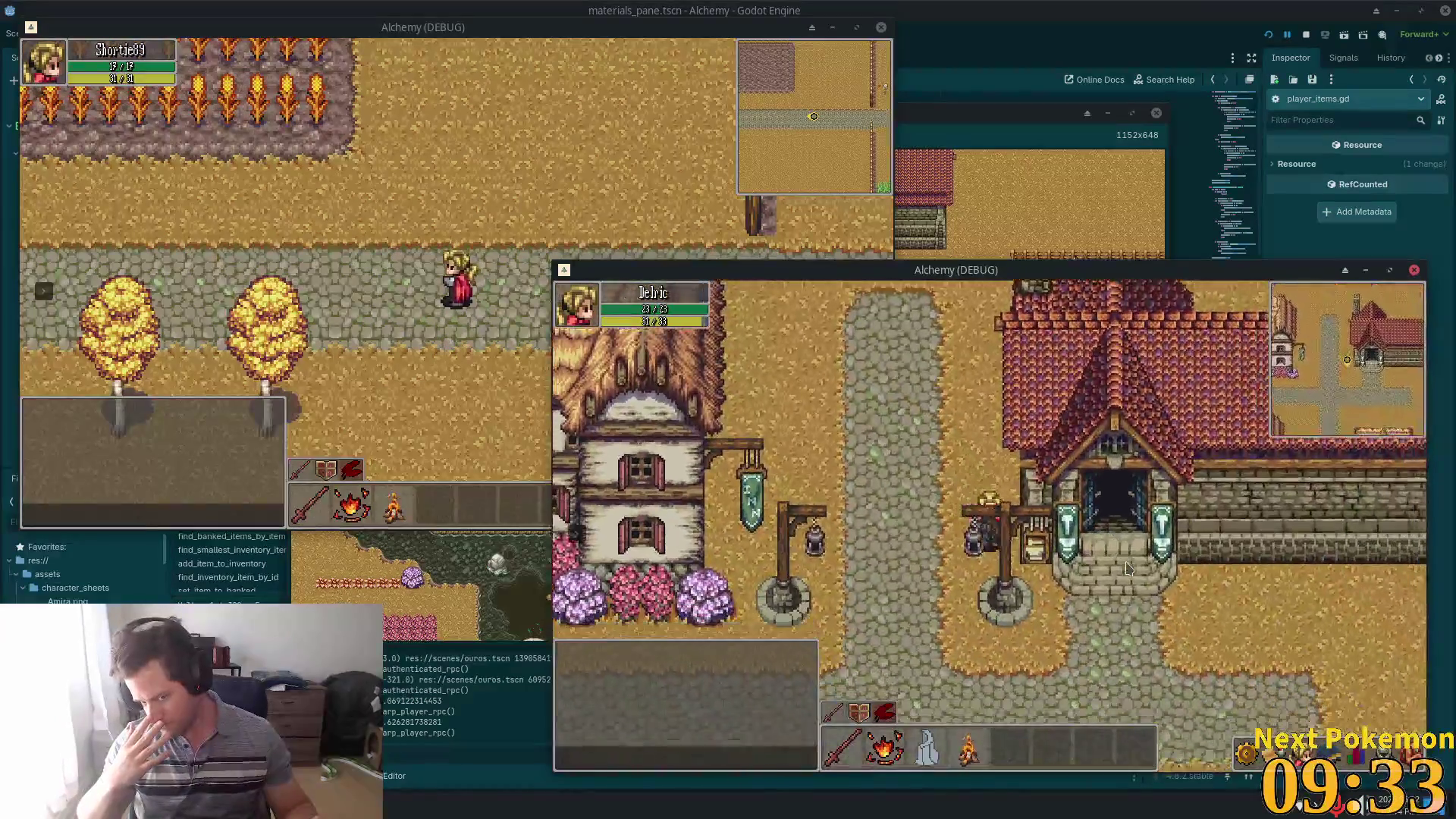
{"action": "left_click_drag", "start_coordinate": [1125, 569], "coordinate": [1060, 506]}
{"action": "key", "text": "Up"}
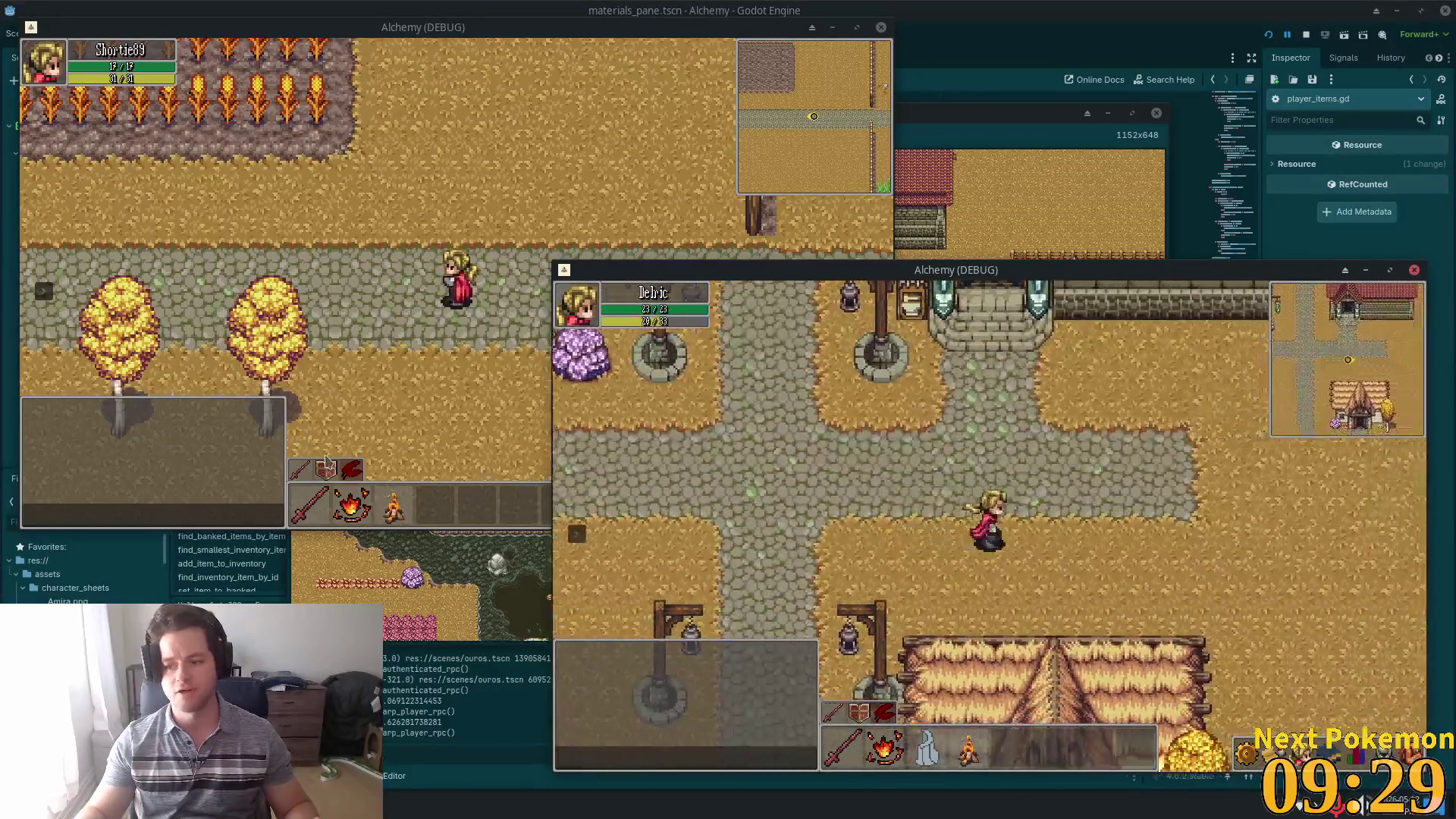
{"action": "key", "text": "Down"}
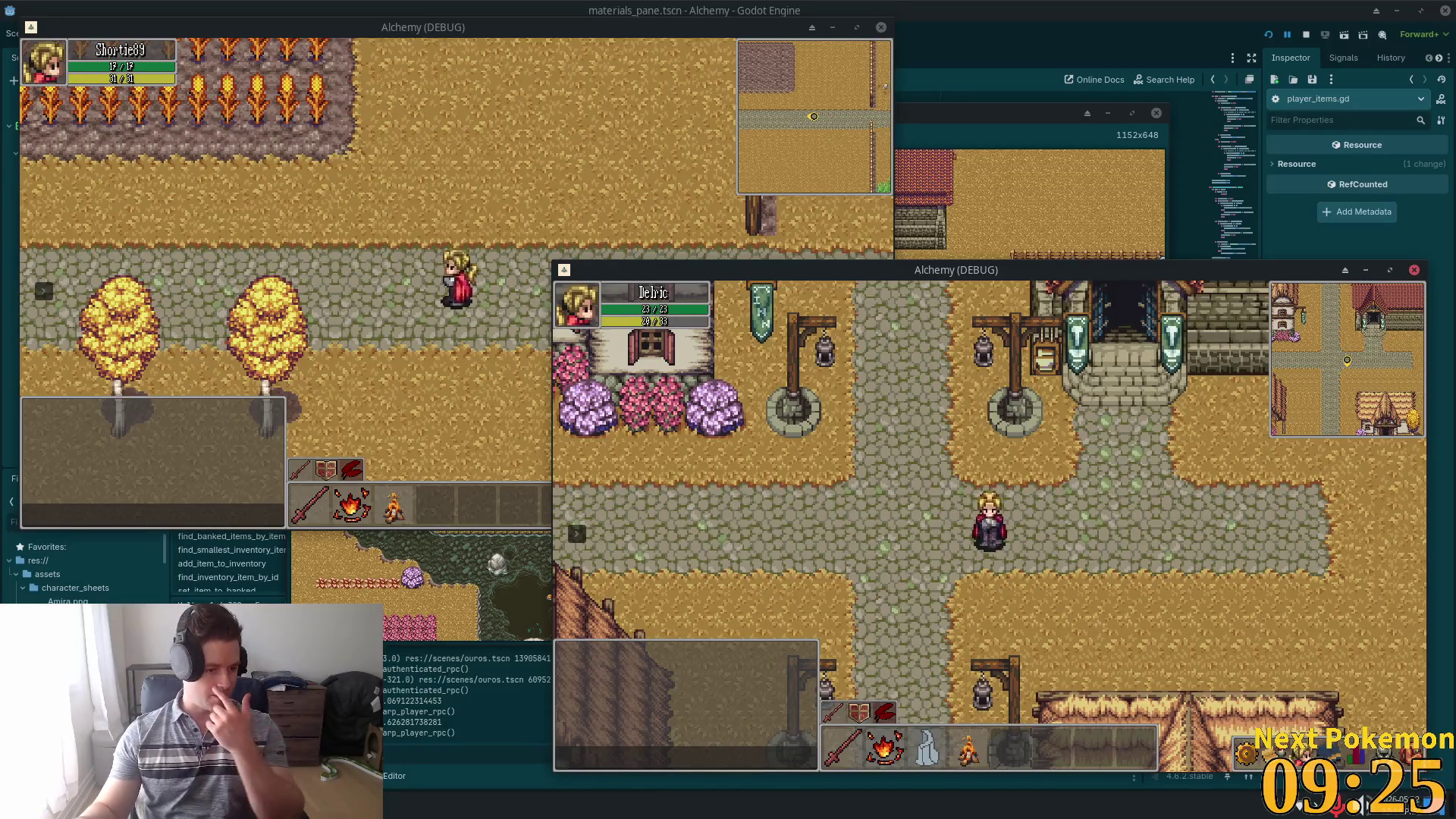
{"action": "key", "text": "alt+Tab"}
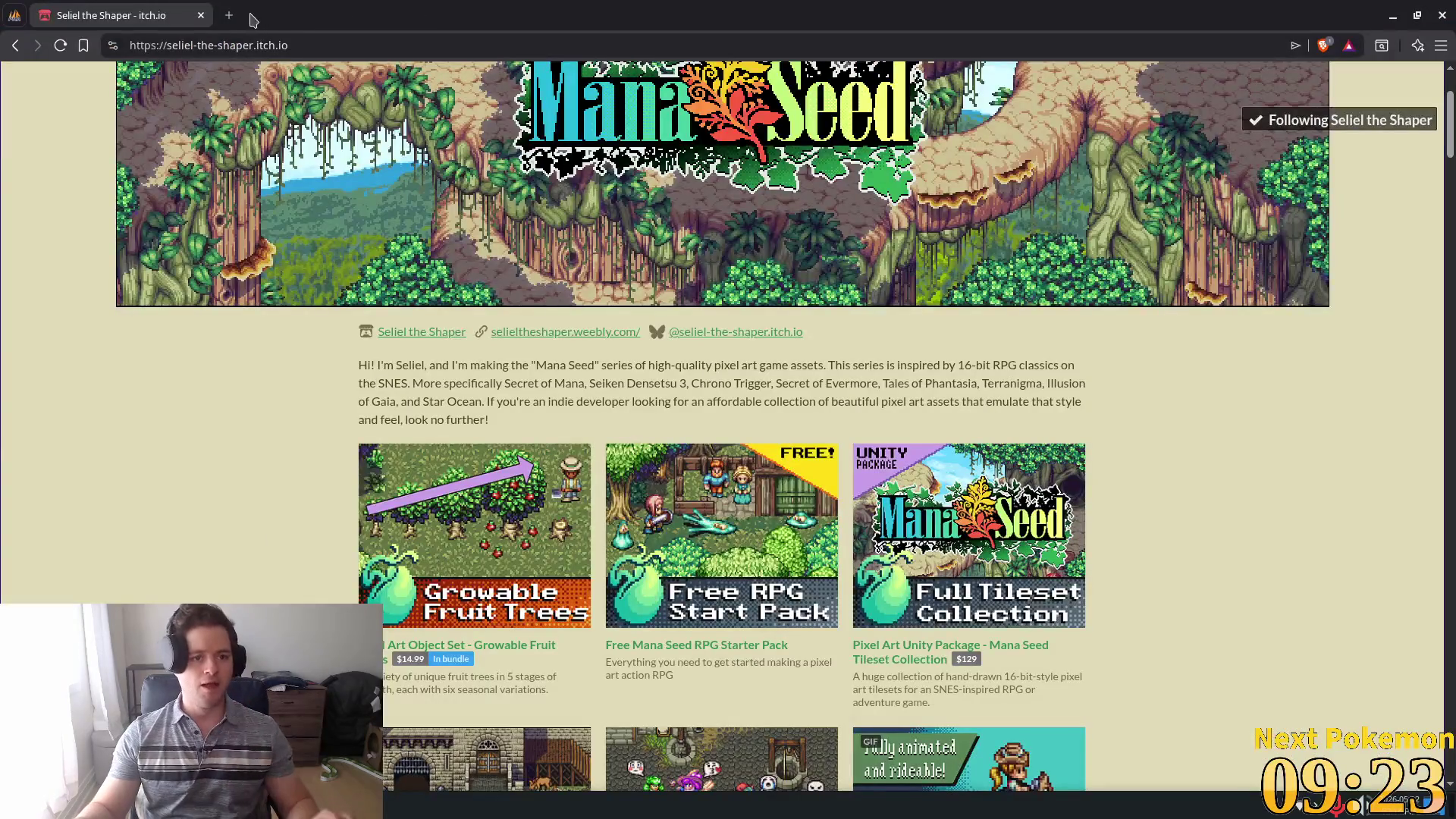
- Load the Blue Dog Games site via 'bluedog.games', open Christmas Crush, and view its Google Play listing
{"action": "left_click", "coordinate": [237, 15]}
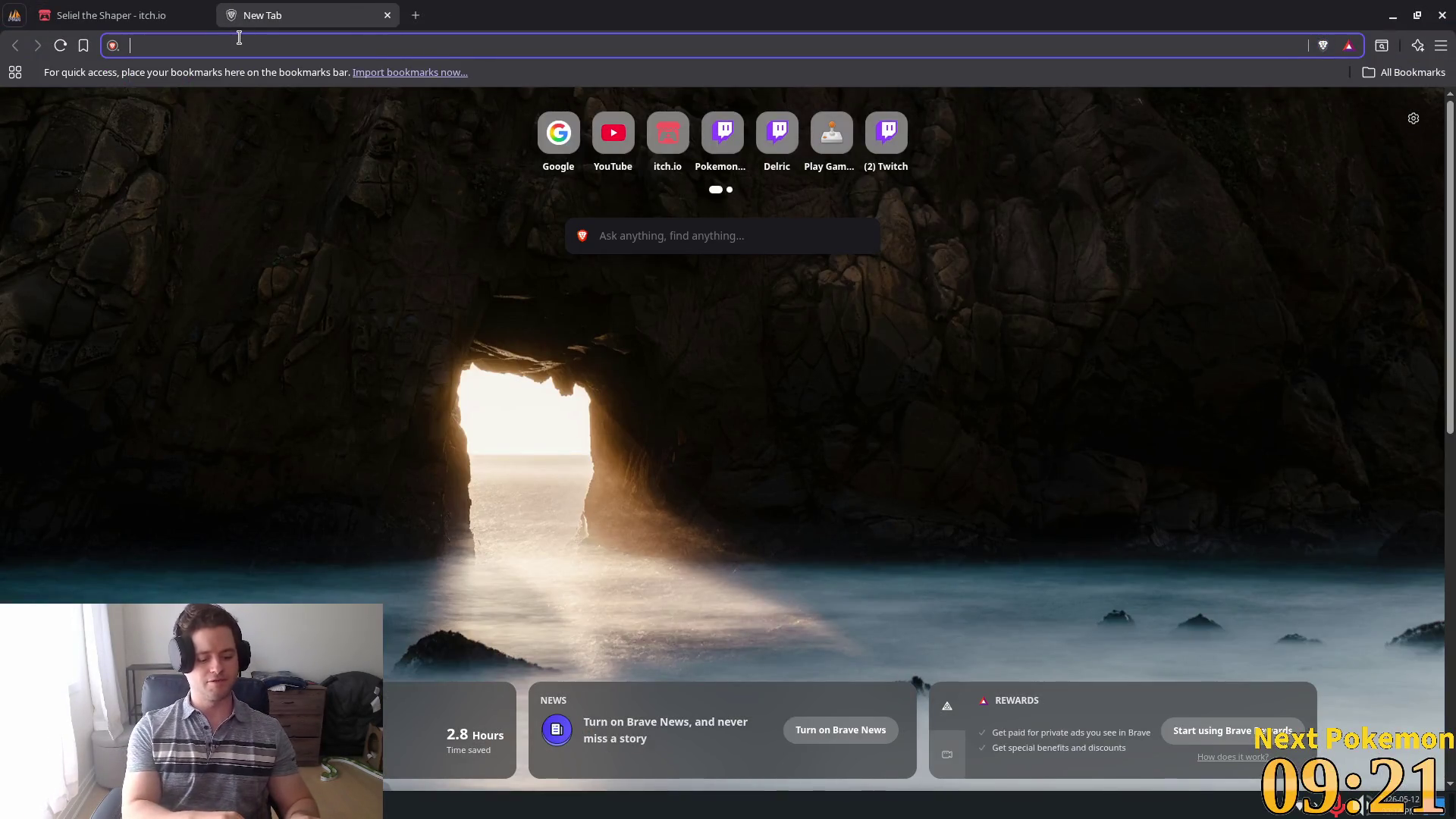
{"action": "type", "text": "bluedog.games"}
{"action": "key", "text": "Return"}
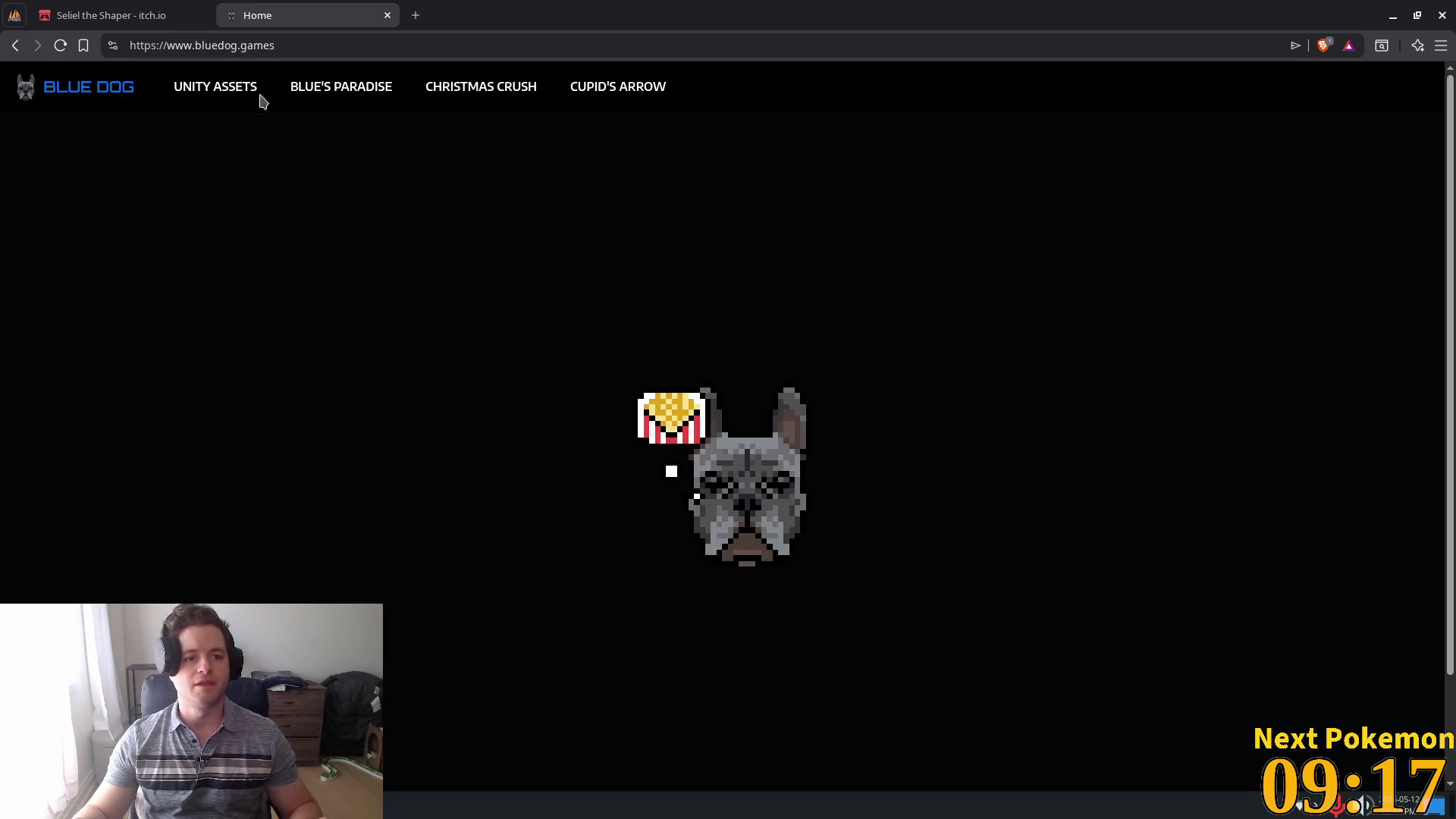
{"action": "left_click", "coordinate": [445, 89]}
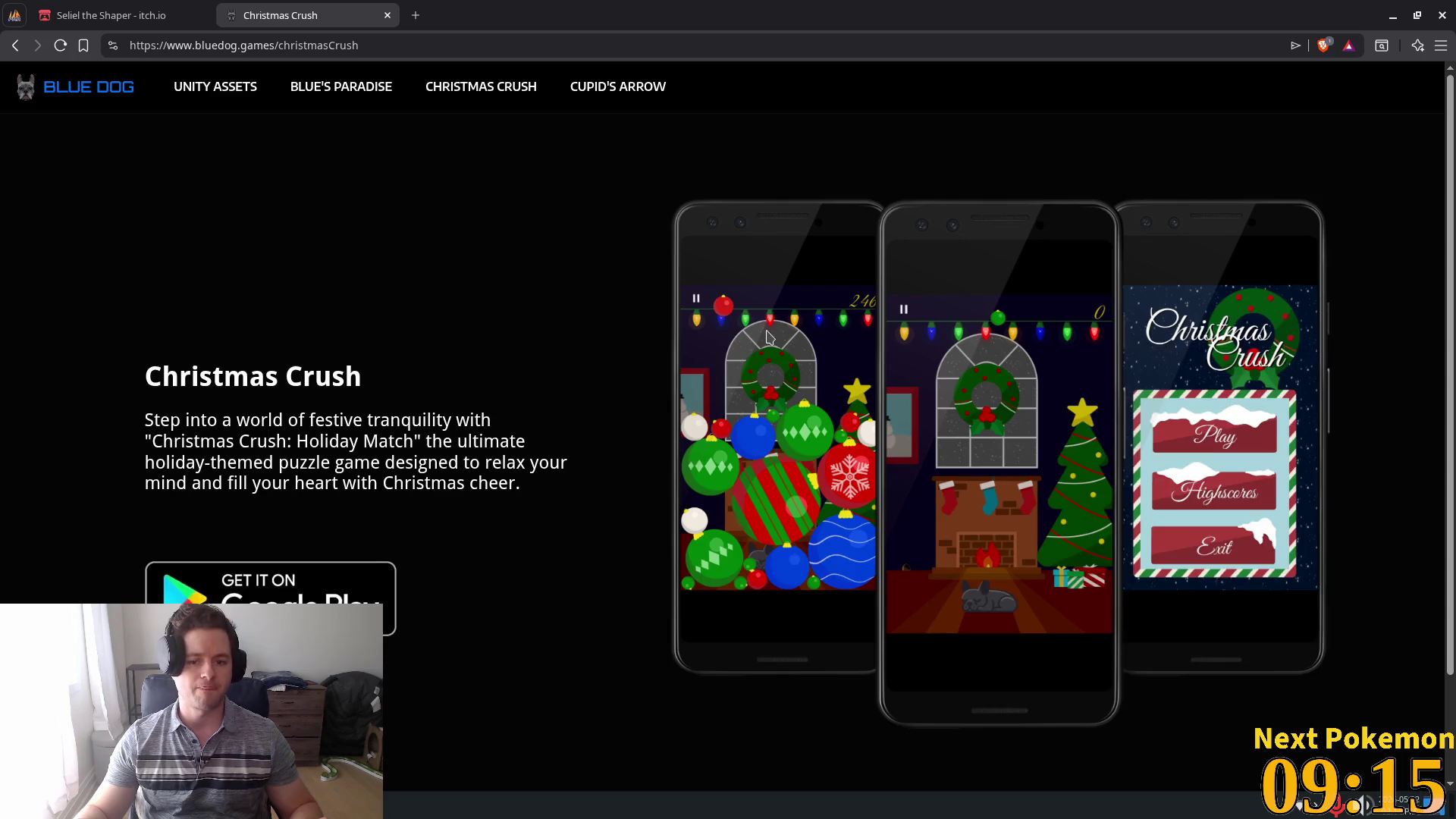
{"action": "middle_click", "coordinate": [270, 582]}
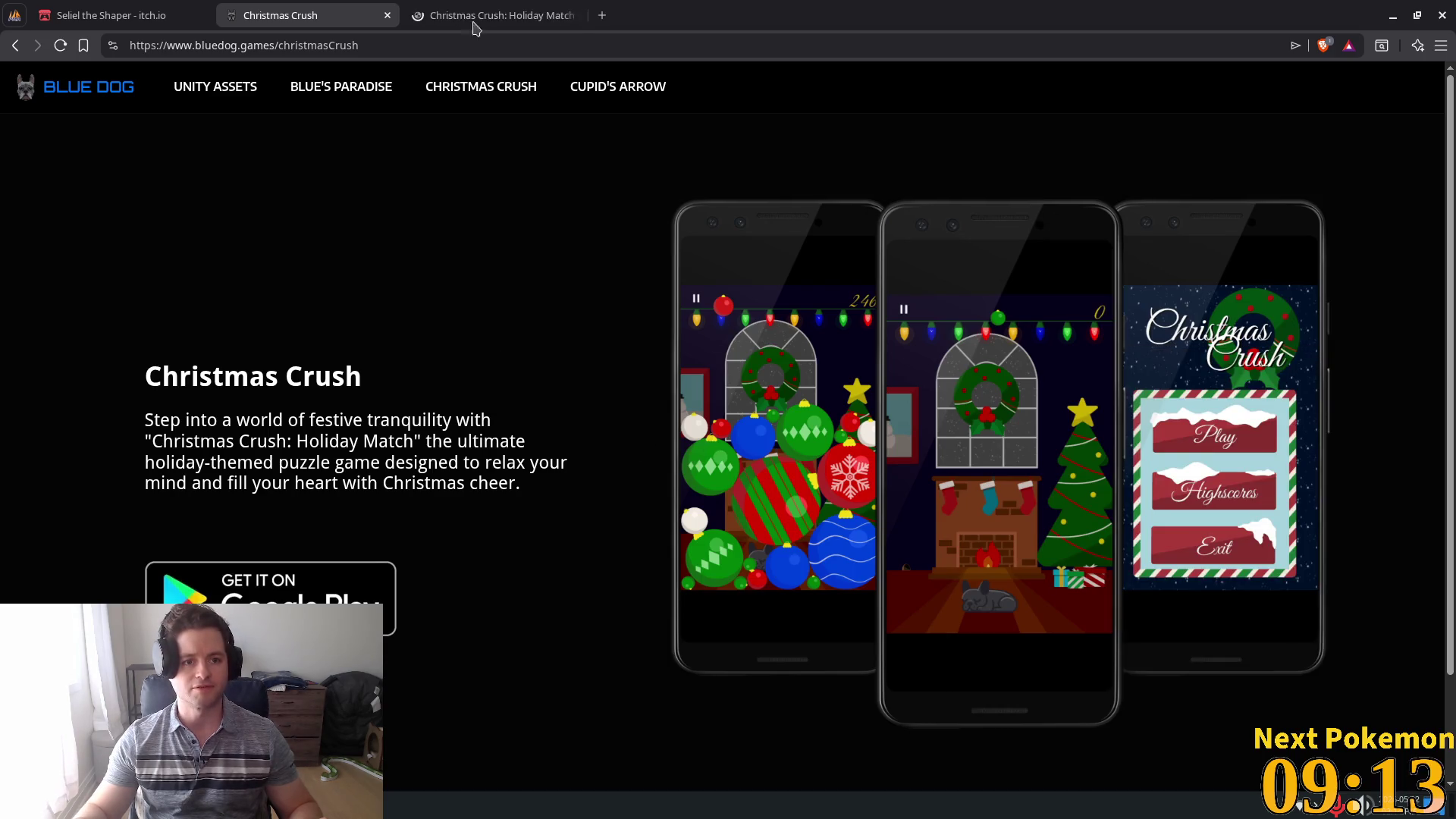
{"action": "left_click", "coordinate": [492, 16]}
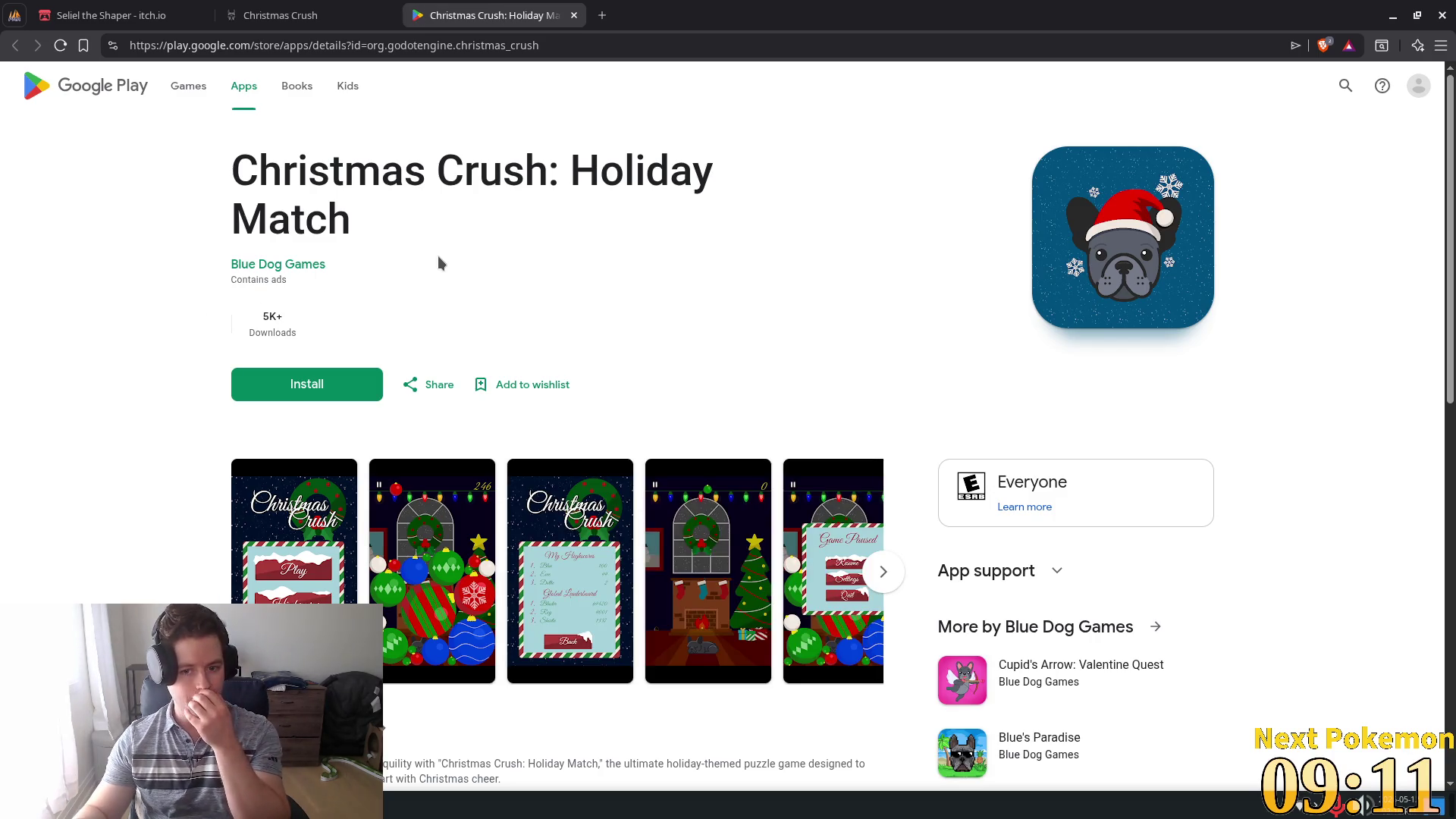
- Scroll down the Christmas Crush listing and highlight its Jan 8, 2025 update date
{"action": "scroll", "coordinate": [444, 264], "scroll_direction": "down", "scroll_amount": 2}
{"action": "scroll", "coordinate": [445, 265], "scroll_direction": "down", "scroll_amount": 3}
{"action": "scroll", "coordinate": [424, 292], "scroll_direction": "down", "scroll_amount": 2}
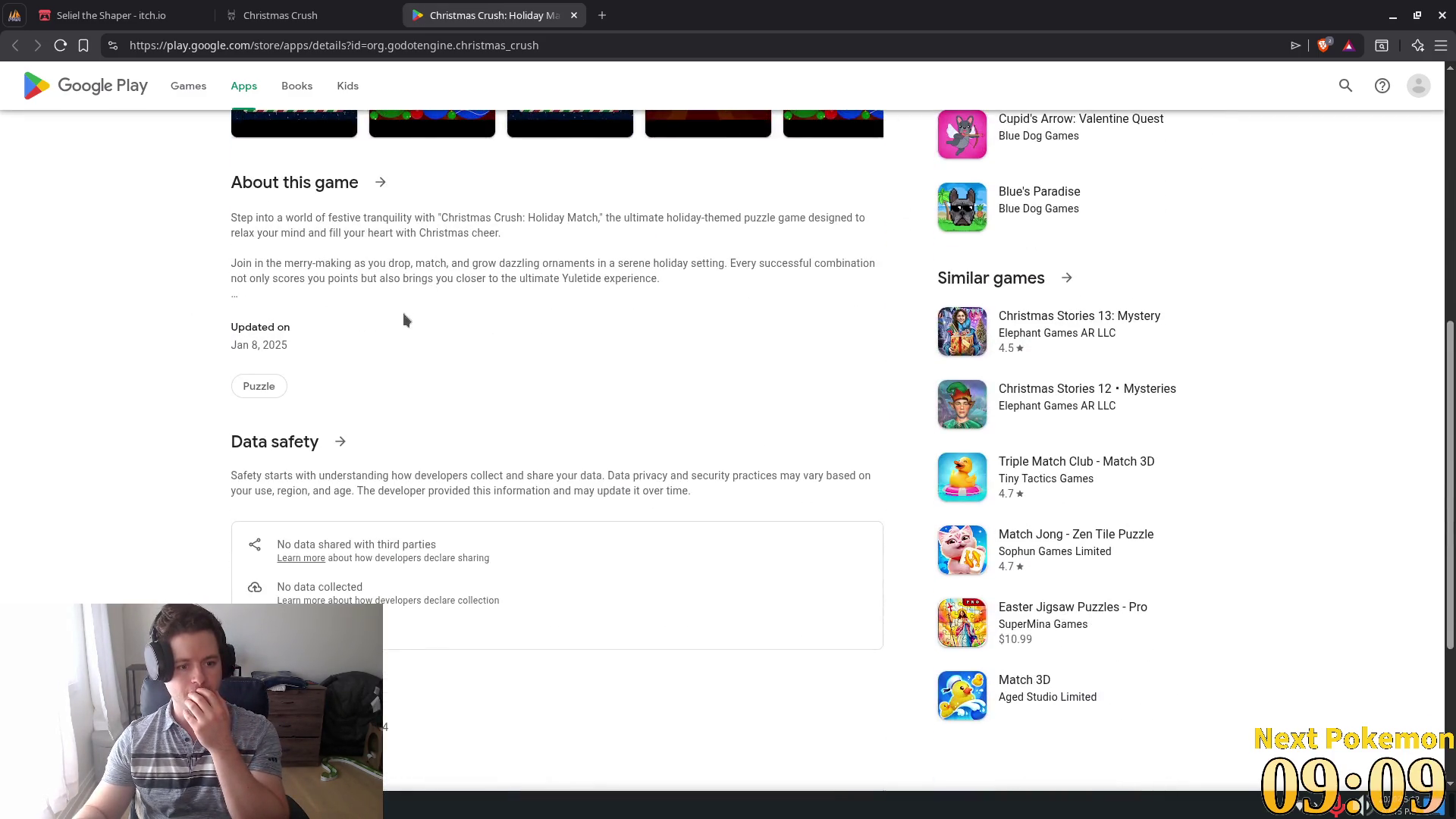
{"action": "left_click_drag", "start_coordinate": [301, 343], "coordinate": [194, 339]}
{"action": "scroll", "coordinate": [182, 337], "scroll_direction": "down", "scroll_amount": 4}
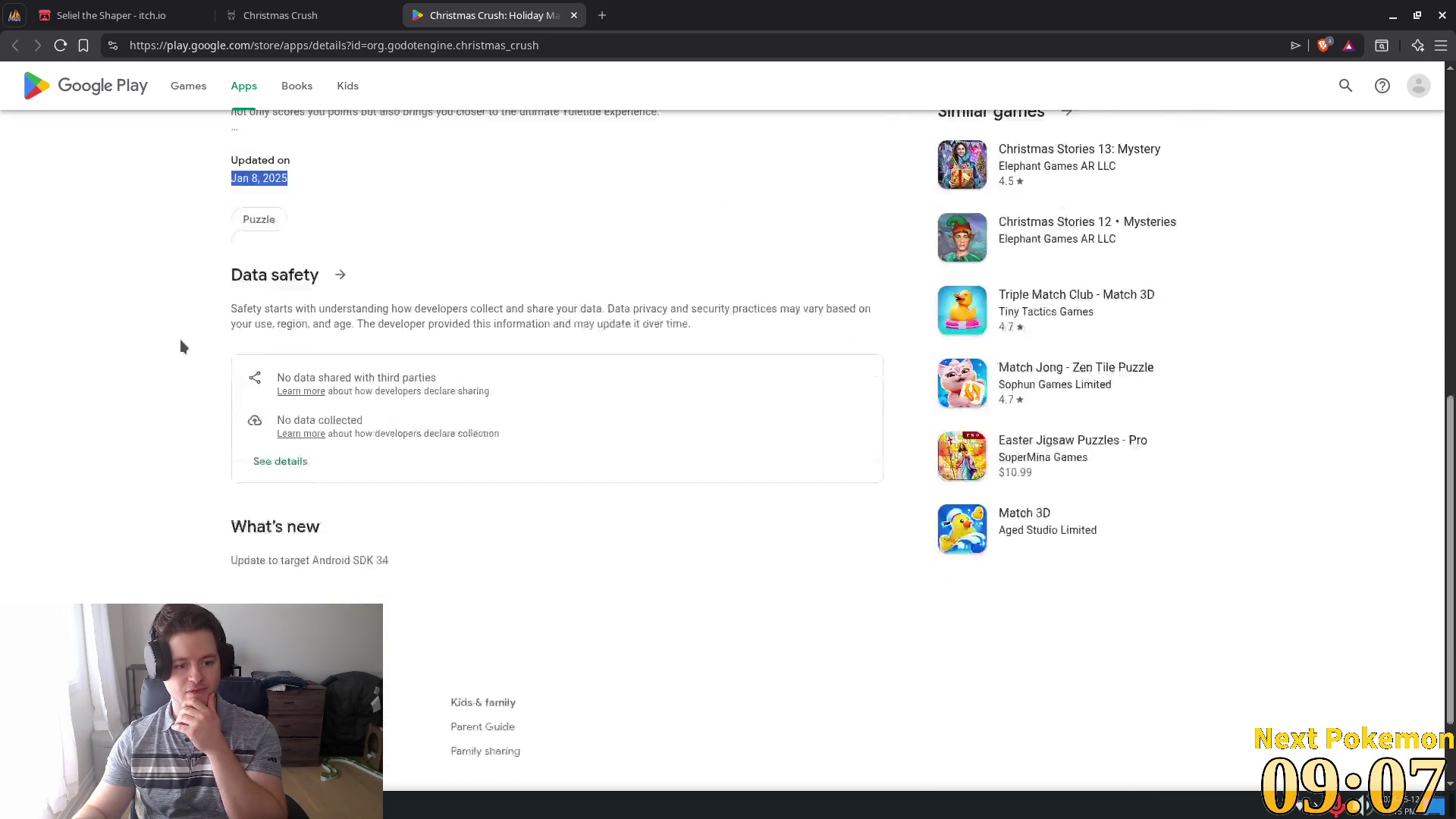
- Scroll back to the top of the listing and return to the Blue Dog Games Christmas Crush page
{"action": "scroll", "coordinate": [181, 339], "scroll_direction": "up", "scroll_amount": 2}
{"action": "scroll", "coordinate": [180, 339], "scroll_direction": "up", "scroll_amount": 1}
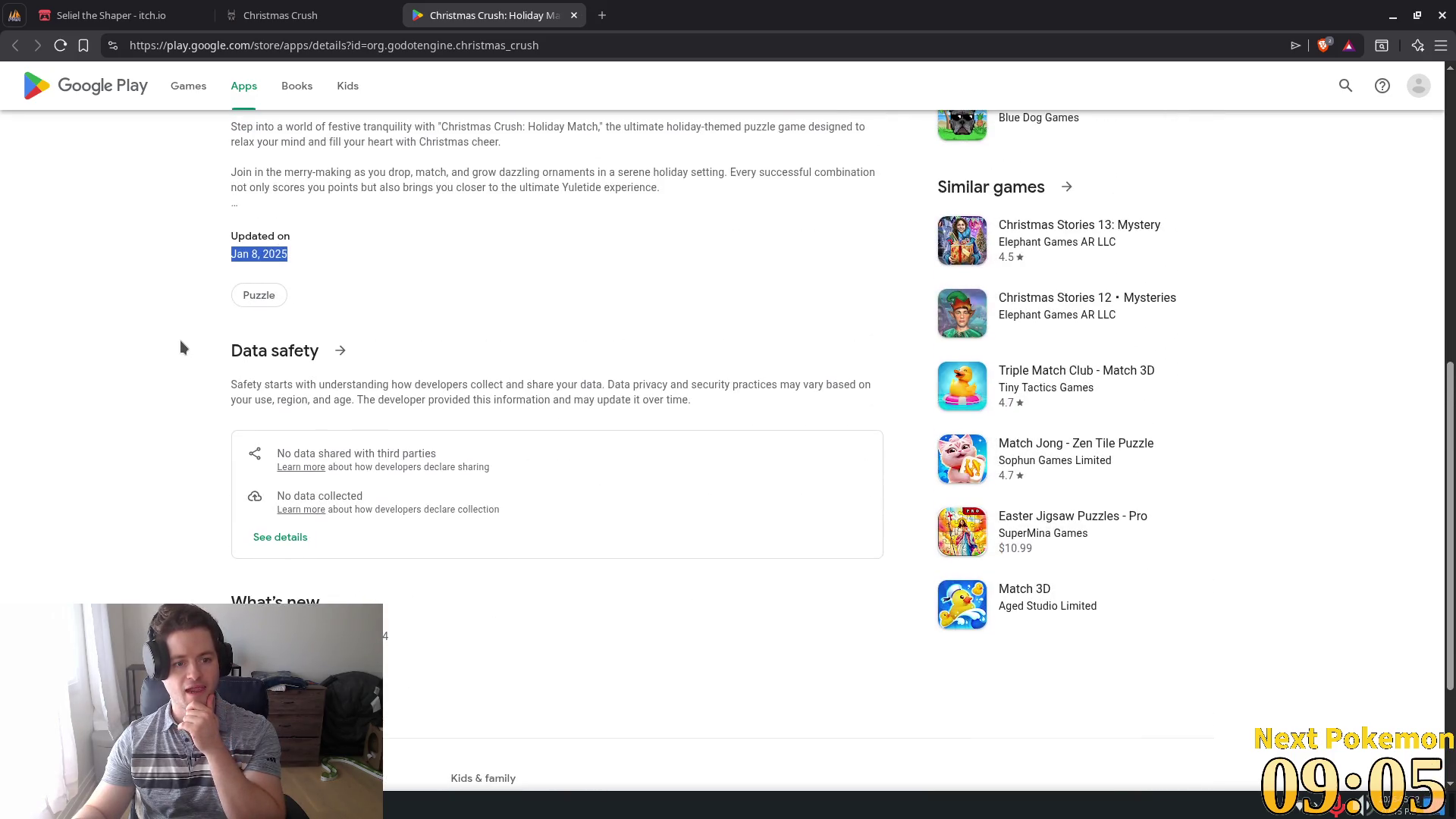
{"action": "scroll", "coordinate": [450, 296], "scroll_direction": "down", "scroll_amount": 3}
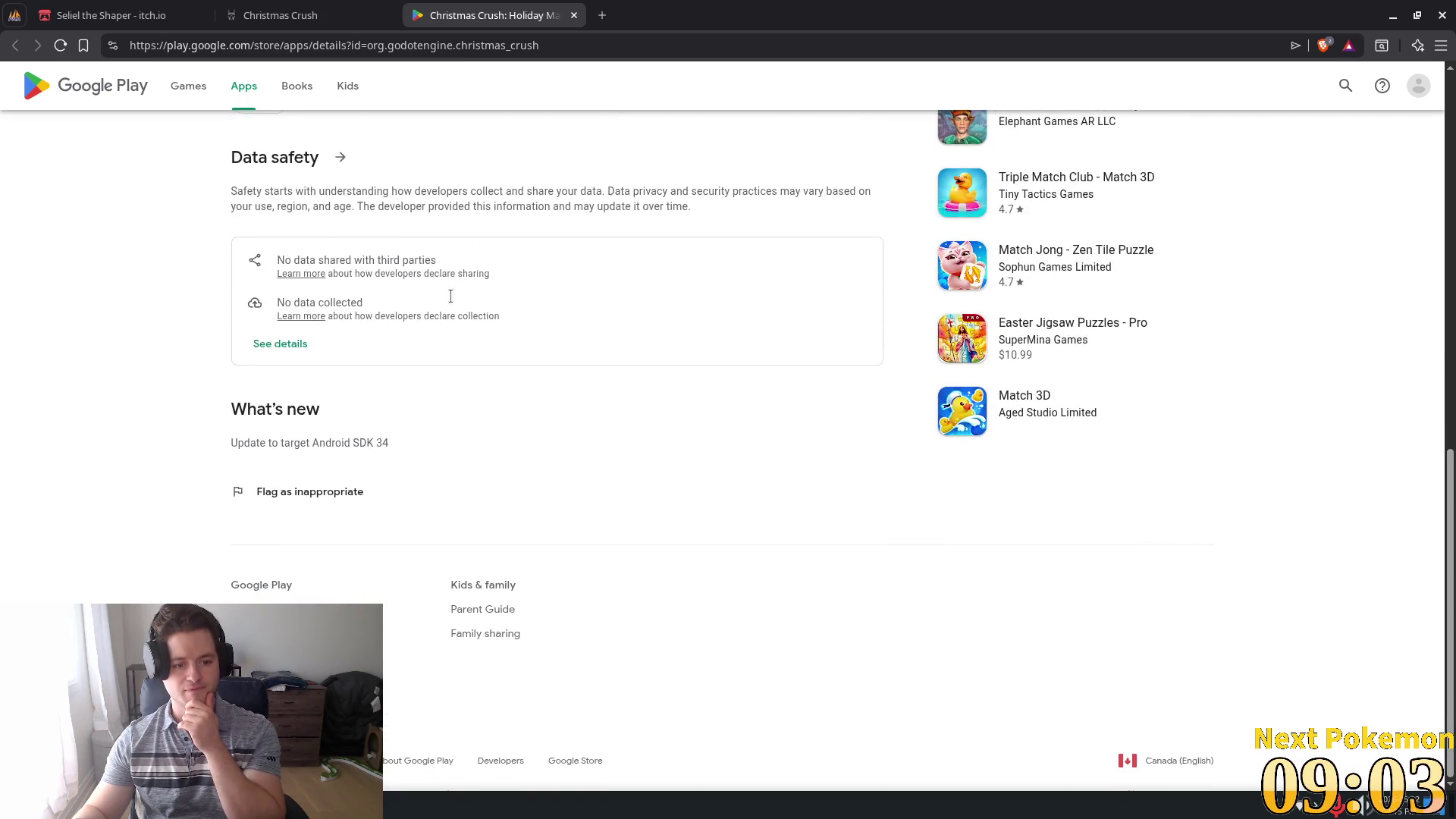
{"action": "scroll", "coordinate": [652, 352], "scroll_direction": "up", "scroll_amount": 5}
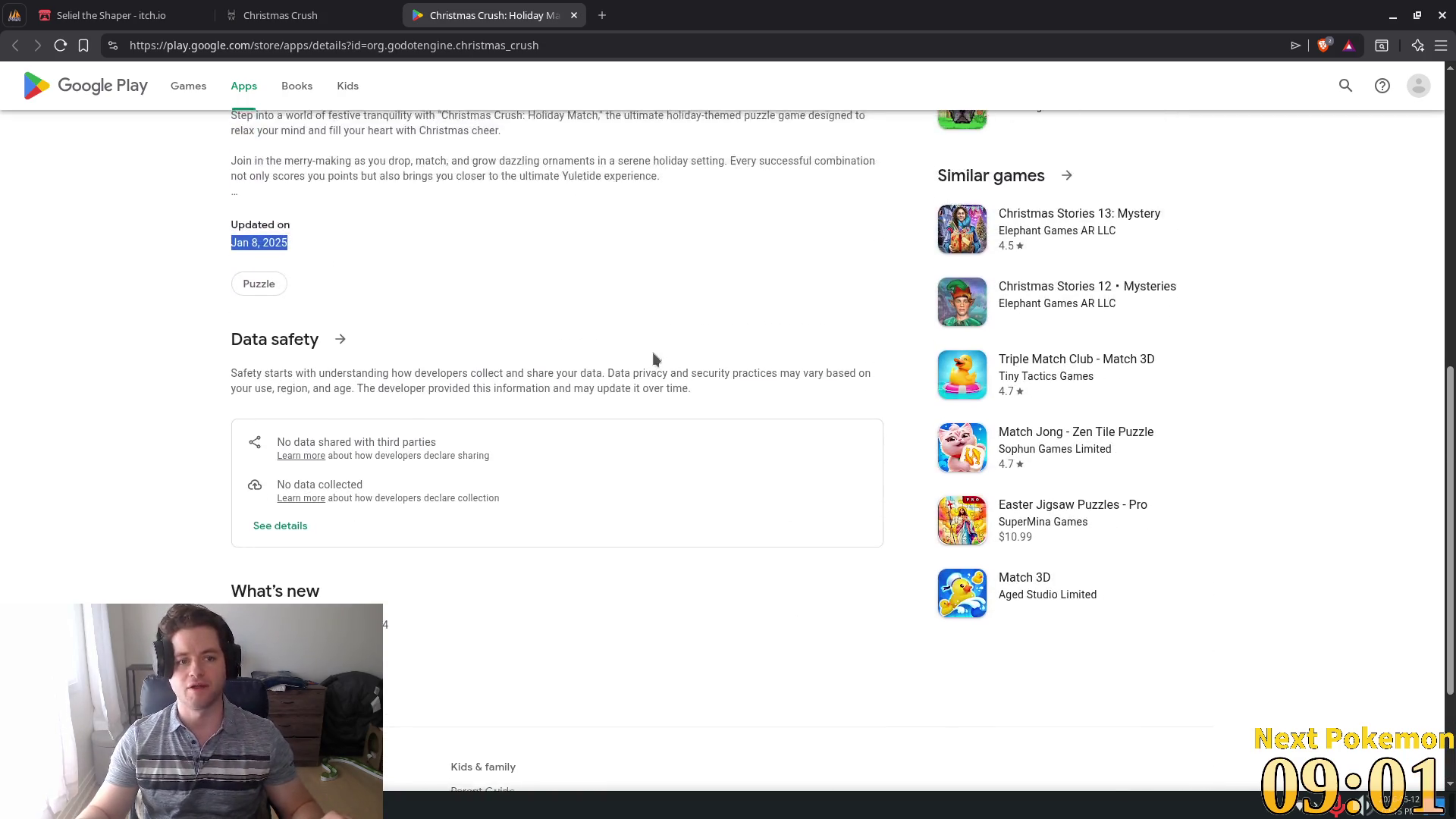
{"action": "scroll", "coordinate": [576, 380], "scroll_direction": "up", "scroll_amount": 10}
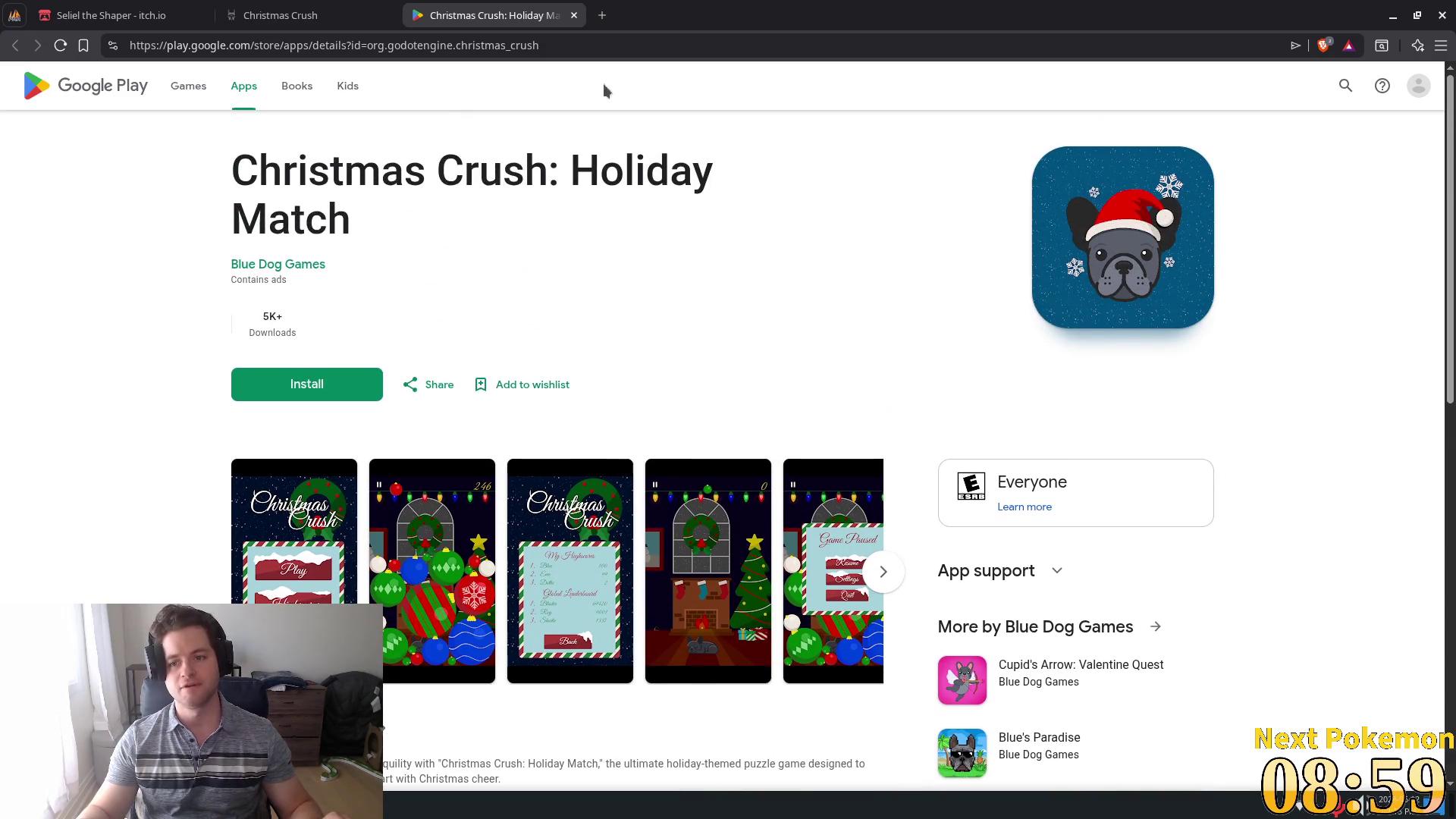
{"action": "left_click", "coordinate": [258, 14]}
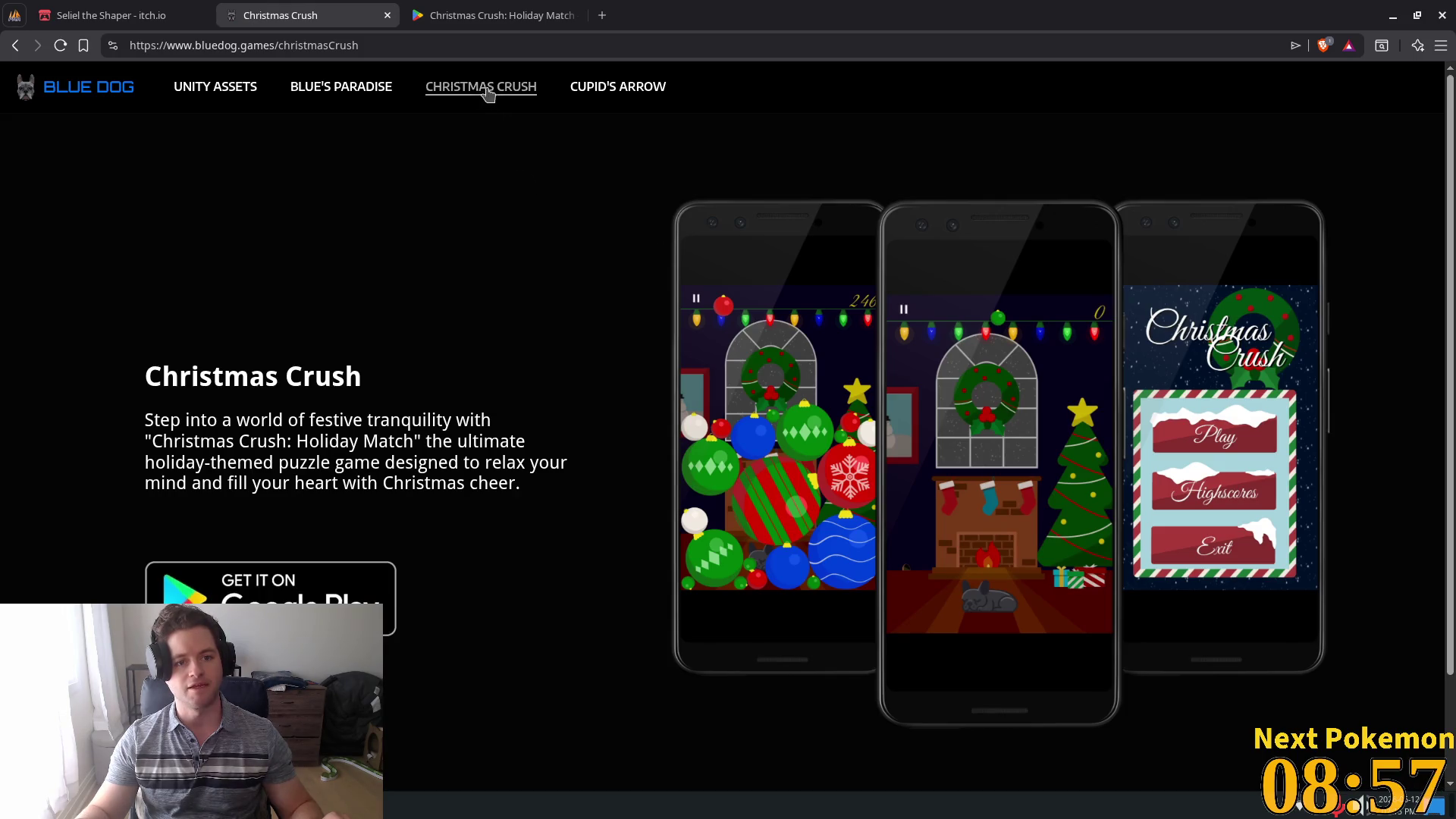
- View the Cupid's Arrow game page, then return to the Christmas Crush store listing
{"action": "left_click", "coordinate": [618, 92]}
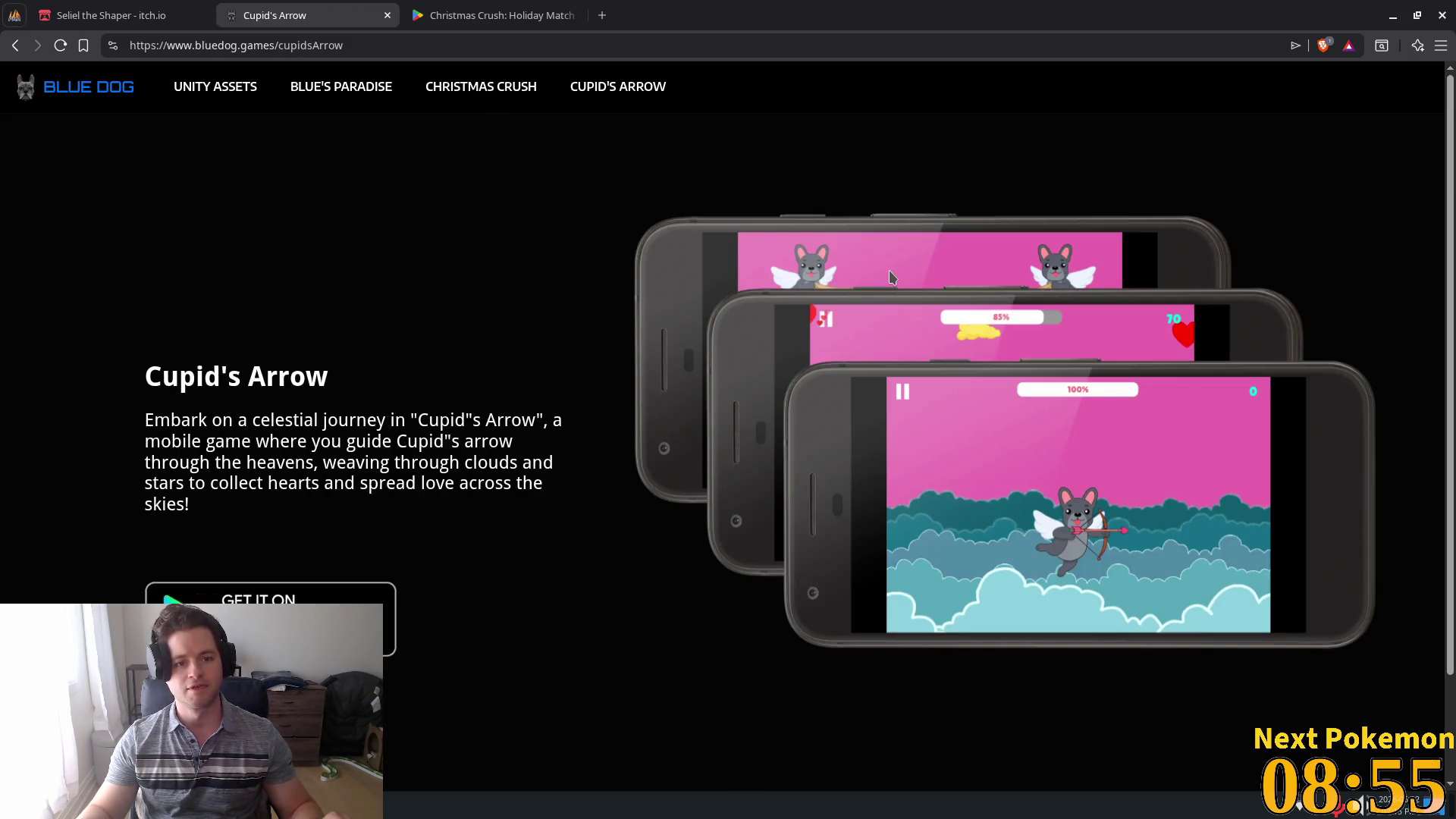
{"action": "left_click", "coordinate": [462, 15]}
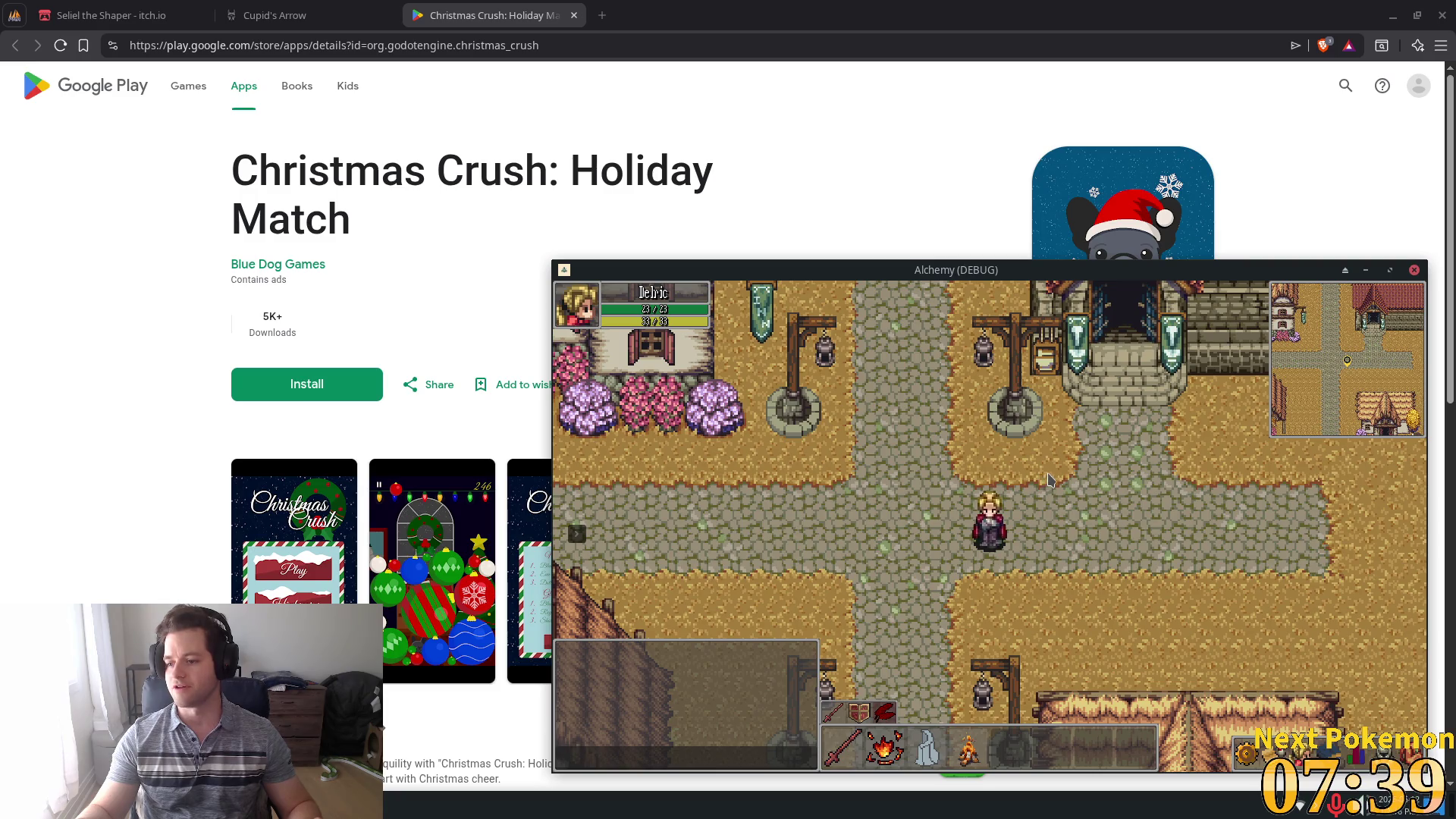
- Walk the character east along the road and southeast into the animal pen
{"action": "key", "text": "d"}
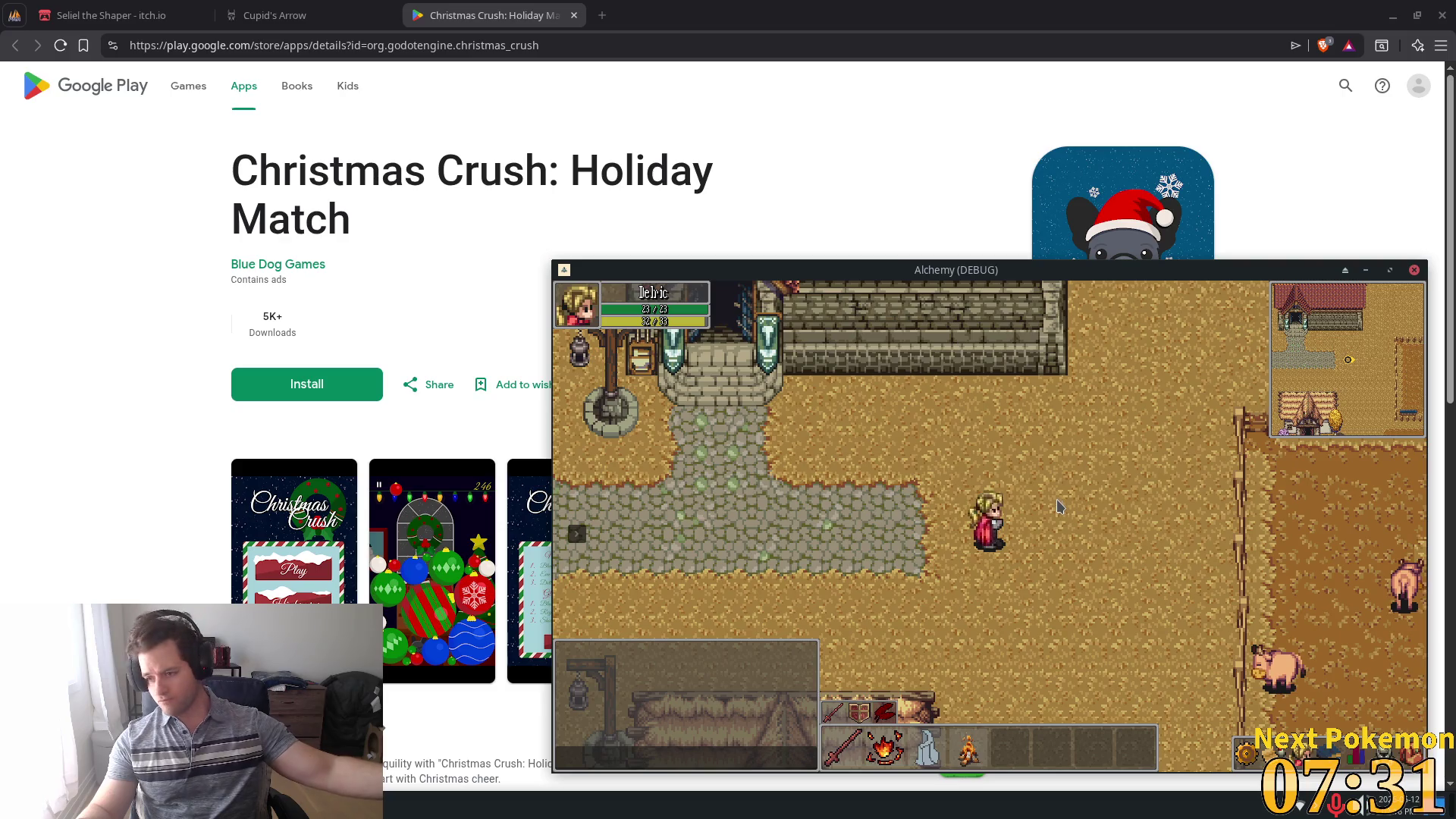
{"action": "key", "text": "Down"}
{"action": "key", "text": "Right"}
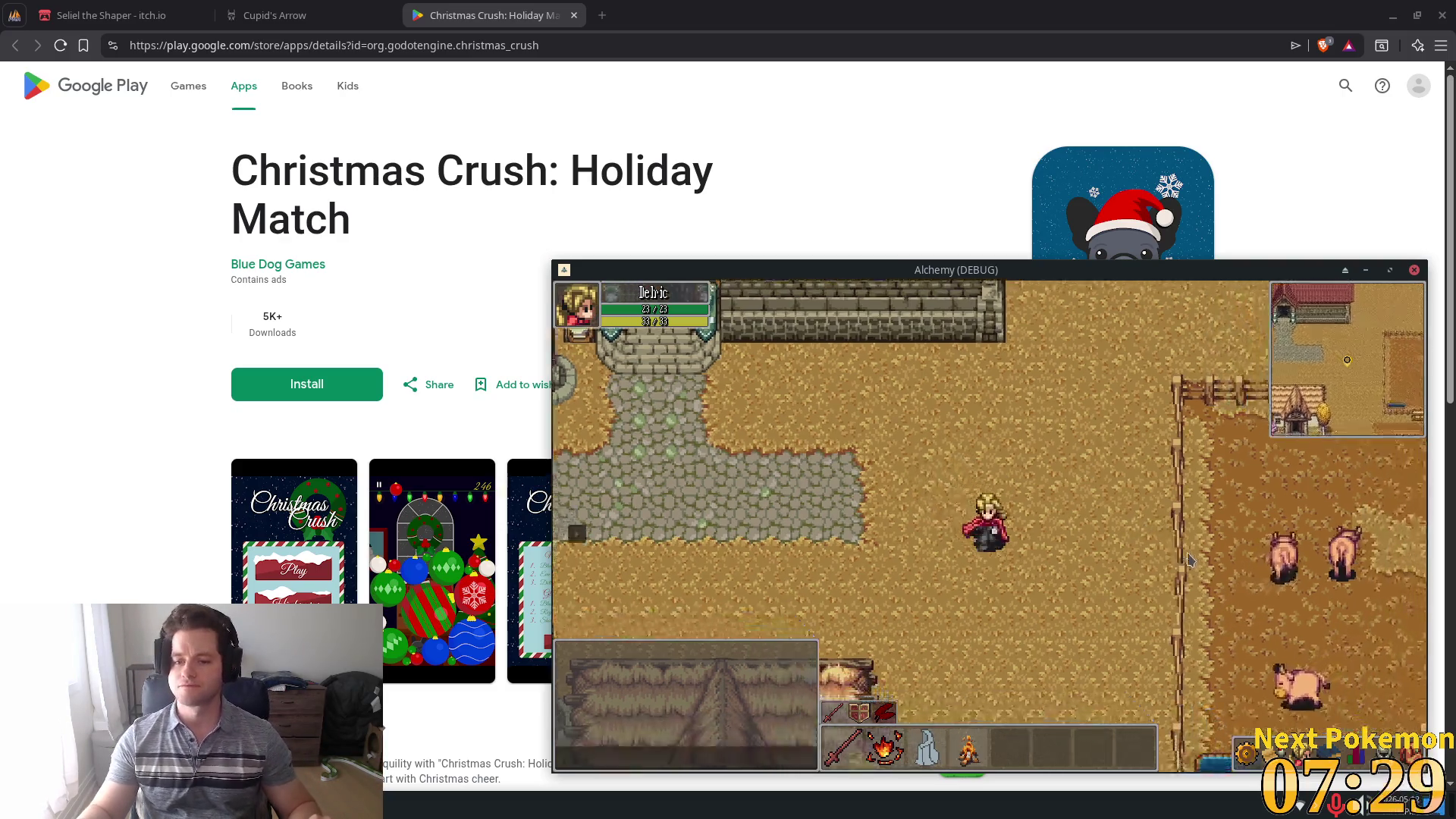
{"action": "key", "text": "Right"}
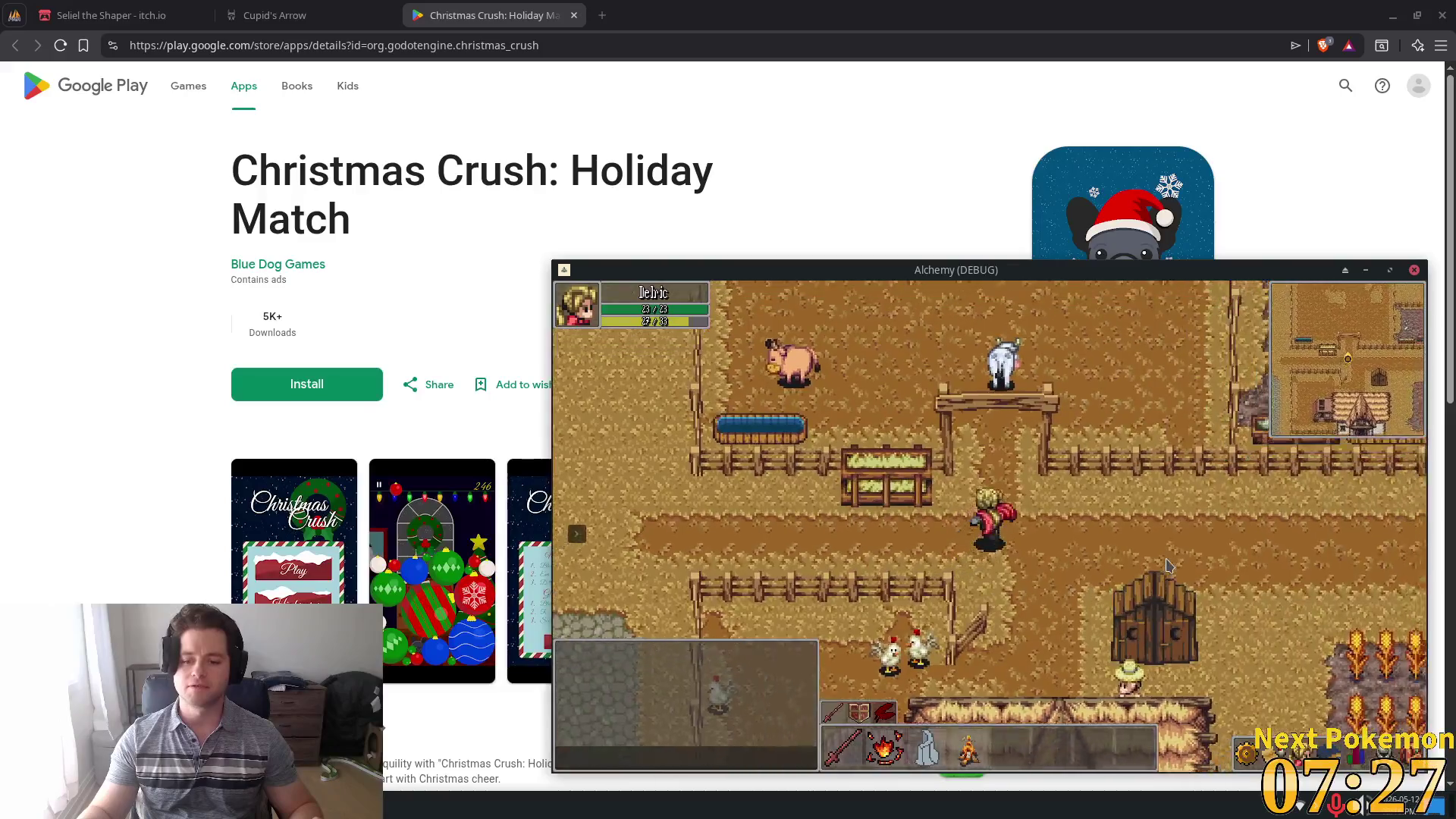
{"action": "key", "text": "Up"}
{"action": "key", "text": "Right"}
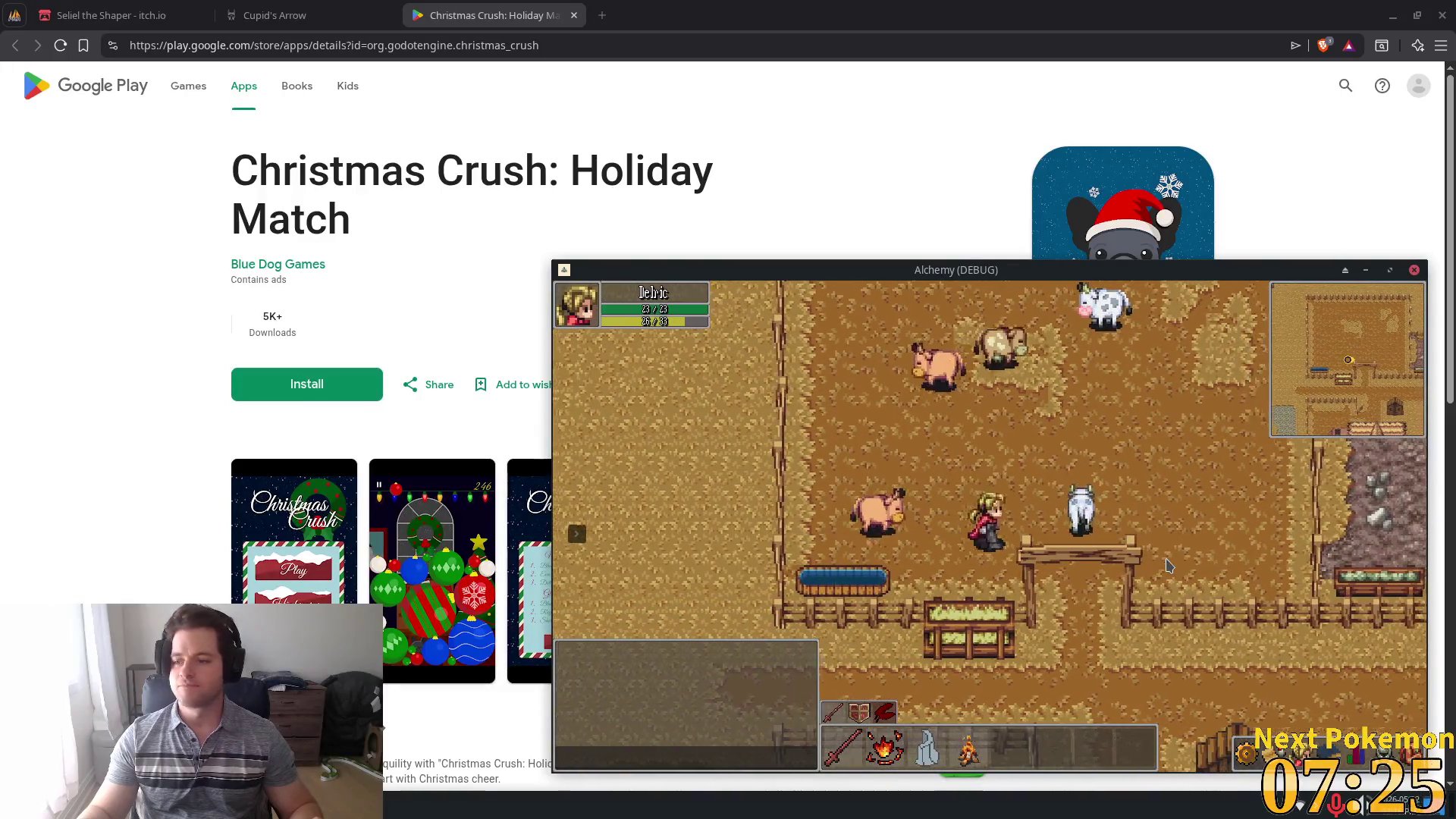
- Walk the character northeast, northwest and southeast around the pen toward the pig pen
{"action": "key", "text": "Right"}
{"action": "key", "text": "Up"}
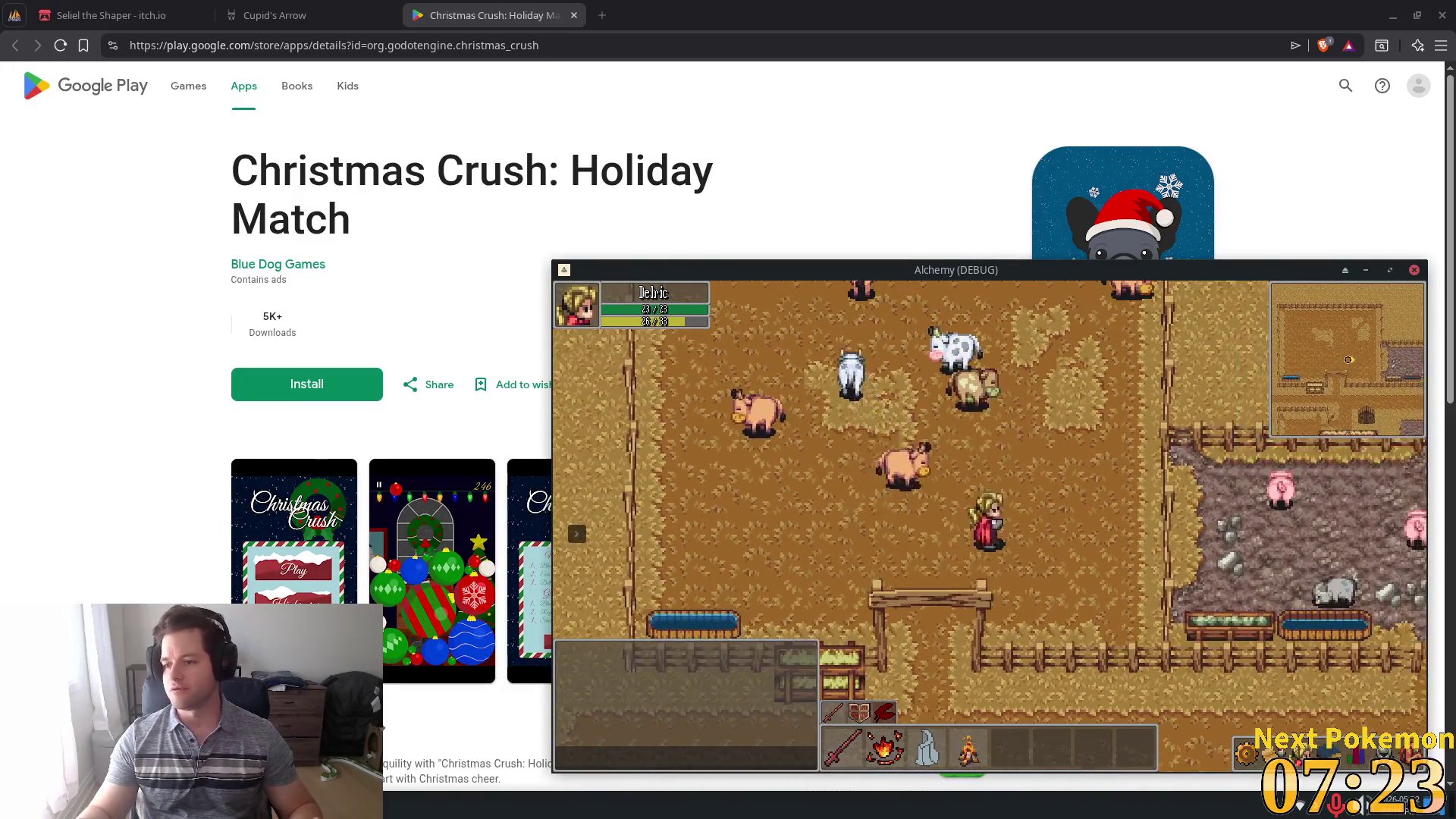
{"action": "key", "text": "Up"}
{"action": "key", "text": "Left"}
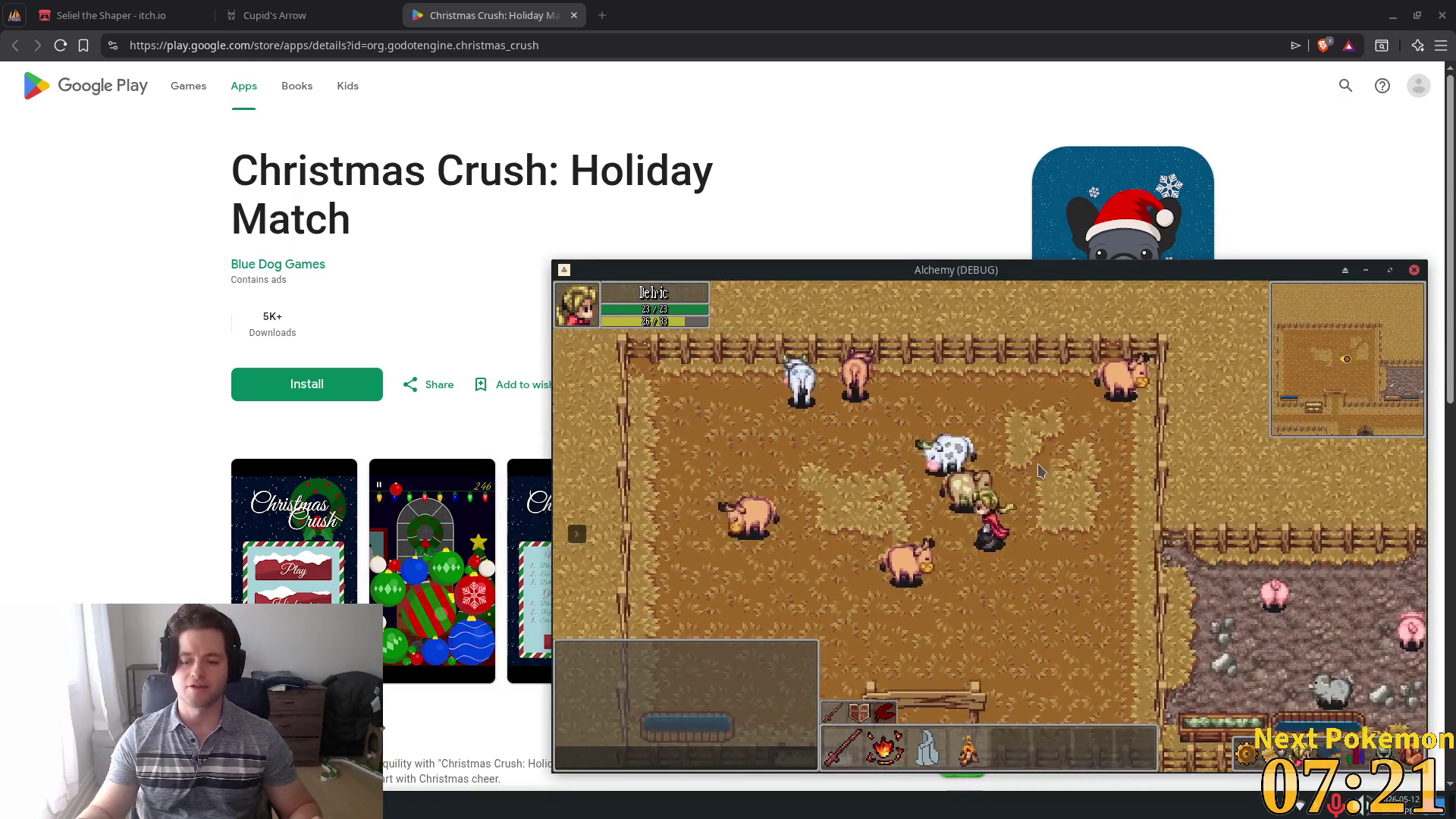
{"action": "key", "text": "Right"}
{"action": "key", "text": "Down"}
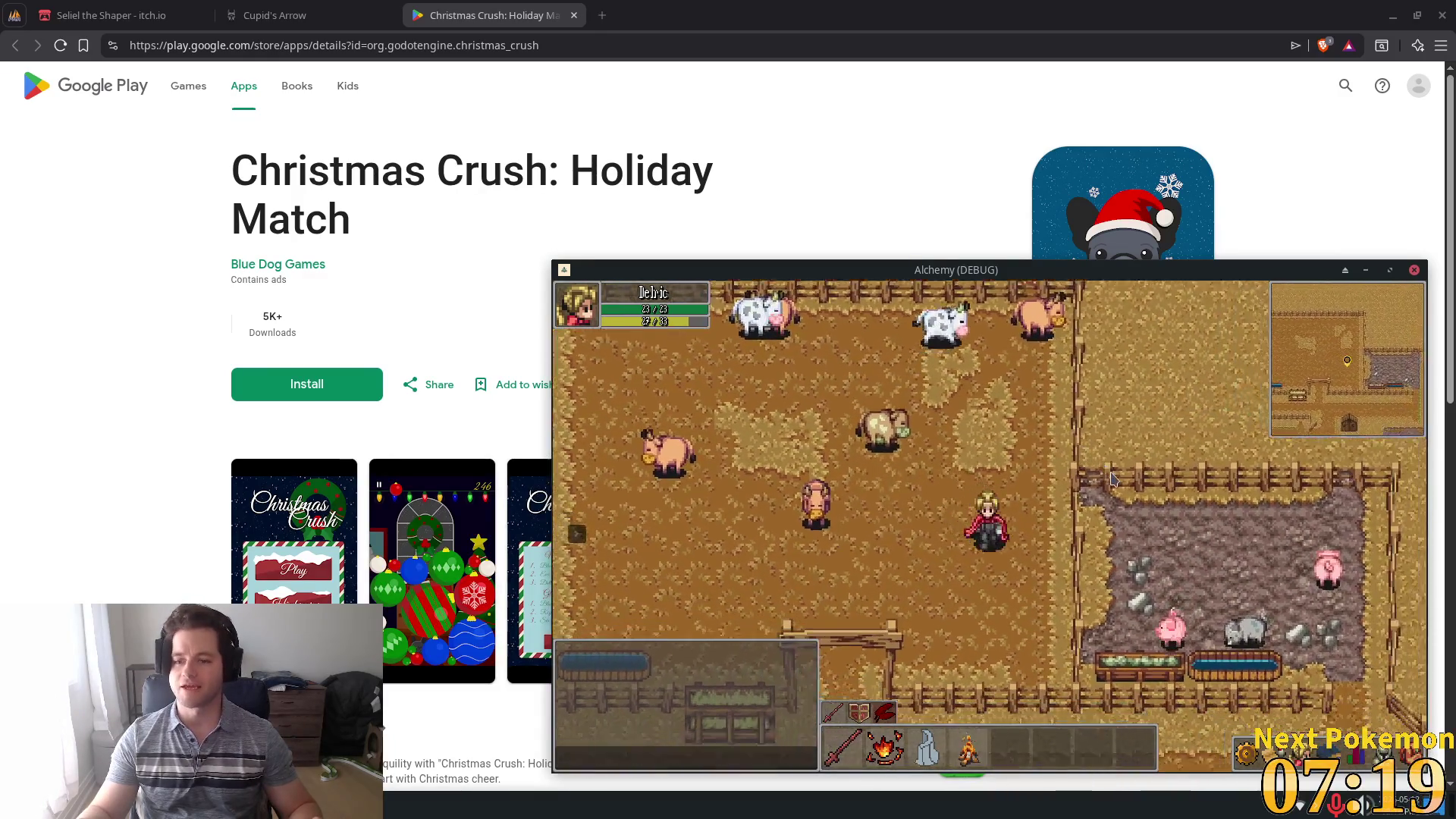
{"action": "key", "text": "Up"}
{"action": "key", "text": "Left"}
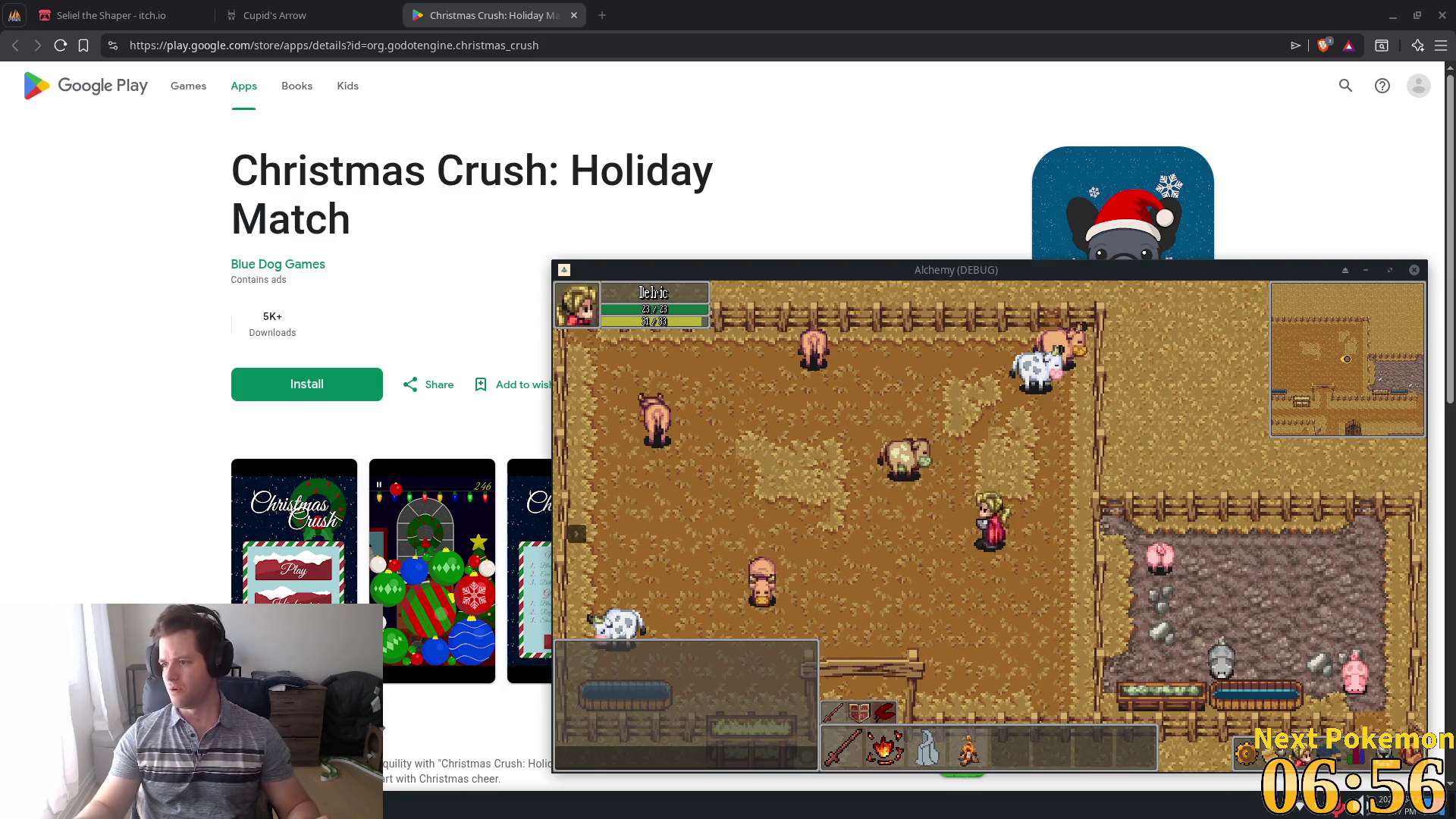
- Switch to the Bane image results and preview the shirtless Bane, Reddit and Radio Times images
{"action": "key", "text": "alt+Tab"}
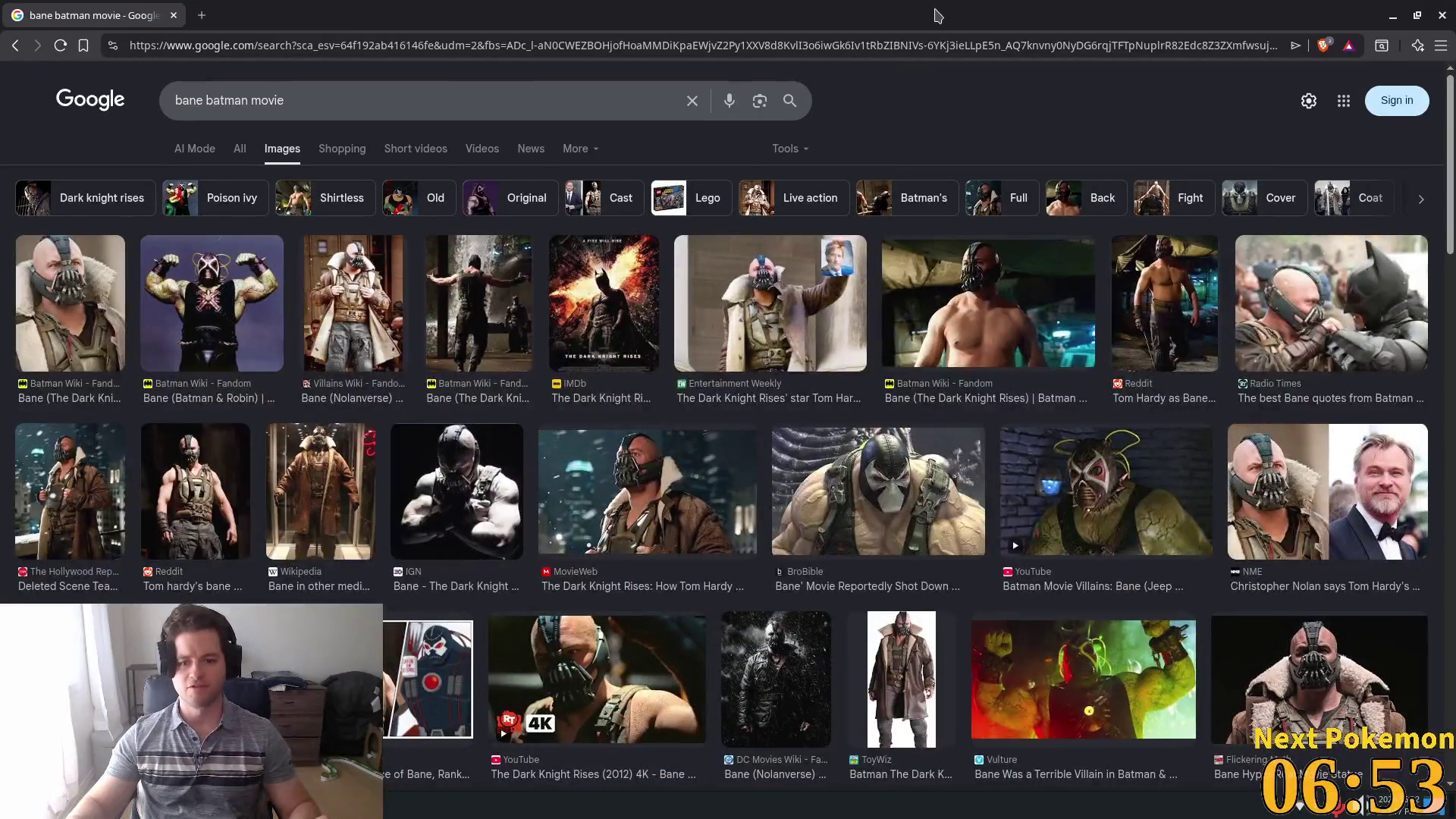
{"action": "left_click", "coordinate": [983, 300]}
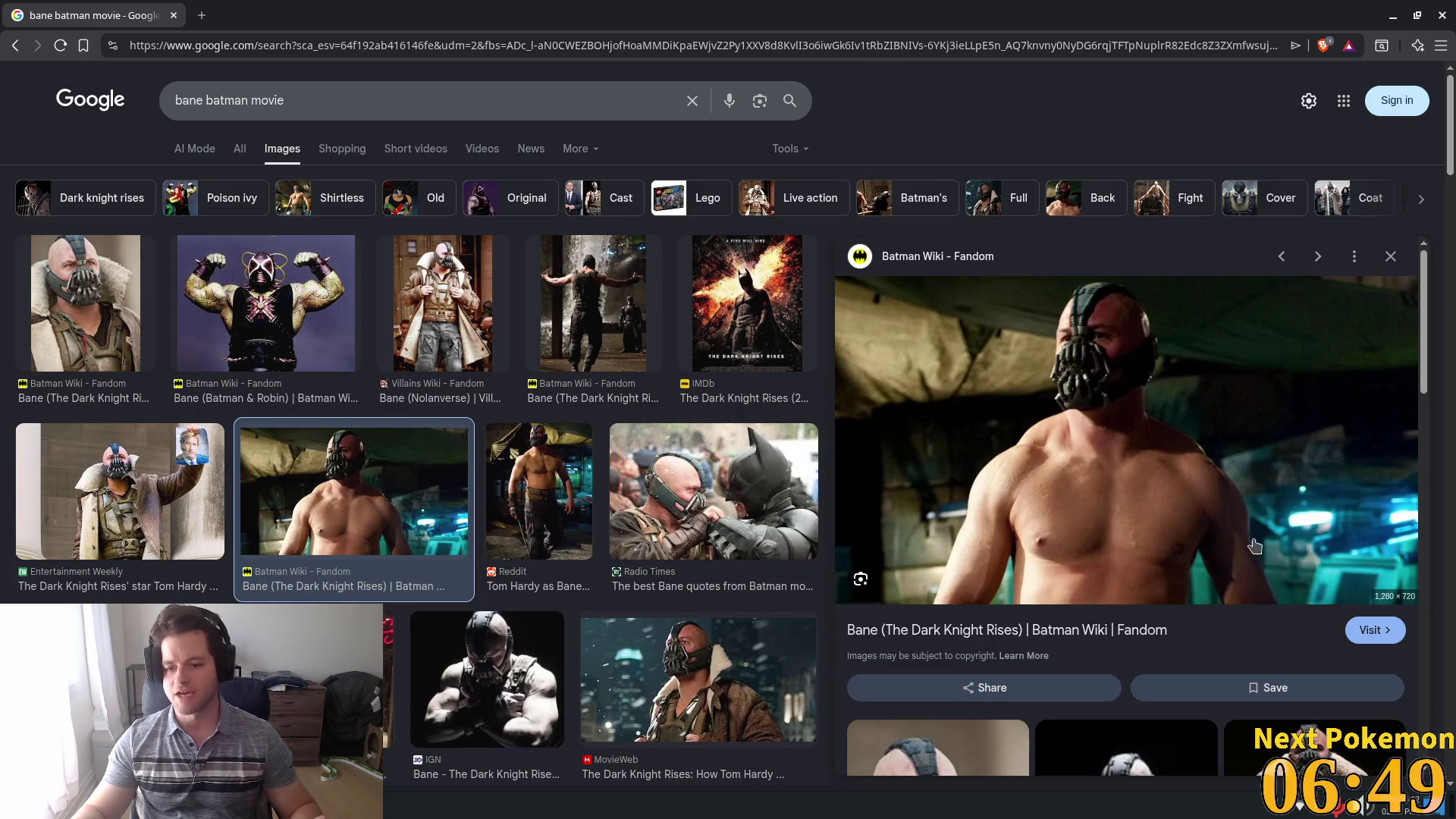
{"action": "left_click", "coordinate": [505, 492]}
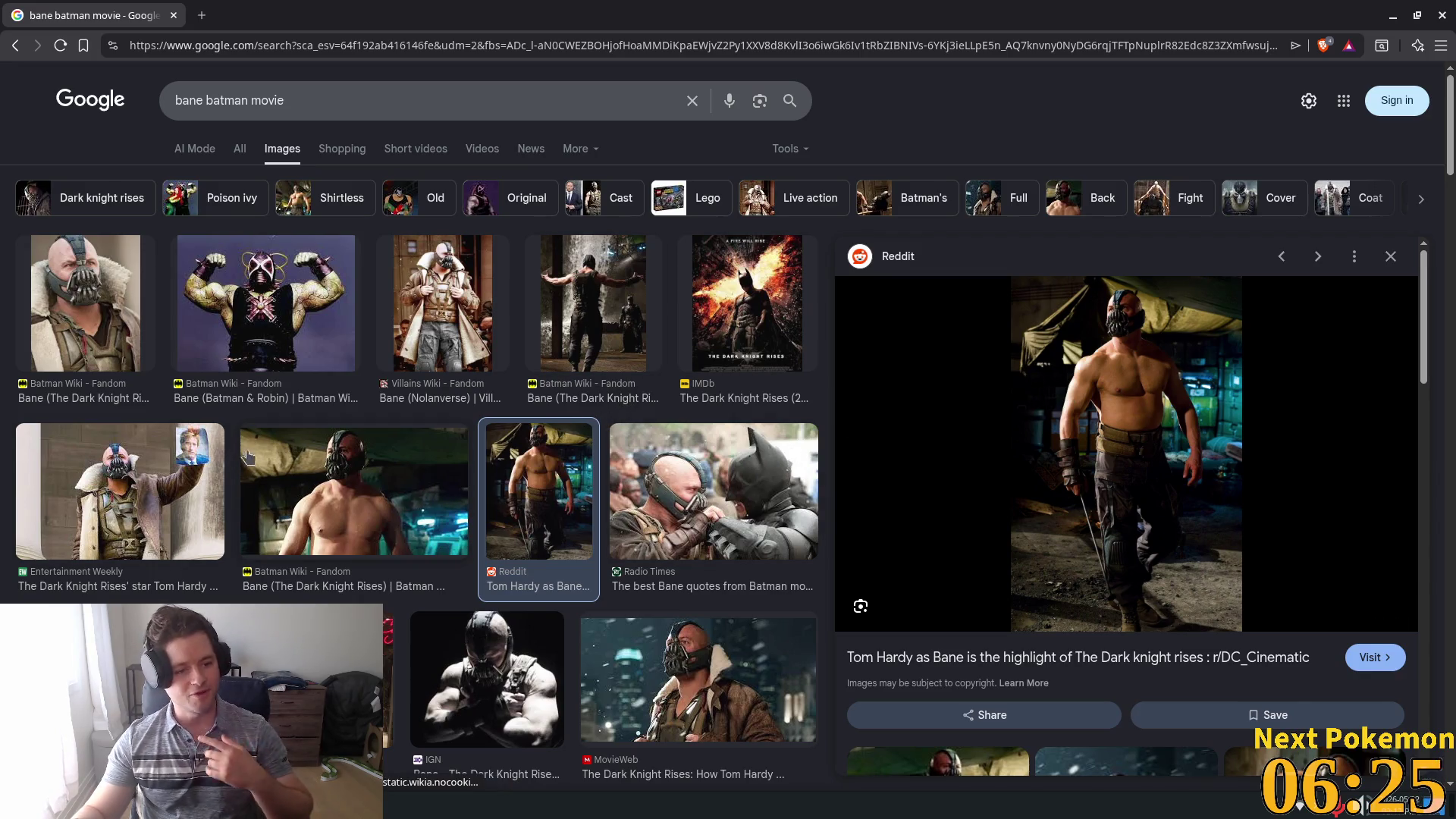
{"action": "left_click", "coordinate": [671, 455]}
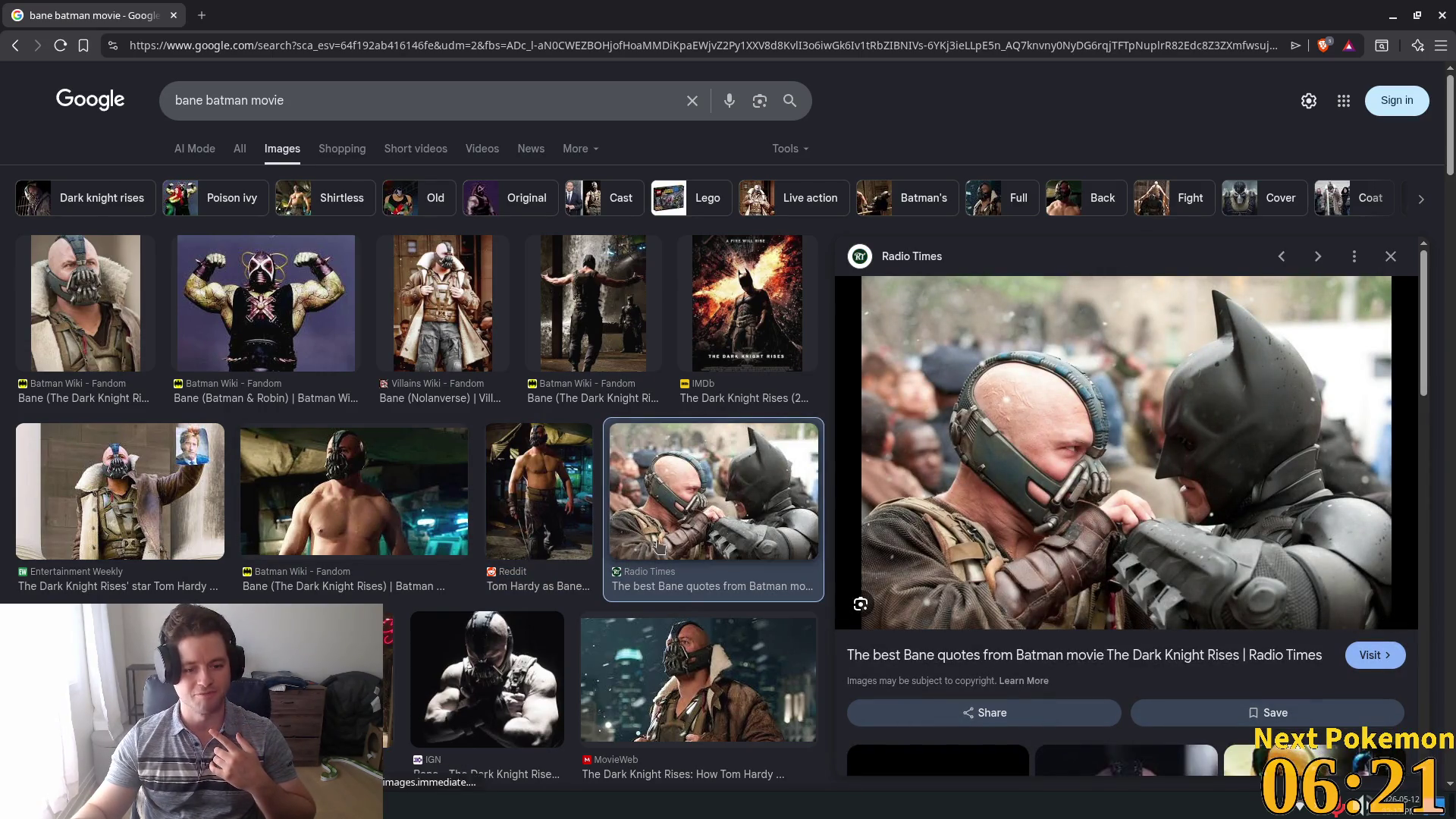
{"action": "key", "text": "Right"}
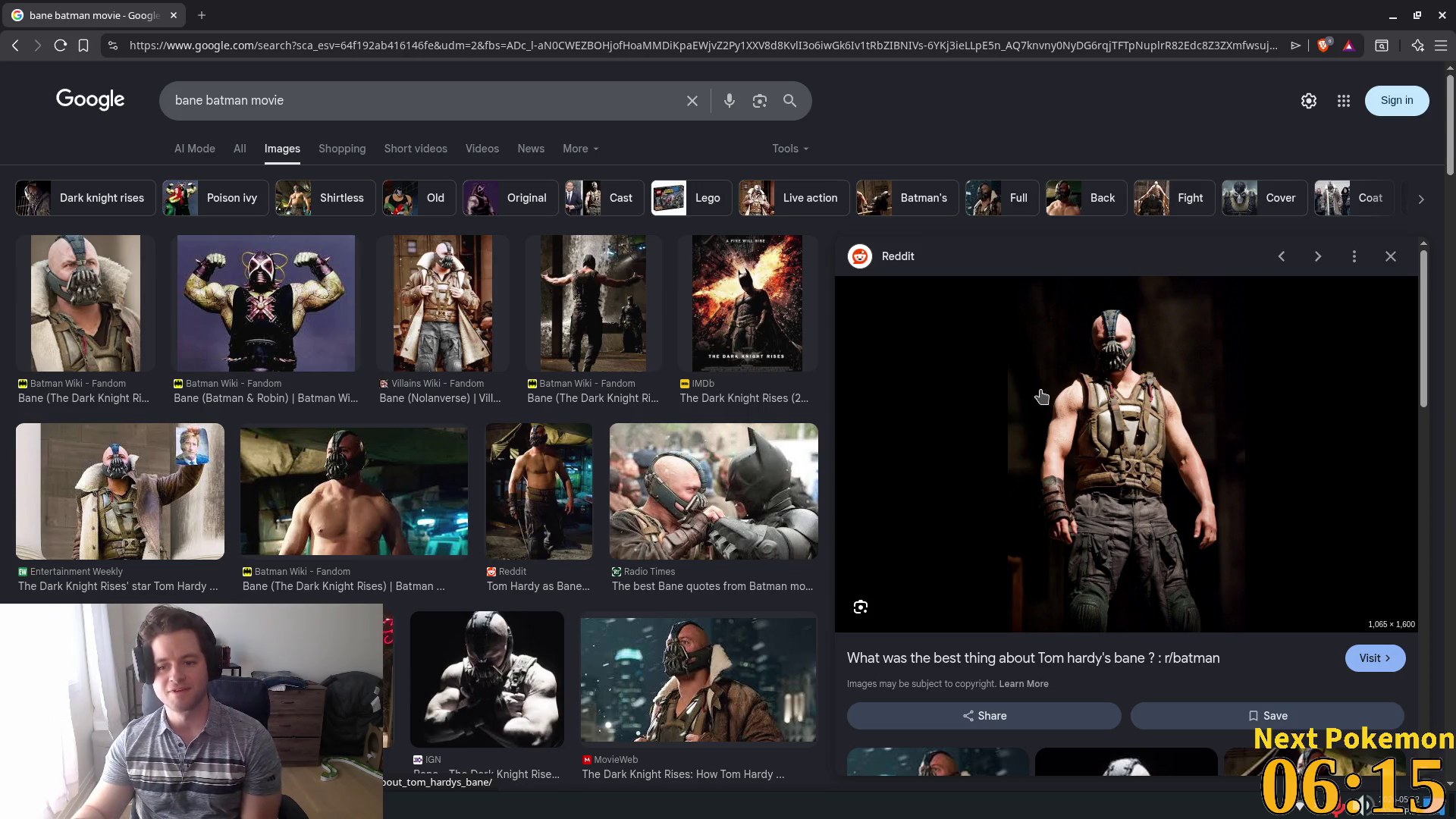
- Preview the CBR Bane versus Batman image, then the Batman Wiki shirtless Bane image
{"action": "scroll", "coordinate": [1077, 417], "scroll_direction": "up", "scroll_amount": 3}
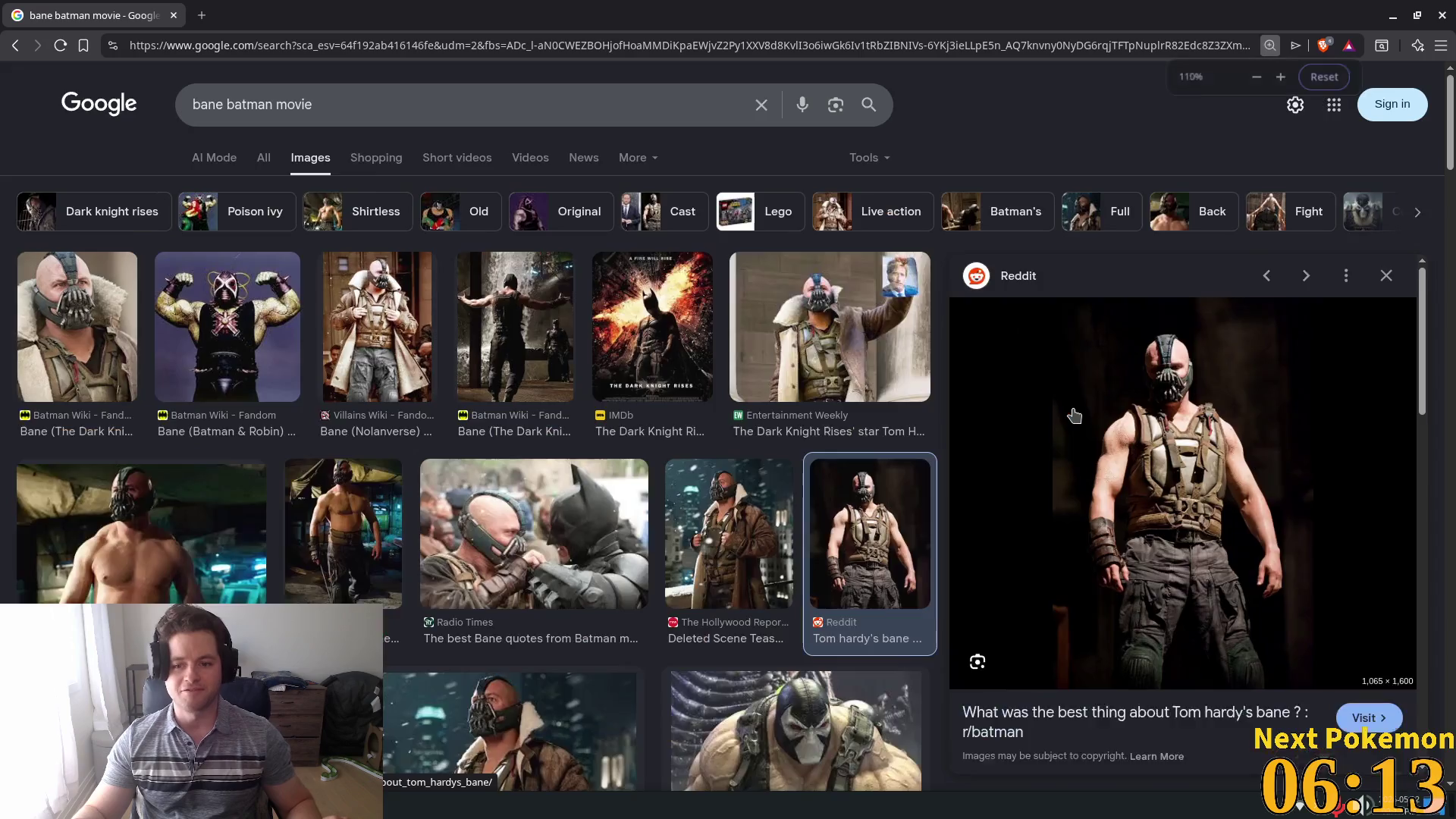
{"action": "scroll", "coordinate": [1091, 433], "scroll_direction": "down", "scroll_amount": 2}
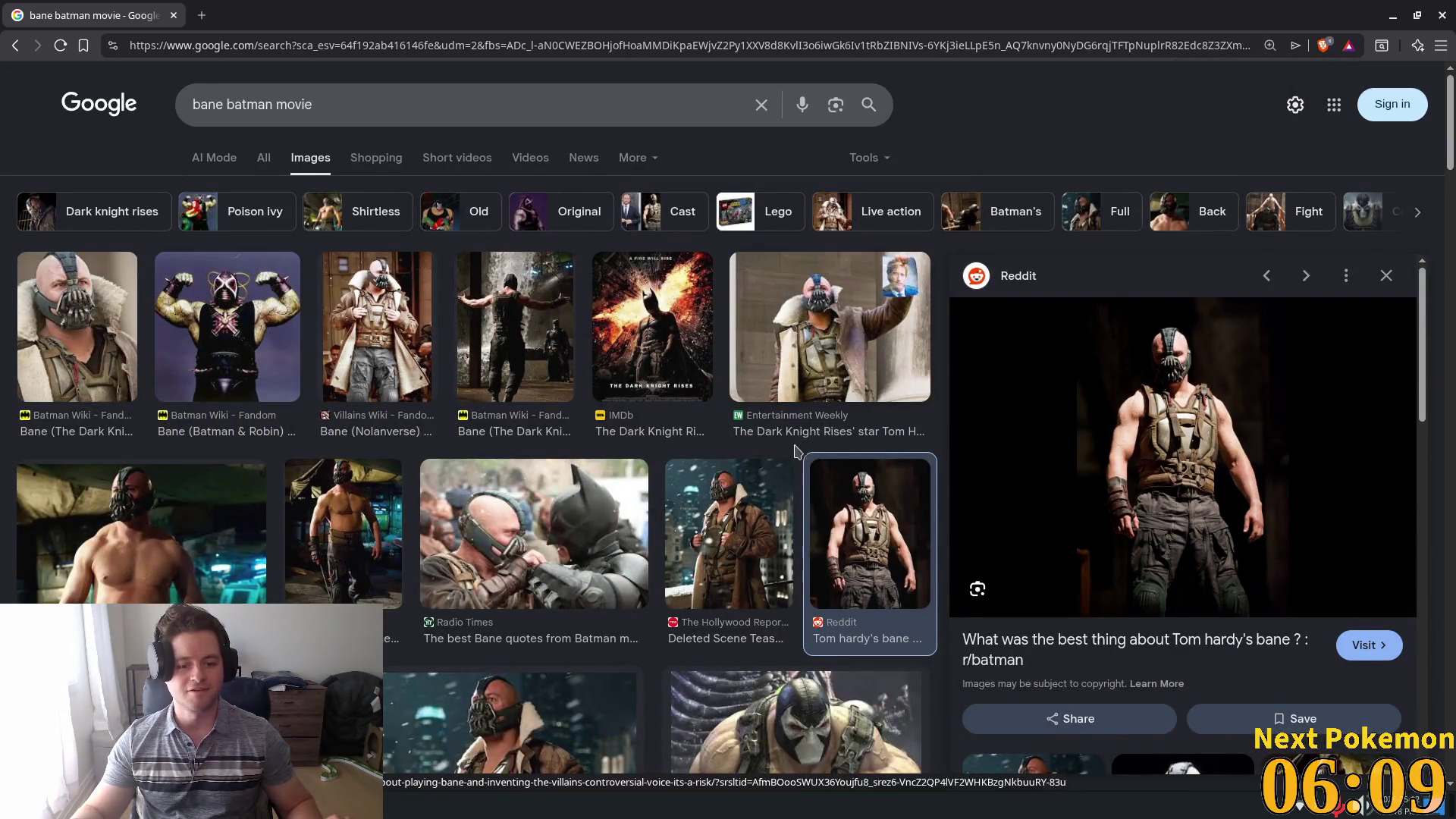
{"action": "scroll", "coordinate": [799, 452], "scroll_direction": "down", "scroll_amount": 2}
{"action": "scroll", "coordinate": [337, 498], "scroll_direction": "down", "scroll_amount": 3}
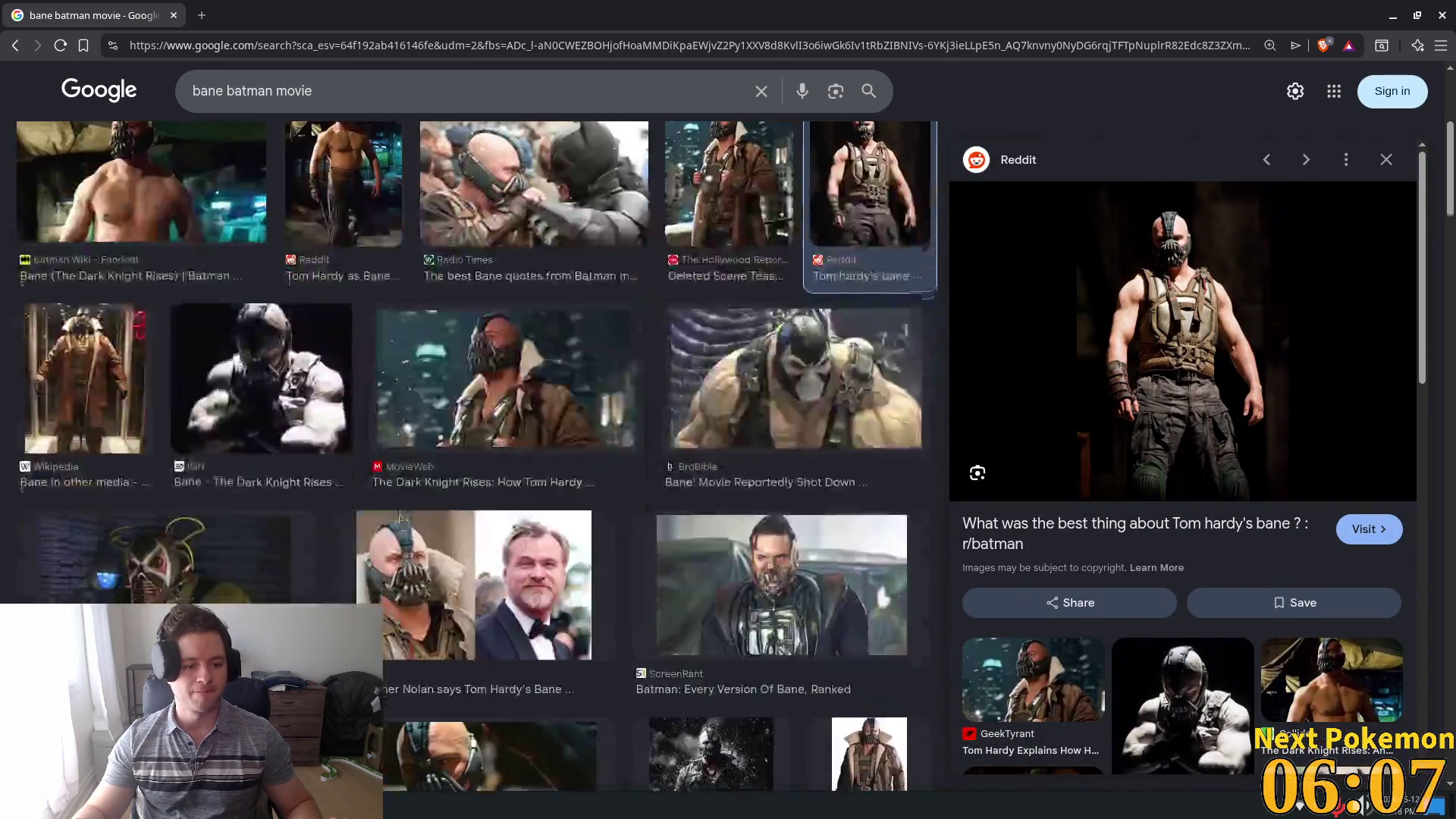
{"action": "scroll", "coordinate": [812, 411], "scroll_direction": "down", "scroll_amount": 1}
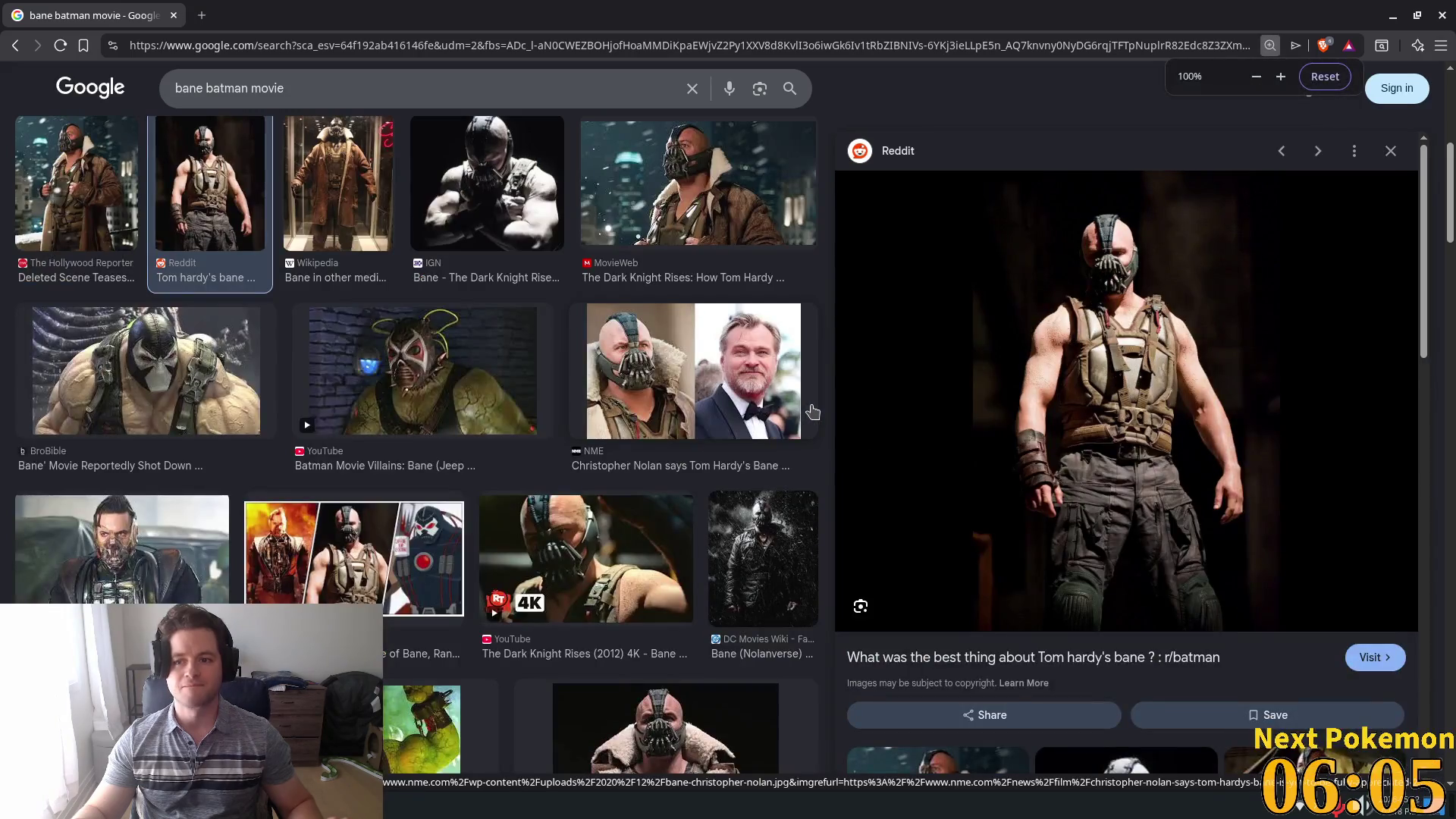
{"action": "scroll", "coordinate": [652, 436], "scroll_direction": "down", "scroll_amount": 5}
{"action": "left_click", "coordinate": [585, 520]}
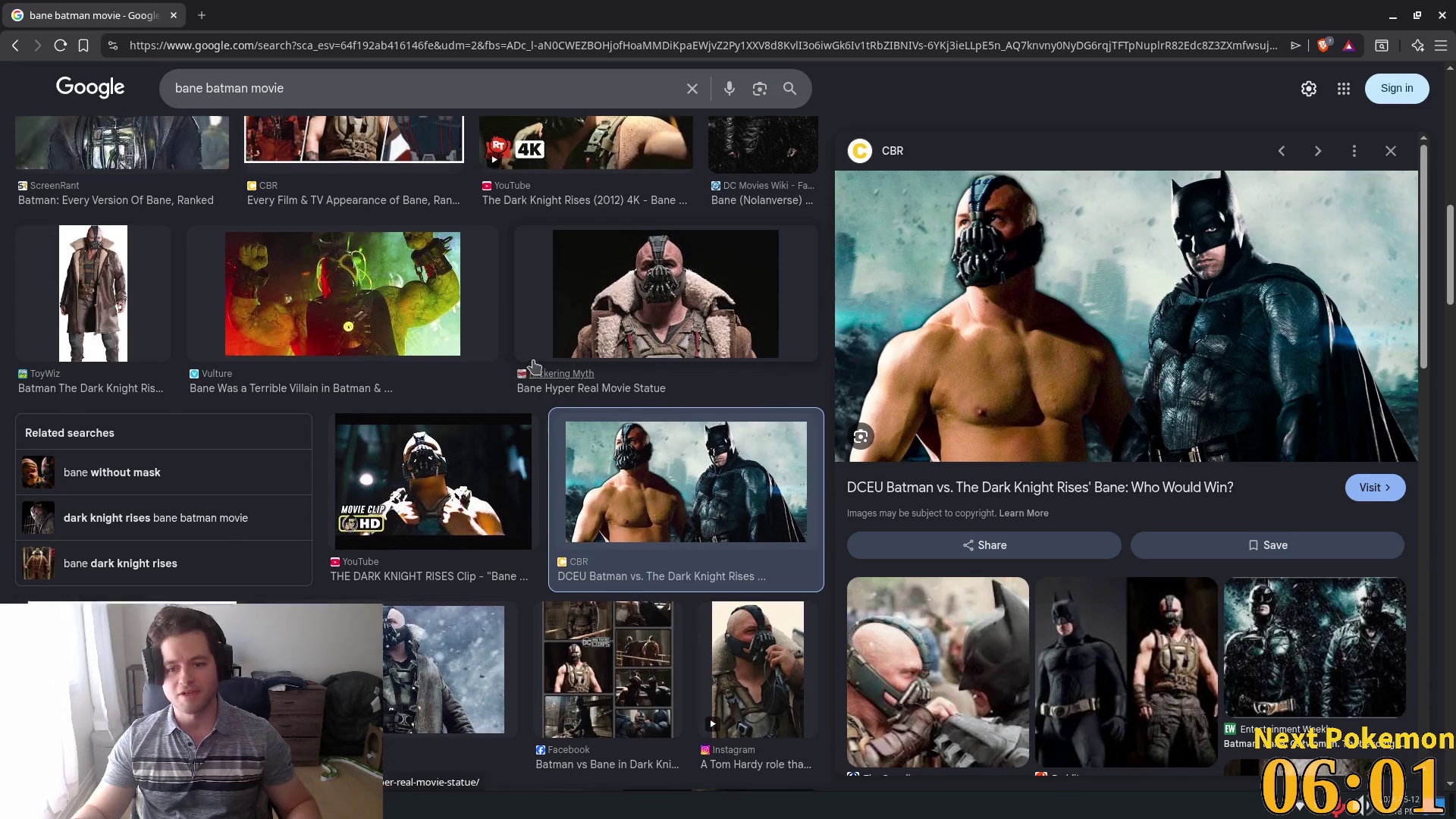
{"action": "scroll", "coordinate": [331, 389], "scroll_direction": "up", "scroll_amount": 10}
{"action": "scroll", "coordinate": [331, 389], "scroll_direction": "up", "scroll_amount": 3}
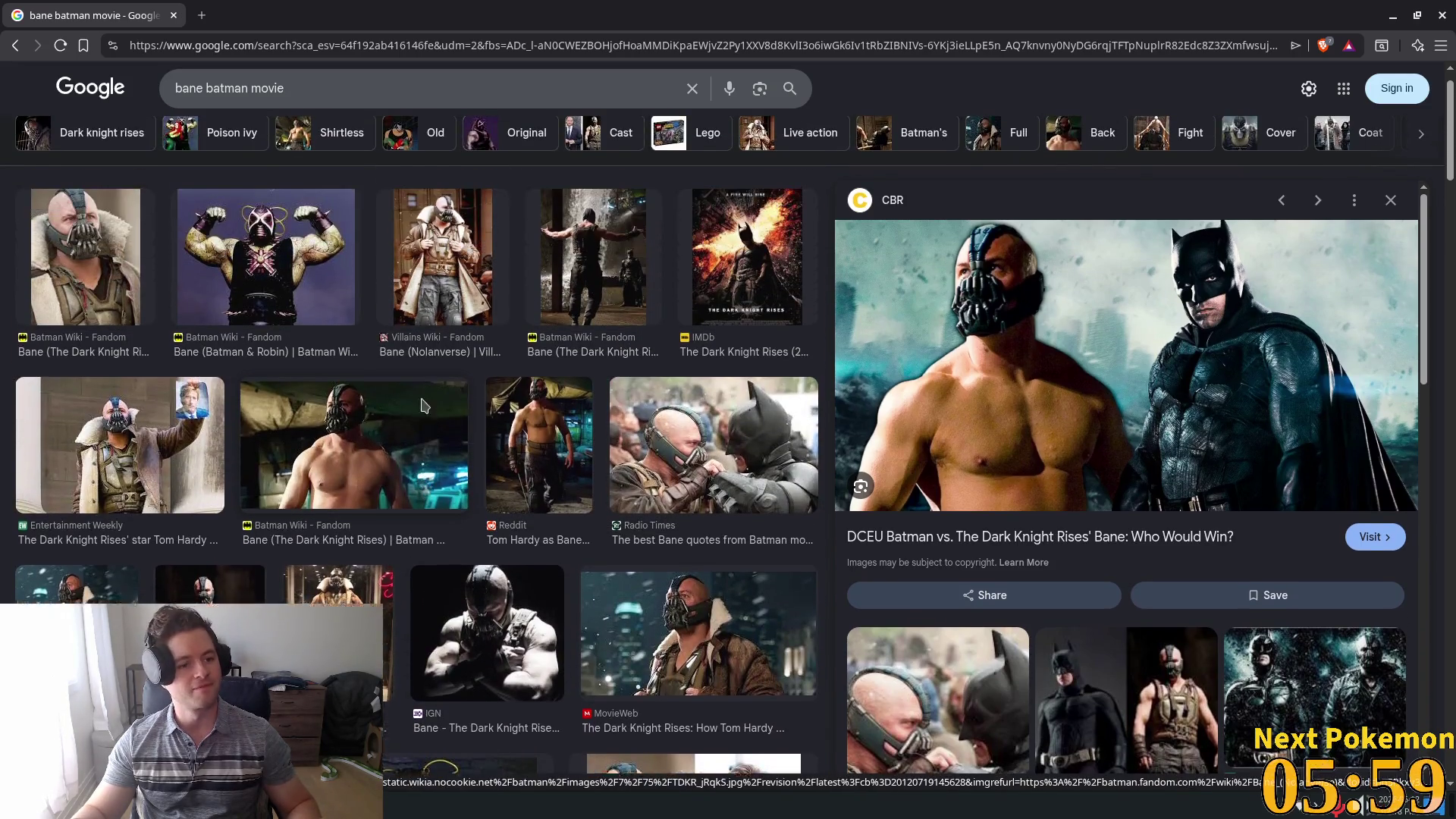
{"action": "left_click", "coordinate": [337, 486]}
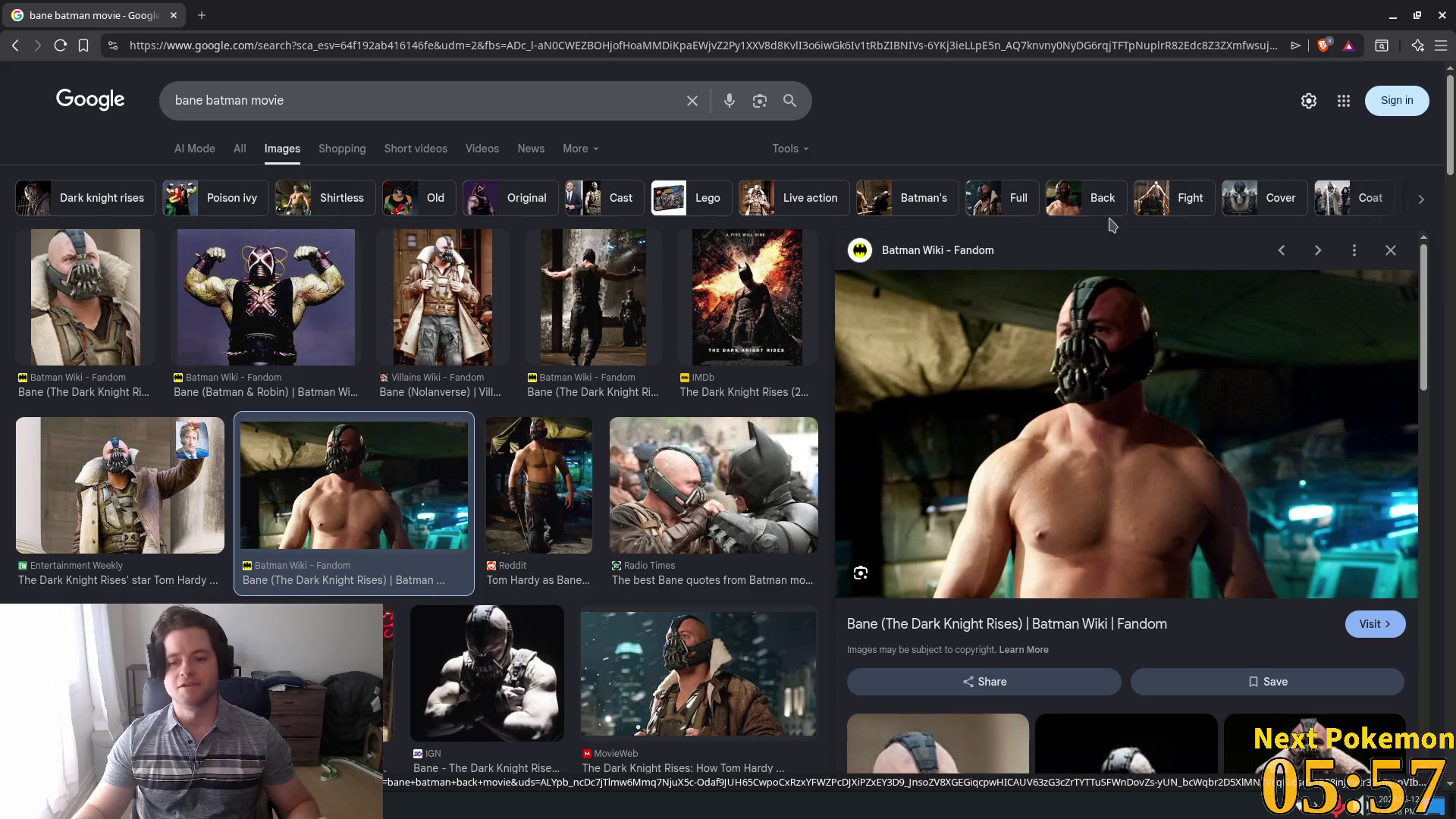
- Close the image search window and walk out of the cow pen toward the stone bridge
{"action": "left_click", "coordinate": [174, 16]}
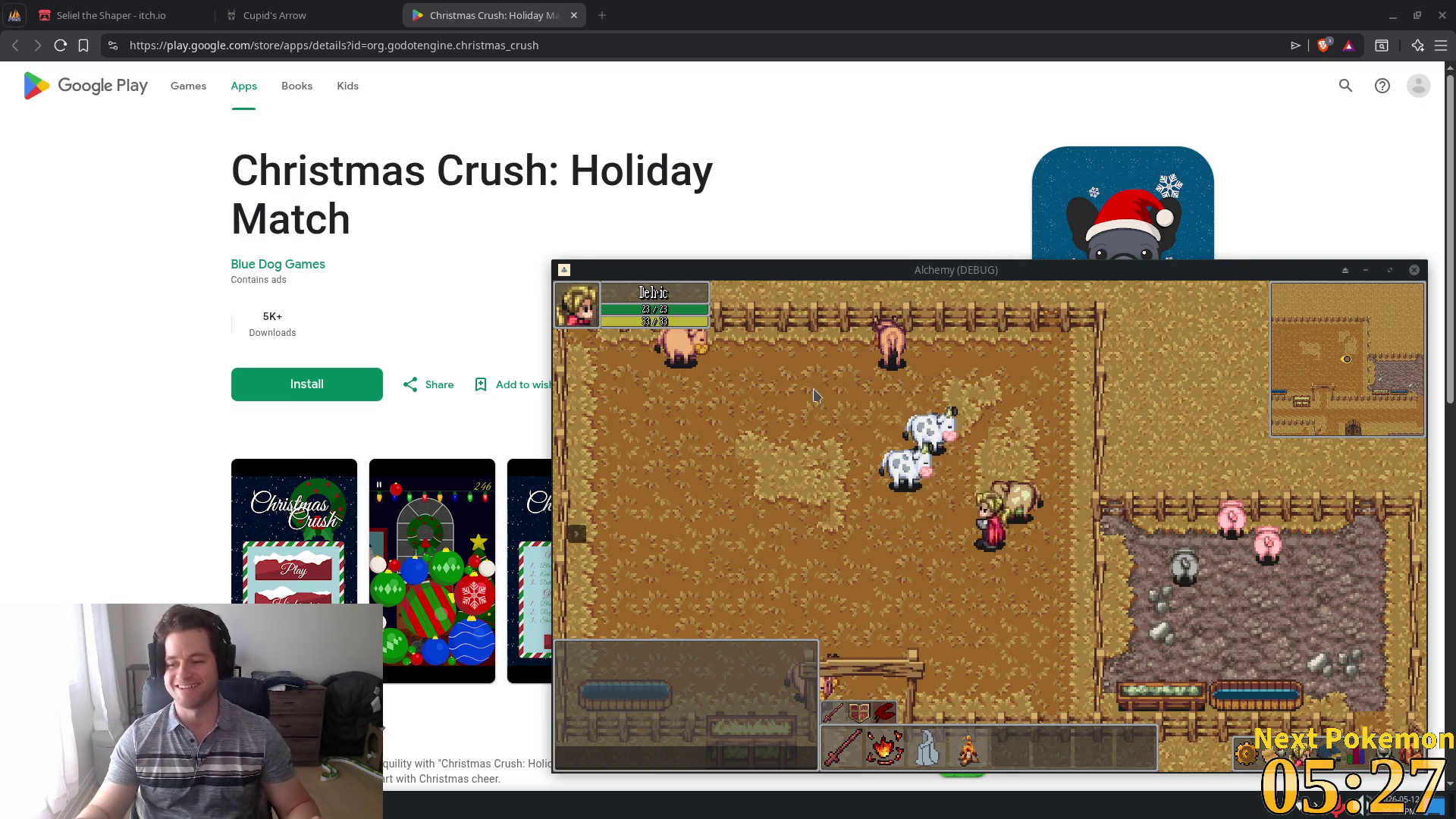
{"action": "key", "text": "Tab"}
{"action": "key", "text": "Down"}
{"action": "key", "text": "Left"}
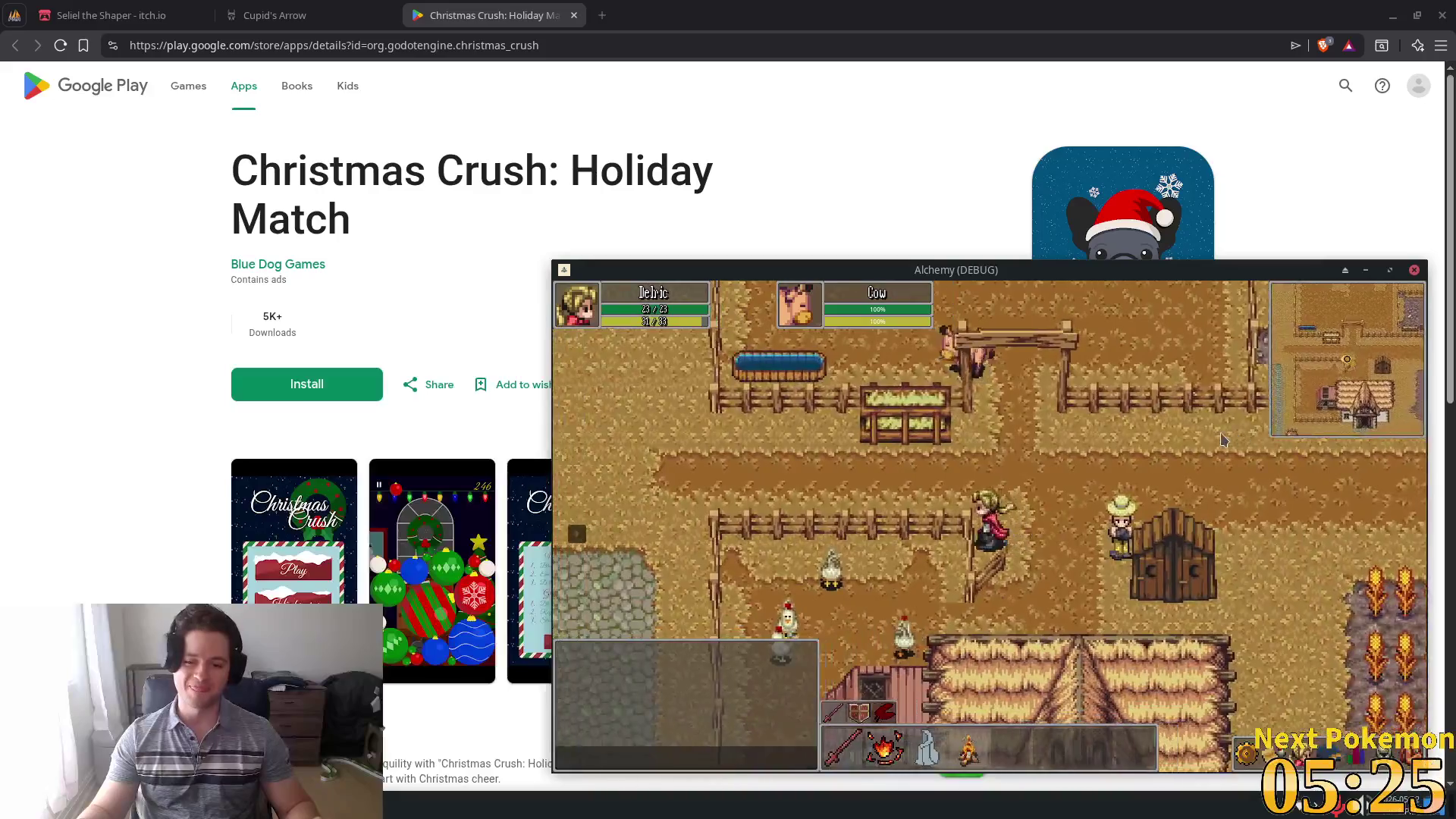
{"action": "key", "text": "Left"}
{"action": "key", "text": "Down"}
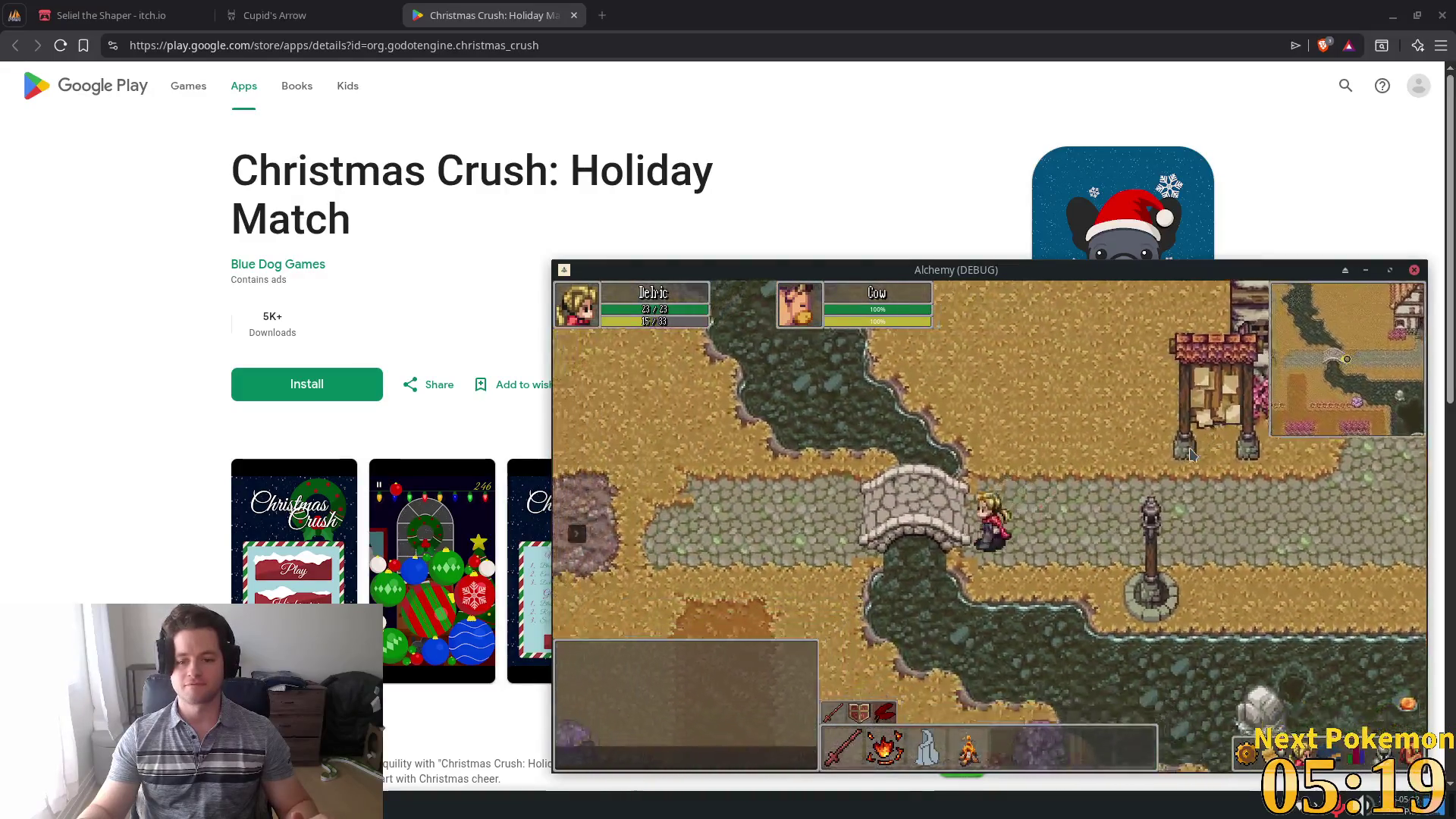
{"action": "key", "text": "Left"}
{"action": "key", "text": "Up"}
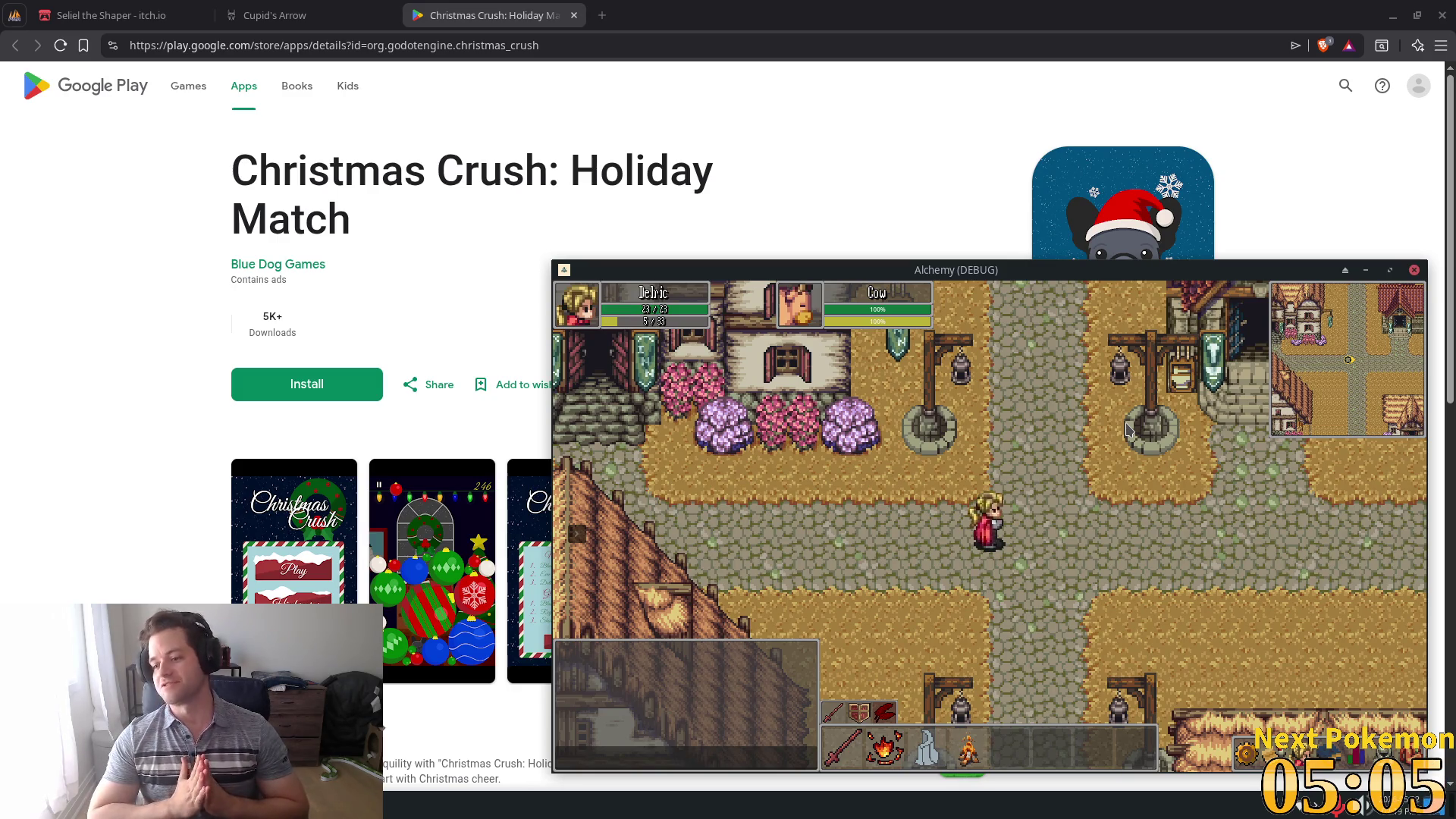
- Walk south through town past the well, then north onto the tree-lined path
{"action": "key", "text": "Down"}
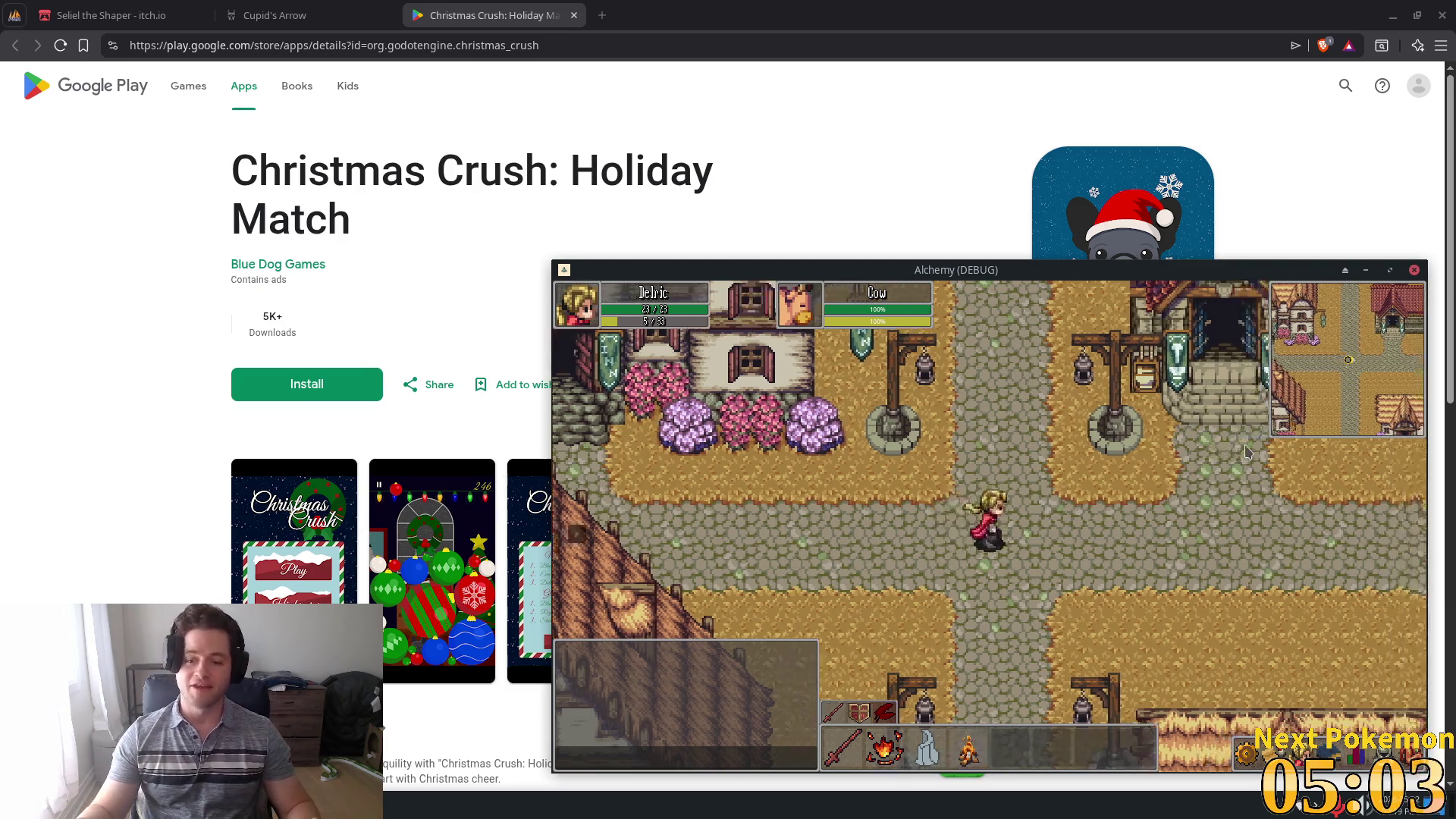
{"action": "key", "text": "Down"}
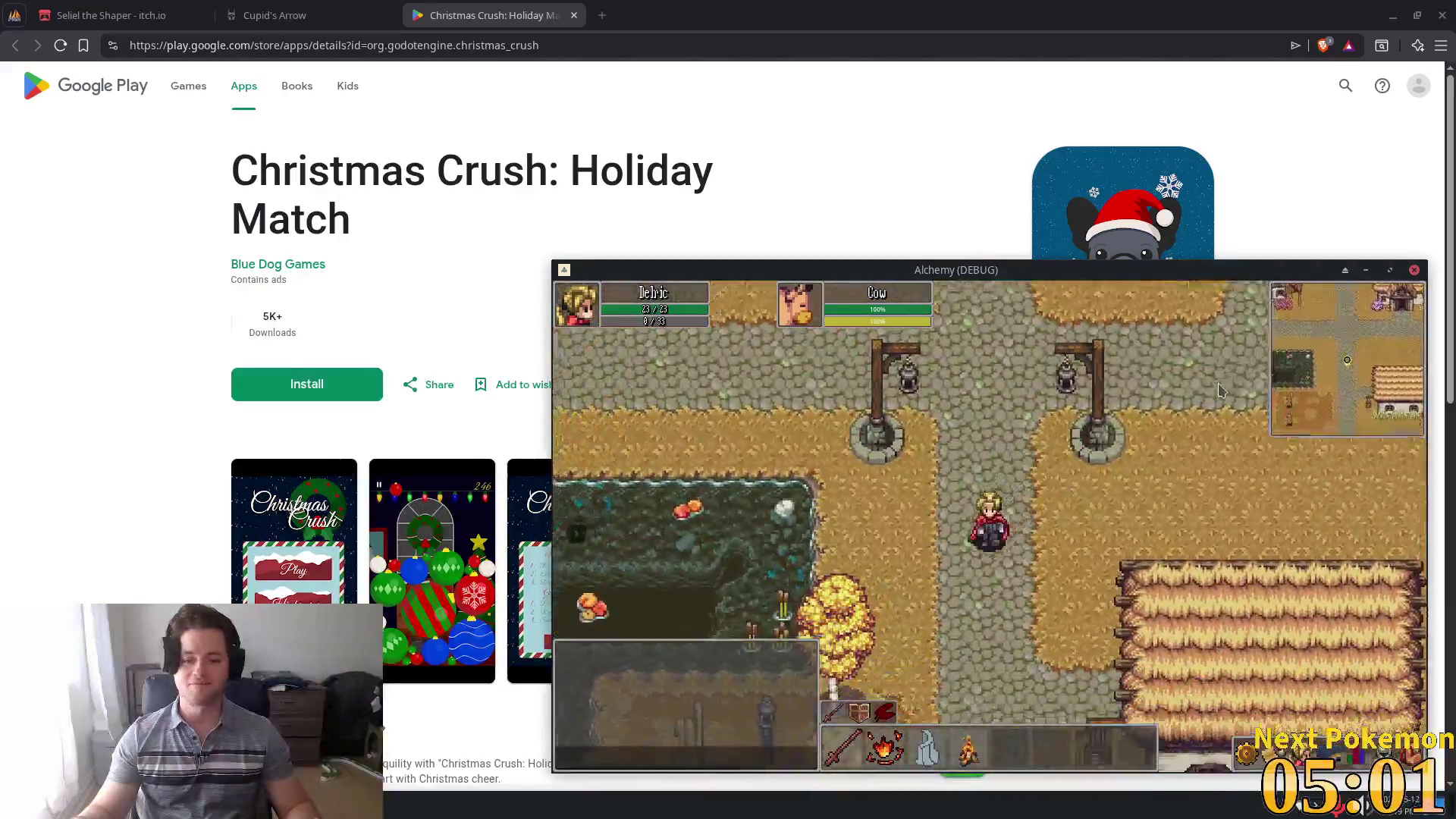
{"action": "key", "text": "Down"}
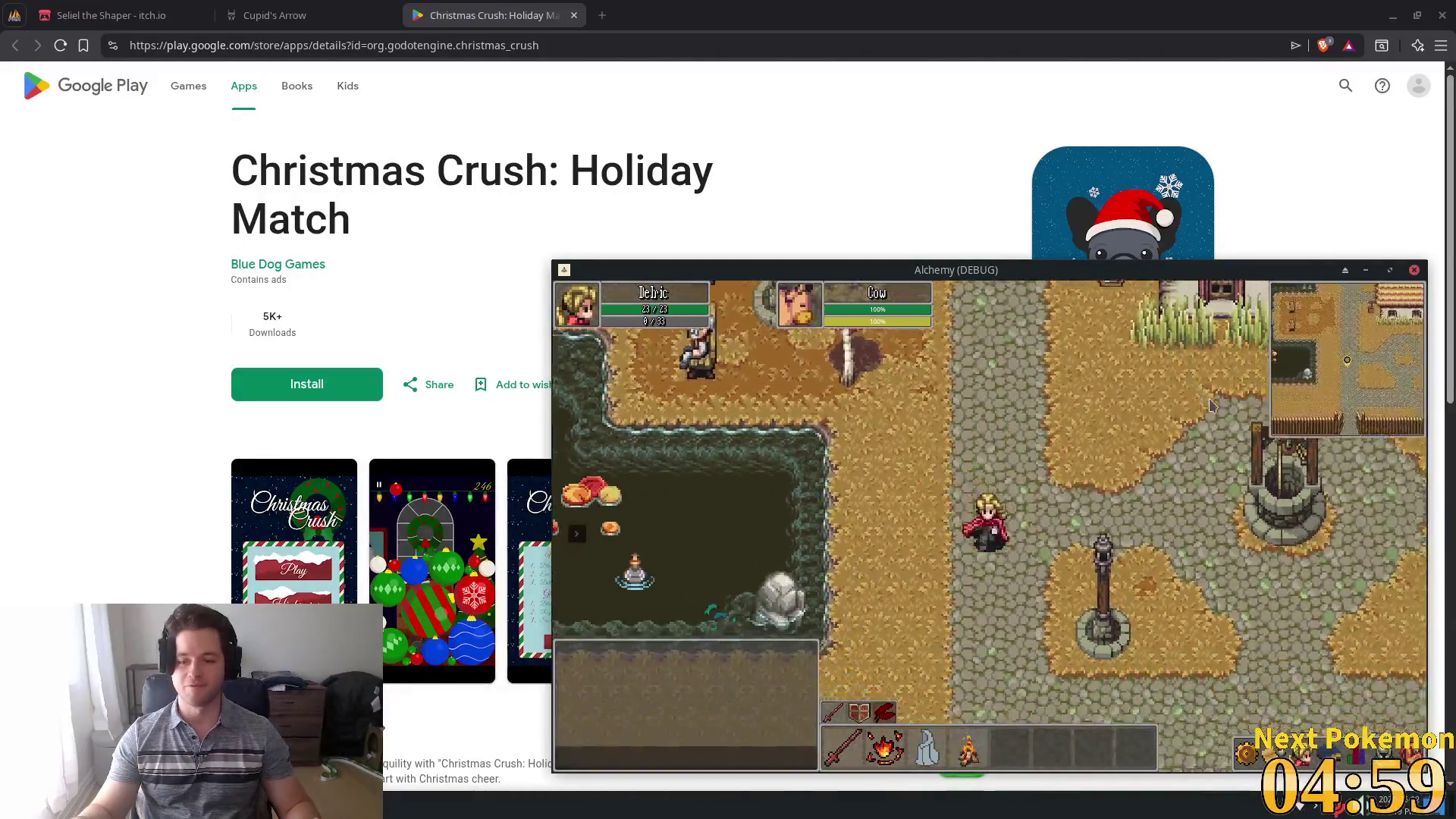
{"action": "key", "text": "Right"}
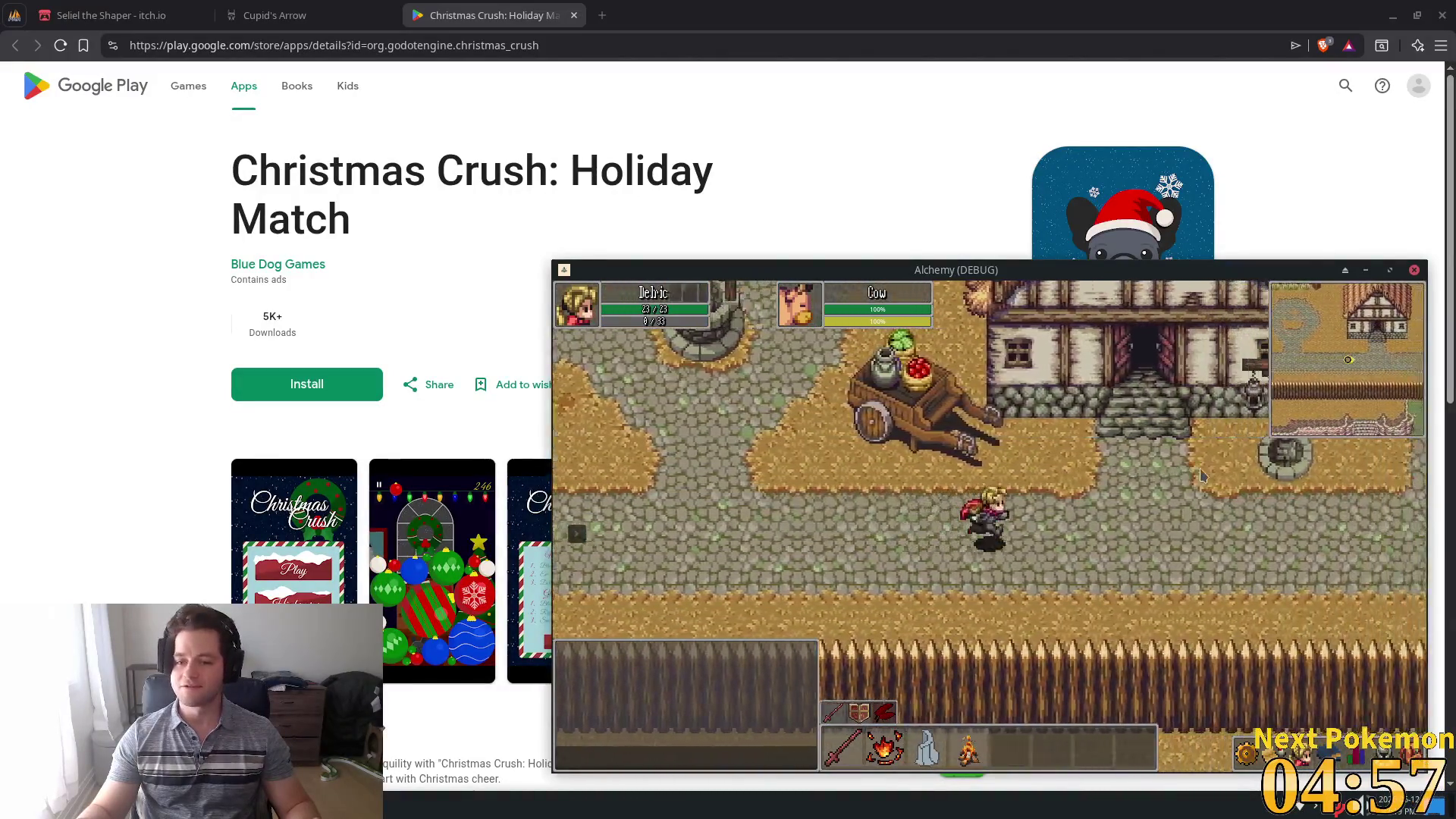
{"action": "key", "text": "Up"}
{"action": "key", "text": "Up"}
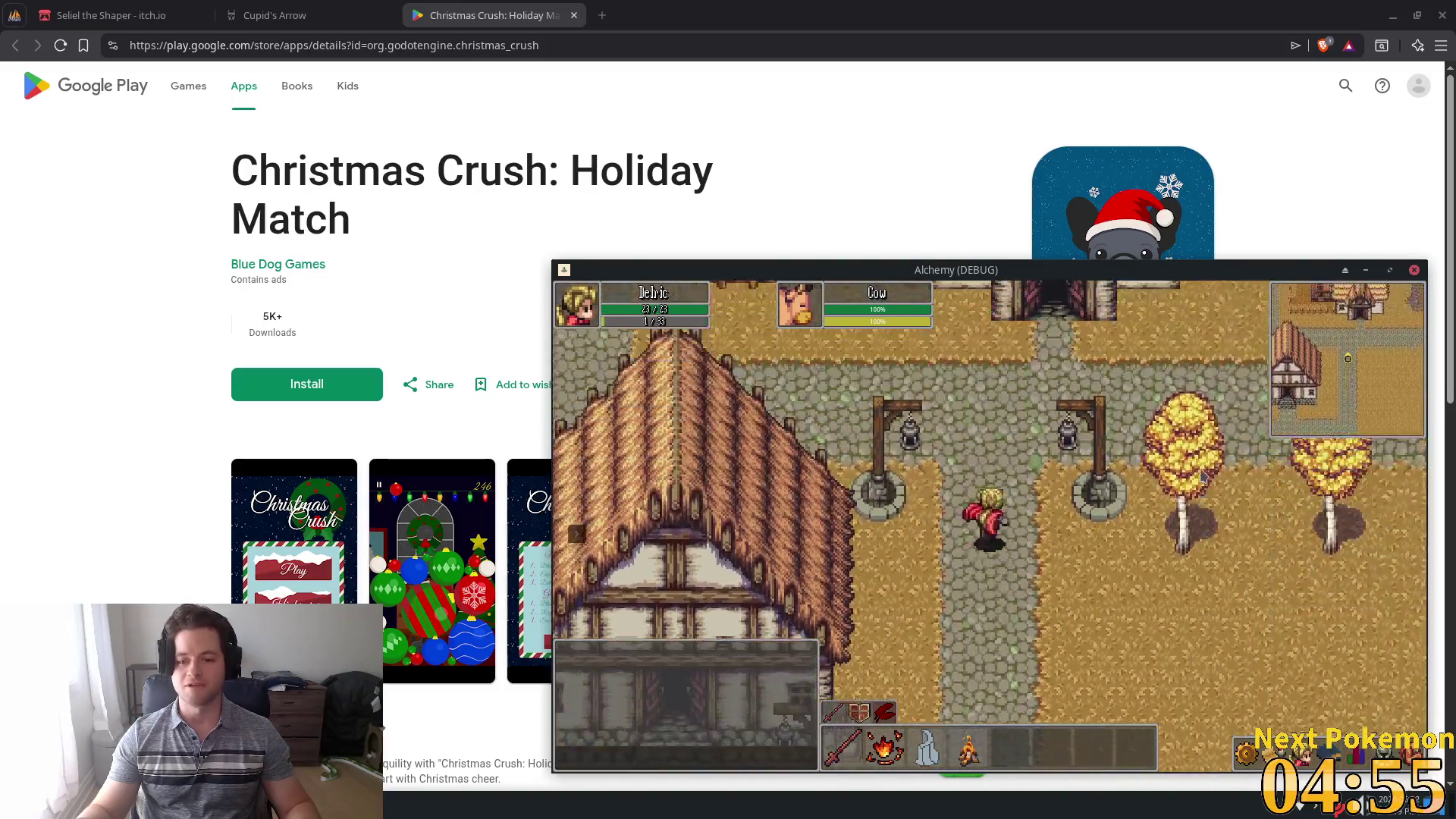
{"action": "key", "text": "Right"}
{"action": "key", "text": "Right"}
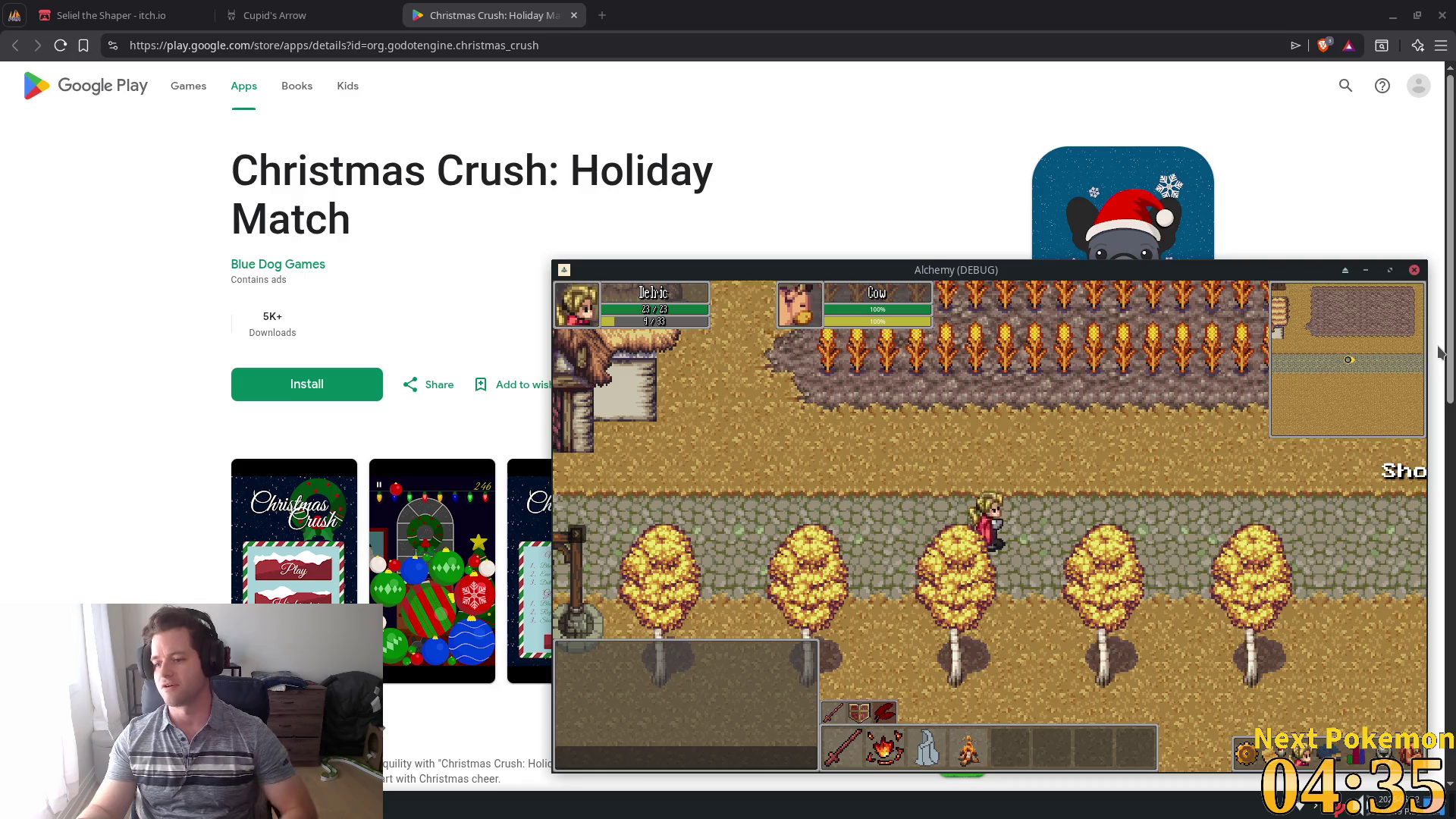
- Walk west past the houses, north up the village road, then east to the bannered hall
{"action": "key", "text": "Left"}
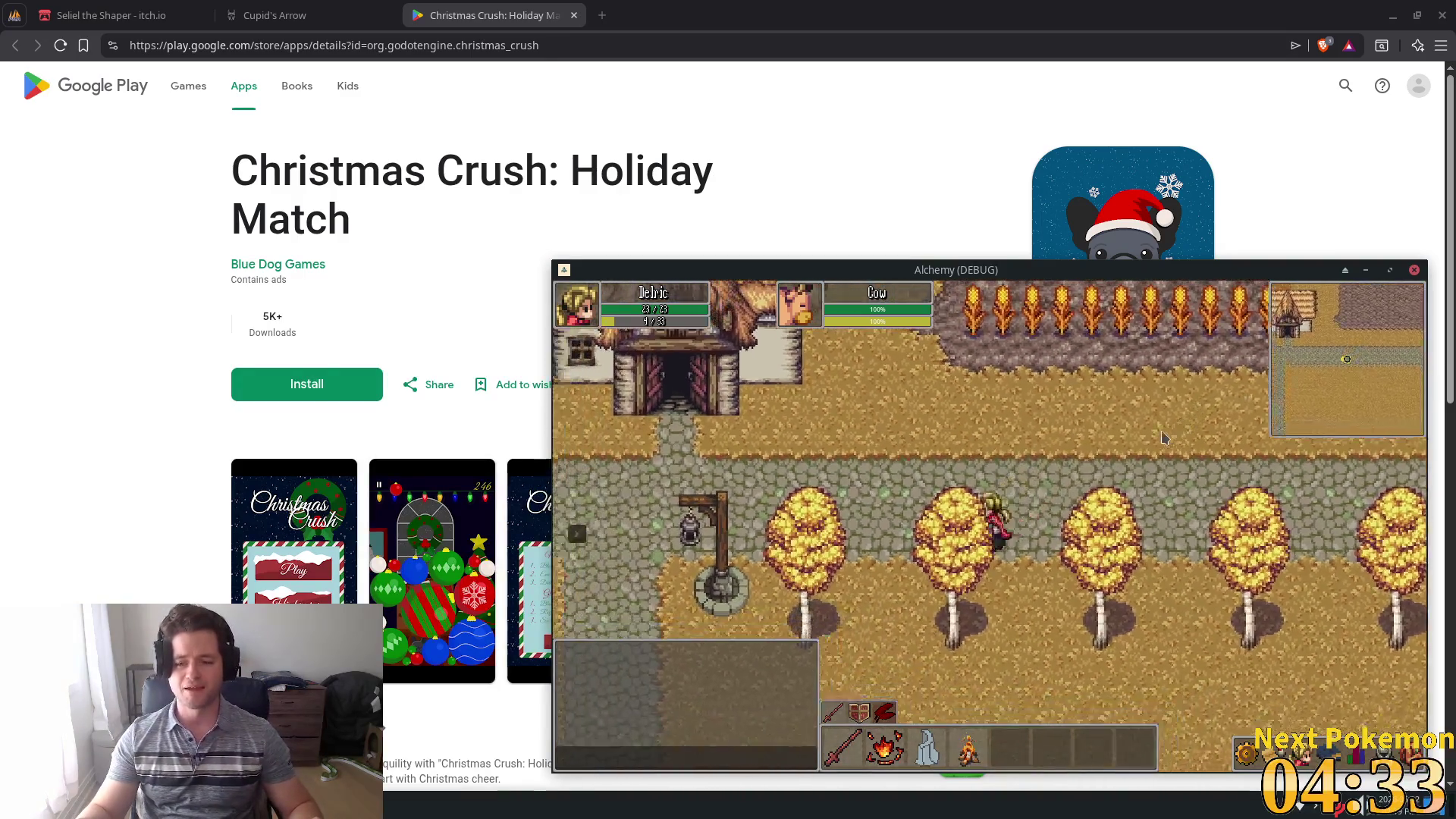
{"action": "key", "text": "Left"}
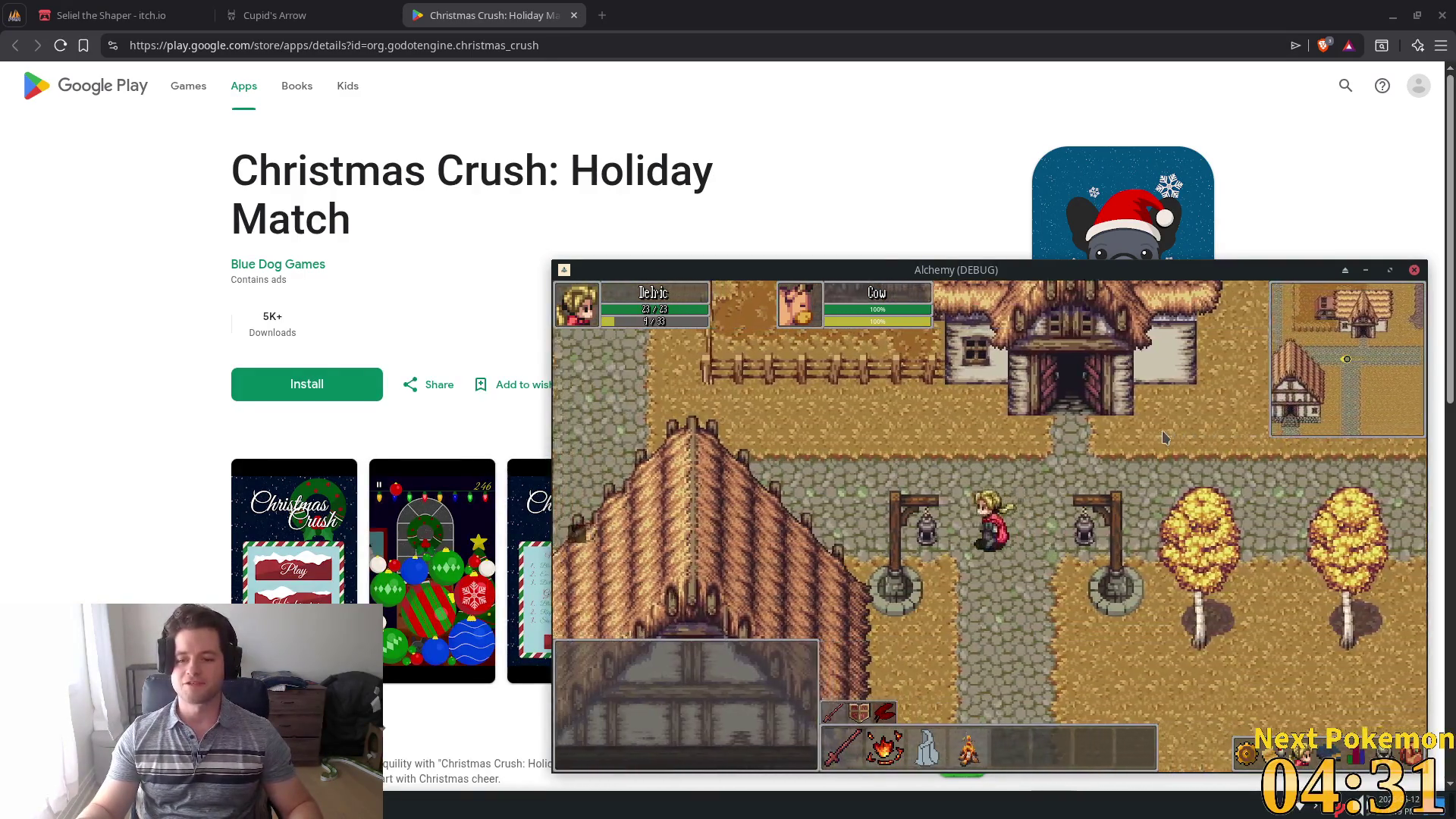
{"action": "key", "text": "Up"}
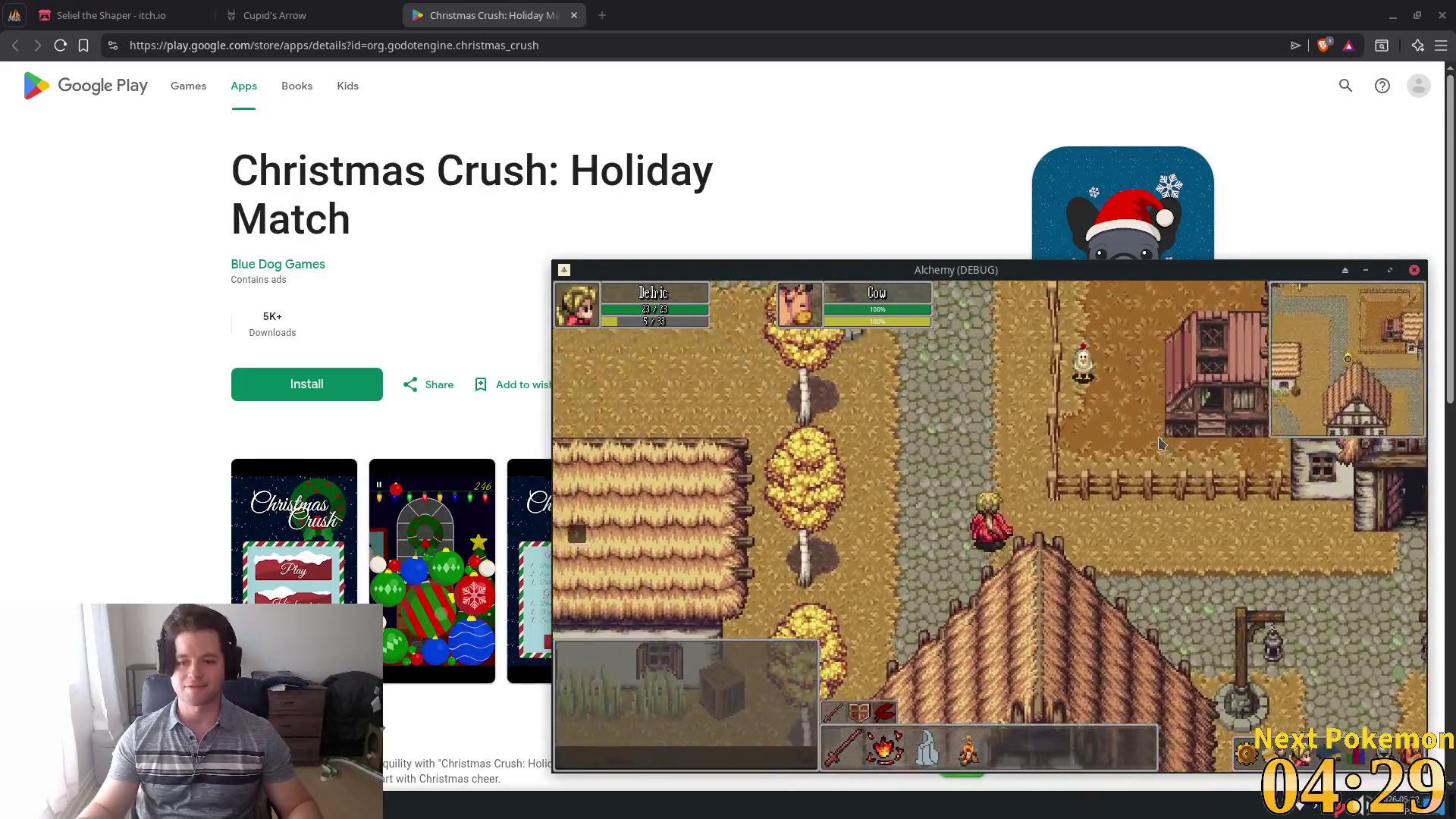
{"action": "key", "text": "Up"}
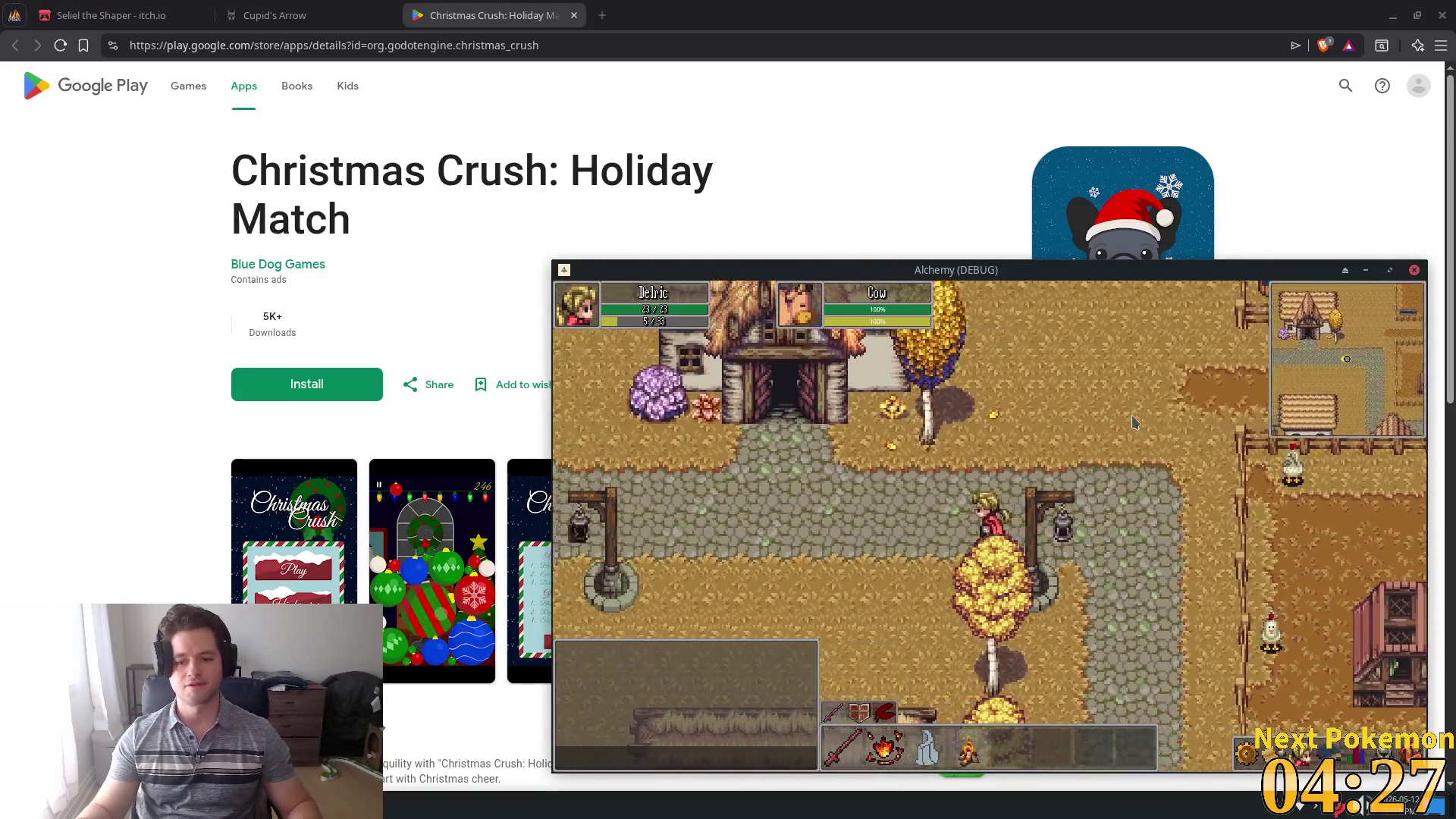
{"action": "key", "text": "Left"}
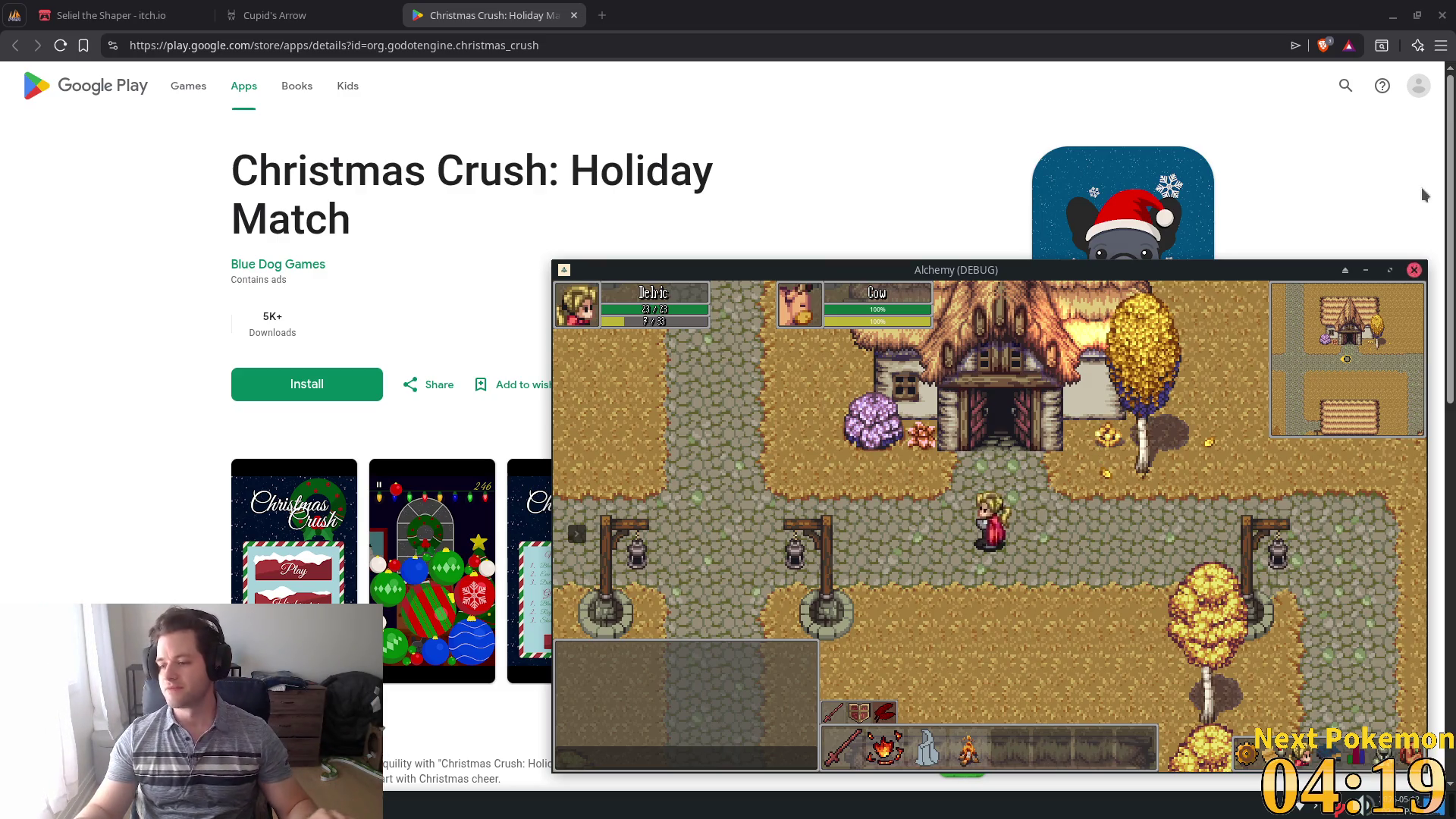
{"action": "key", "text": "Left"}
{"action": "key", "text": "Up"}
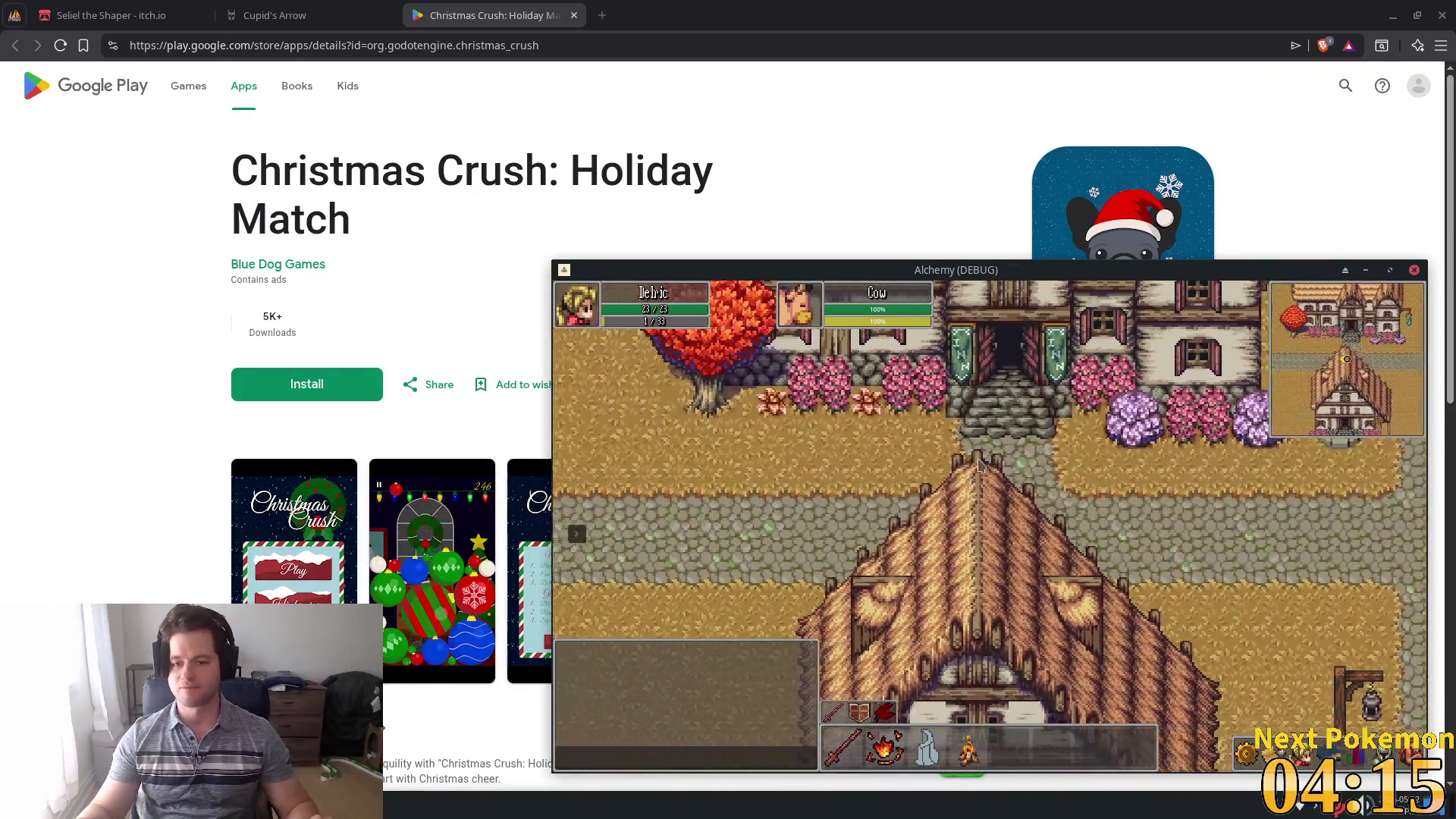
{"action": "key", "text": "Left"}
{"action": "key", "text": "Right"}
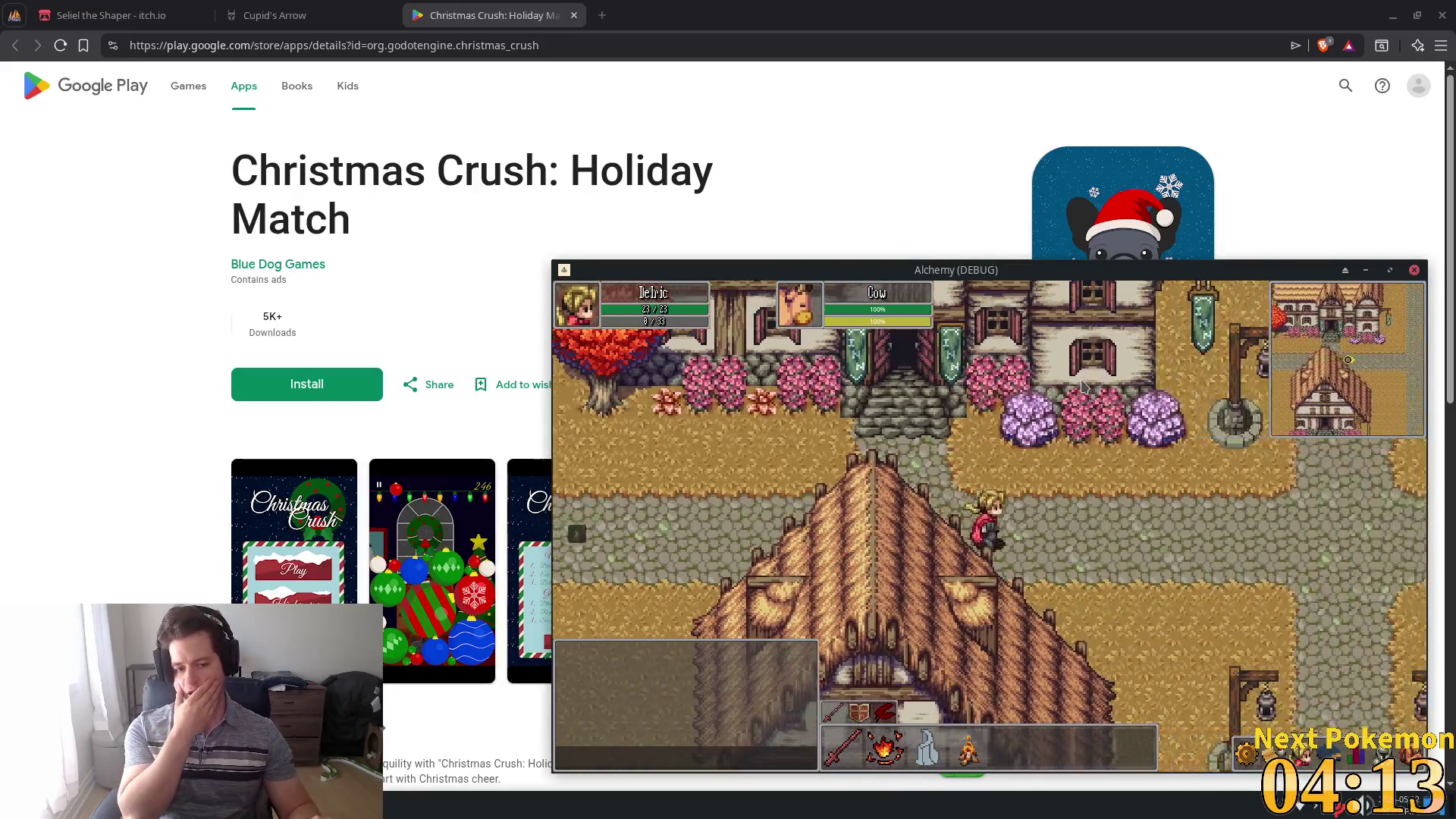
{"action": "key", "text": "Right"}
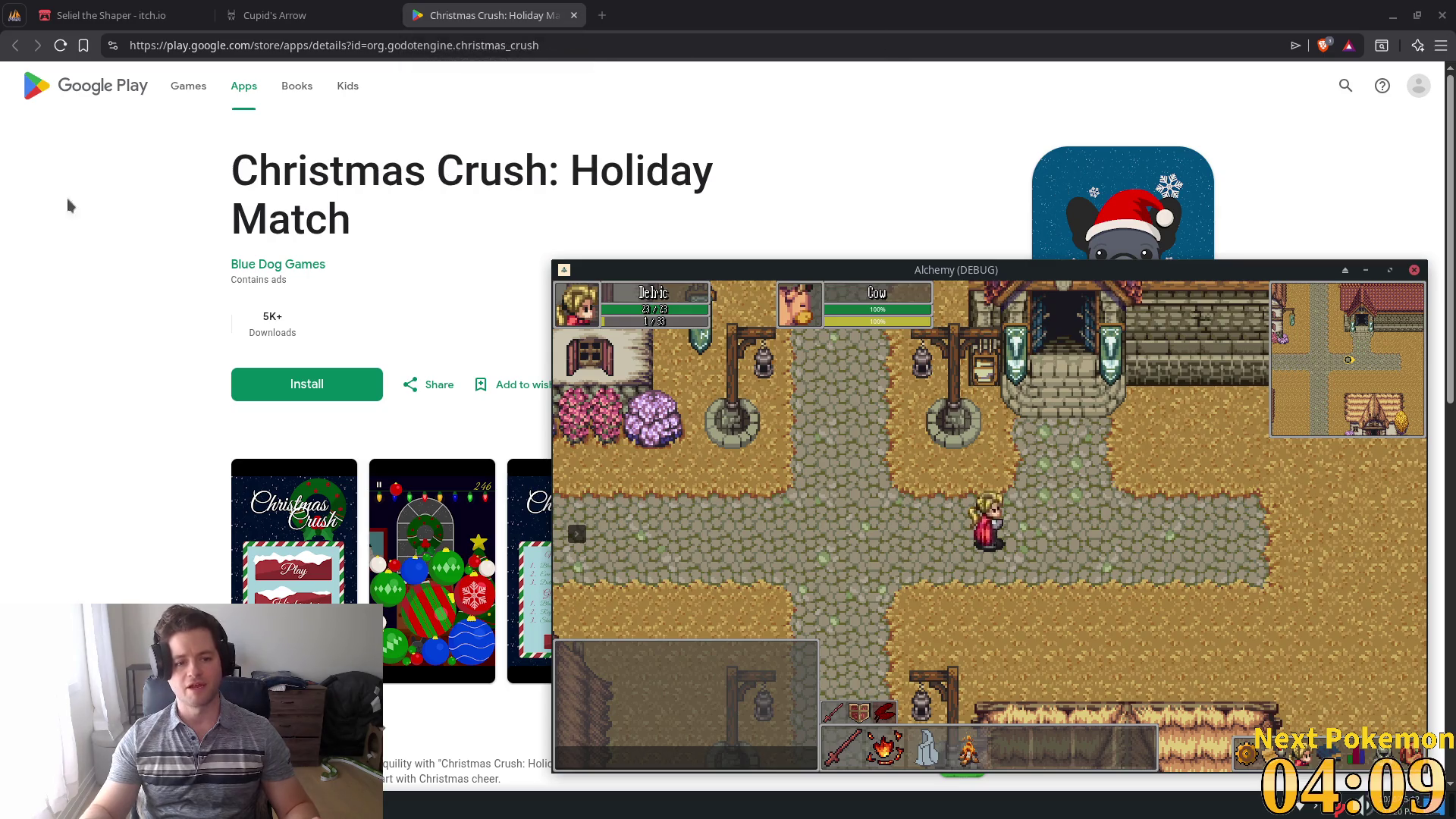
- Select the Christmas Crush title, close the Christmas Crush and Cupid's Arrow tabs, and minimize Chrome
{"action": "left_click_drag", "start_coordinate": [1004, 124], "coordinate": [565, 119]}
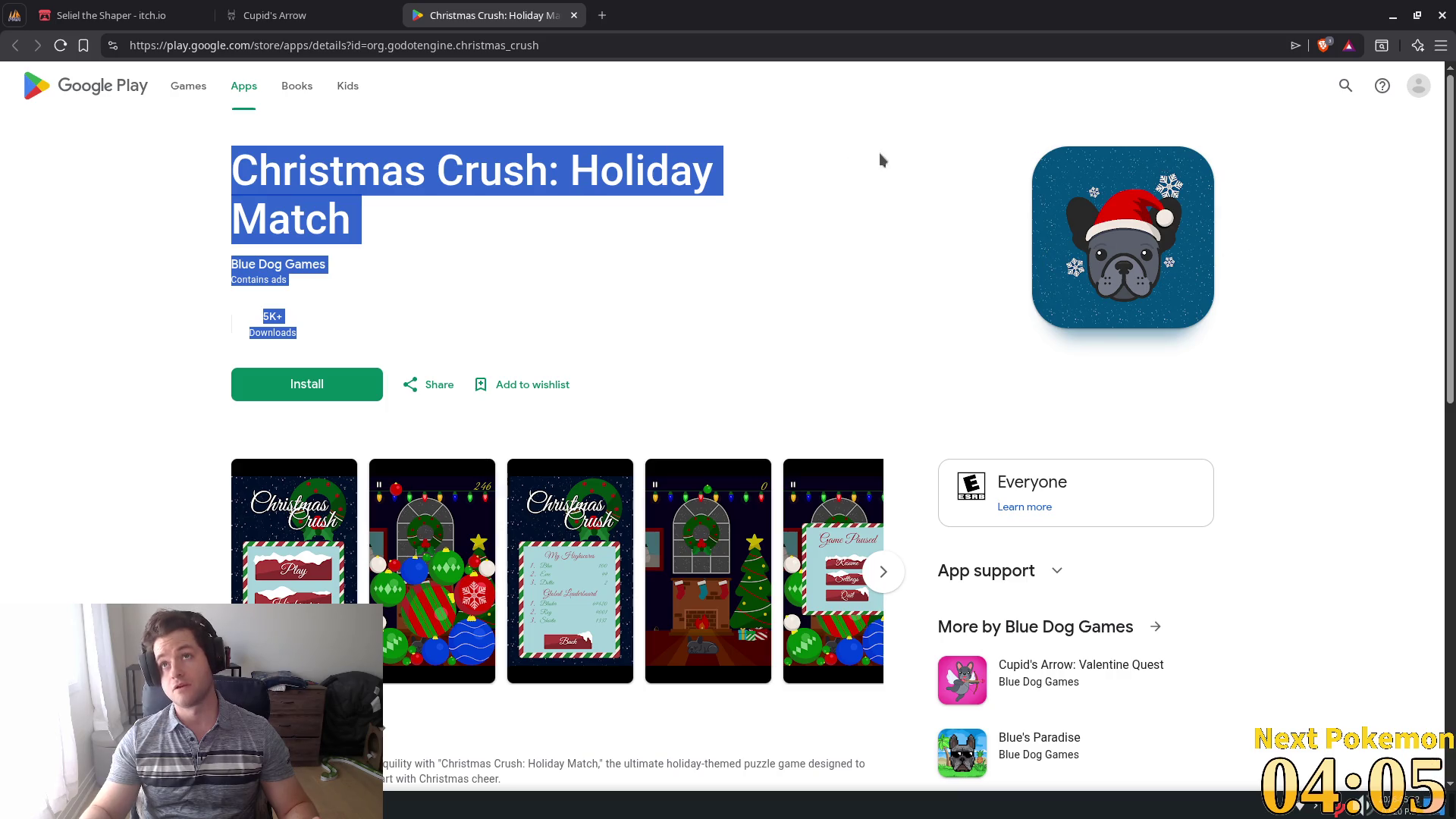
{"action": "triple_click", "coordinate": [648, 217]}
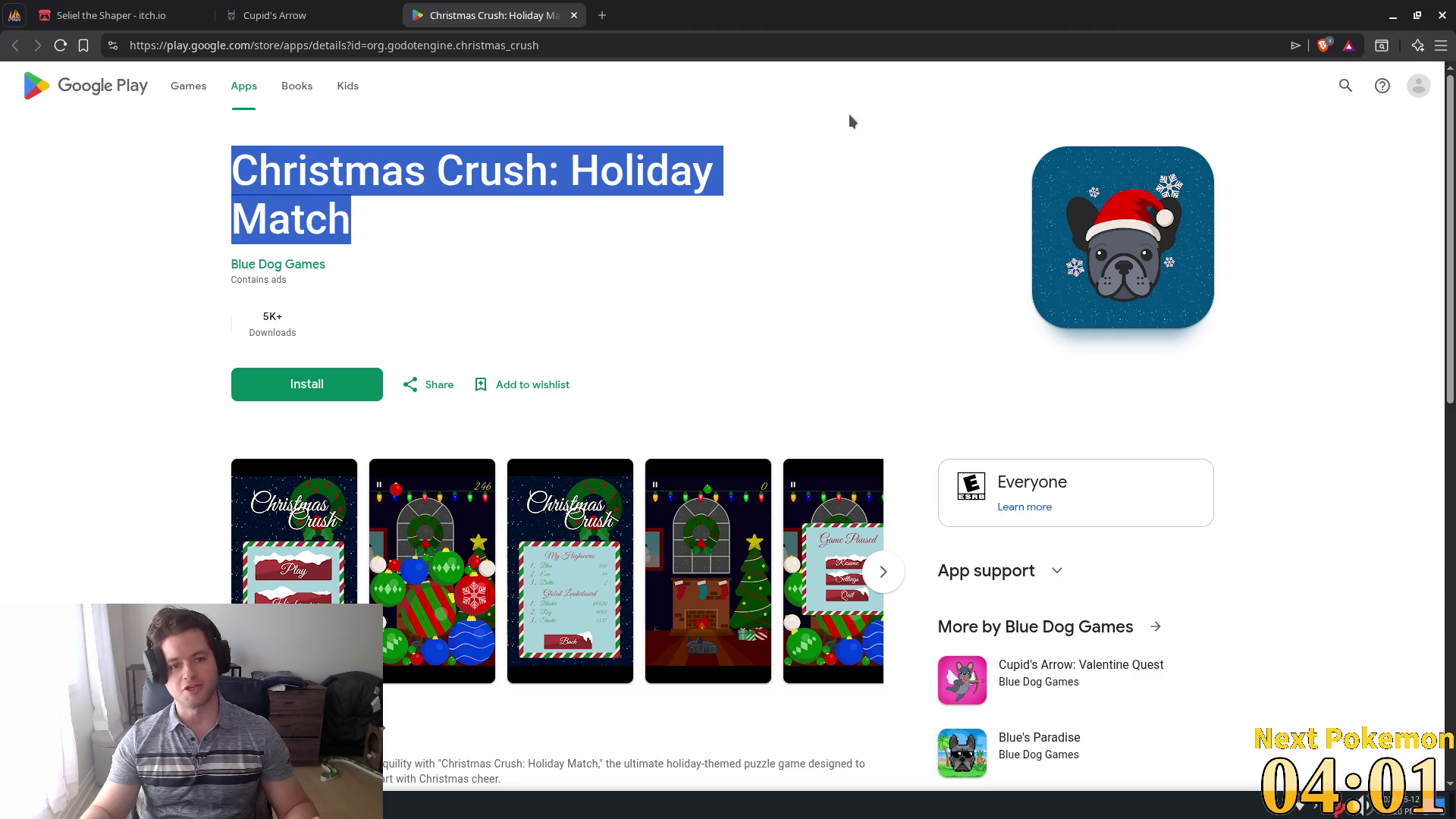
{"action": "left_click", "coordinate": [573, 15]}
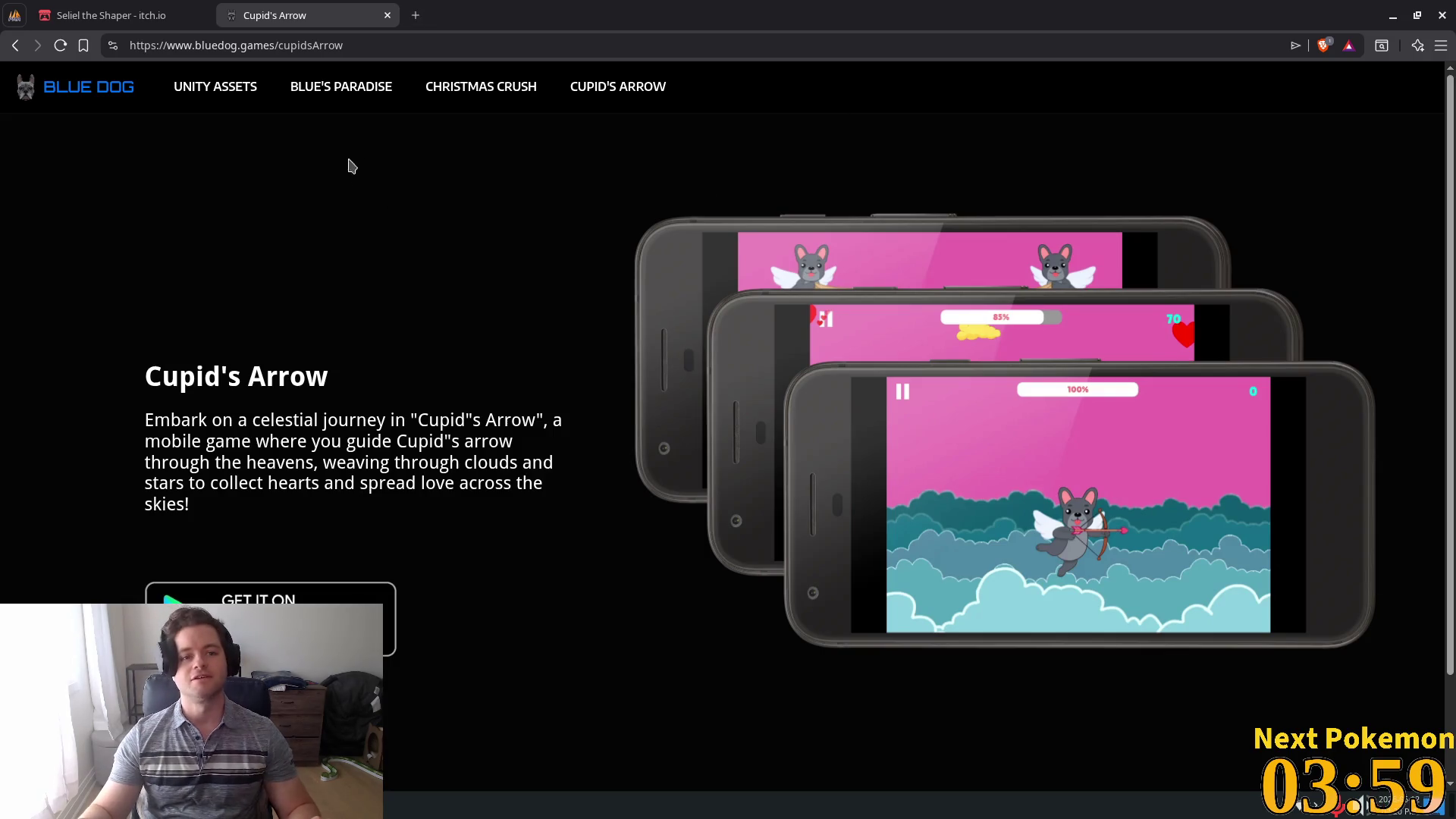
{"action": "left_click", "coordinate": [387, 16]}
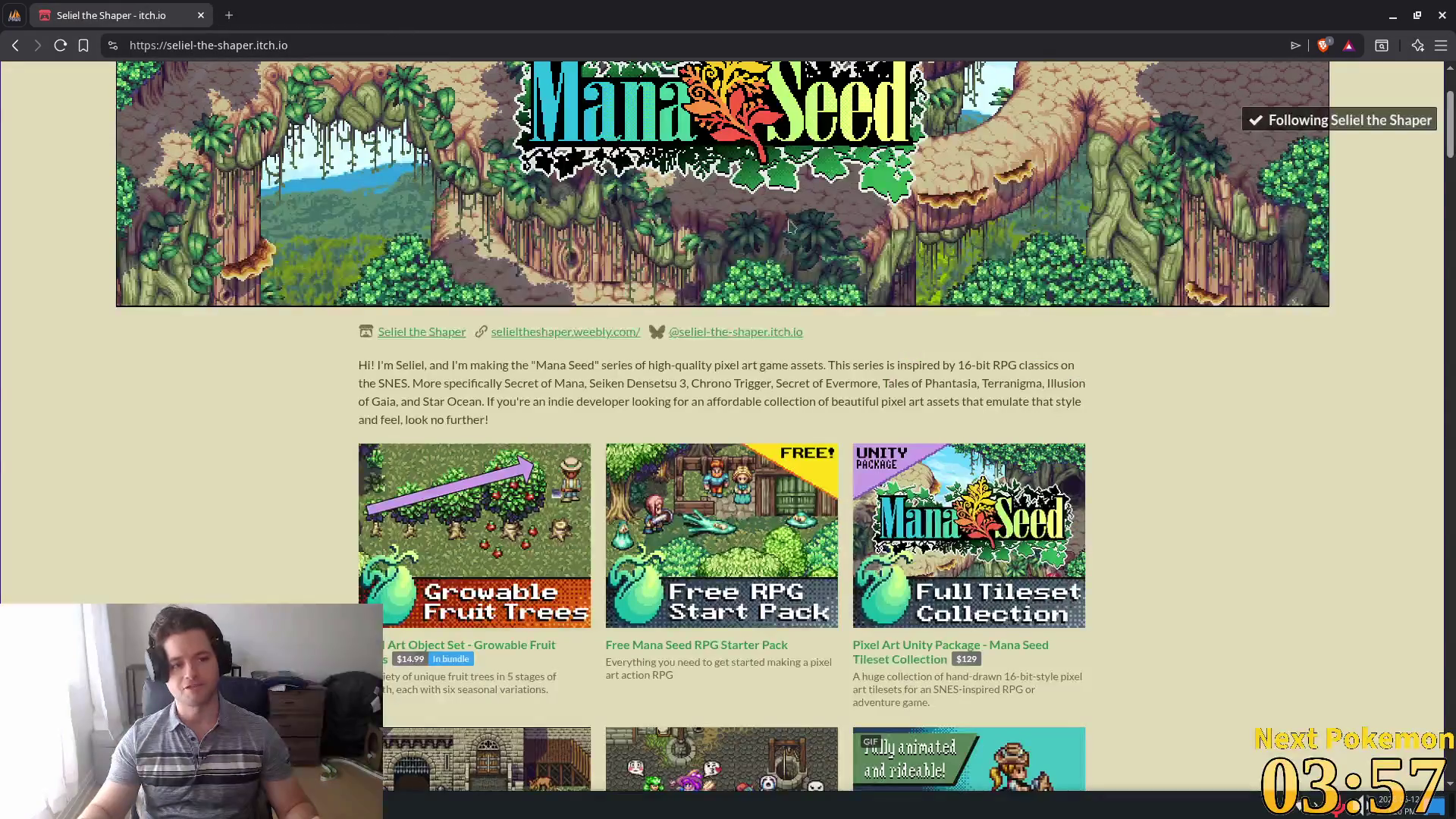
{"action": "left_click", "coordinate": [1396, 16]}
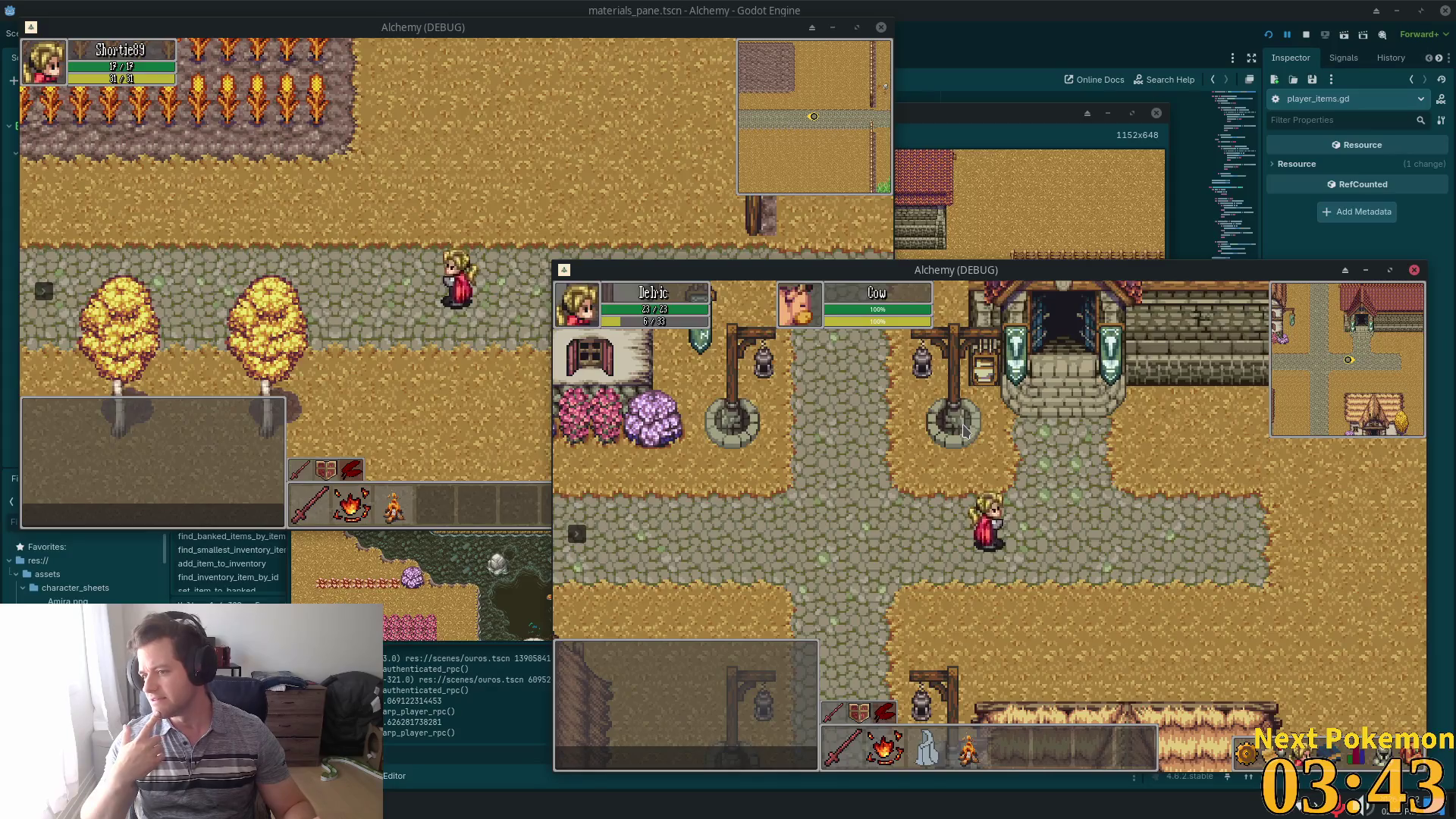
- Walk Delric left, right, south past the thatched roof and east along the cobblestone road
{"action": "key", "text": "Left"}
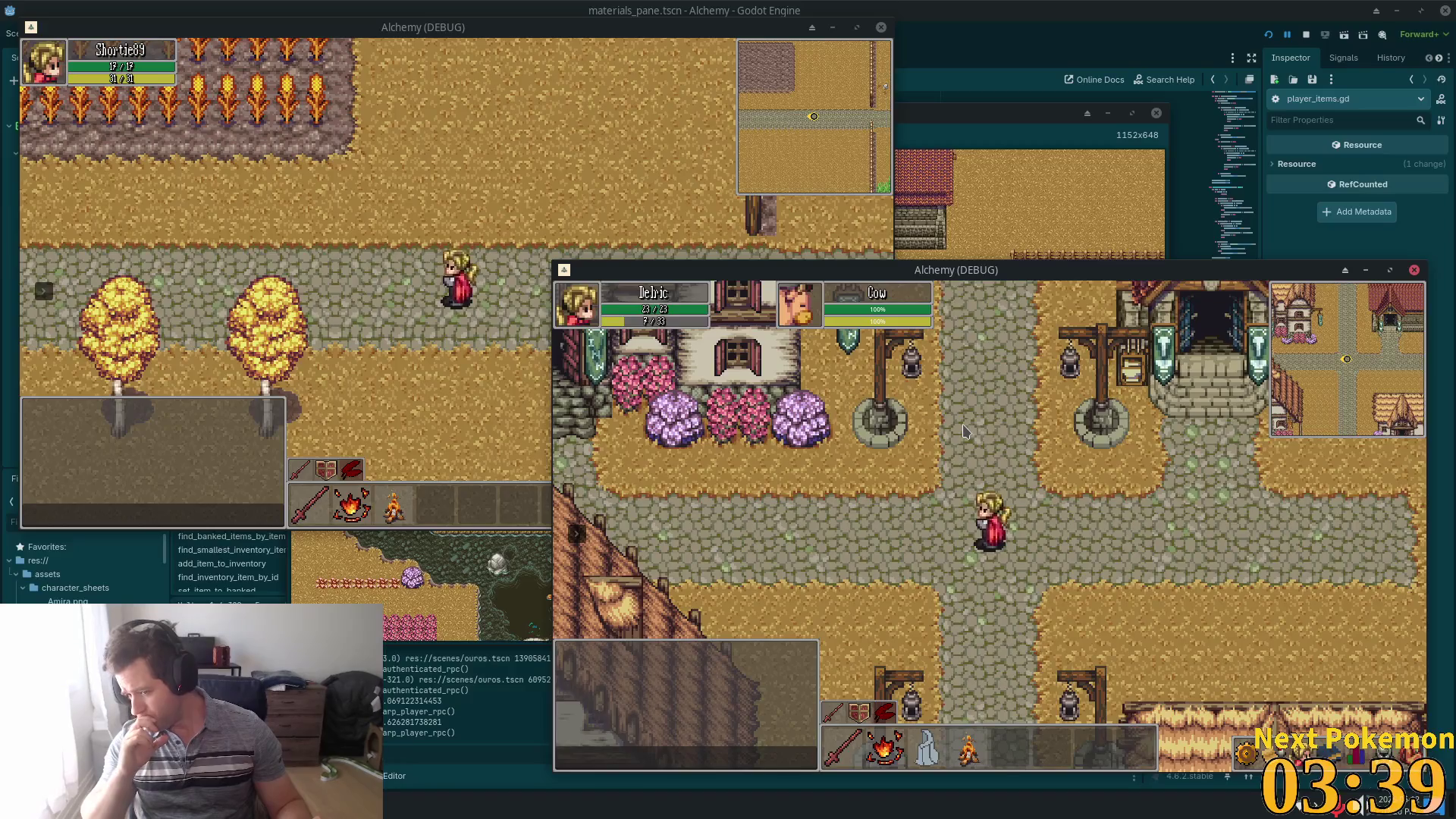
{"action": "key", "text": "Right"}
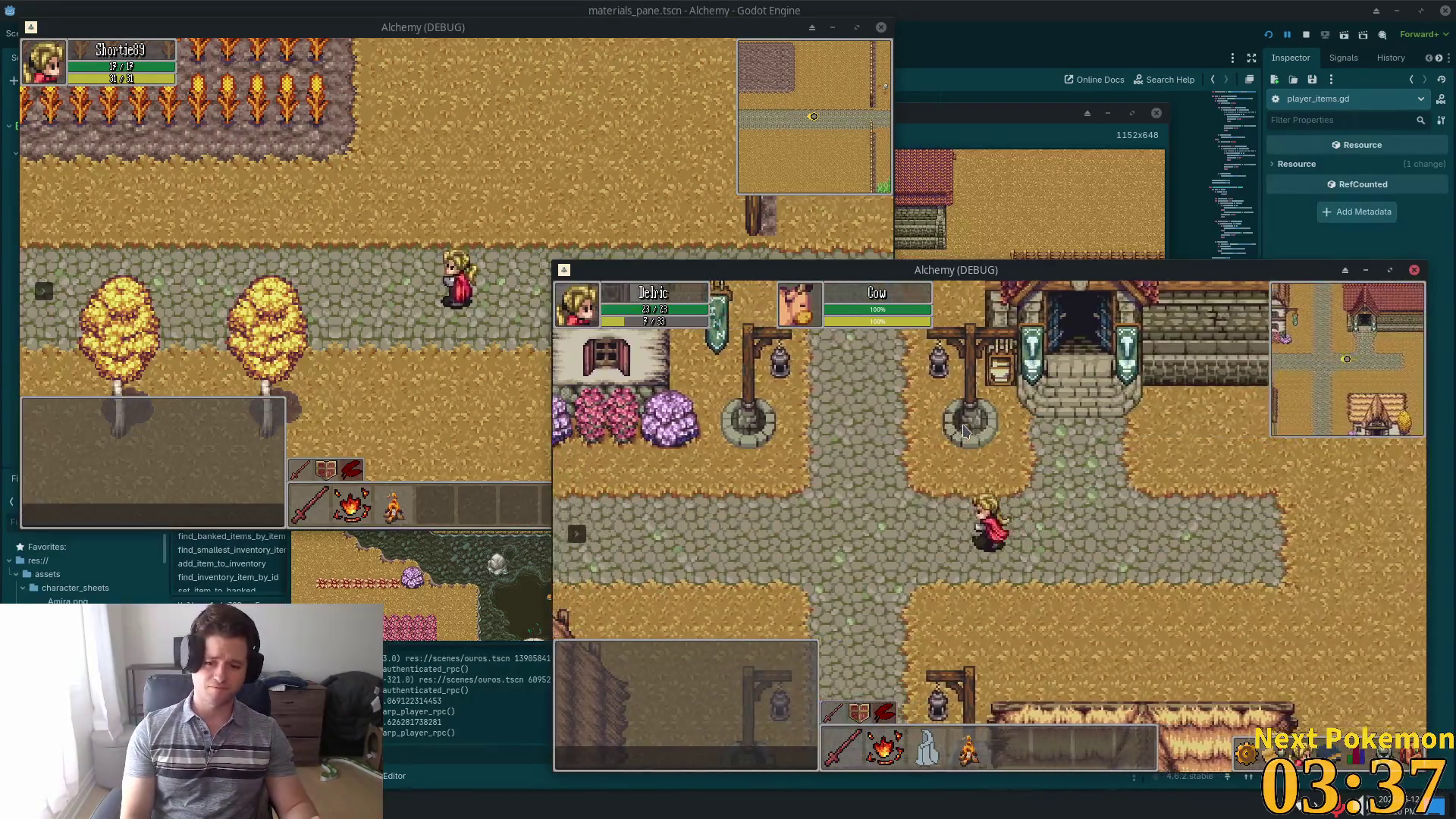
{"action": "key", "text": "Down"}
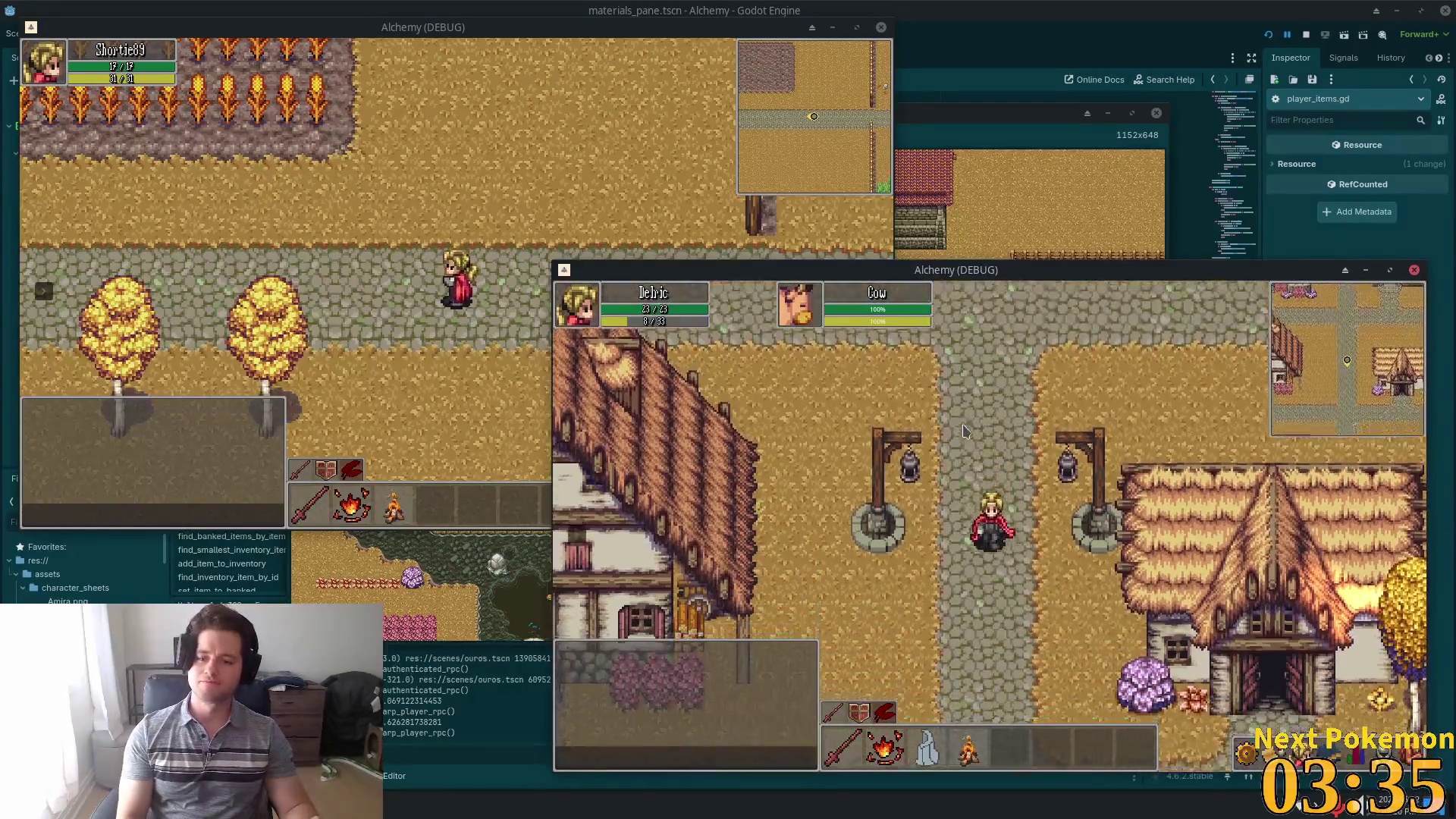
{"action": "key", "text": "Right"}
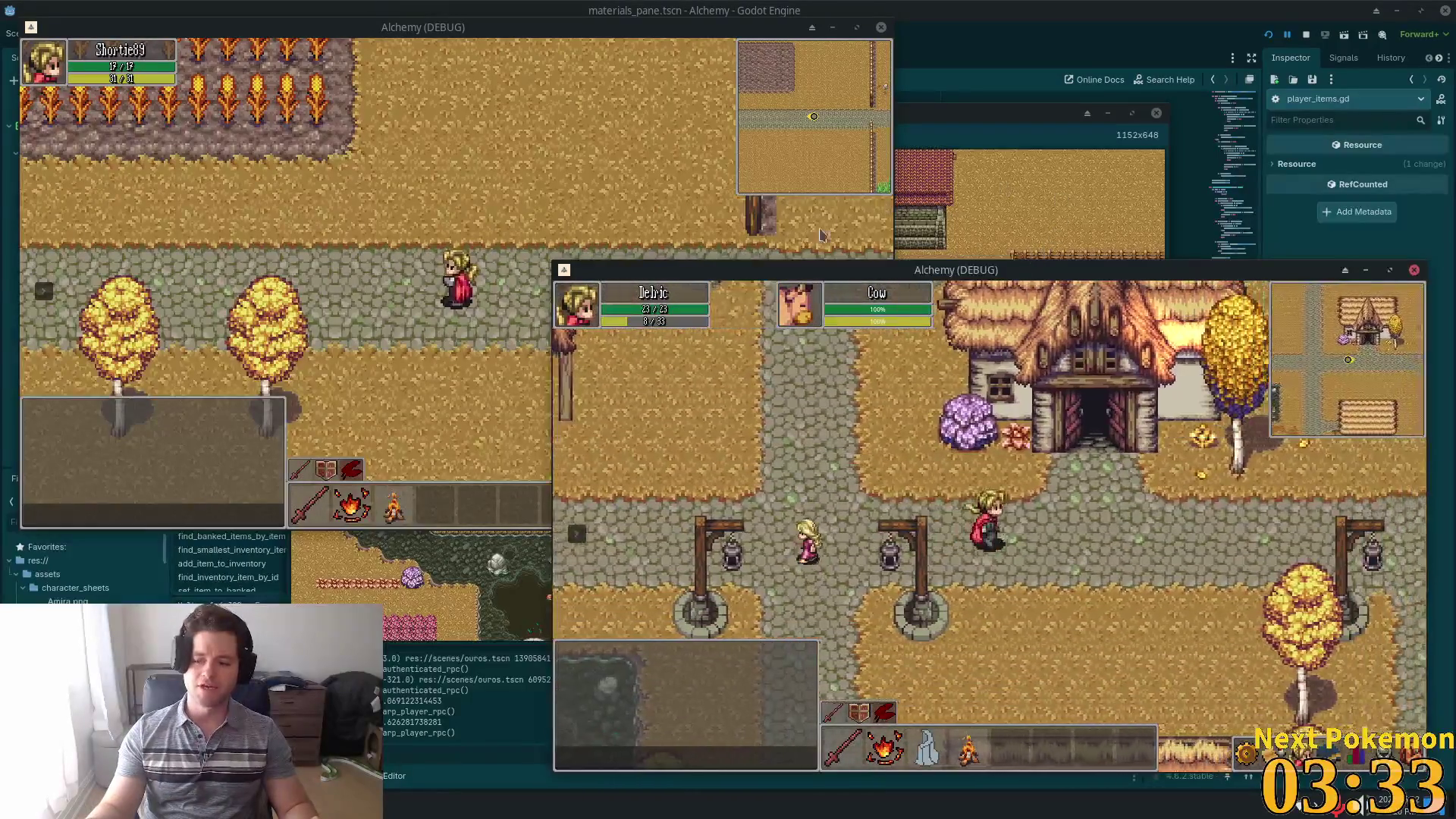
{"action": "key", "text": "Right"}
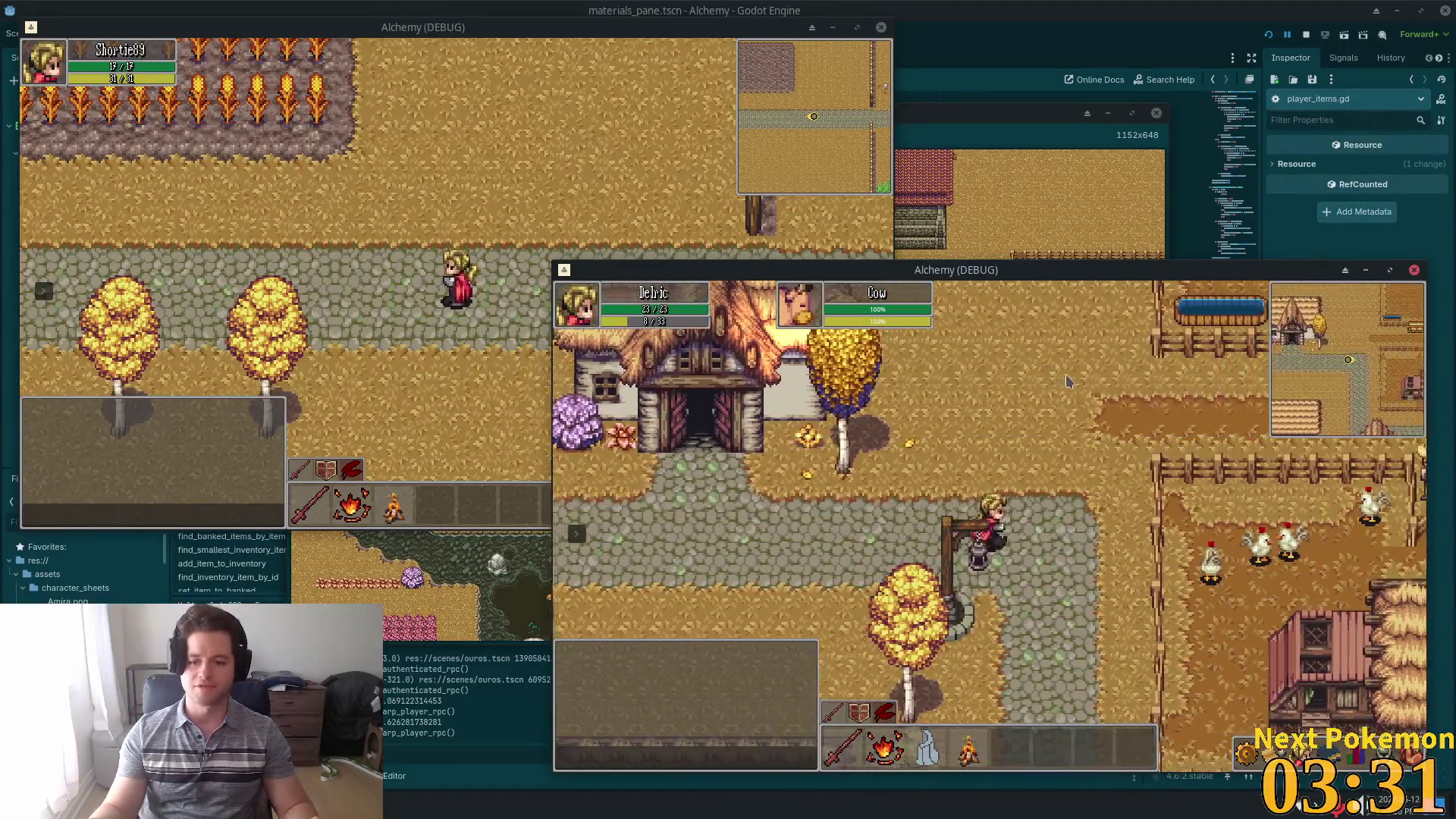
{"action": "key", "text": "Down"}
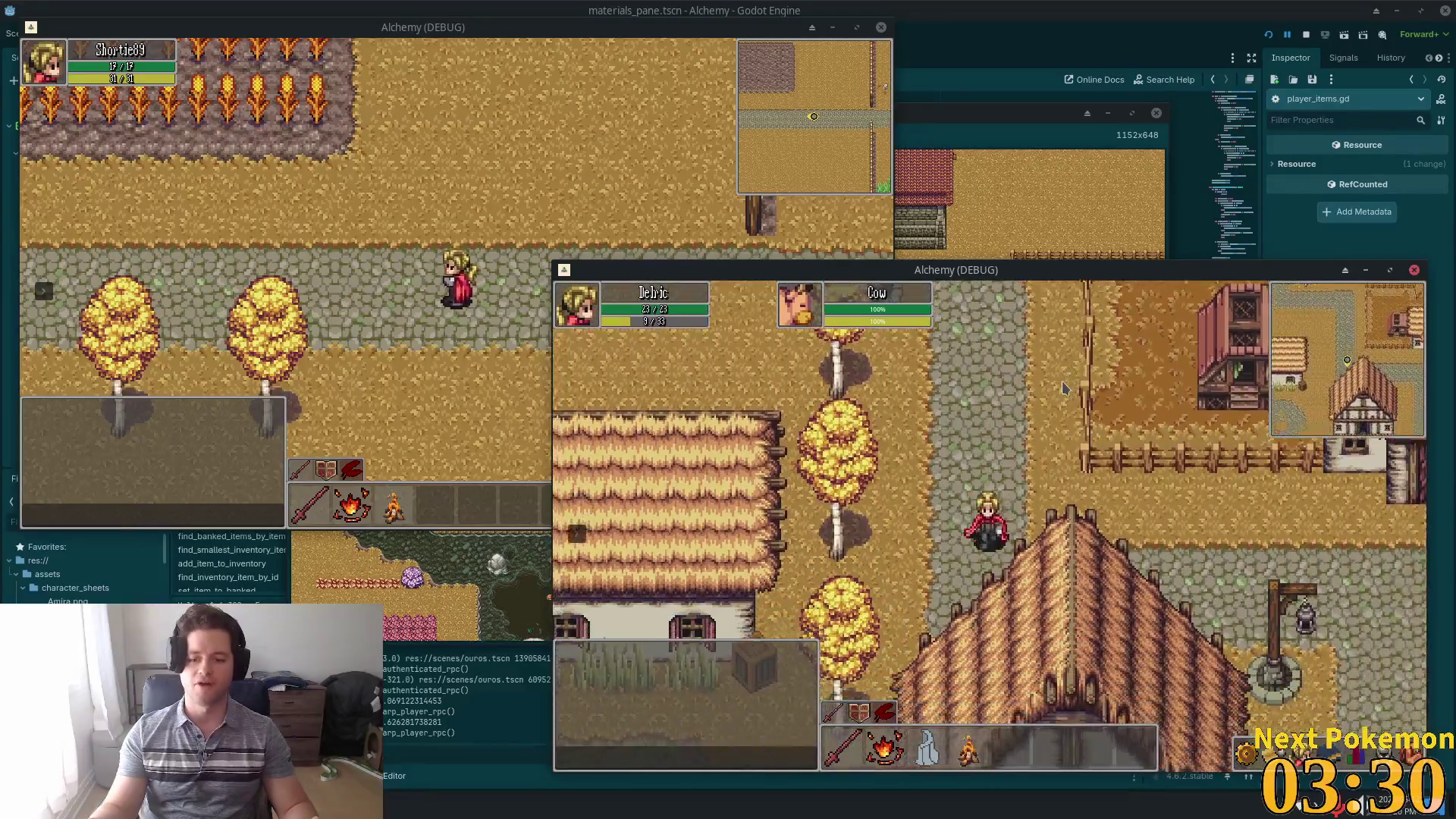
{"action": "key", "text": "Right"}
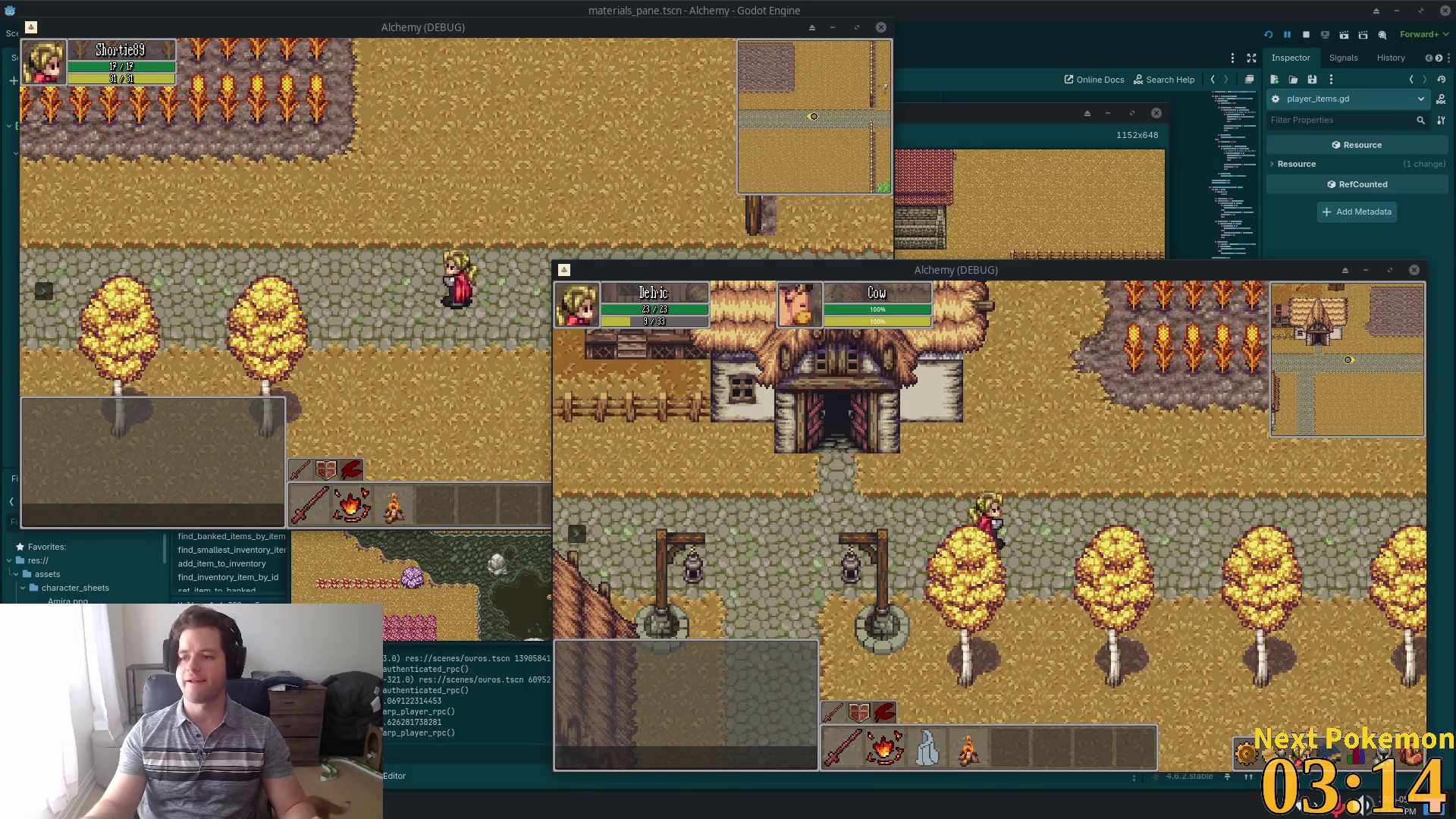
- Walk Delric east through the Fields of Ouros, across the bridge, into Solara Desert's cliffs
{"action": "key", "text": "d"}
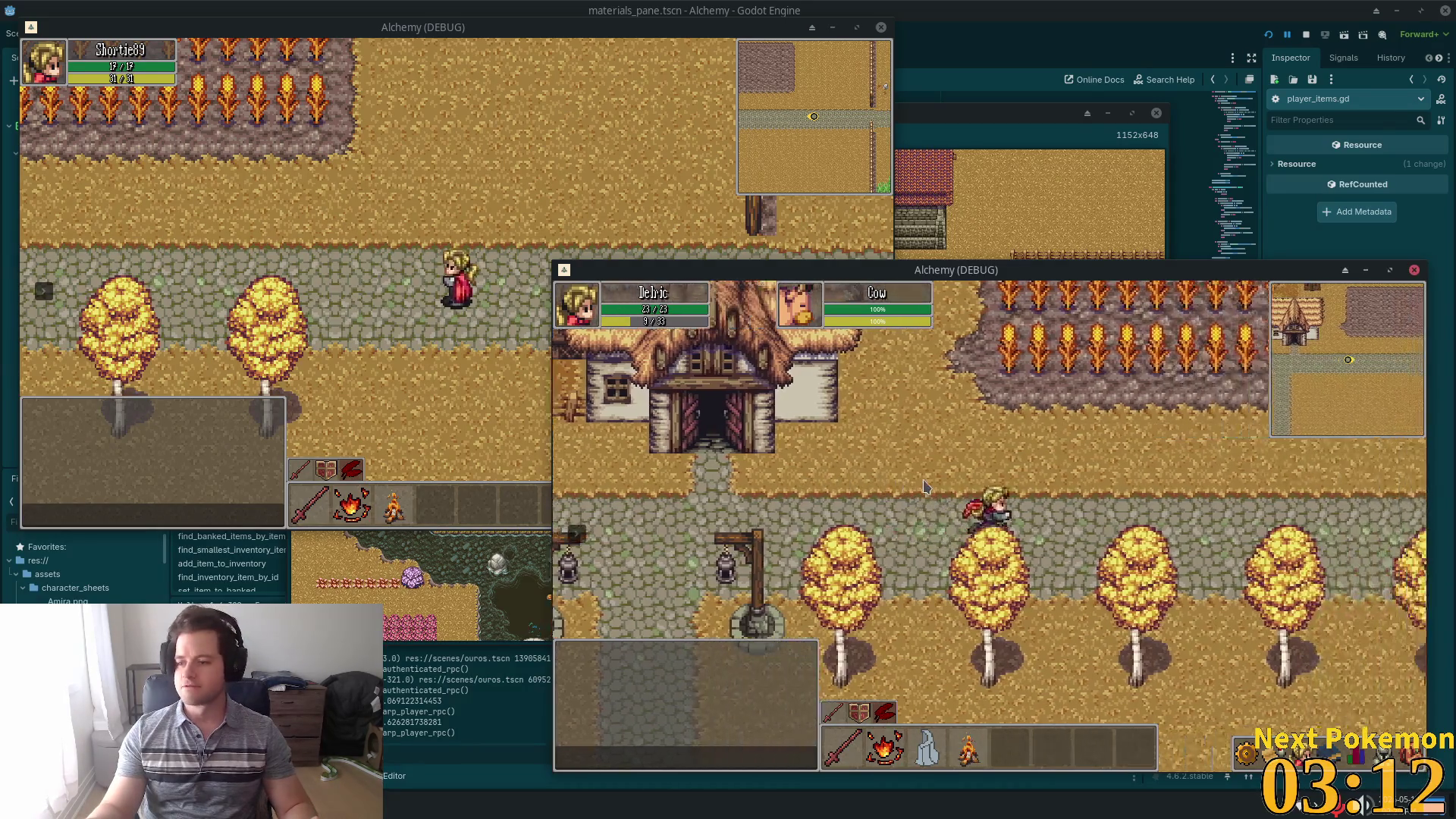
{"action": "key", "text": "d"}
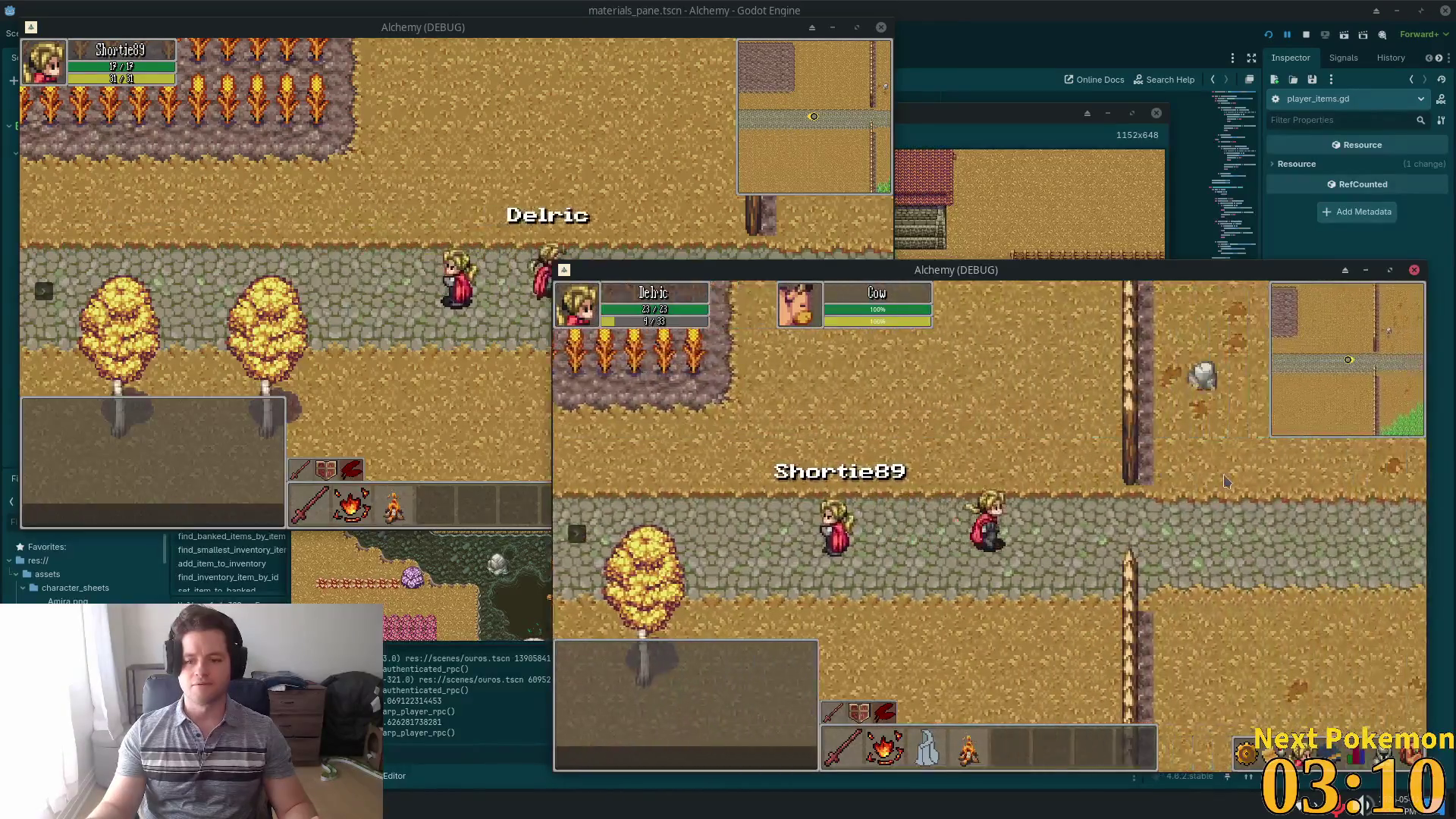
{"action": "key", "text": "s"}
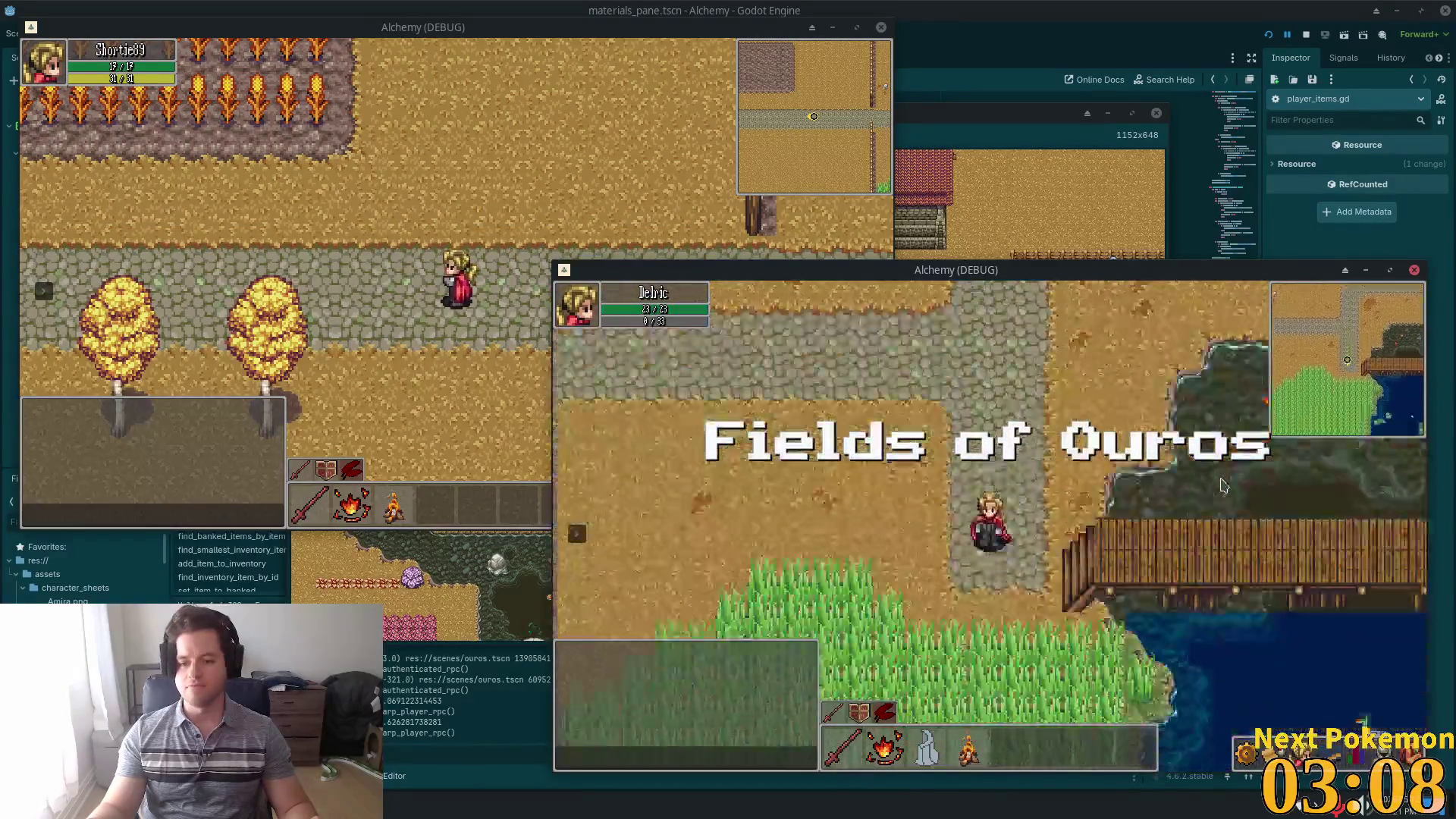
{"action": "key", "text": "d"}
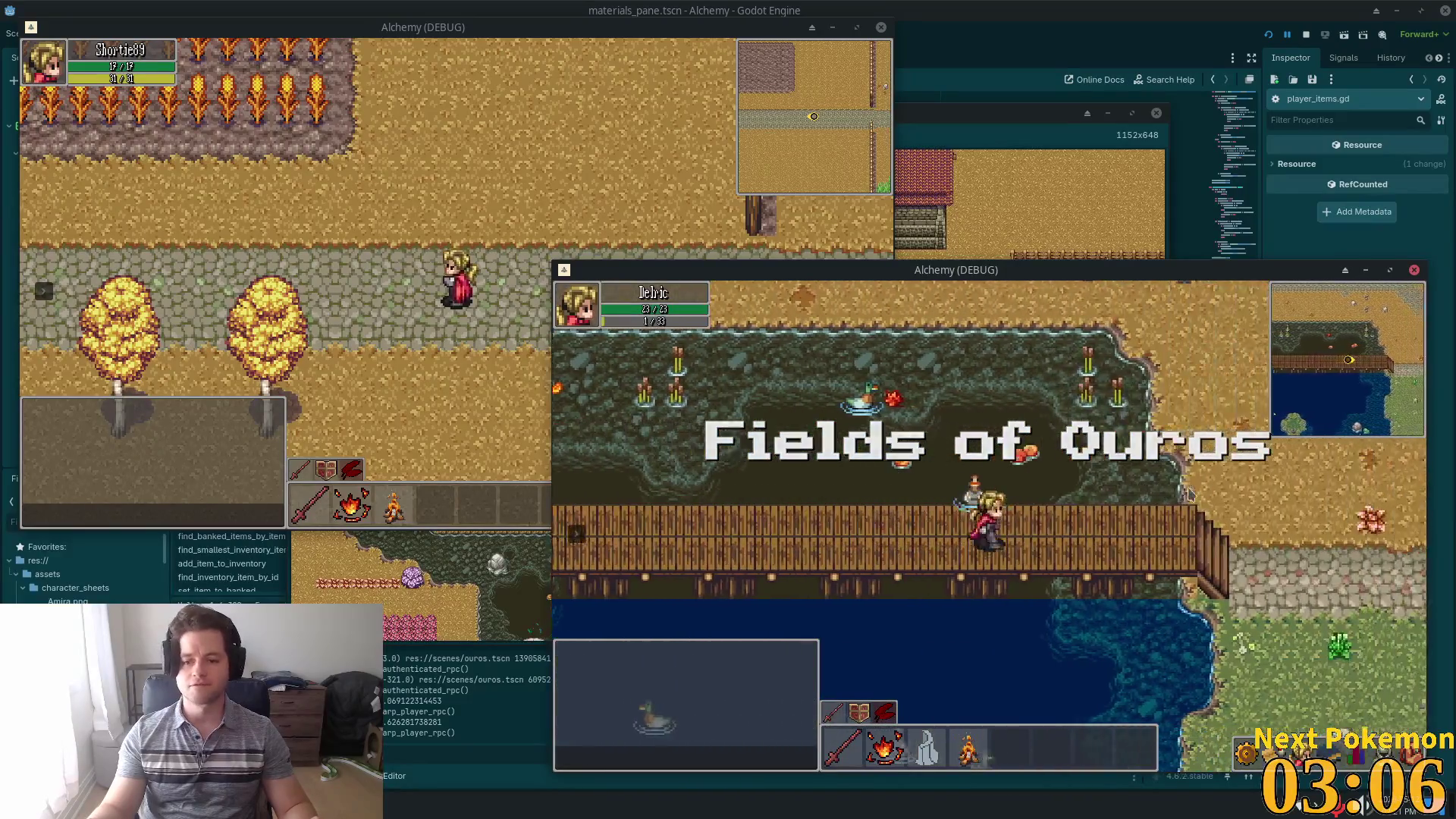
{"action": "key", "text": "d"}
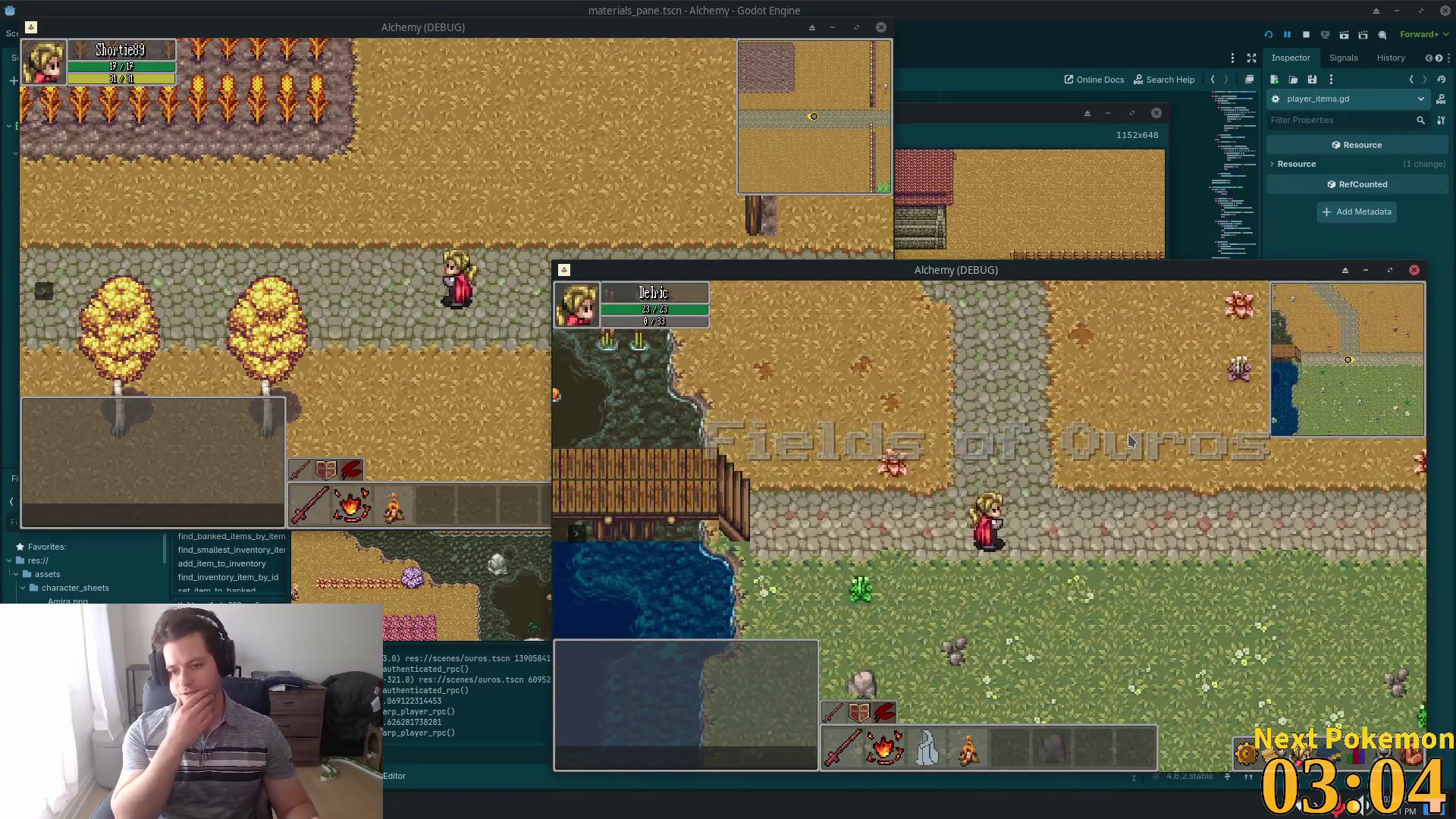
{"action": "key", "text": "d"}
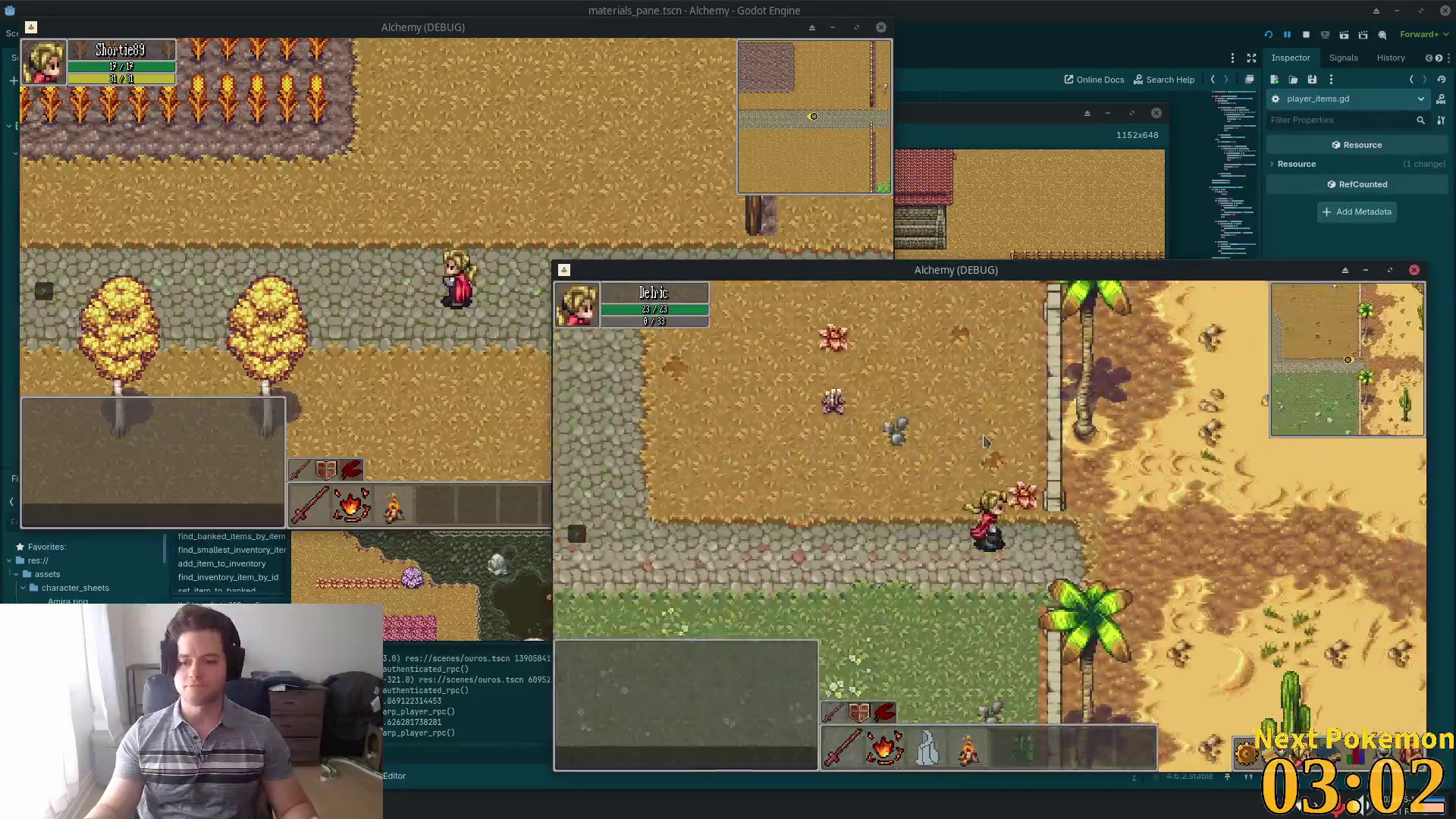
{"action": "key", "text": "d"}
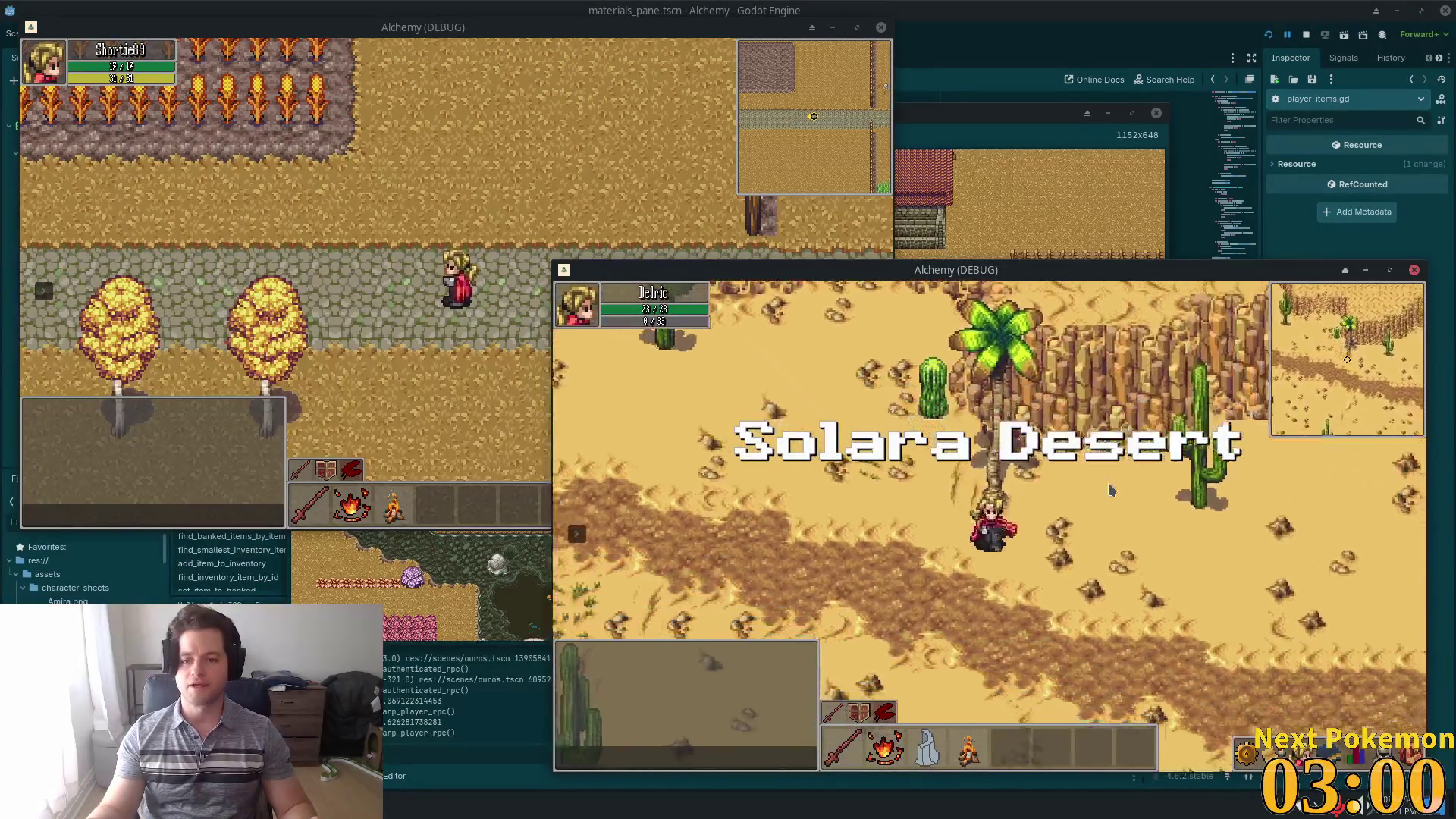
{"action": "key", "text": "d"}
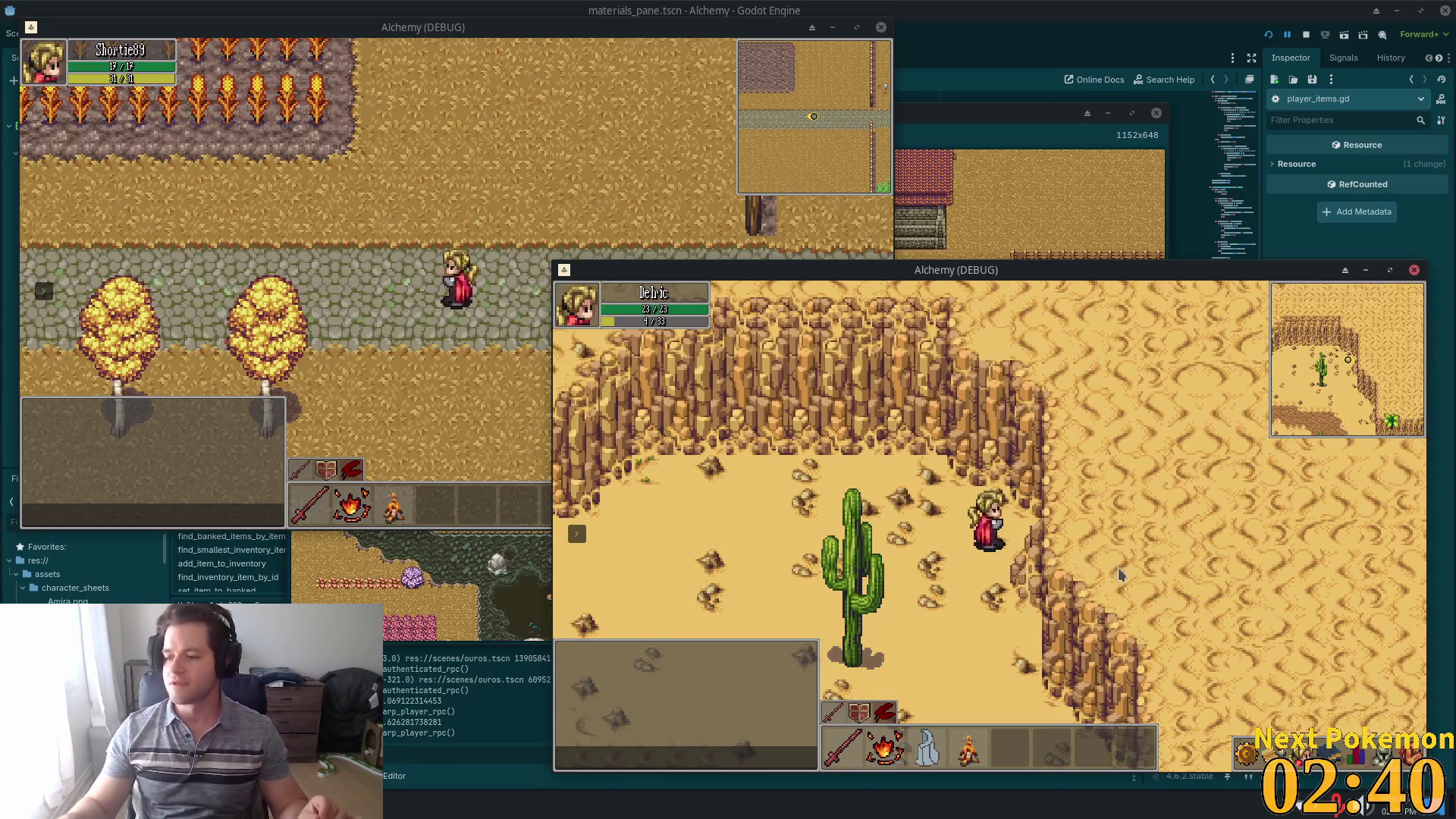
- Toggle the quest list, then run through the canyon north to the map's top edge
{"action": "key", "text": "q"}
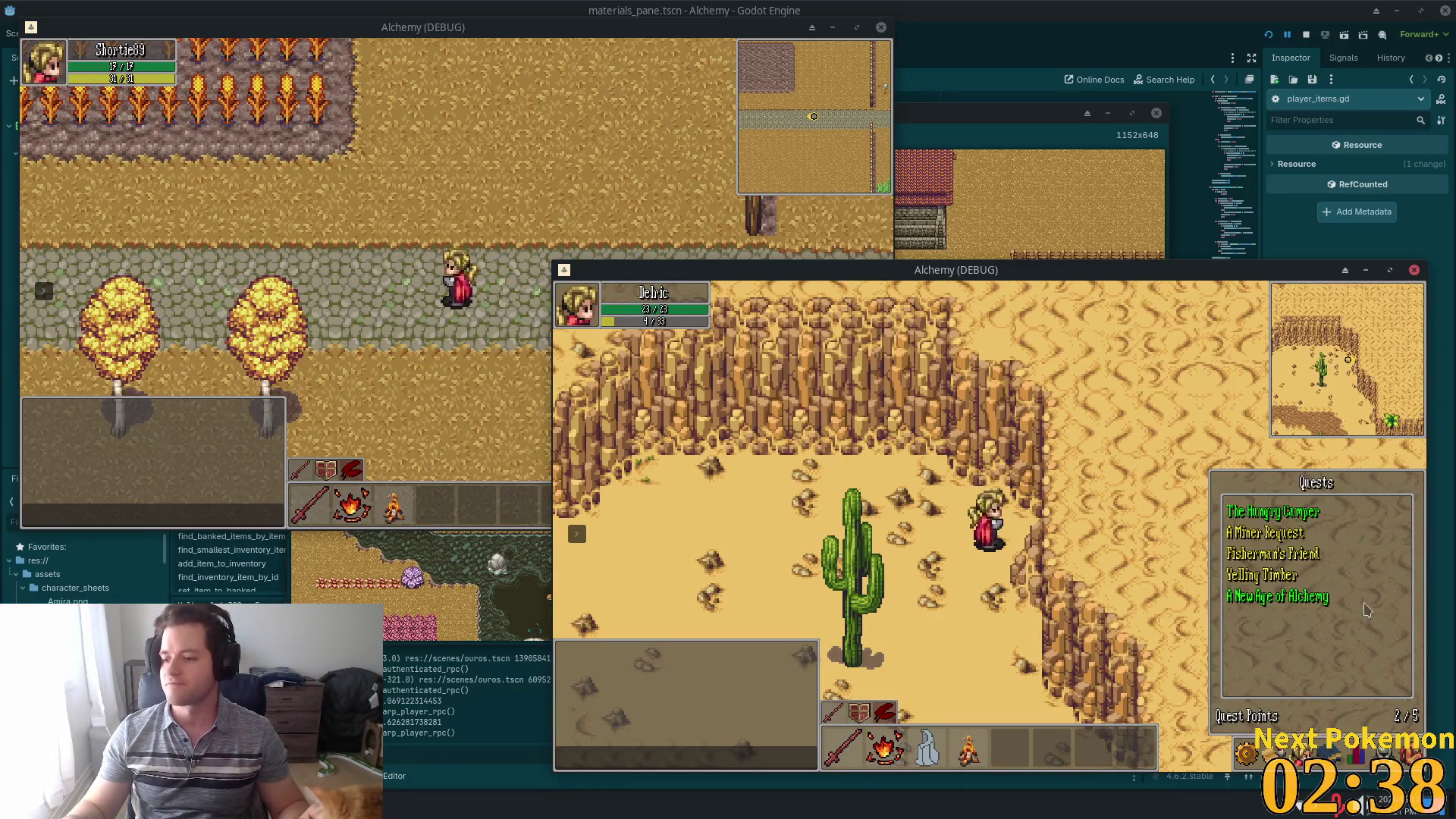
{"action": "key", "text": "q"}
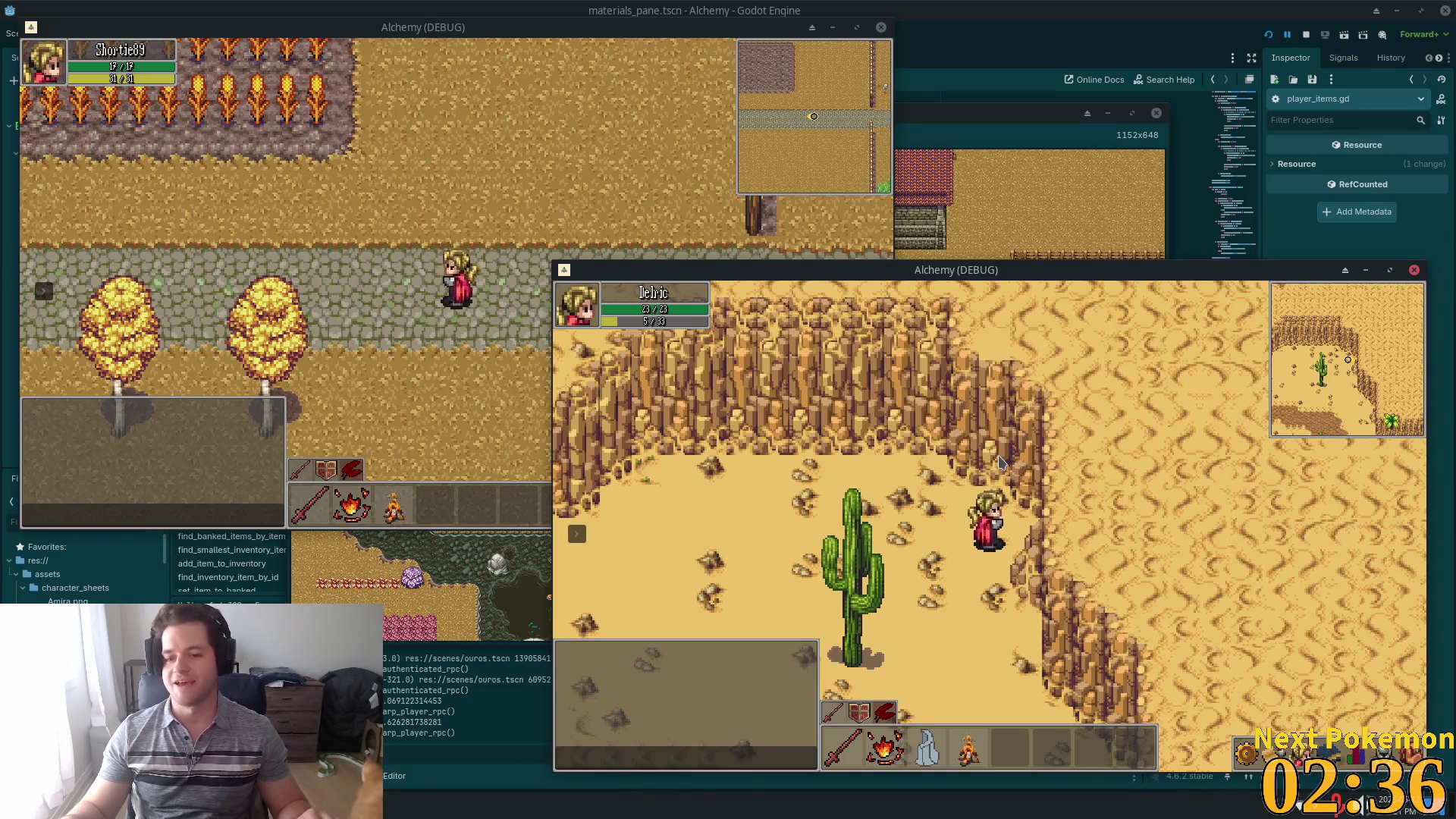
{"action": "key", "text": "s"}
{"action": "key", "text": "d"}
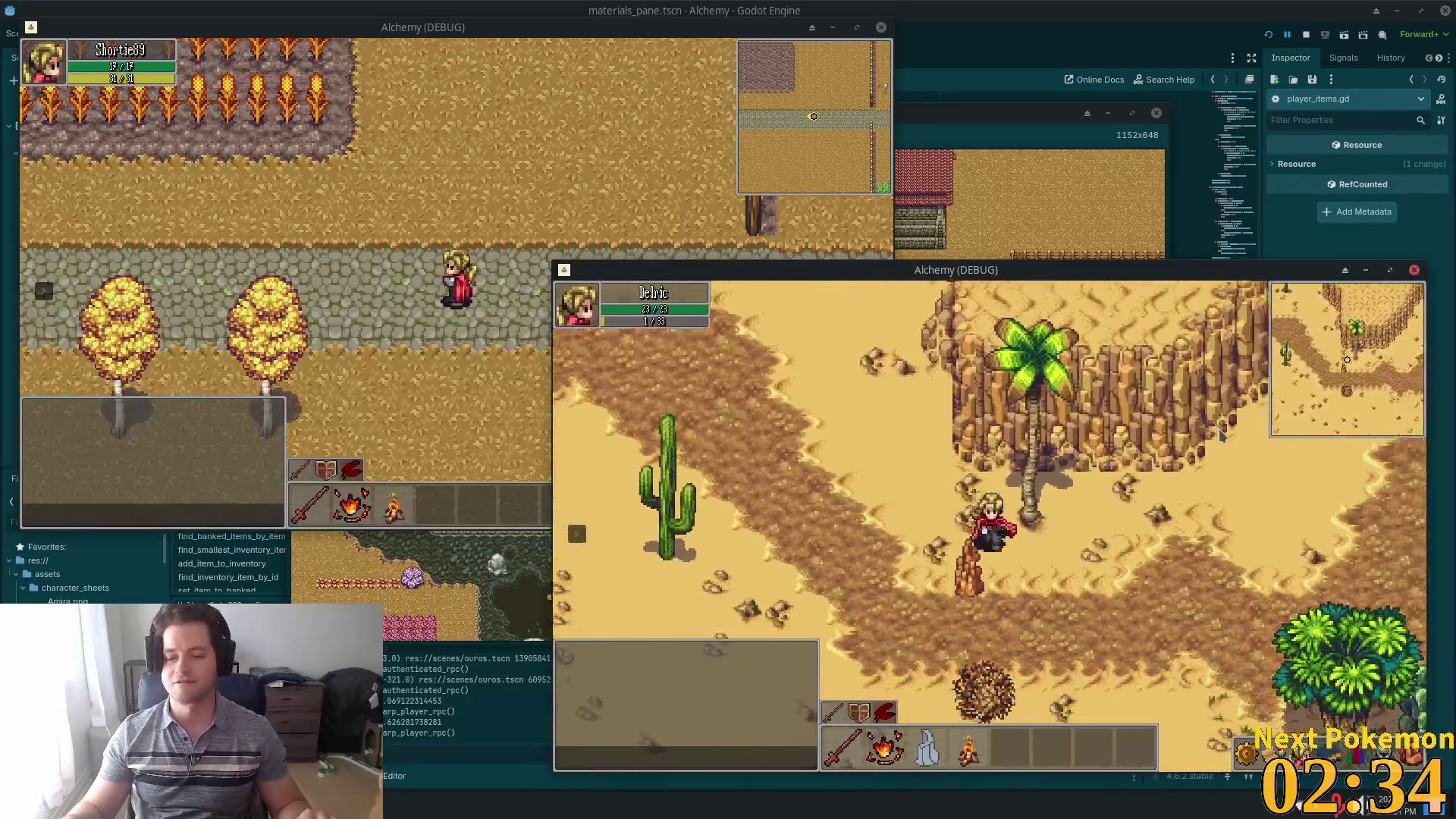
{"action": "key", "text": "w"}
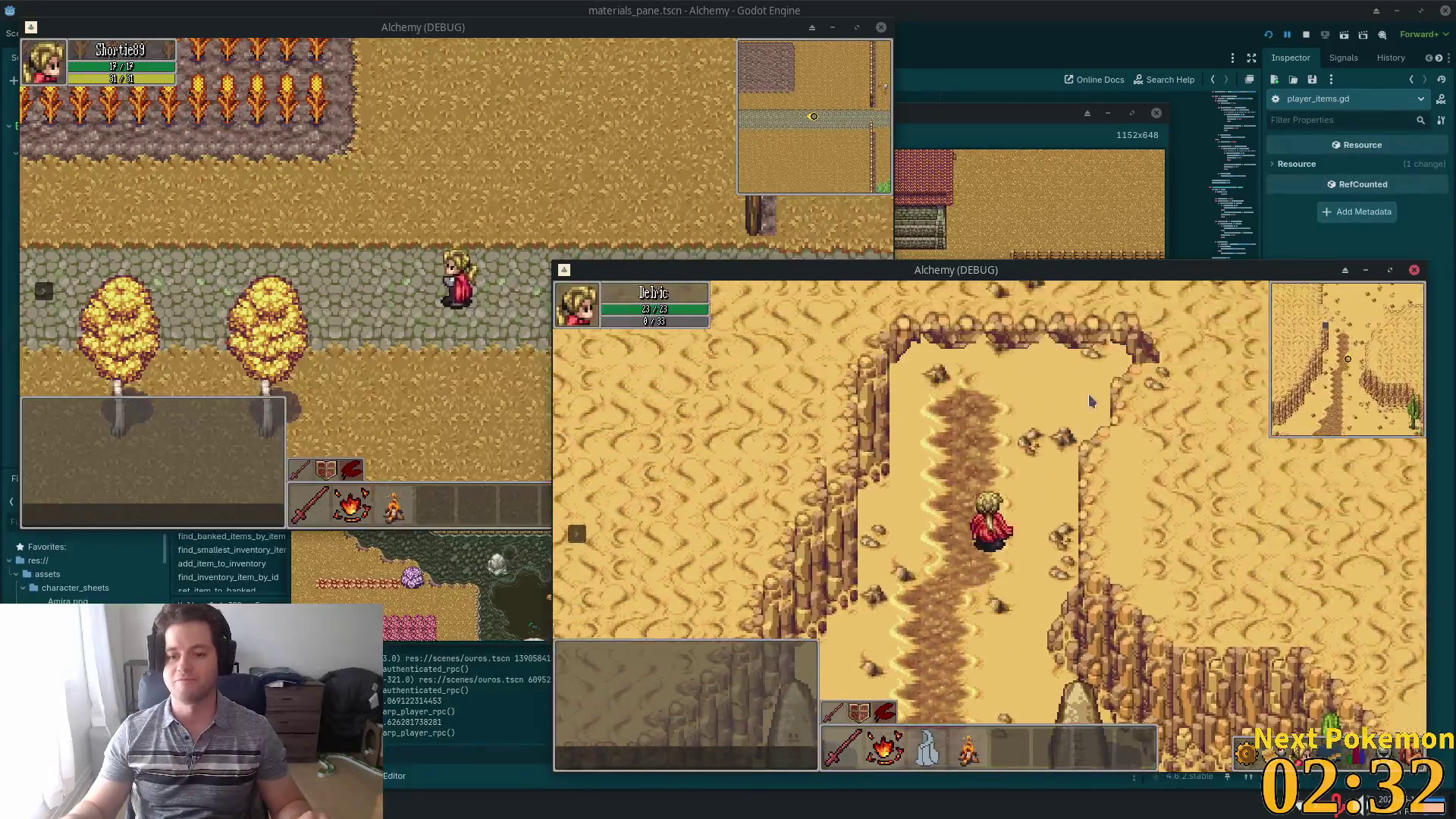
{"action": "key", "text": "w"}
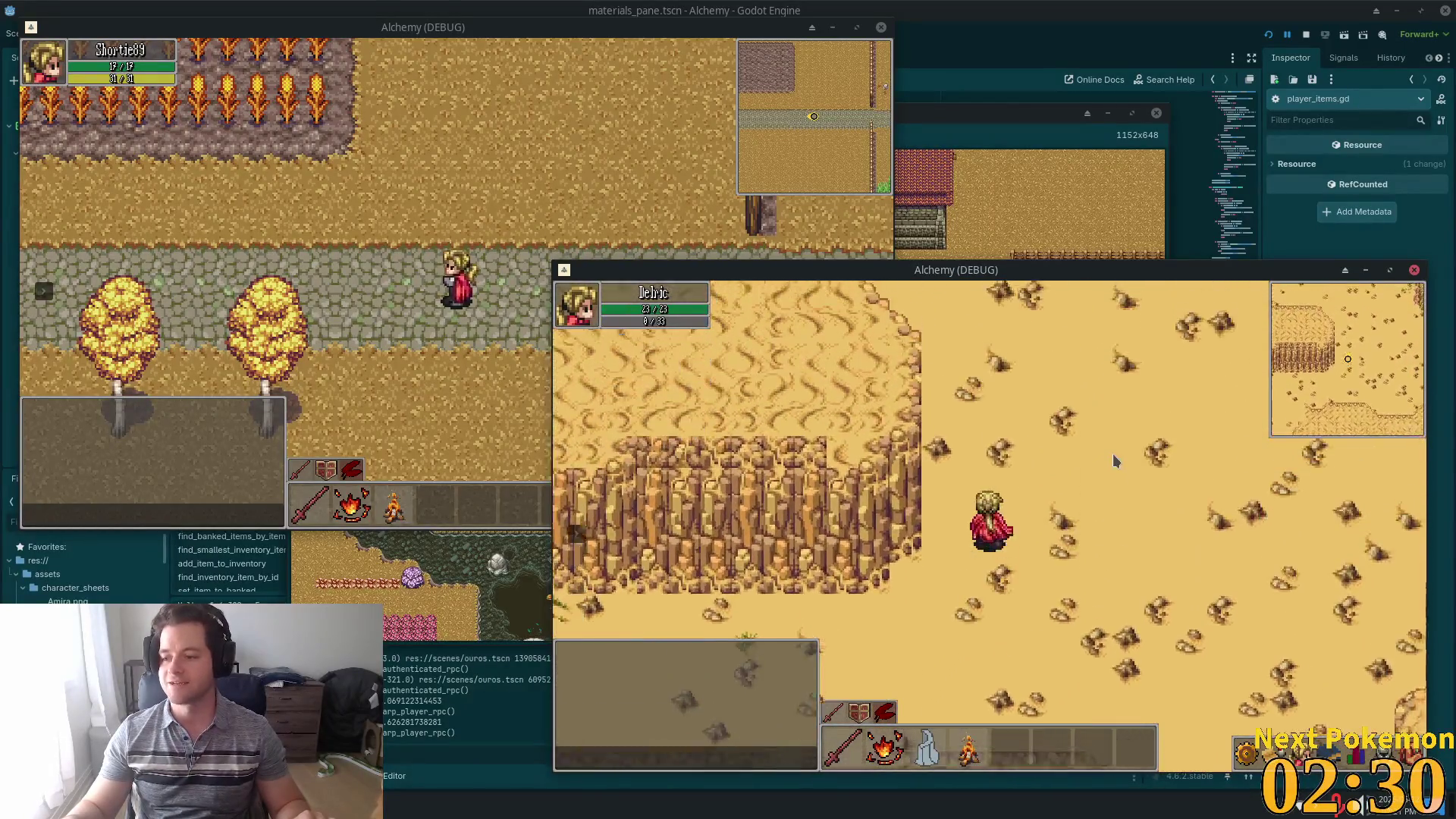
{"action": "key", "text": "w"}
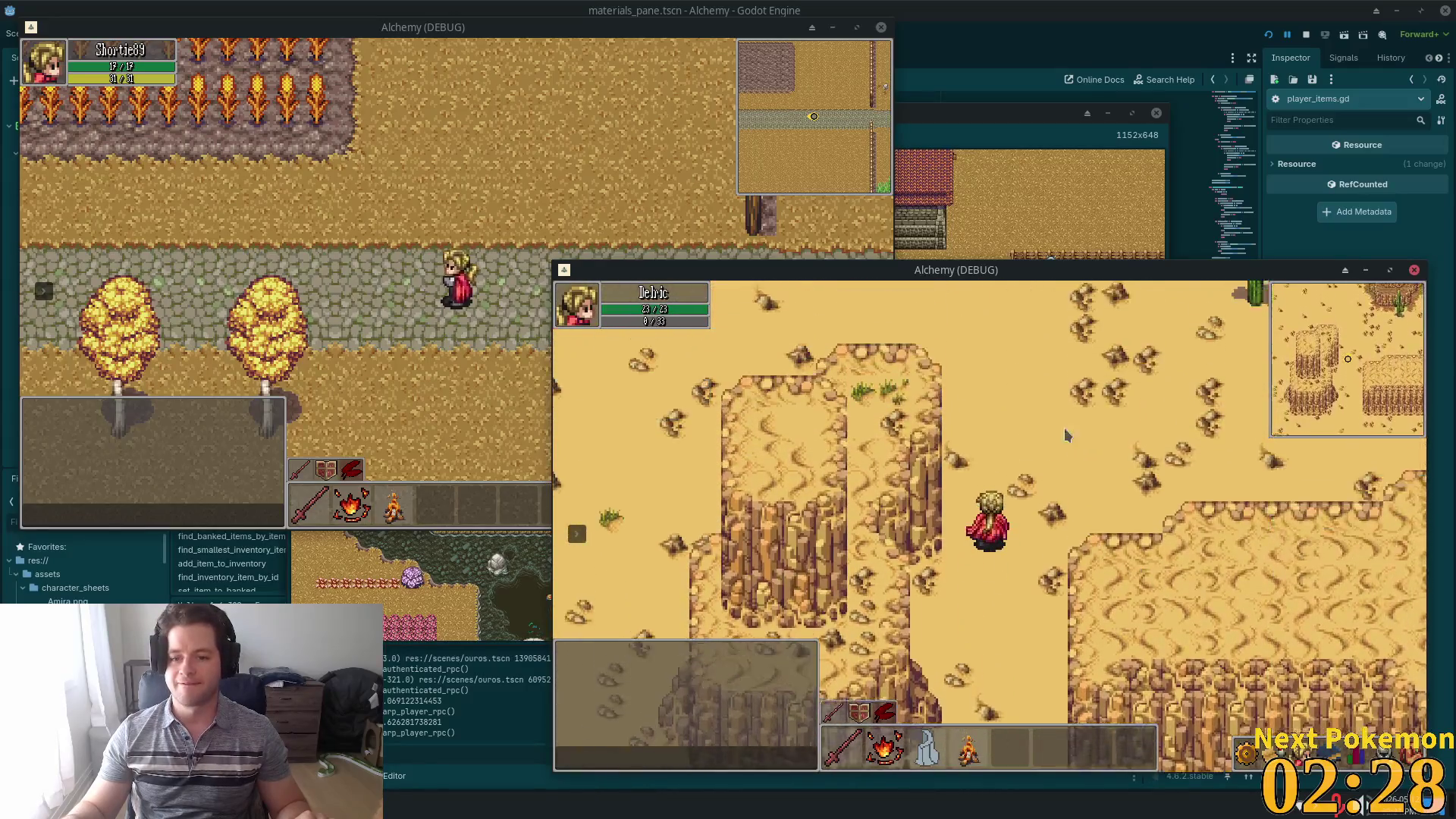
{"action": "key", "text": "w"}
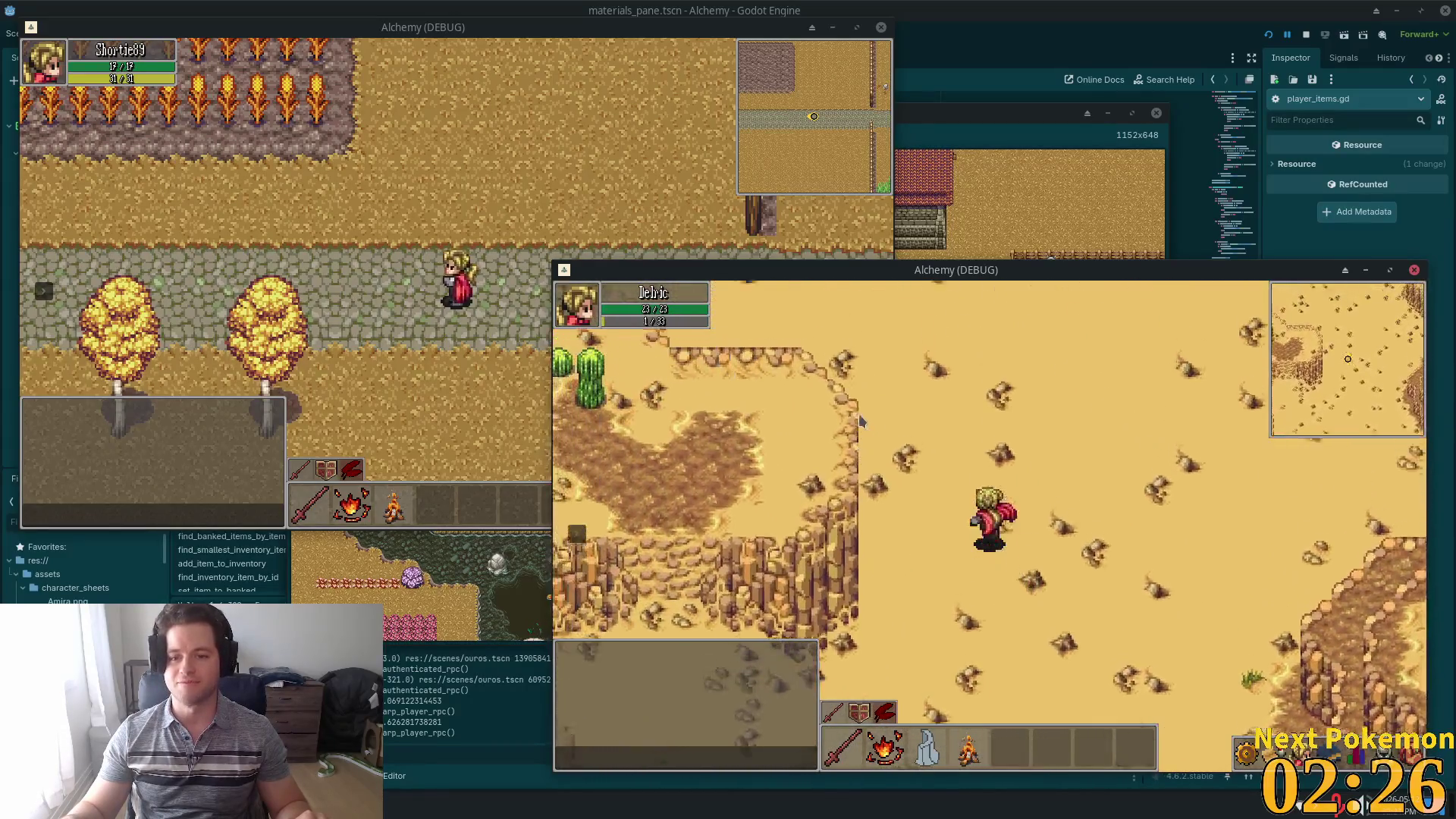
{"action": "key", "text": "w"}
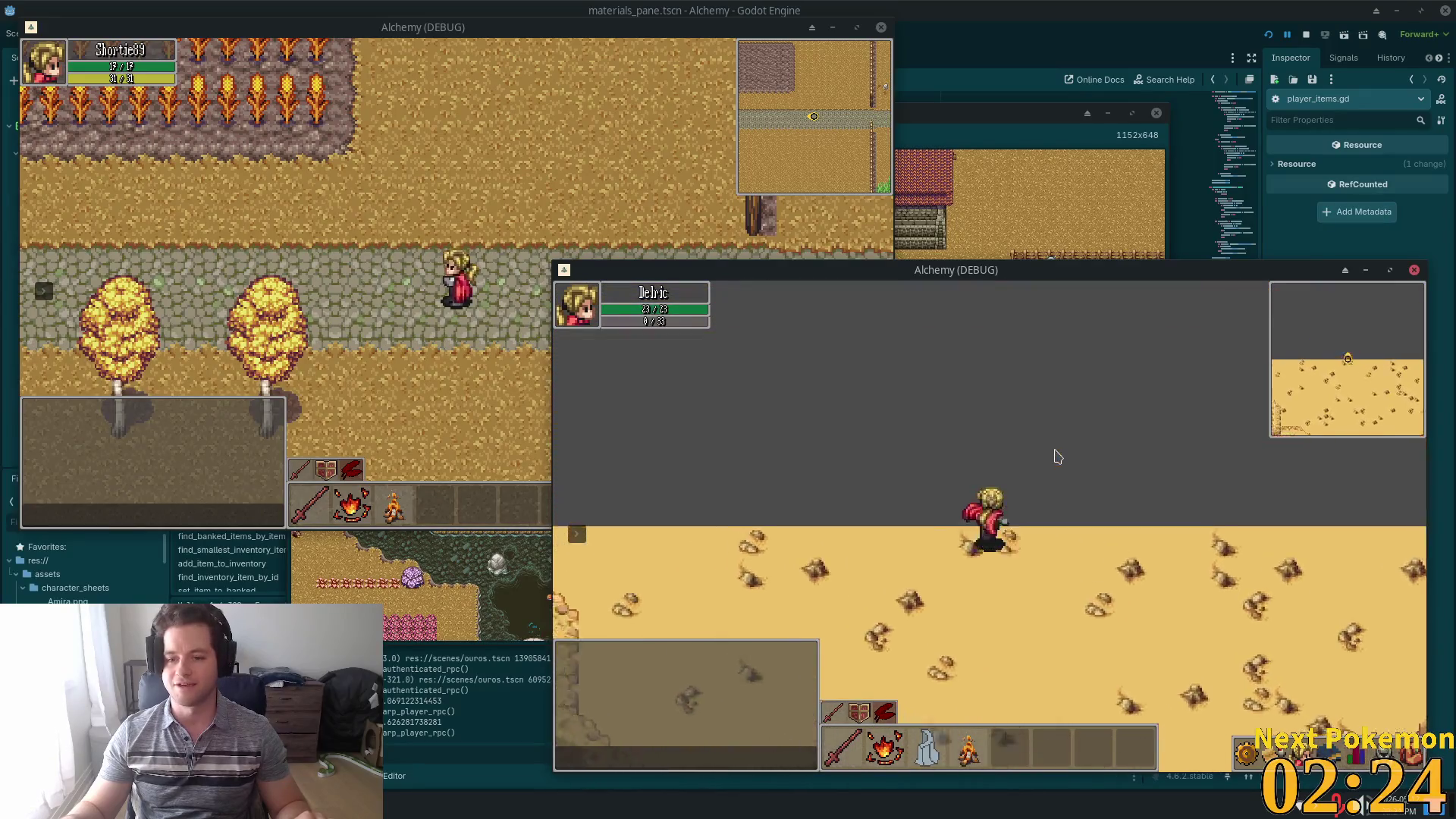
- Roam the dune plateau west toward the brown cliff and back along the northern boundary
{"action": "key", "text": "s"}
{"action": "key", "text": "d"}
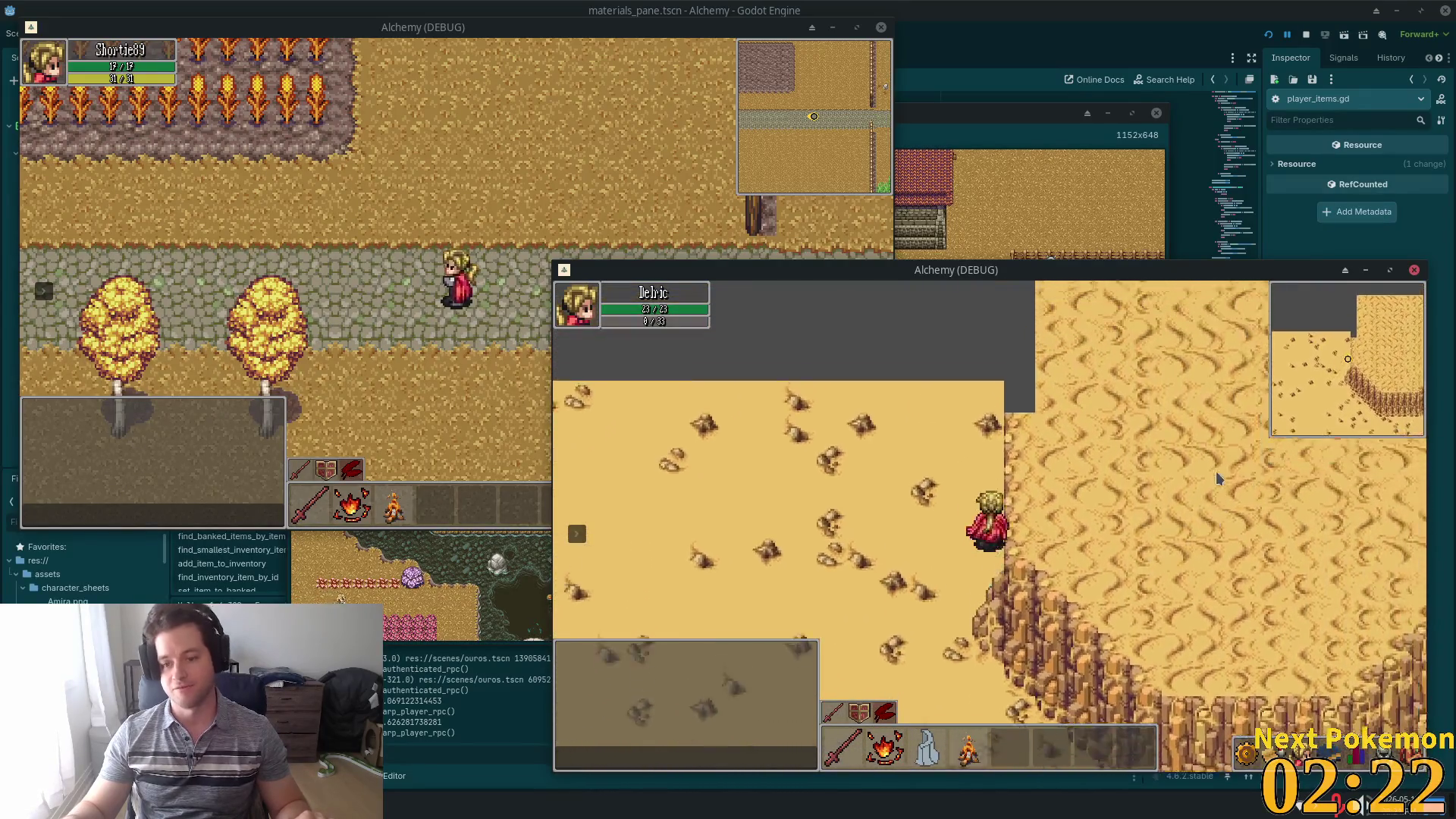
{"action": "key", "text": "w"}
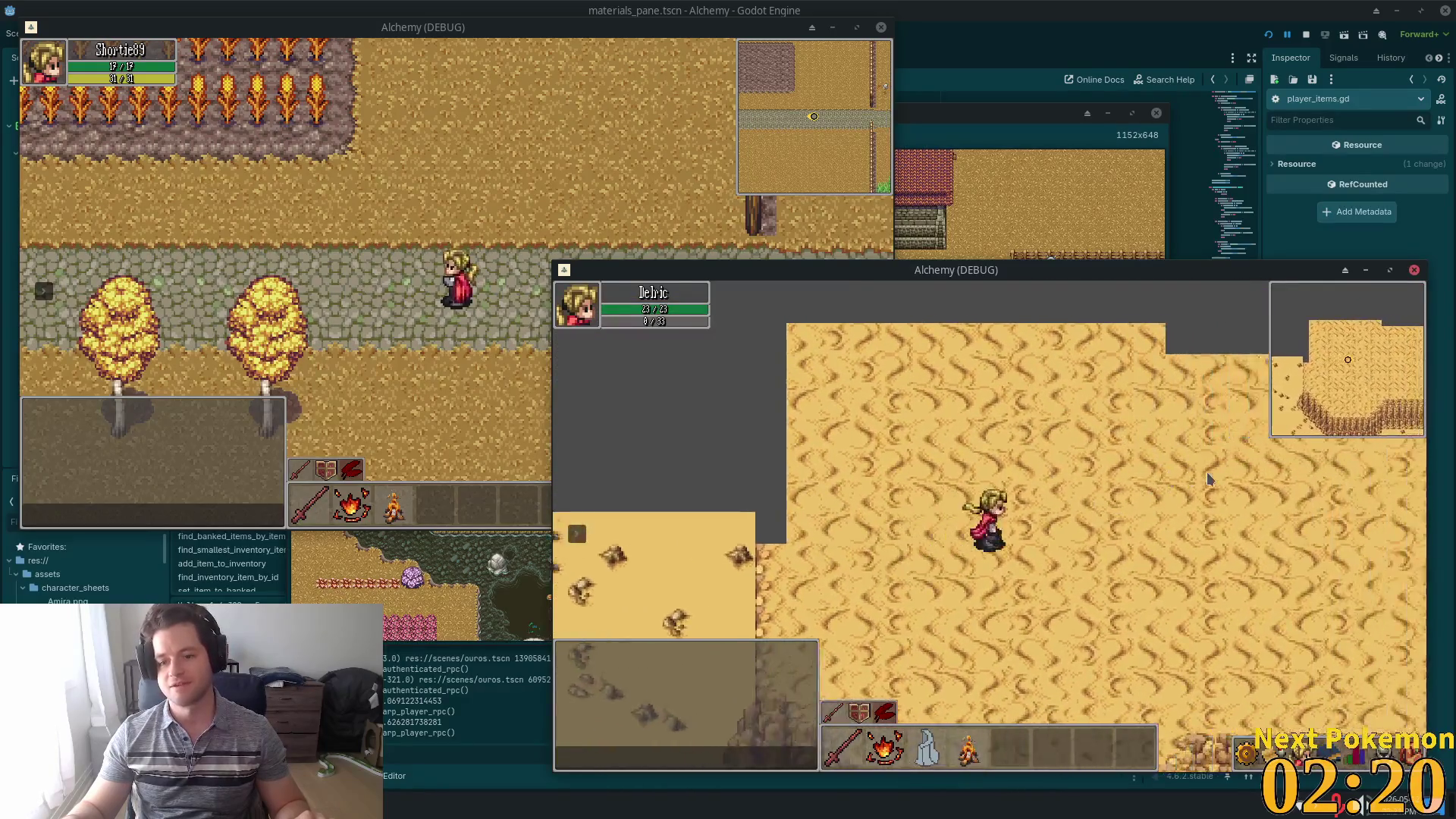
{"action": "key", "text": "a"}
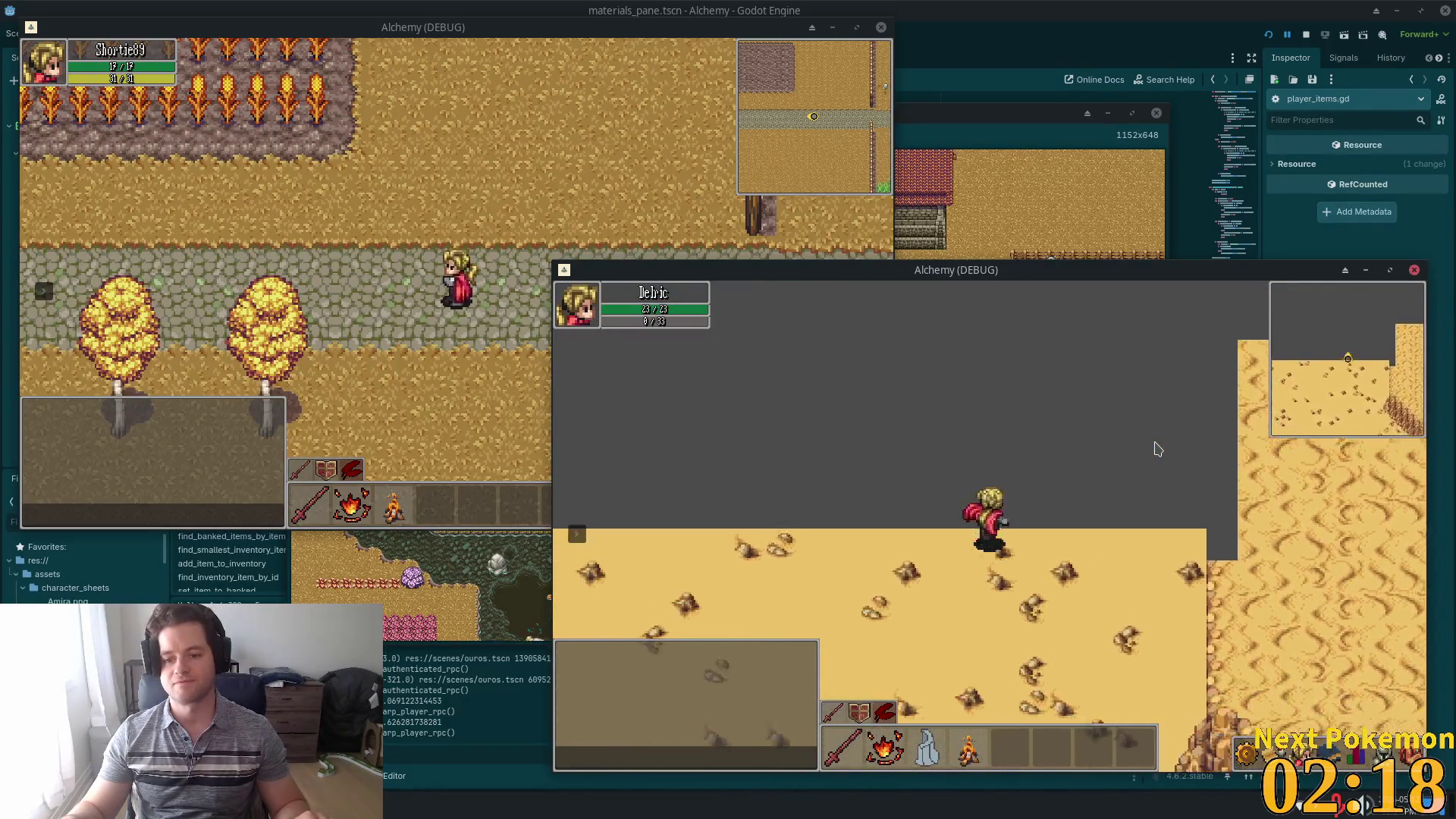
{"action": "key", "text": "a"}
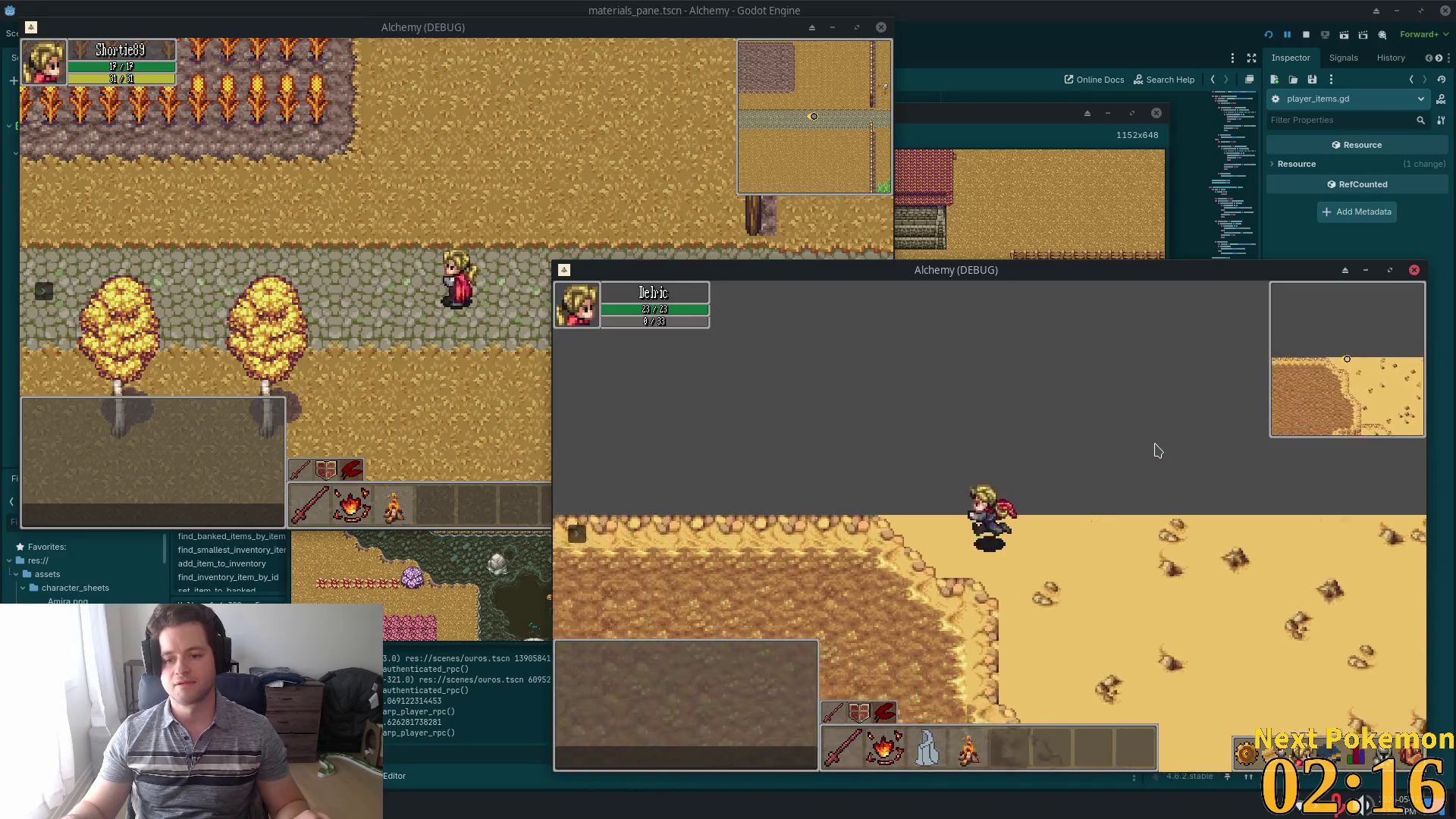
{"action": "key", "text": "s"}
{"action": "key", "text": "d"}
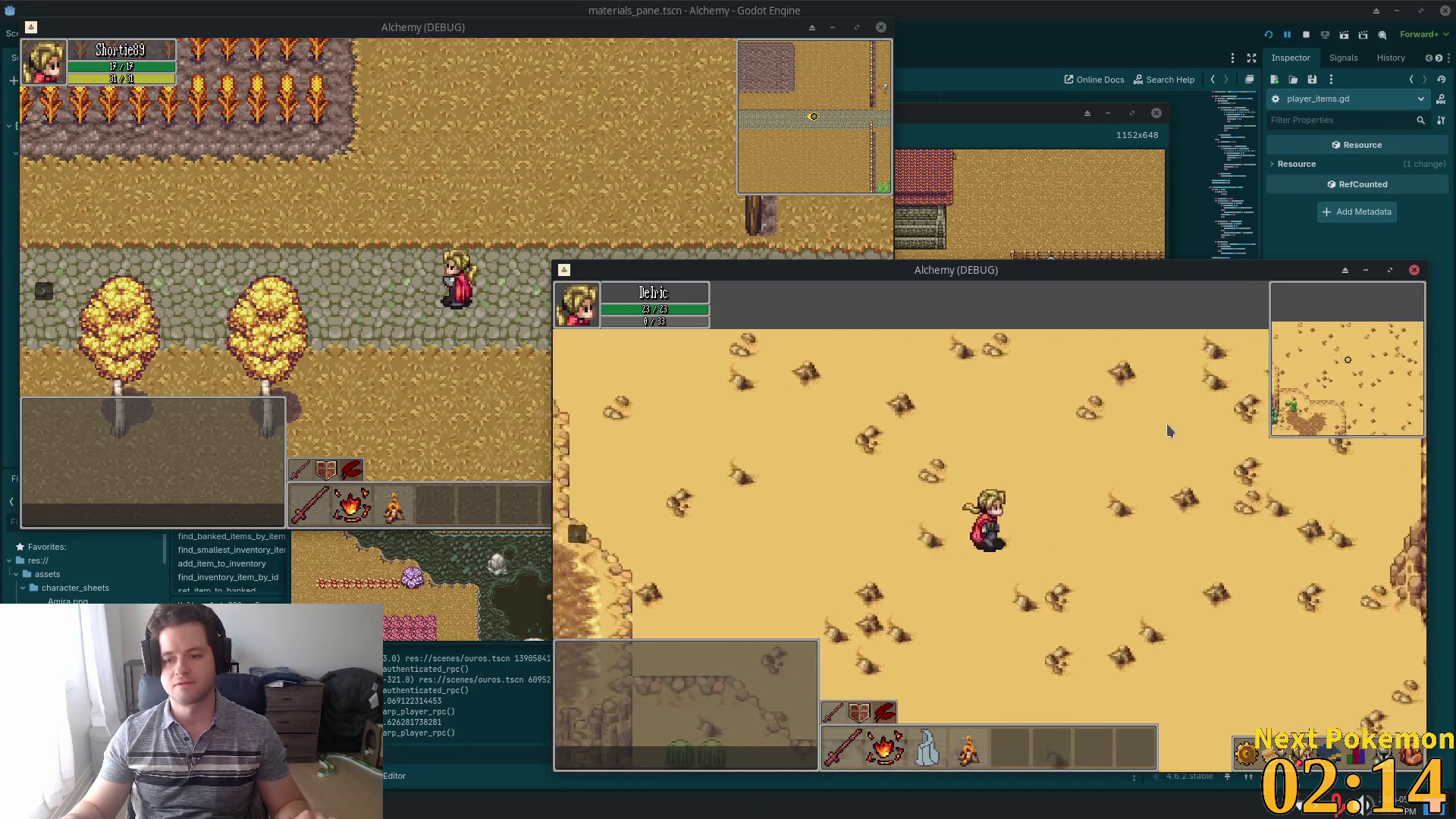
{"action": "key", "text": "w"}
{"action": "key", "text": "a"}
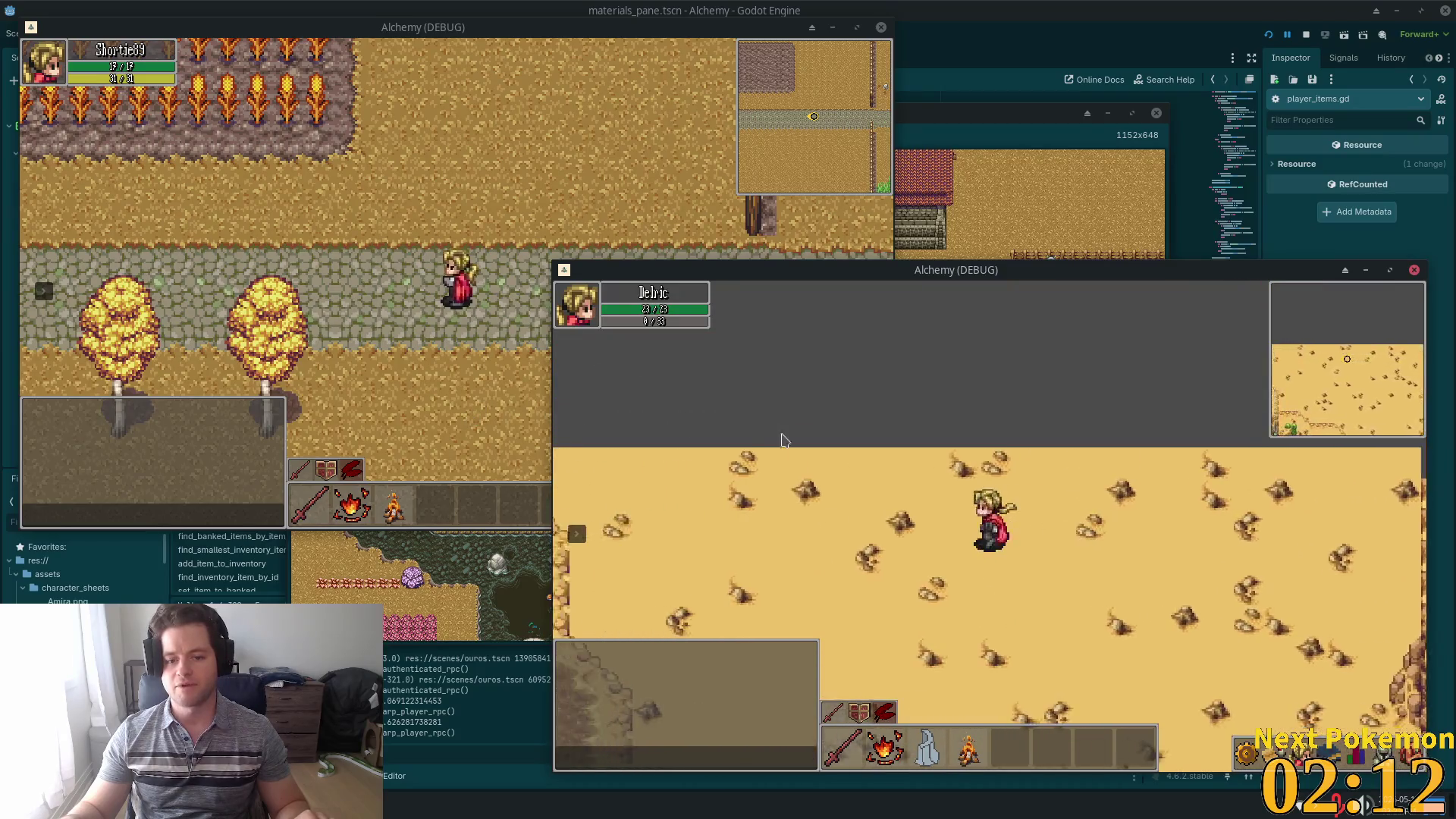
{"action": "key", "text": "s"}
{"action": "key", "text": "w"}
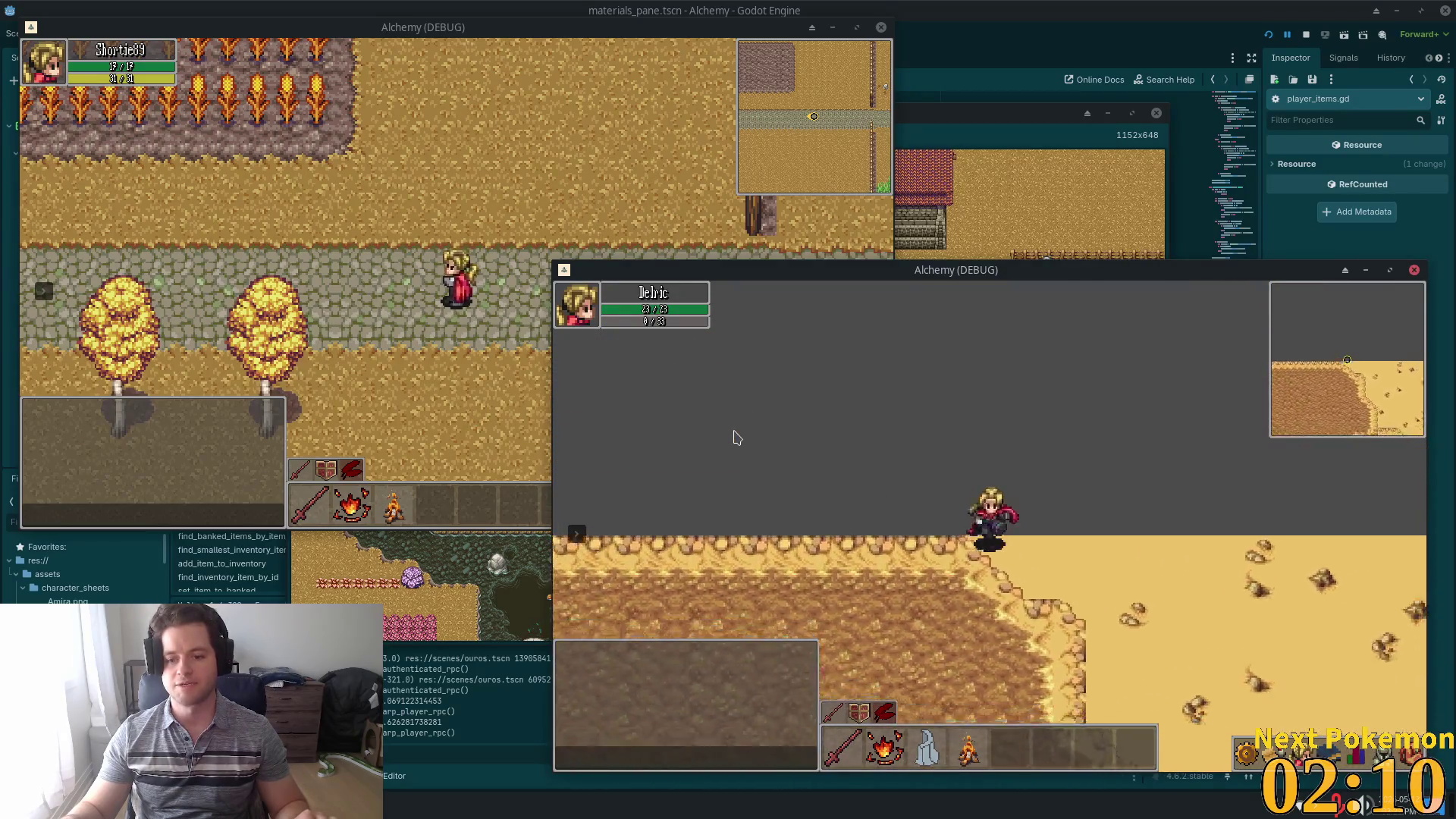
- Walk east along the top edge beside the brown cliff, then return to the player_items.gd script
{"action": "key", "text": "s"}
{"action": "key", "text": "d"}
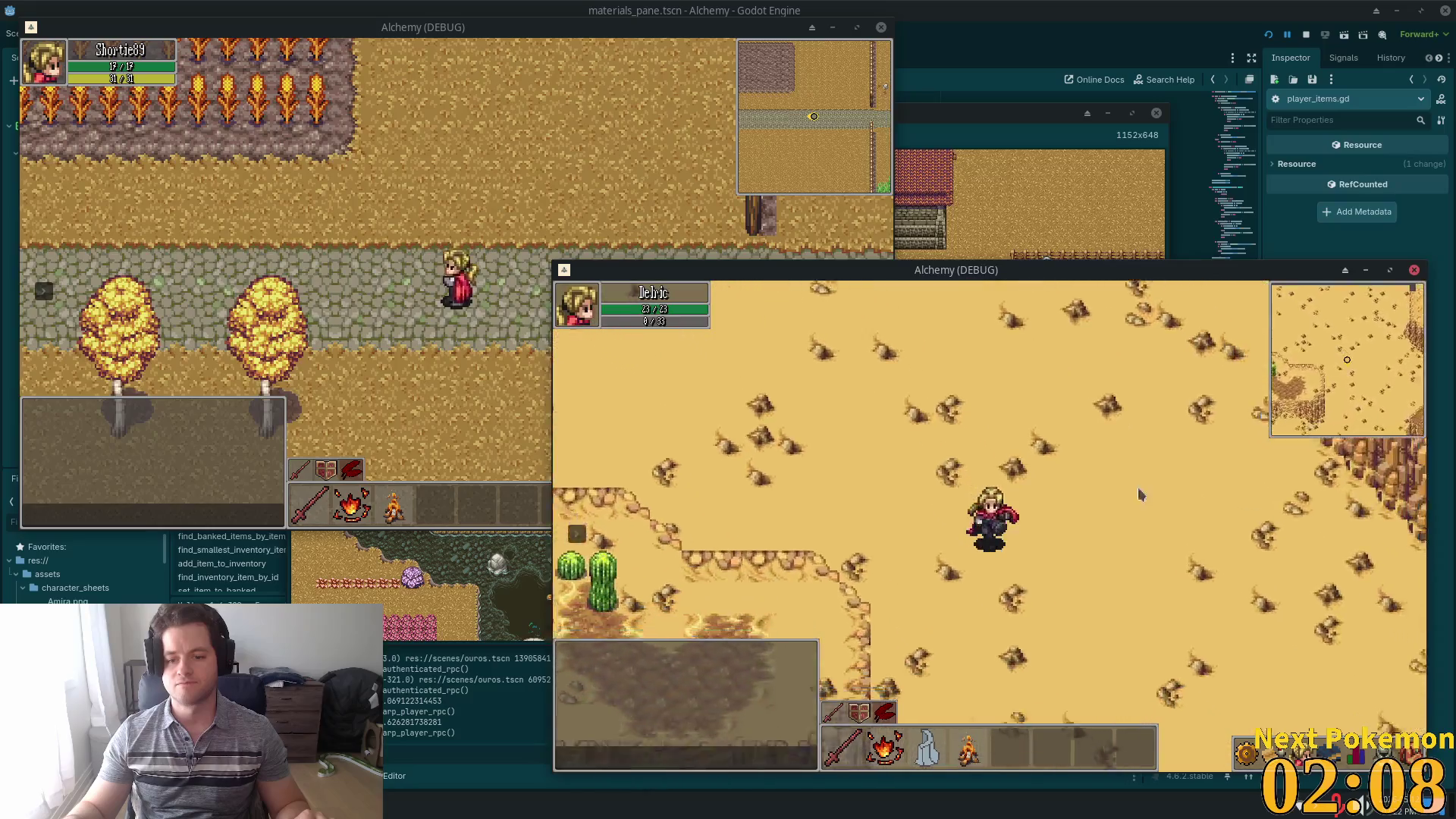
{"action": "key", "text": "a"}
{"action": "key", "text": "w"}
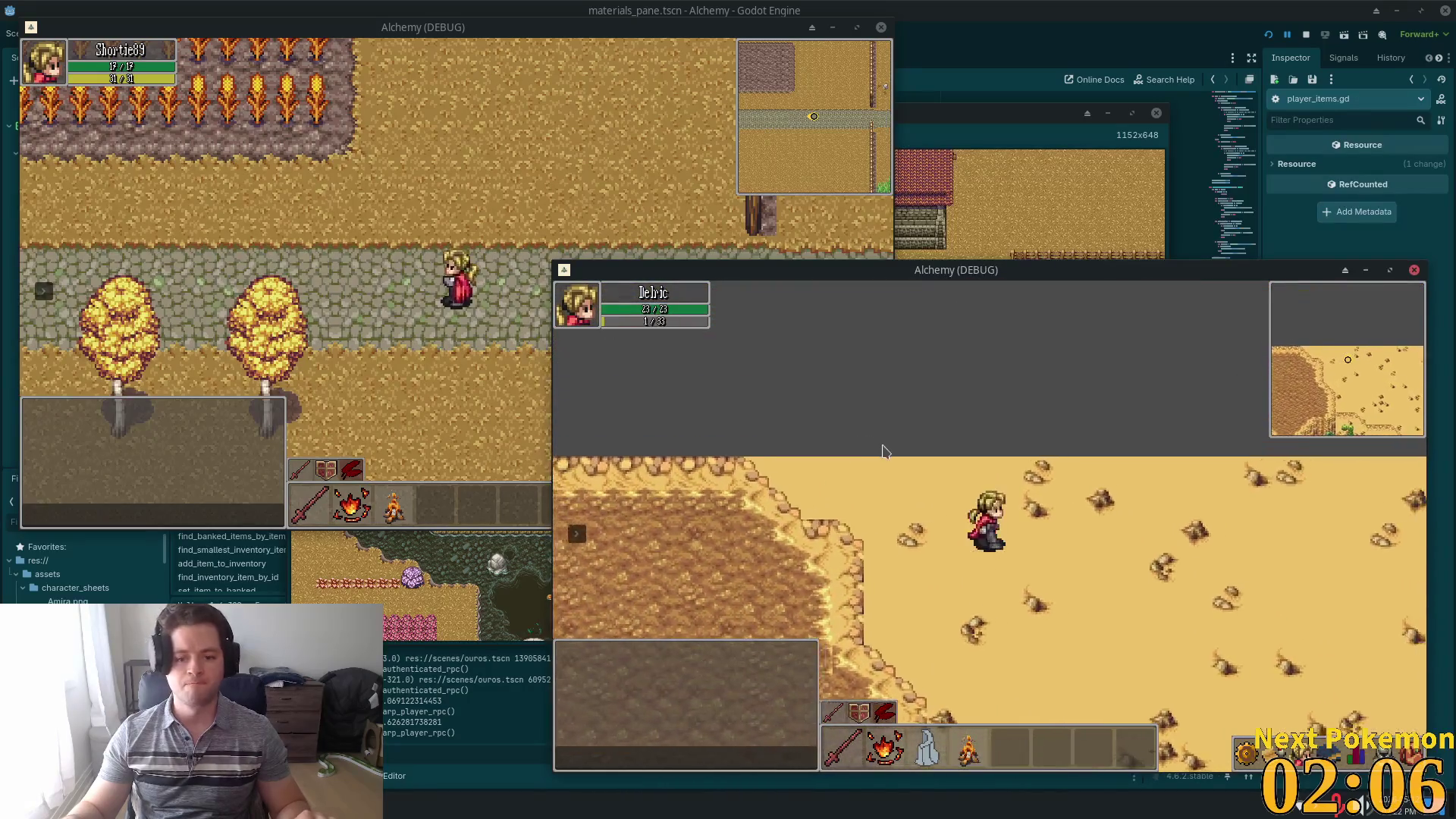
{"action": "key", "text": "d"}
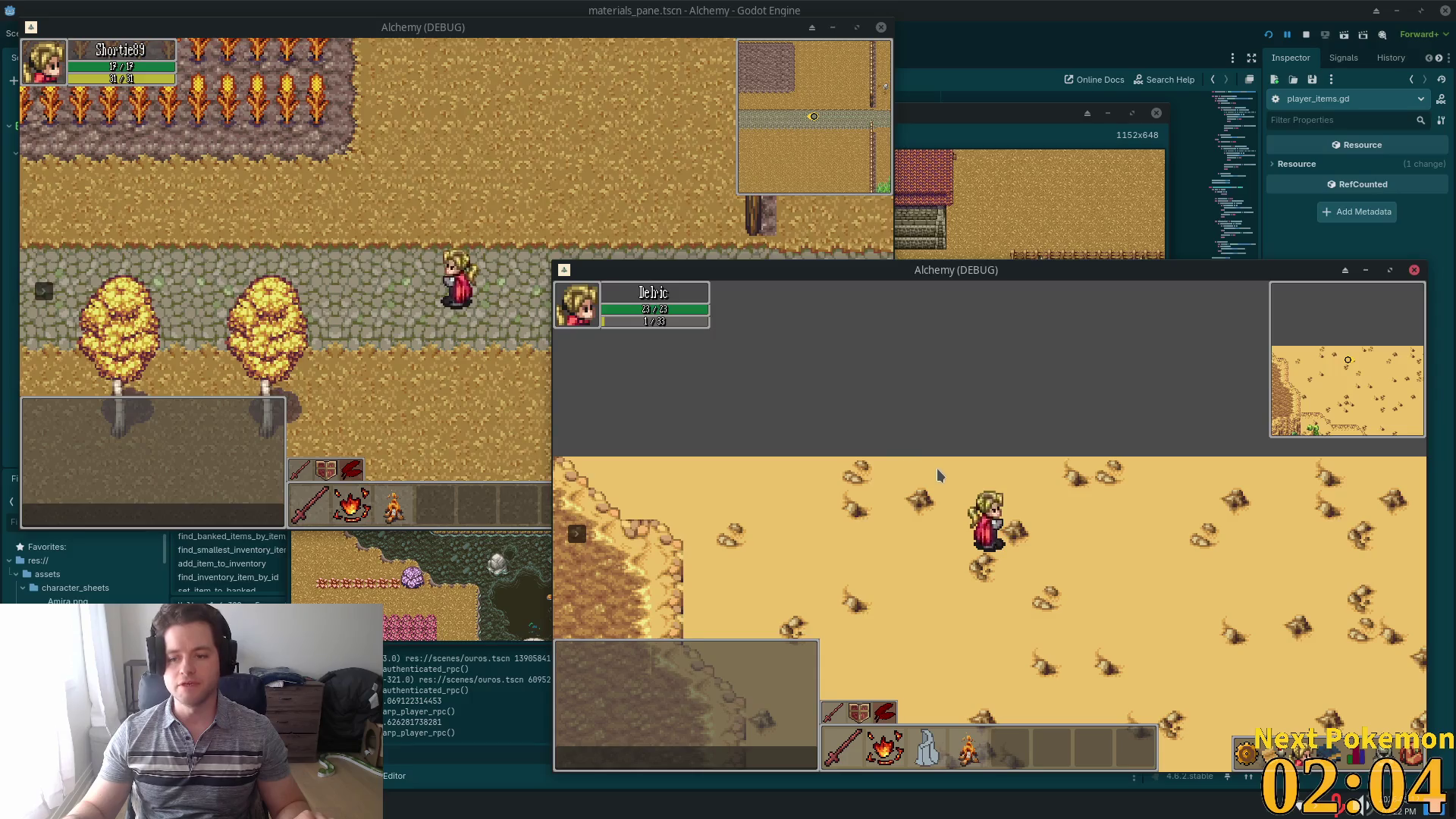
{"action": "left_click", "coordinate": [1291, 515]}
{"action": "left_click", "coordinate": [1357, 476]}
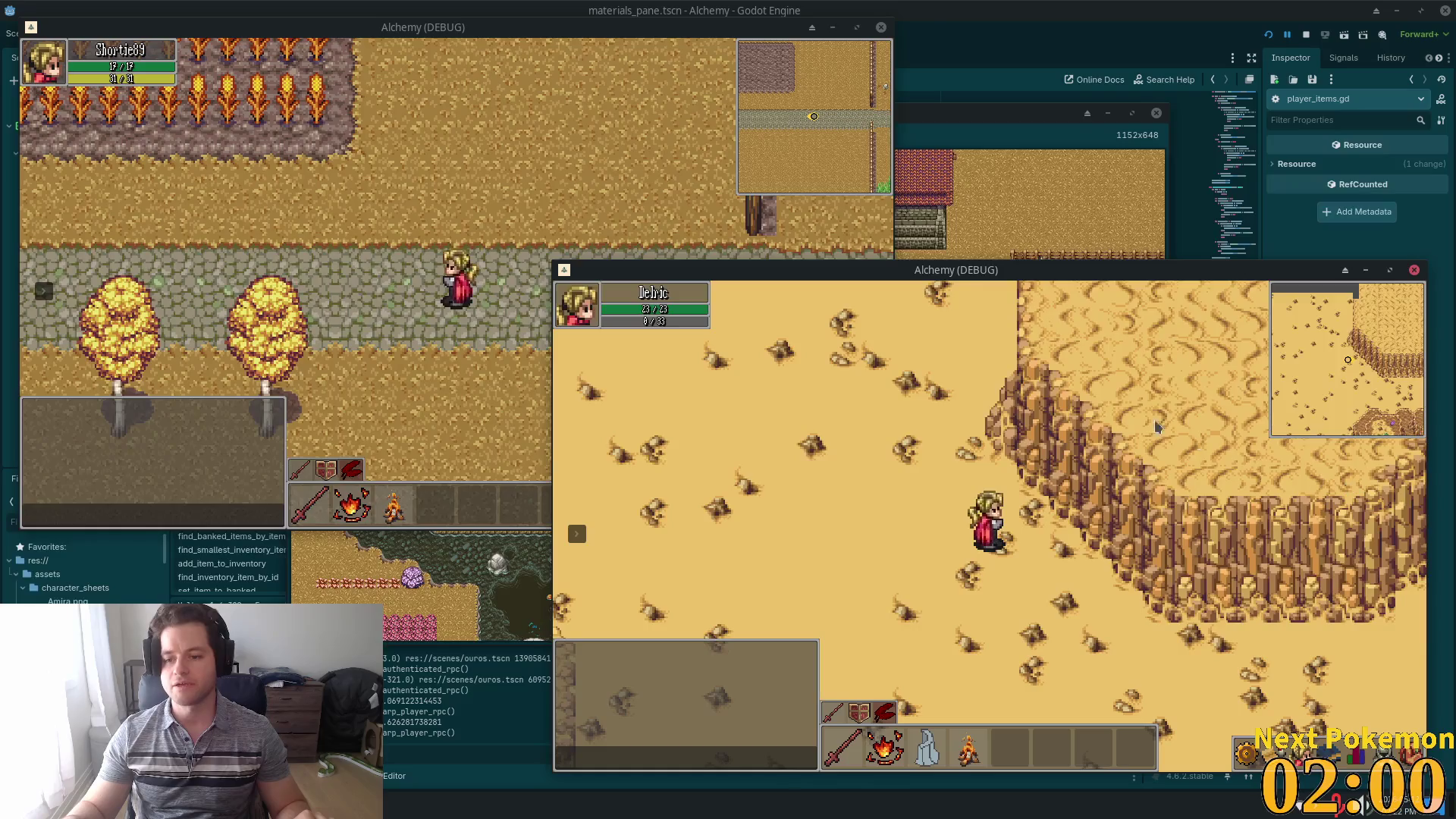
{"action": "left_click", "coordinate": [1058, 28]}
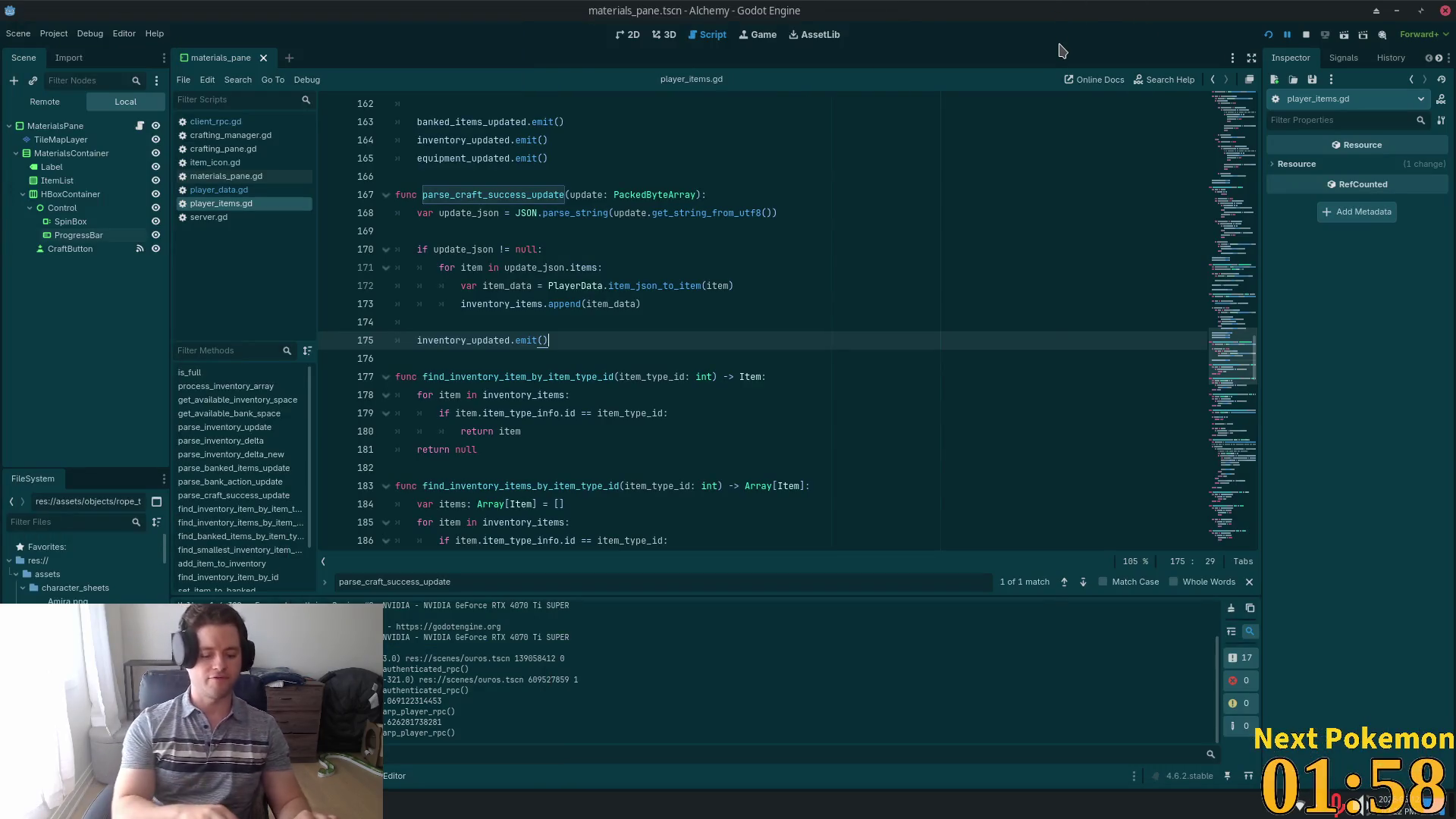
- Open the solara_desert.gd script via Quick Open search for 'solara'
{"action": "key", "text": "ctrl+o"}
{"action": "key", "text": "Escape"}
{"action": "key", "text": "ctrl+shift+o"}
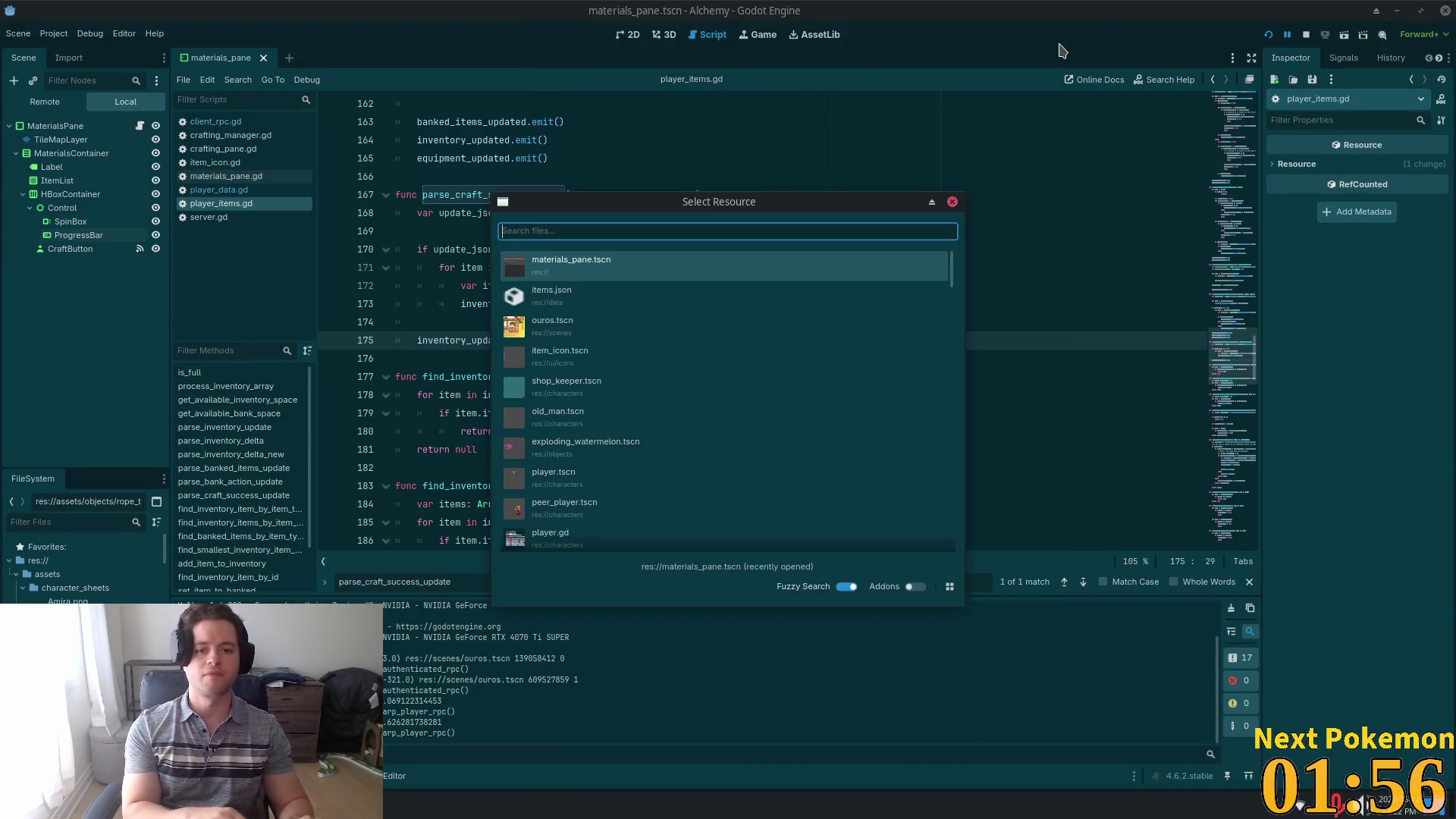
{"action": "type", "text": "solara"}
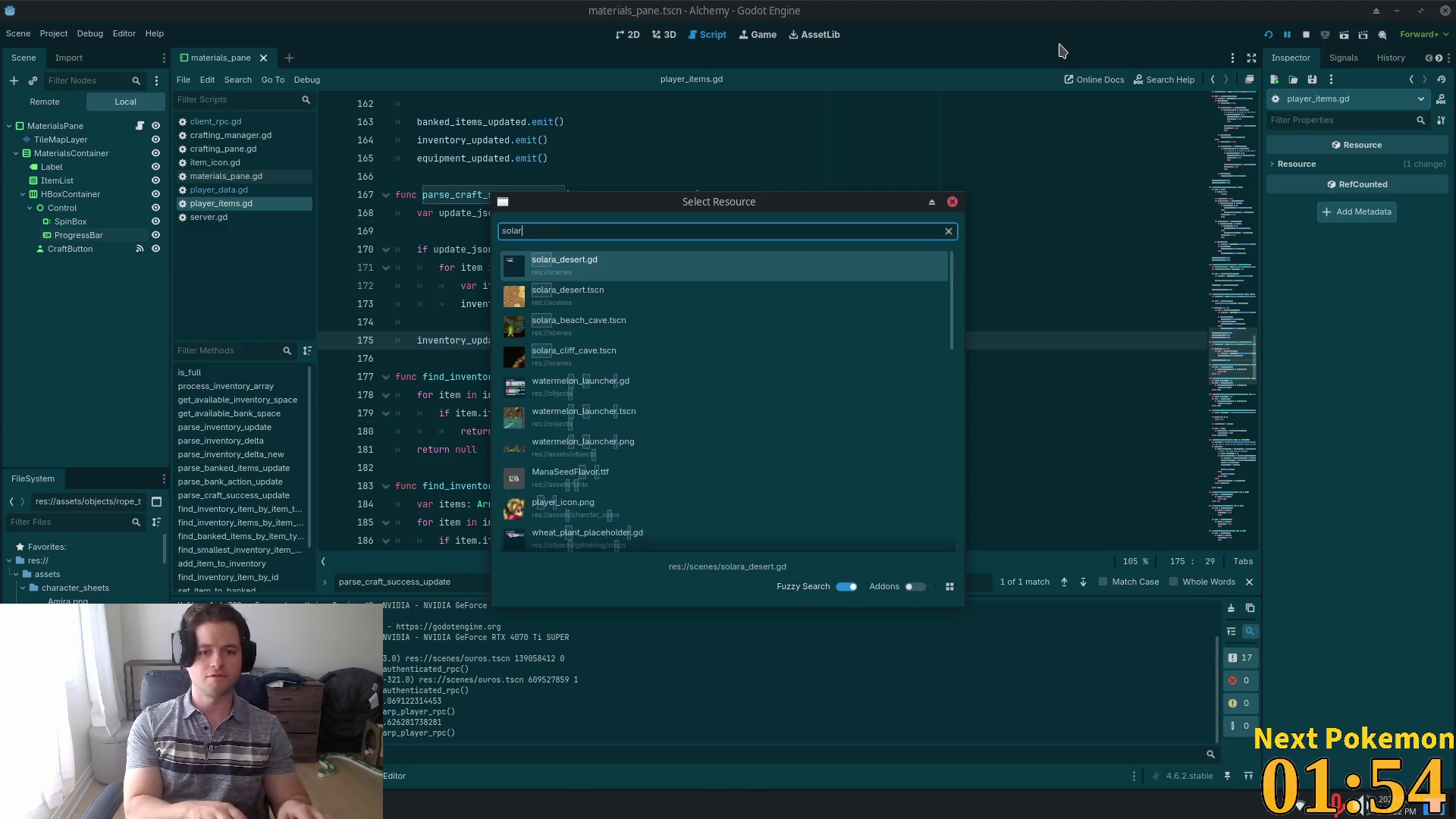
{"action": "key", "text": "Return"}
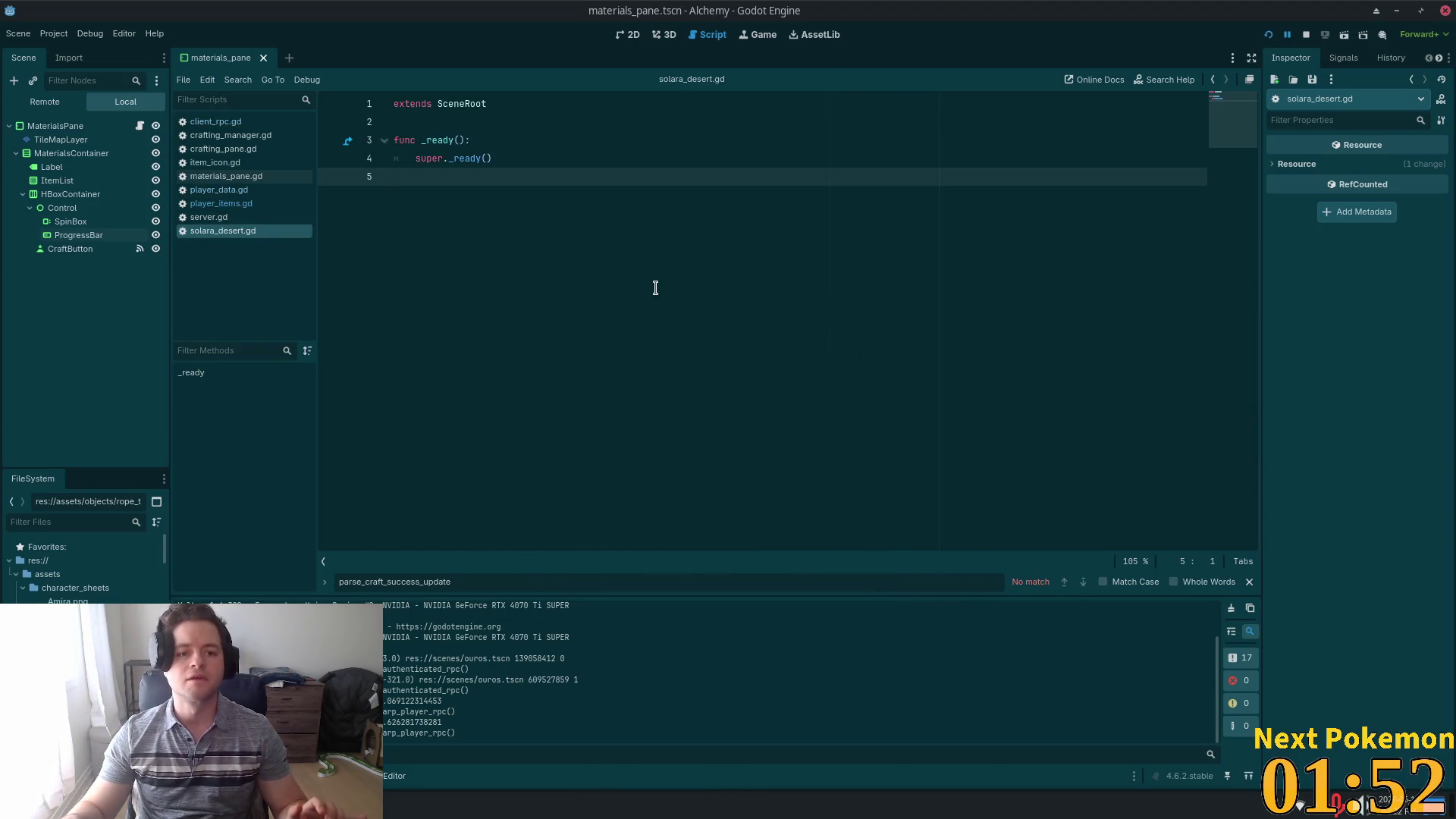
- Search 'solara' again and open the solara_desert.tscn scene
{"action": "key", "text": "shift+alt+o"}
{"action": "type", "text": "s"}
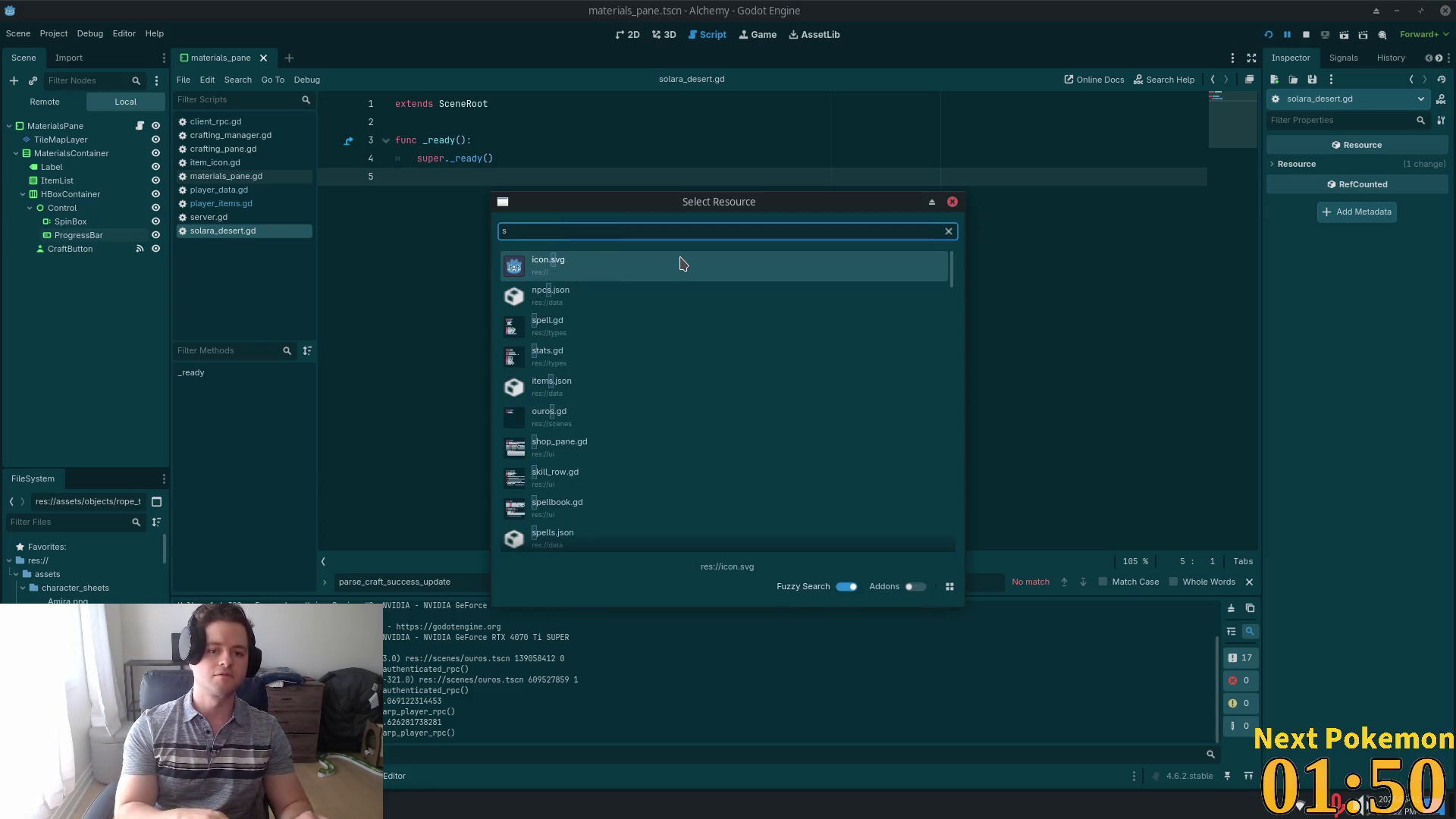
{"action": "type", "text": "olara"}
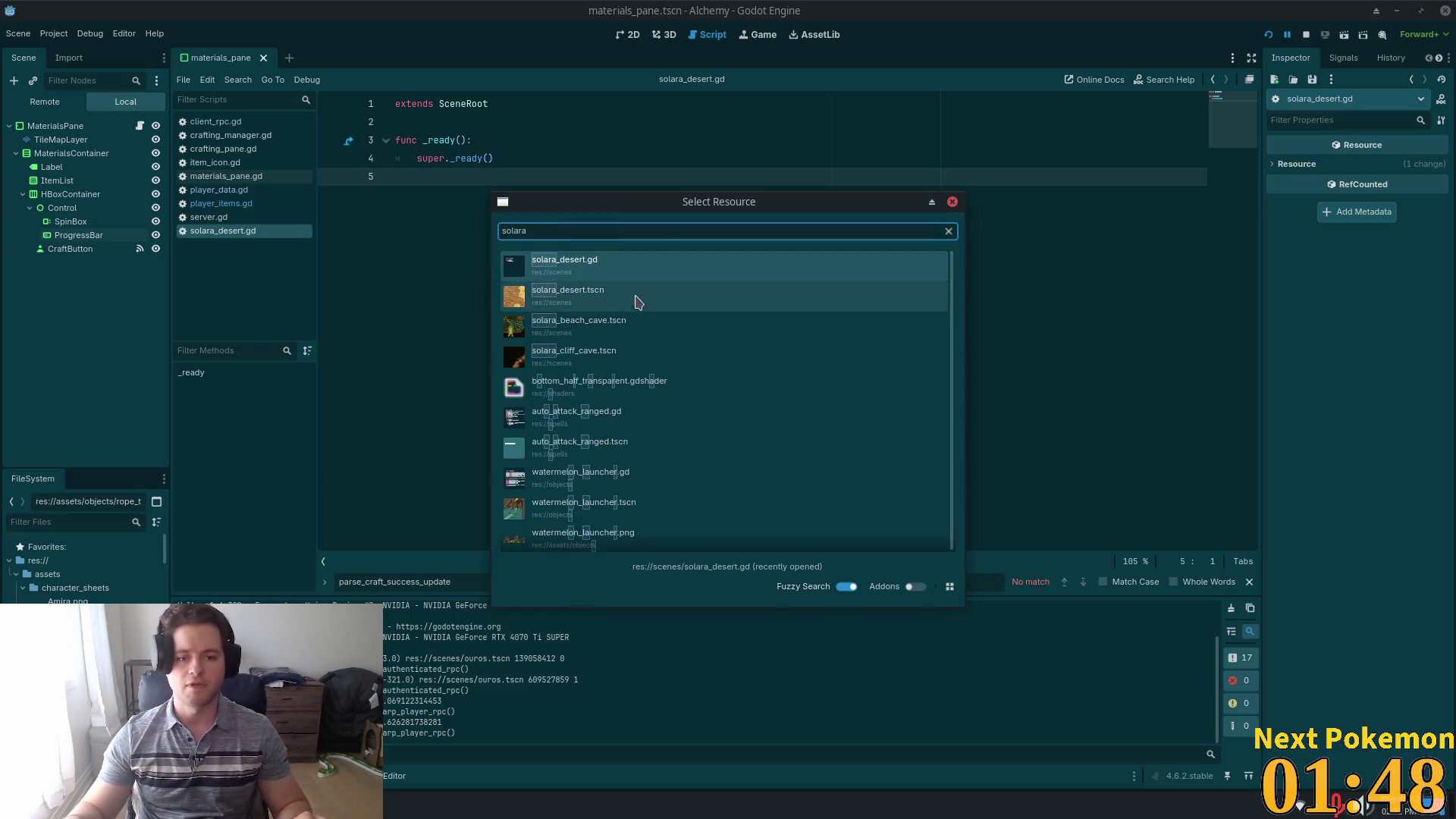
{"action": "double_click", "coordinate": [634, 303]}
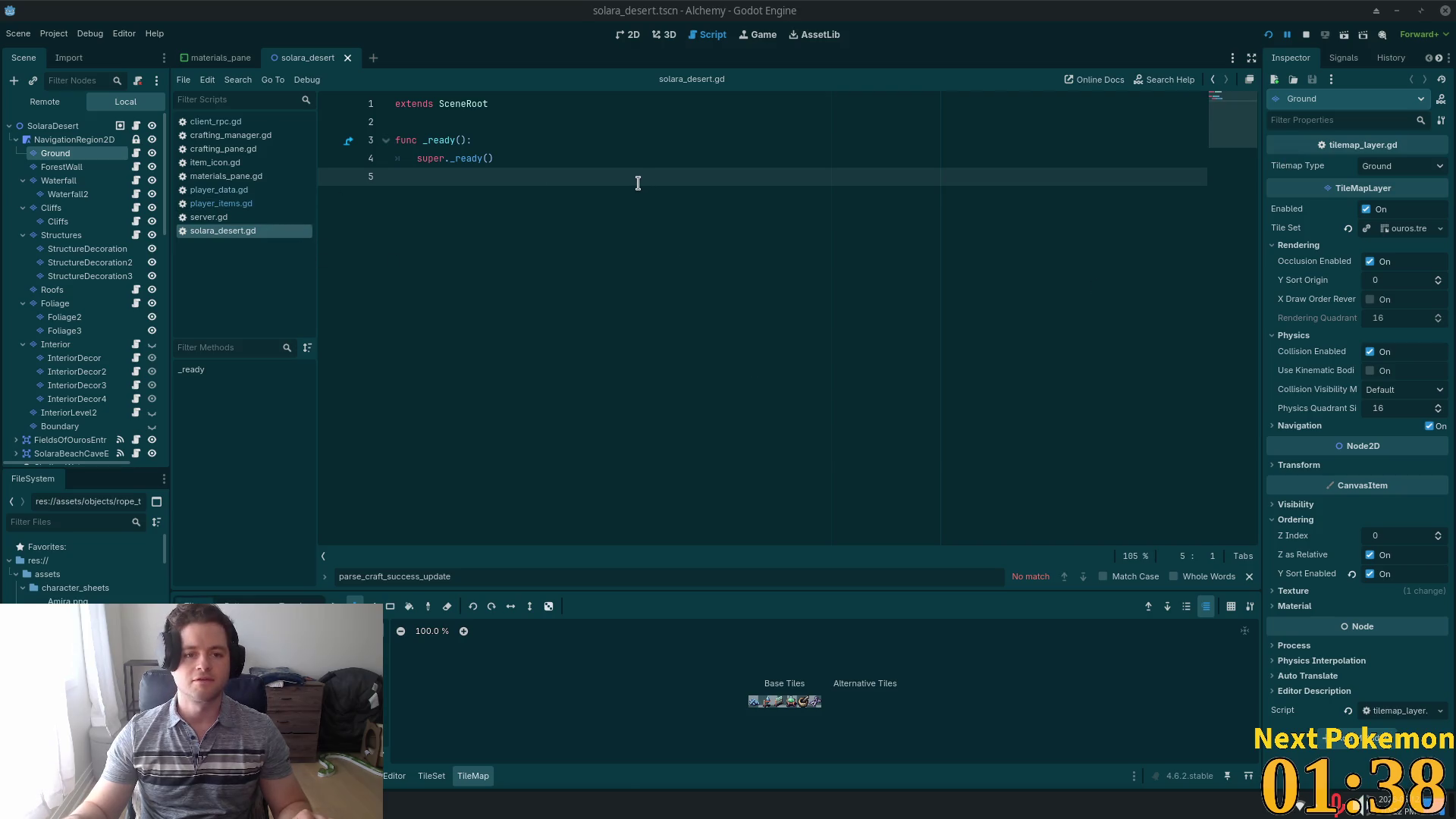
- Show the Solara Desert map in the 2D view and survey its northern section
{"action": "left_click", "coordinate": [626, 34]}
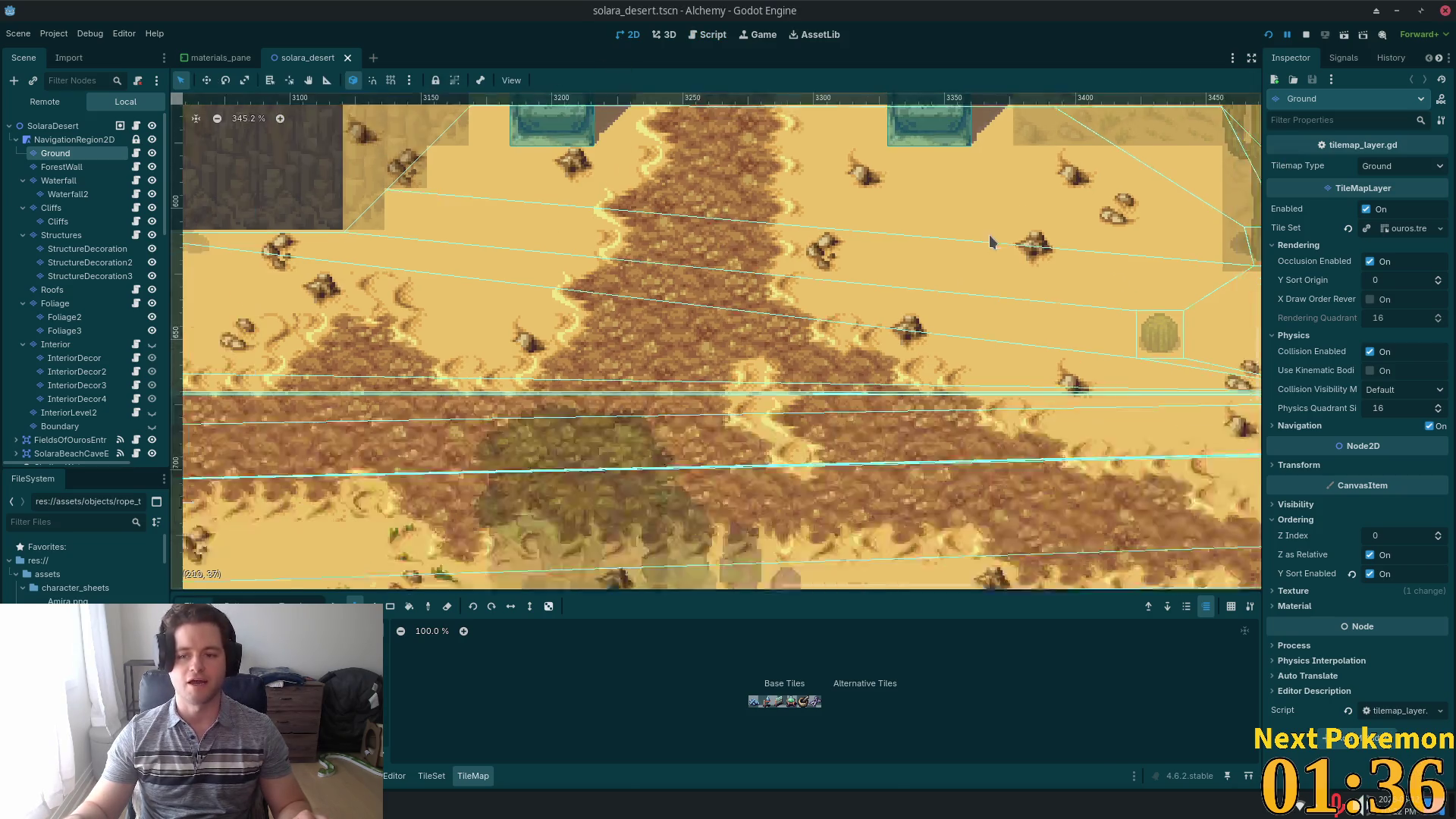
{"action": "scroll", "coordinate": [986, 243], "scroll_direction": "down", "scroll_amount": 6}
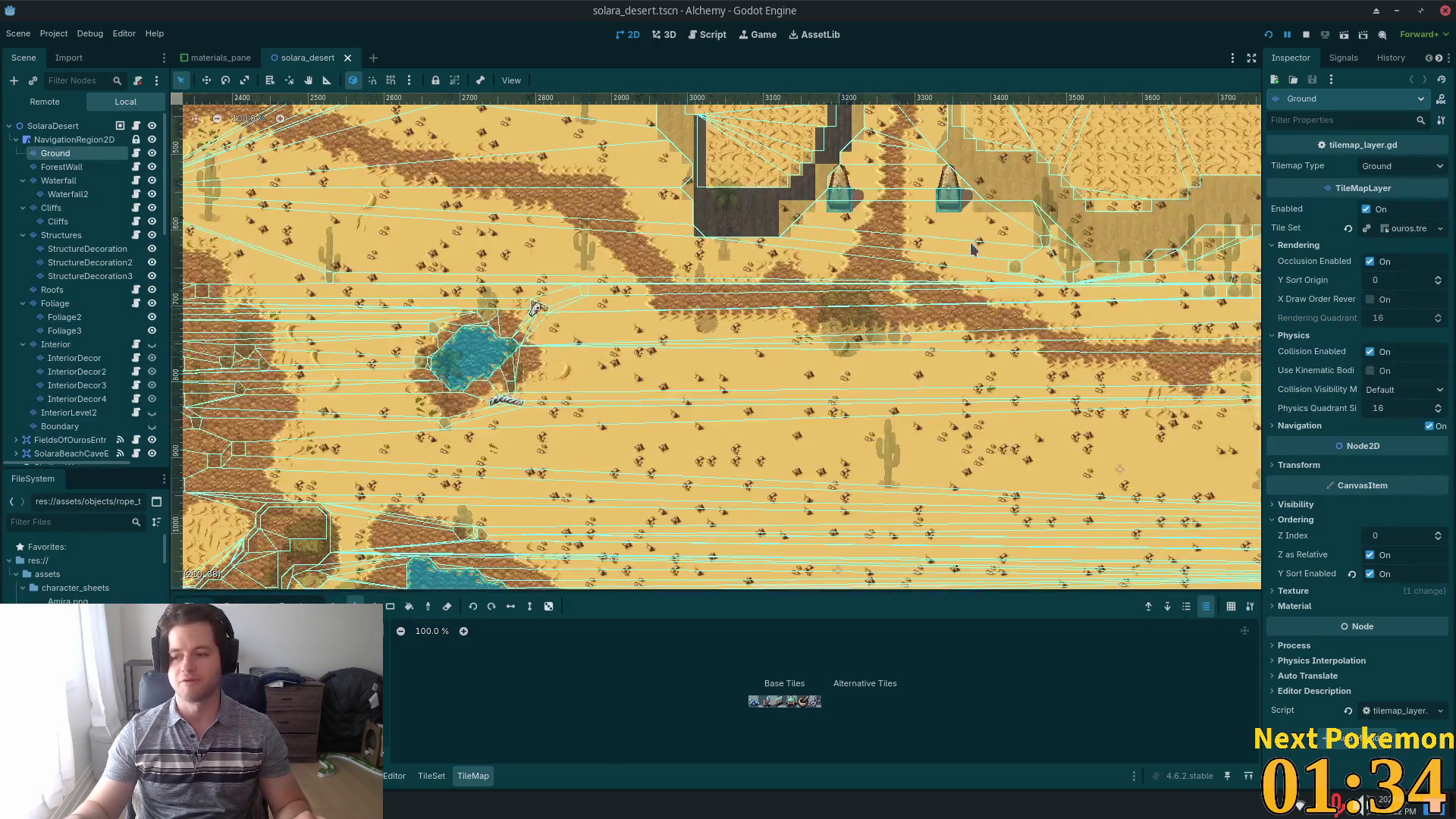
{"action": "scroll", "coordinate": [973, 249], "scroll_direction": "down", "scroll_amount": 4}
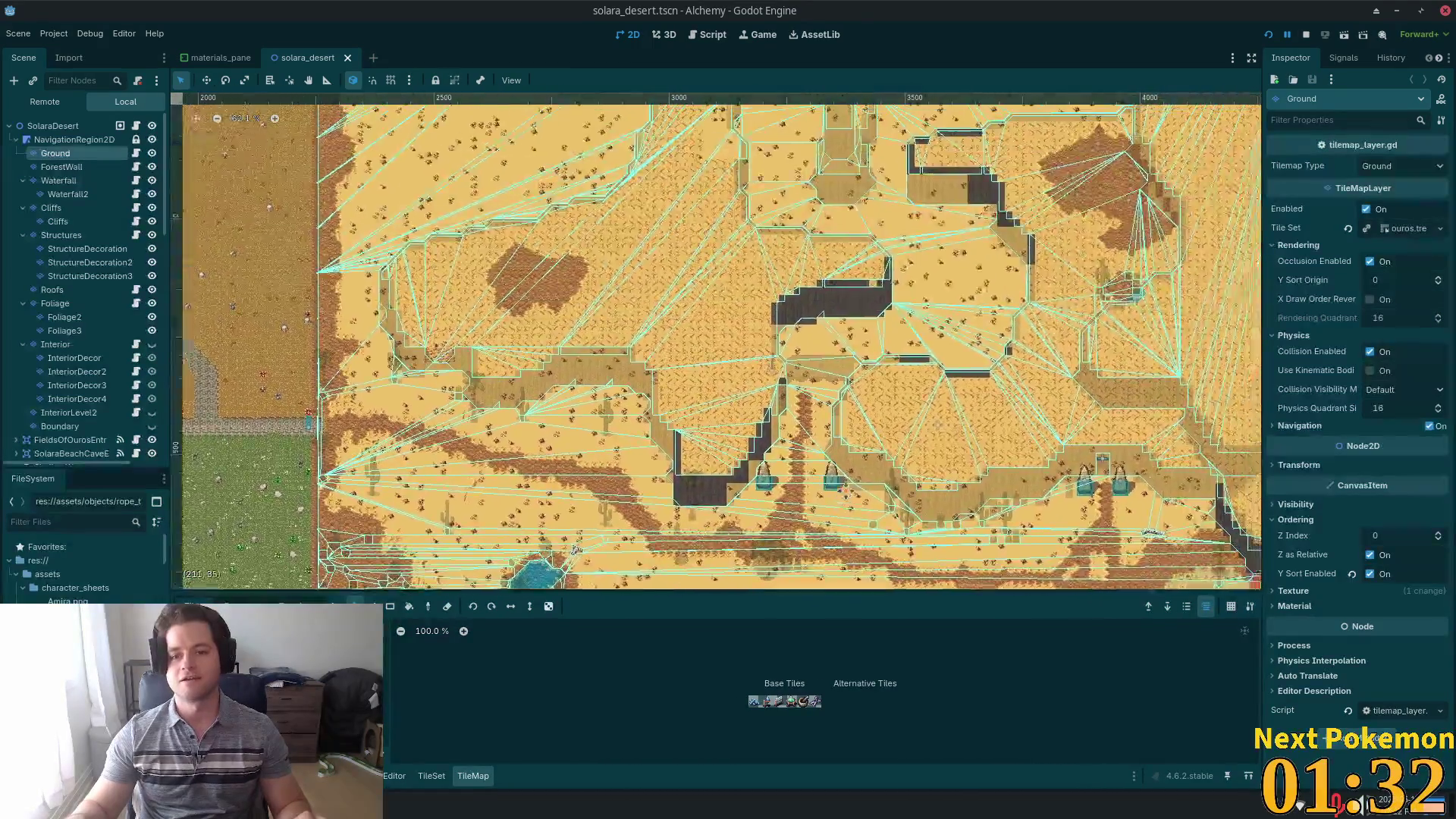
{"action": "left_click_drag", "start_coordinate": [872, 212], "coordinate": [781, 351]}
{"action": "scroll", "coordinate": [770, 302], "scroll_direction": "up", "scroll_amount": 8}
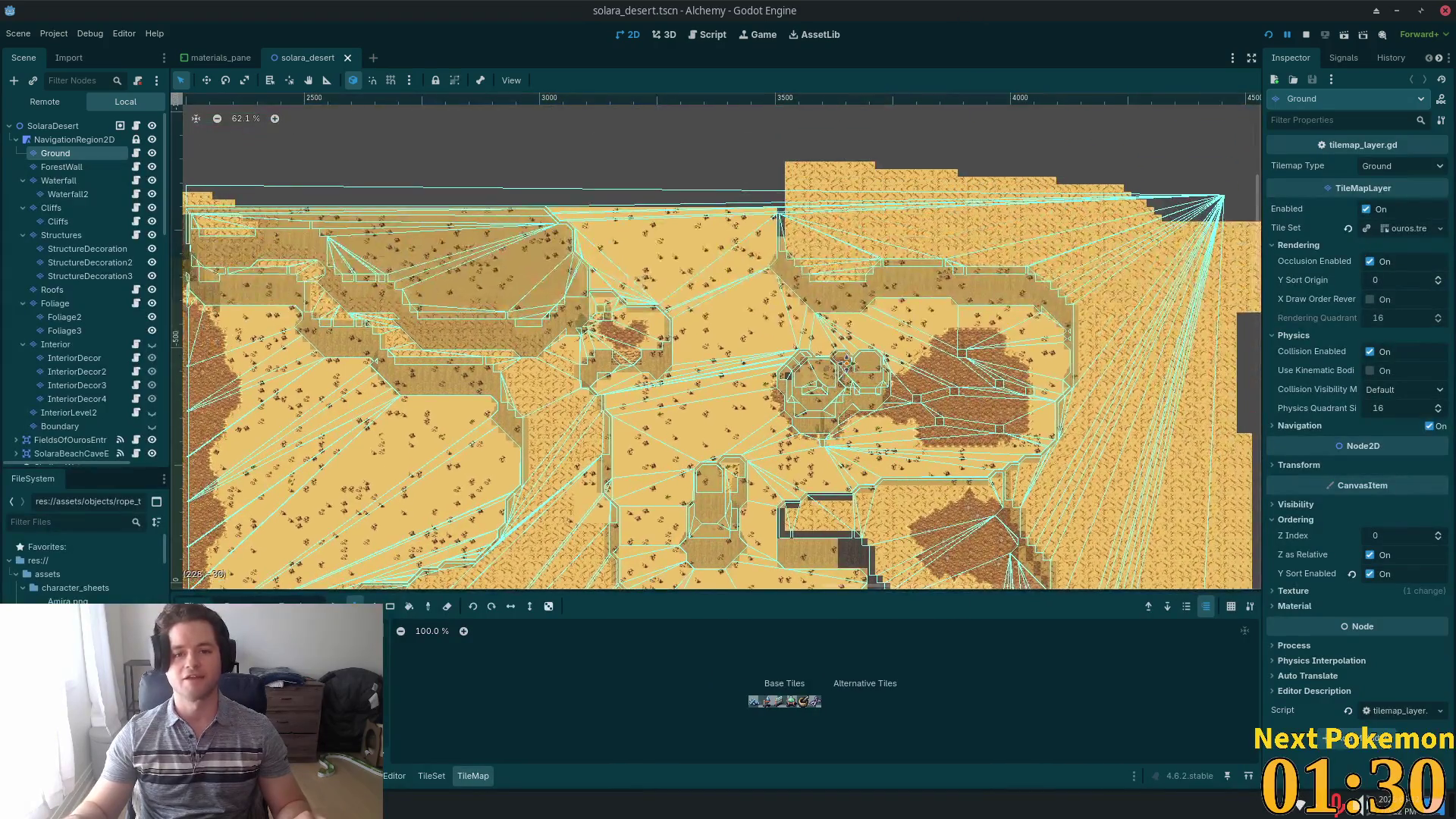
{"action": "scroll", "coordinate": [769, 301], "scroll_direction": "up", "scroll_amount": 2}
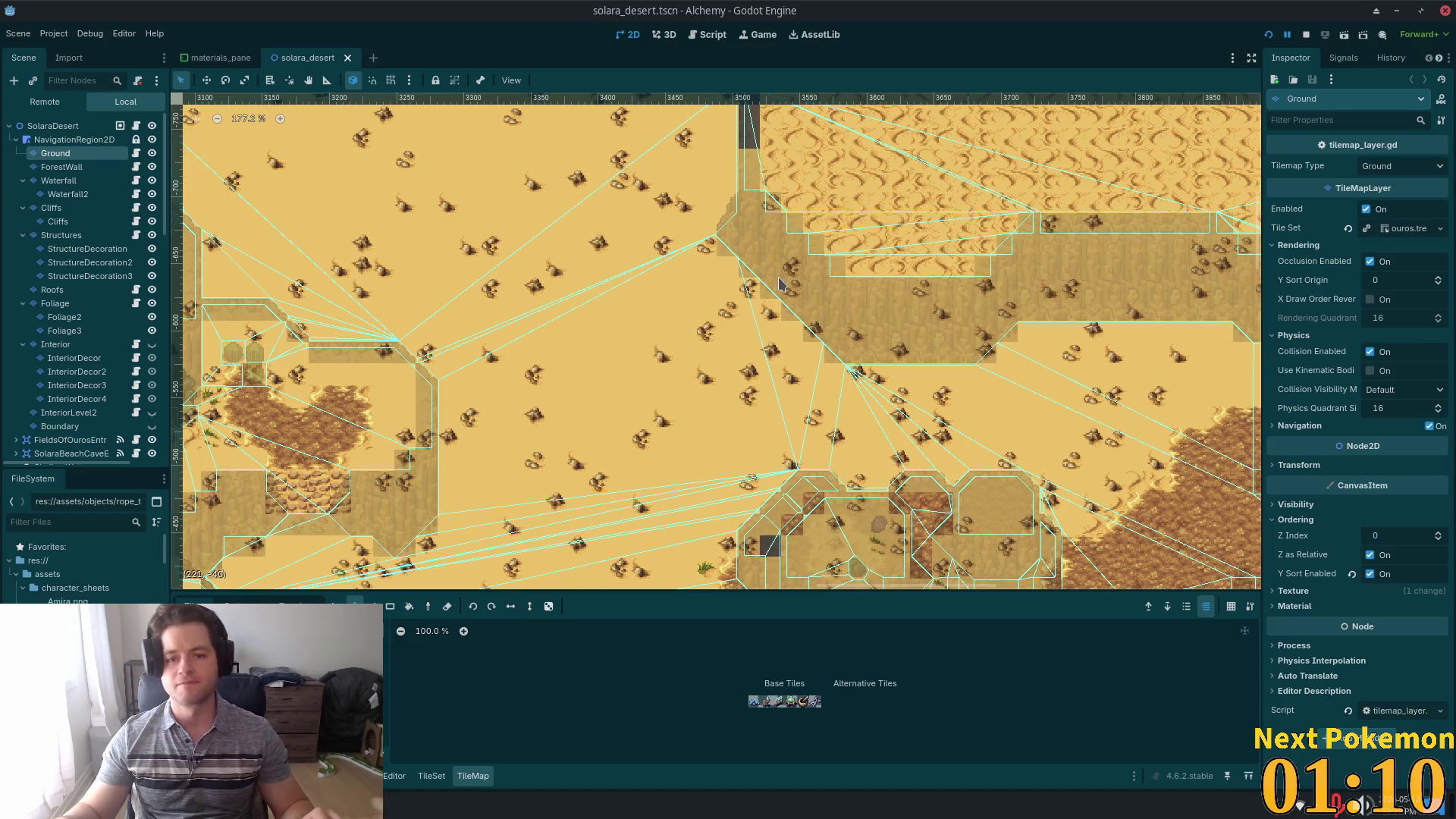
- Make the Cliffs layer the active tilemap layer for editing
{"action": "left_click", "coordinate": [66, 209]}
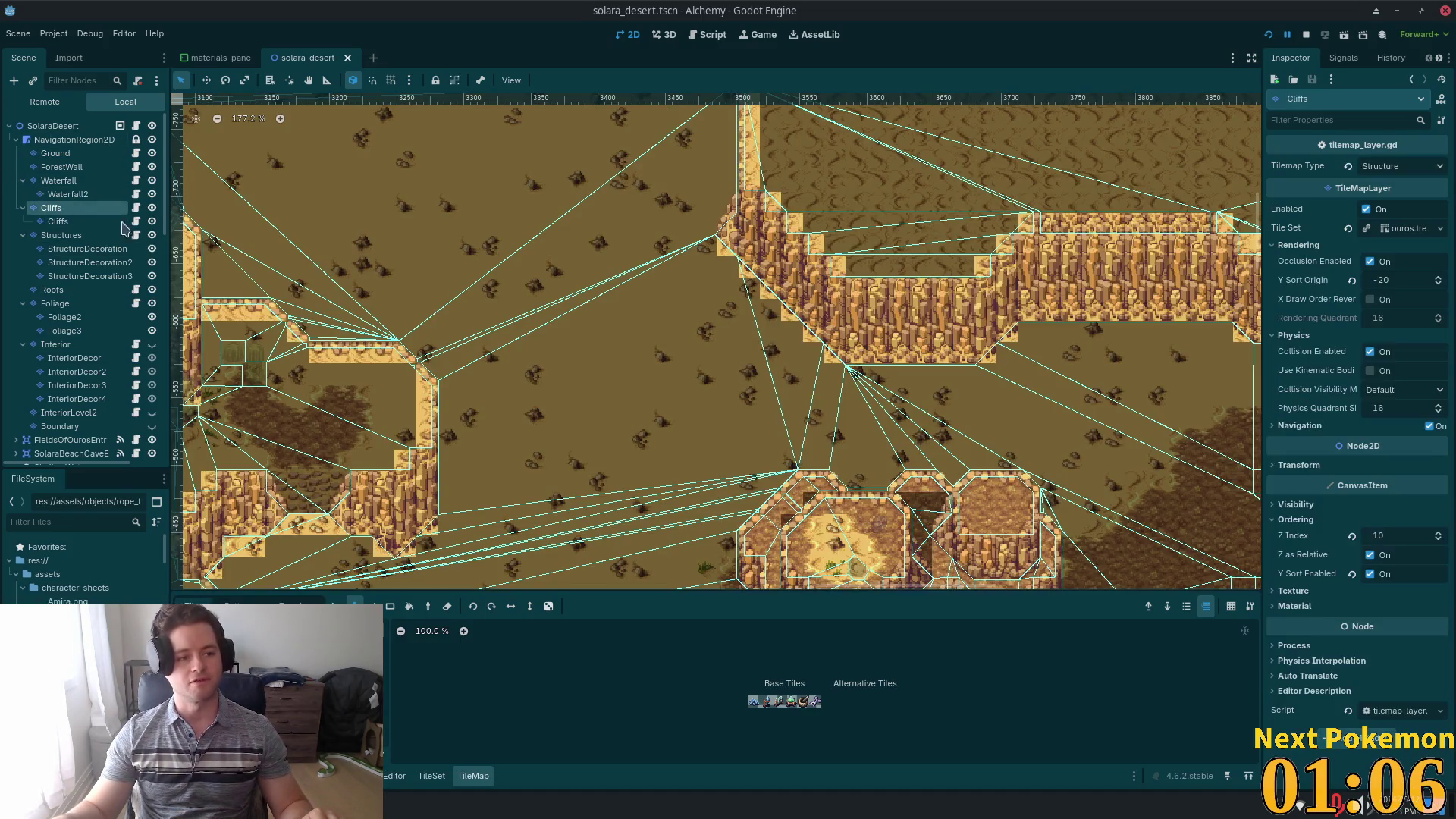
{"action": "scroll", "coordinate": [733, 304], "scroll_direction": "down", "scroll_amount": 8}
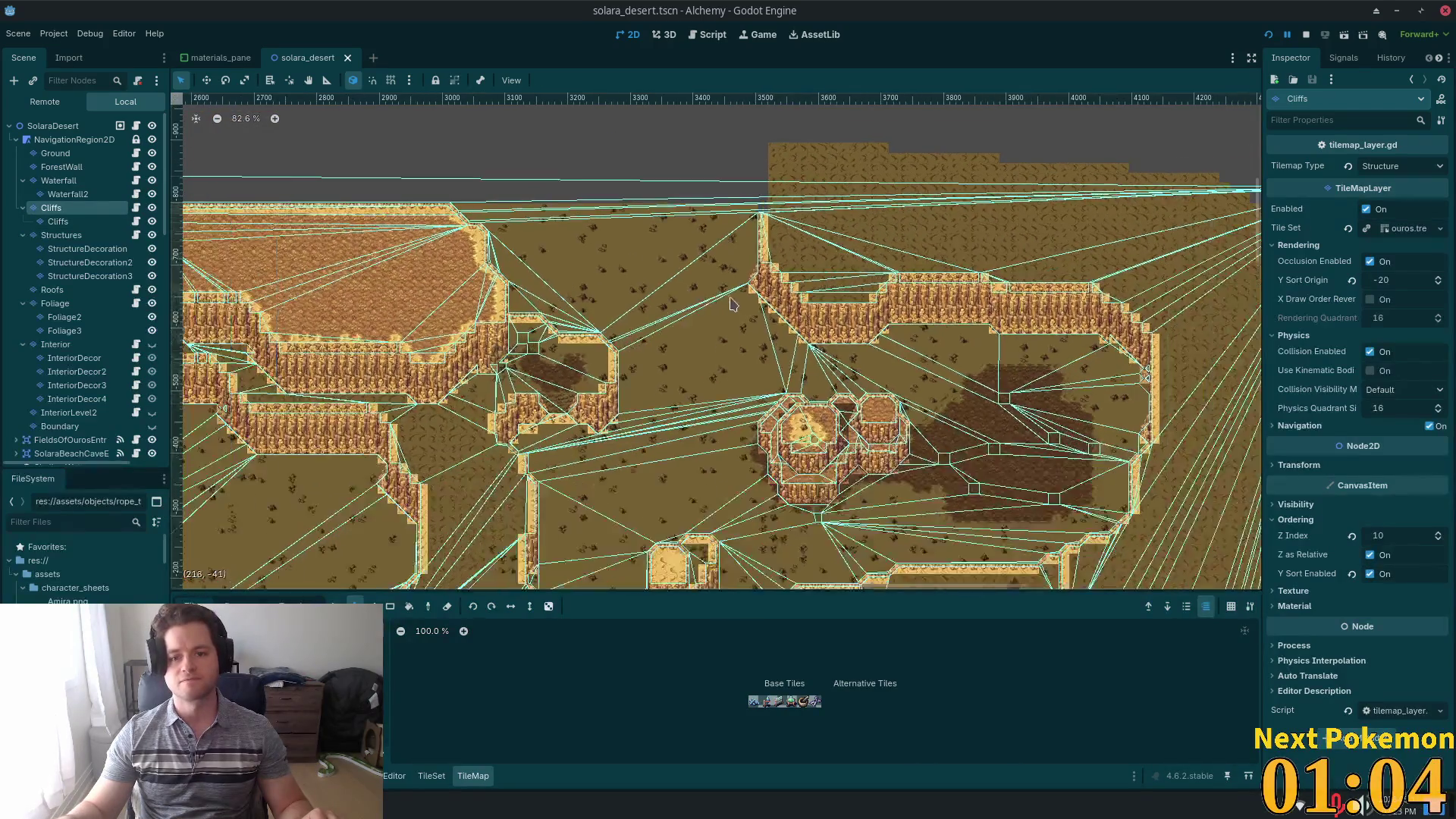
{"action": "scroll", "coordinate": [728, 307], "scroll_direction": "up", "scroll_amount": 3}
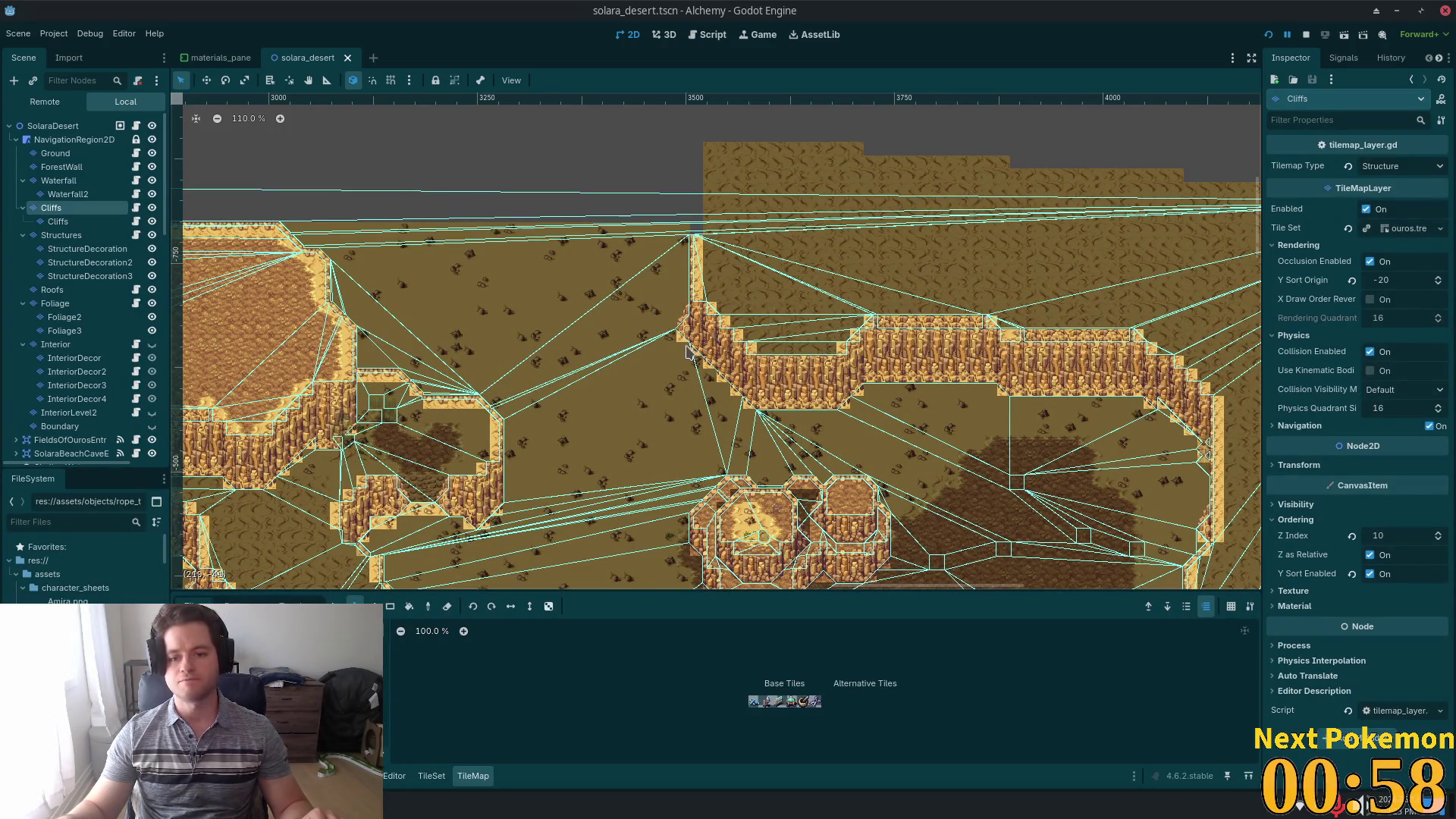
{"action": "scroll", "coordinate": [688, 350], "scroll_direction": "up", "scroll_amount": 5}
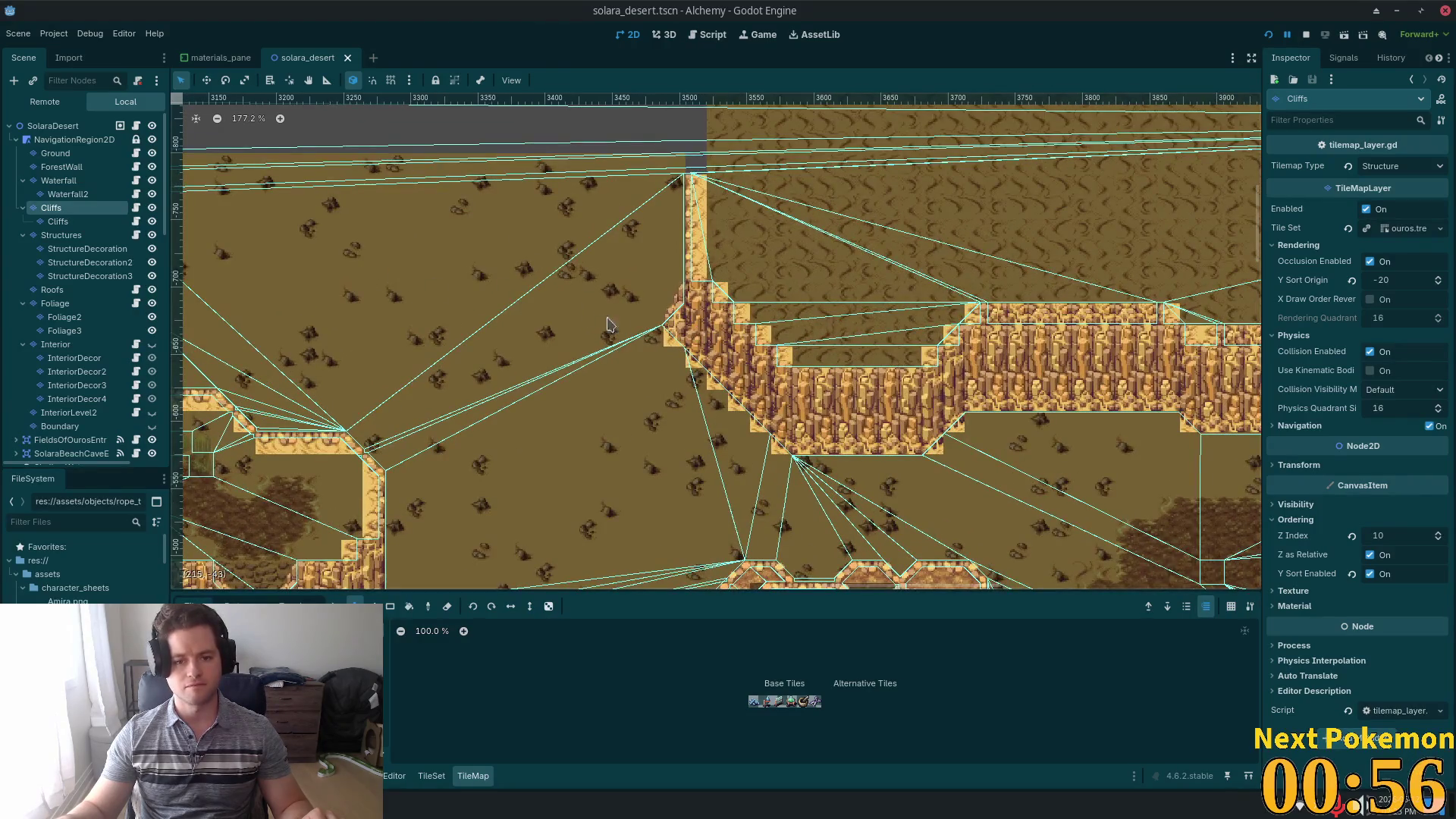
- Box-select a stretch of existing cliff tiles and paste it along the map's top edge
{"action": "left_click", "coordinate": [181, 80]}
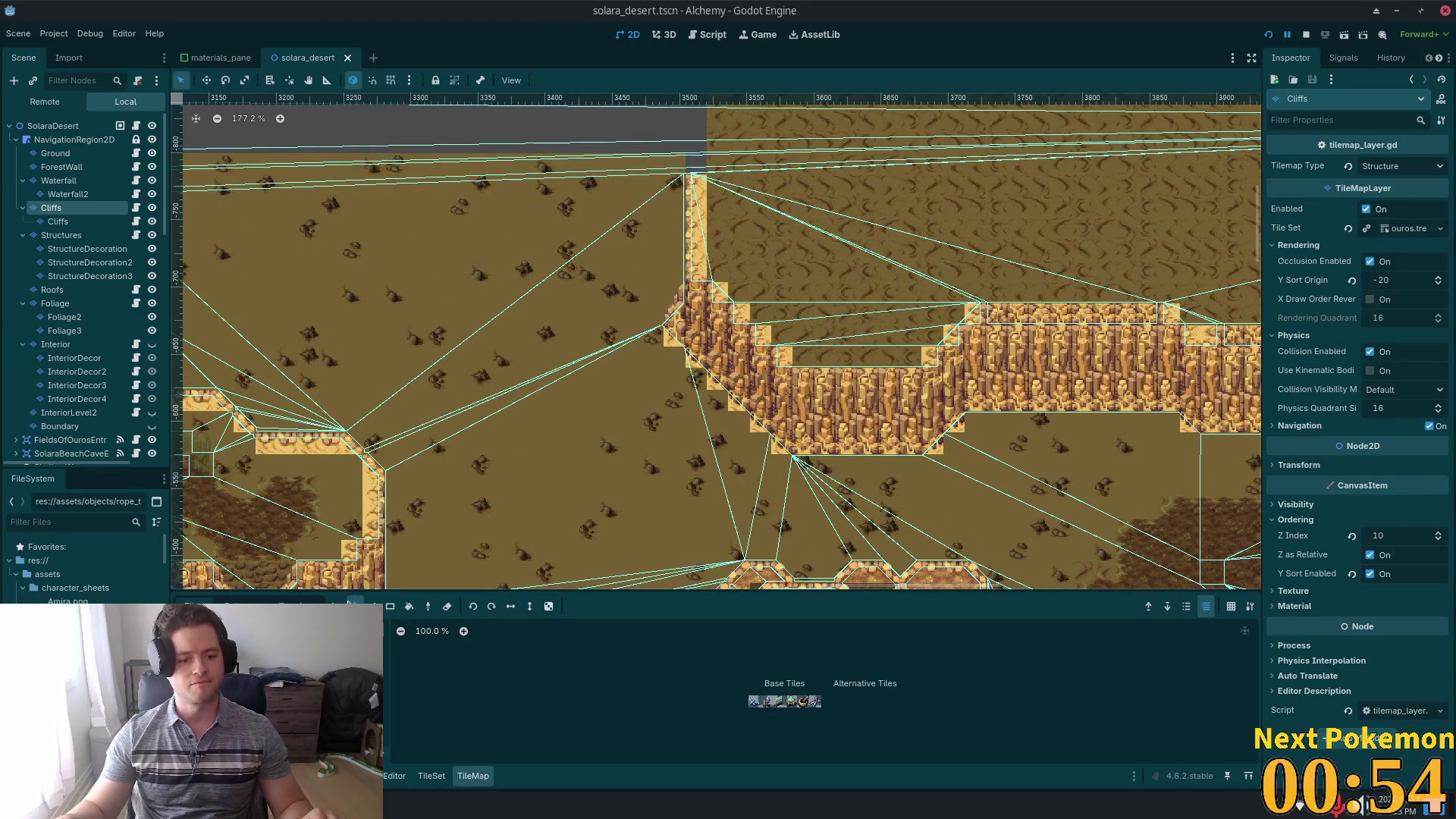
{"action": "left_click", "coordinate": [335, 606]}
{"action": "left_click_drag", "start_coordinate": [567, 264], "coordinate": [906, 495]}
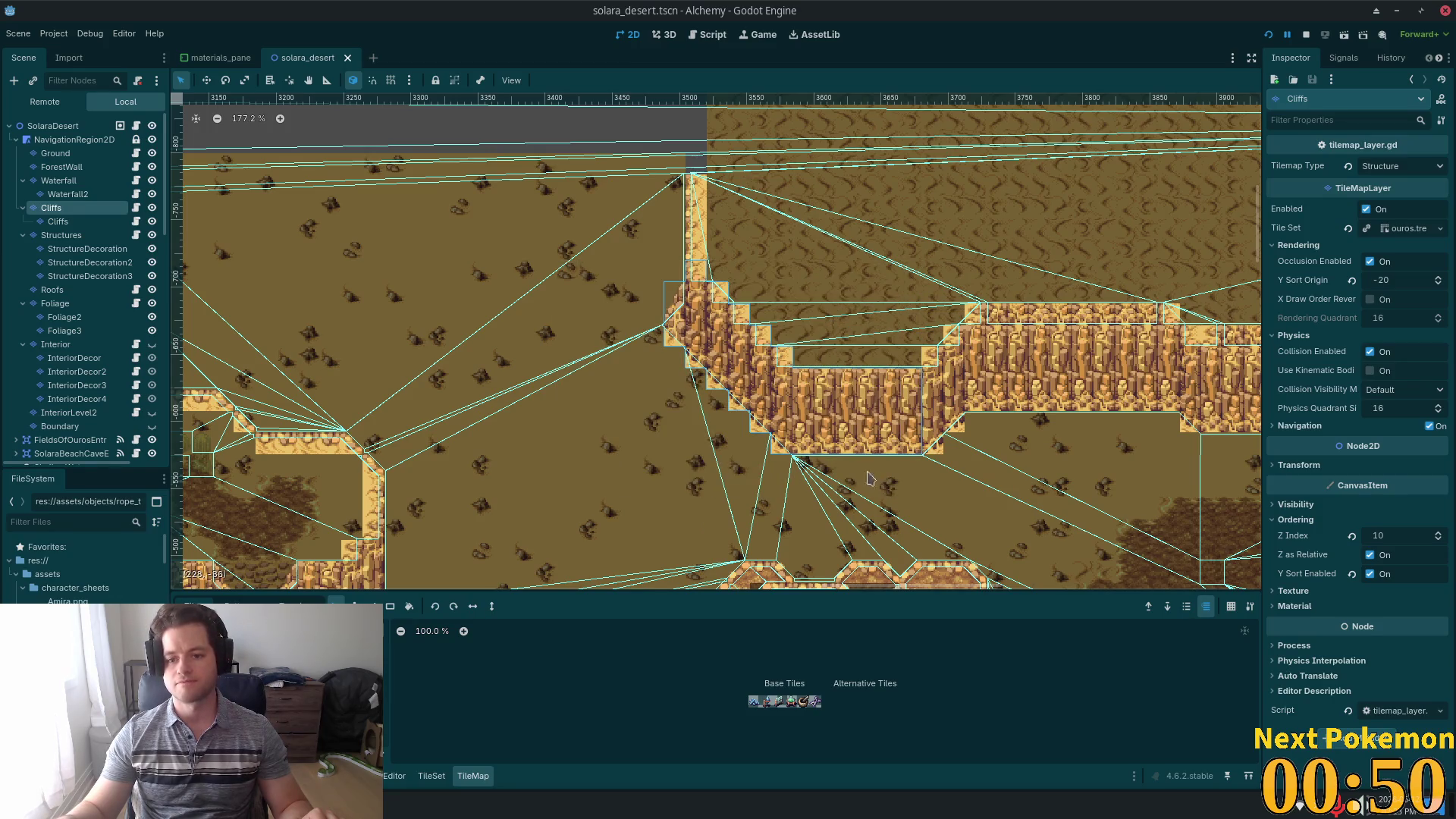
{"action": "key", "text": "ctrl+v"}
{"action": "scroll", "coordinate": [616, 338], "scroll_direction": "up", "scroll_amount": 5}
{"action": "scroll", "coordinate": [615, 337], "scroll_direction": "left", "scroll_amount": 2}
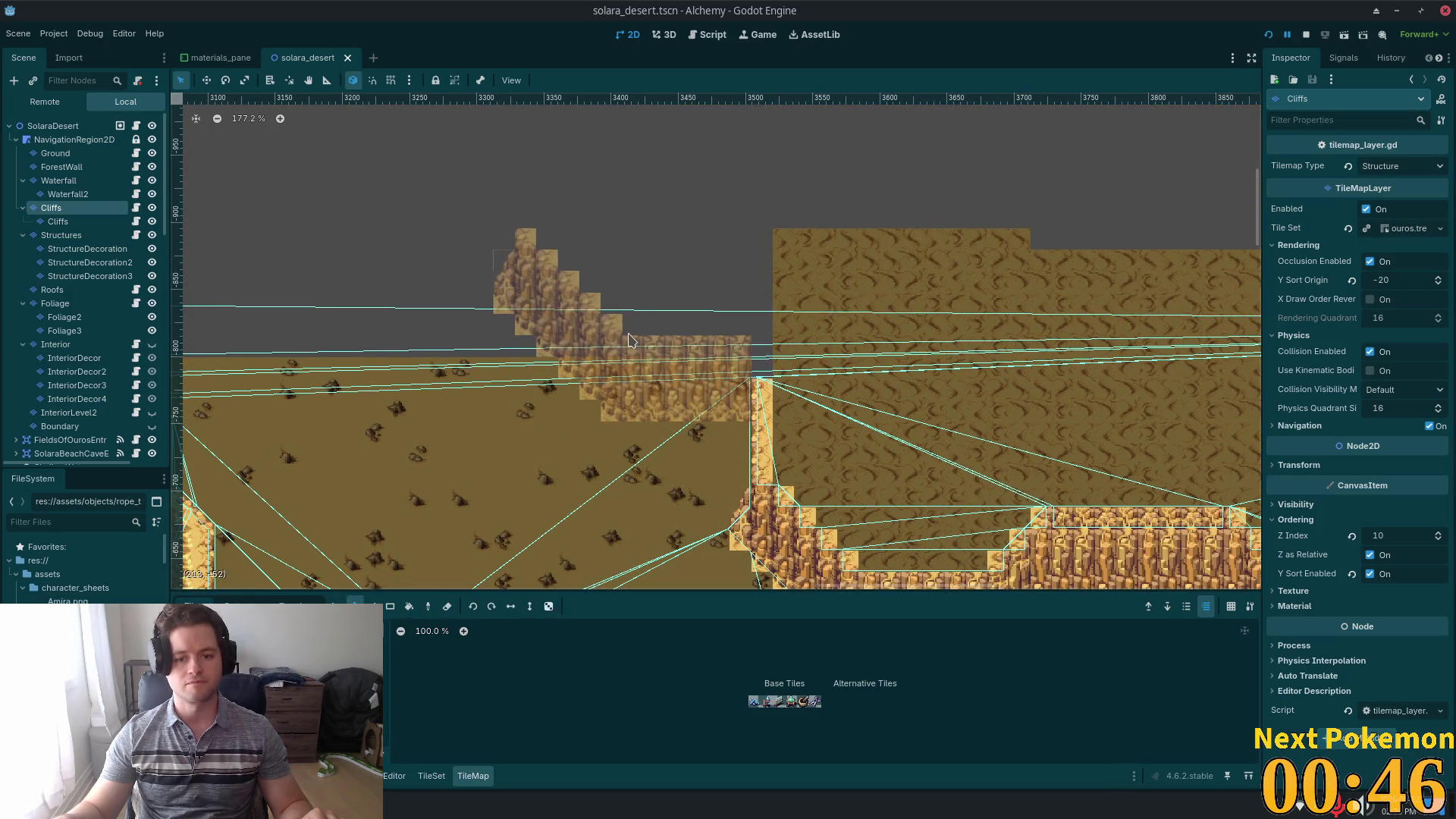
{"action": "left_click", "coordinate": [617, 352]}
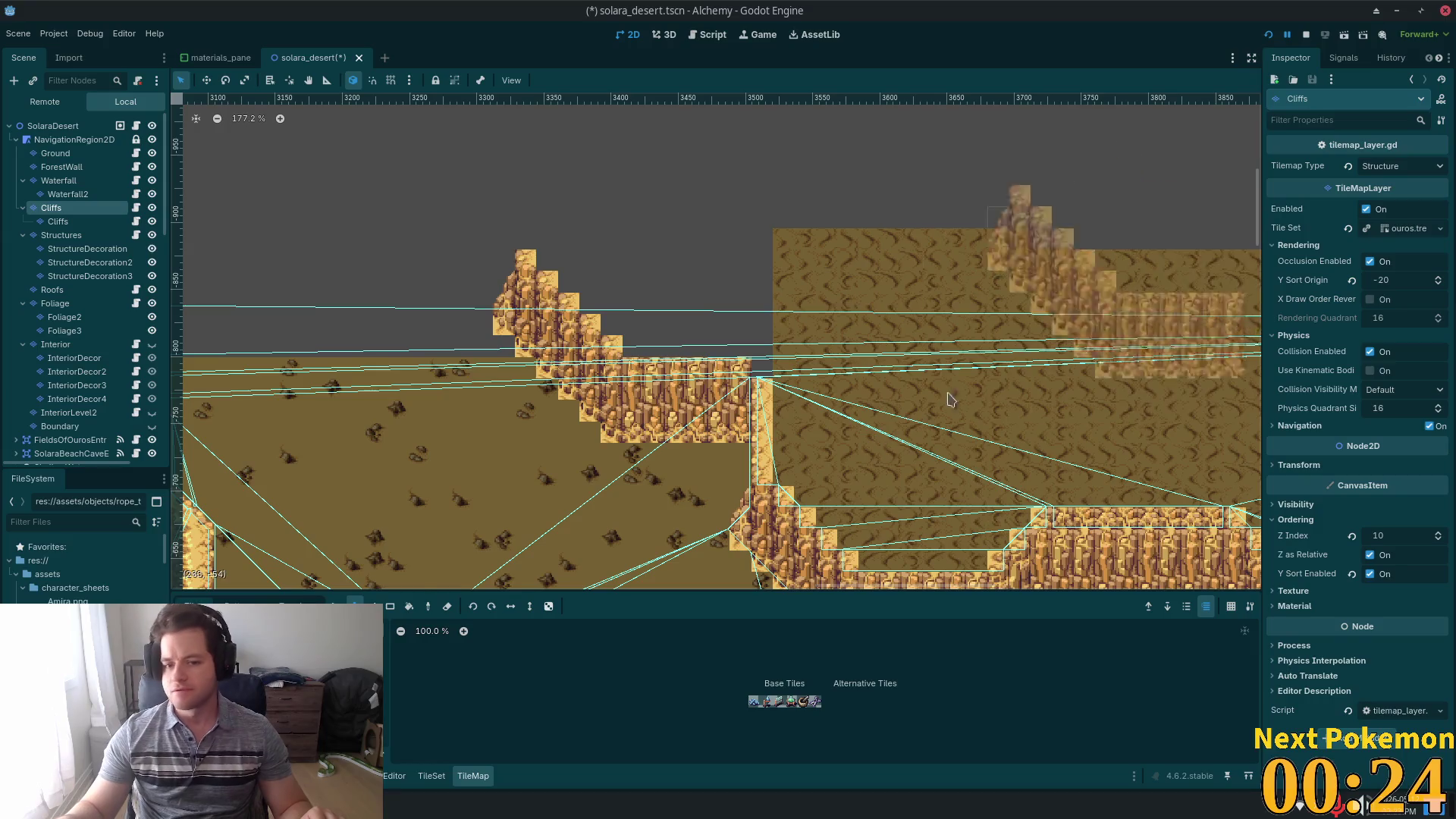
{"action": "scroll", "coordinate": [960, 402], "scroll_direction": "down", "scroll_amount": 2}
{"action": "scroll", "coordinate": [959, 401], "scroll_direction": "up", "scroll_amount": 6}
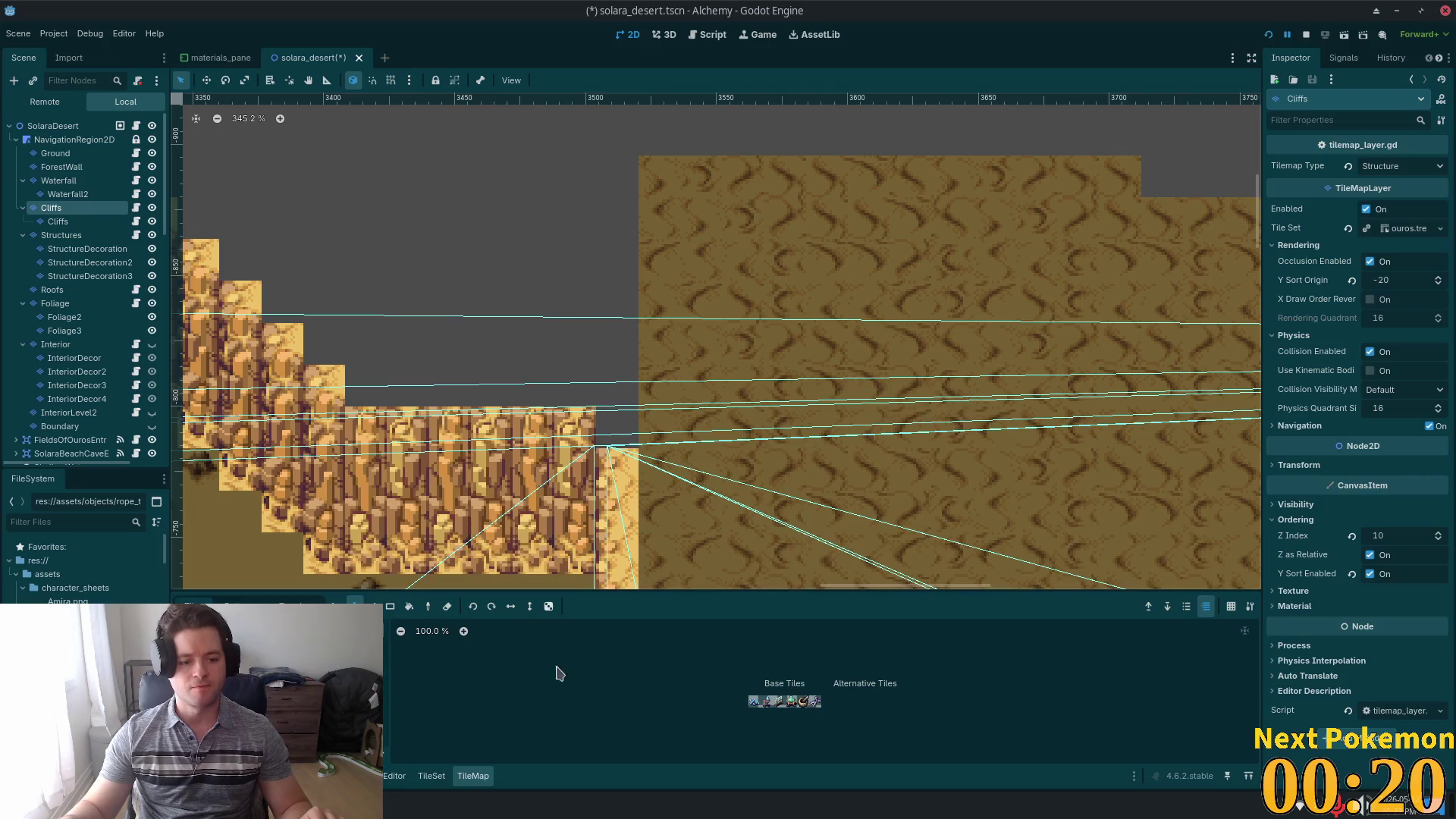
{"action": "left_click", "coordinate": [58, 220]}
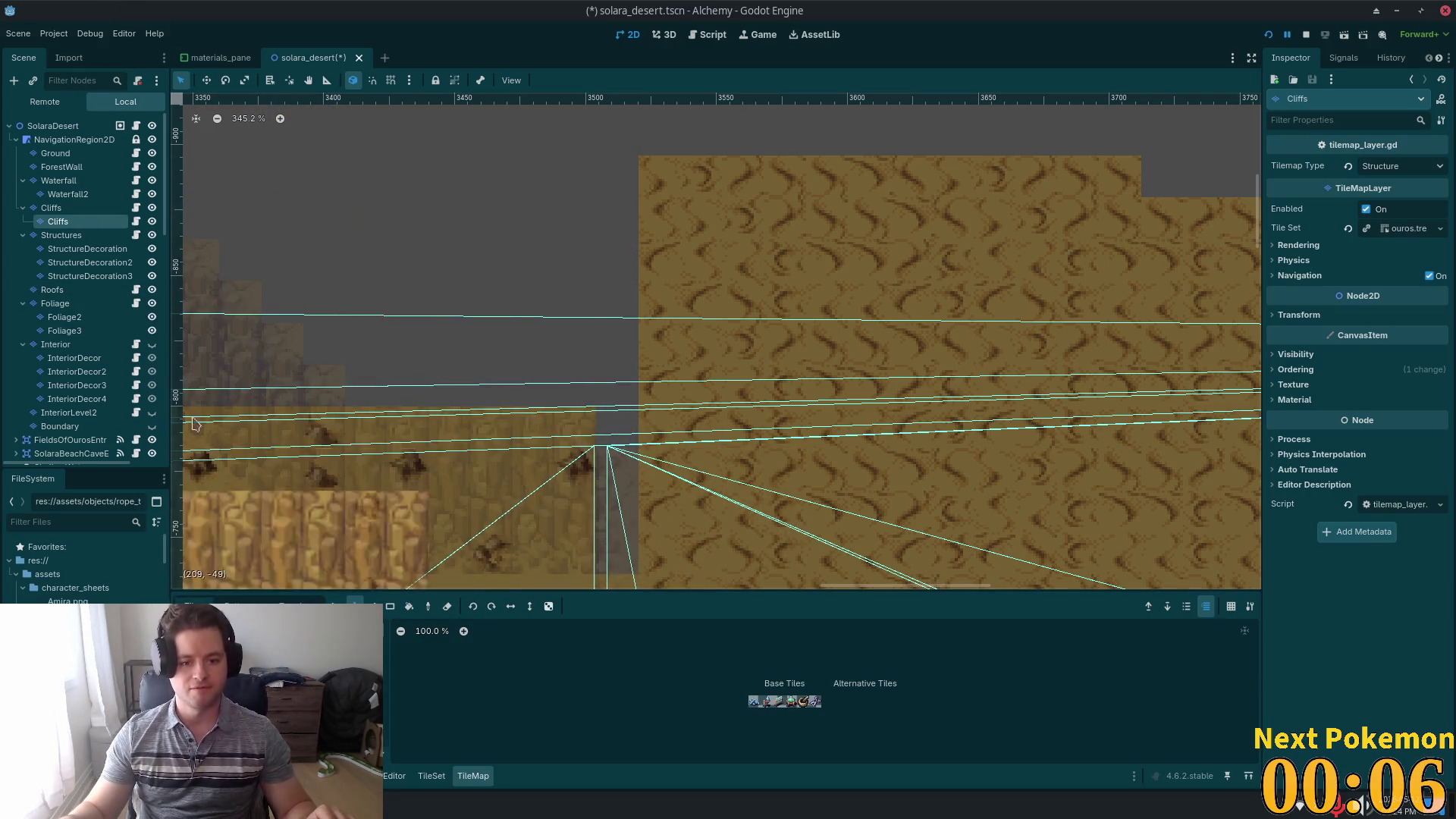
{"action": "scroll", "coordinate": [582, 470], "scroll_direction": "down", "scroll_amount": 2}
{"action": "left_click", "coordinate": [87, 248]}
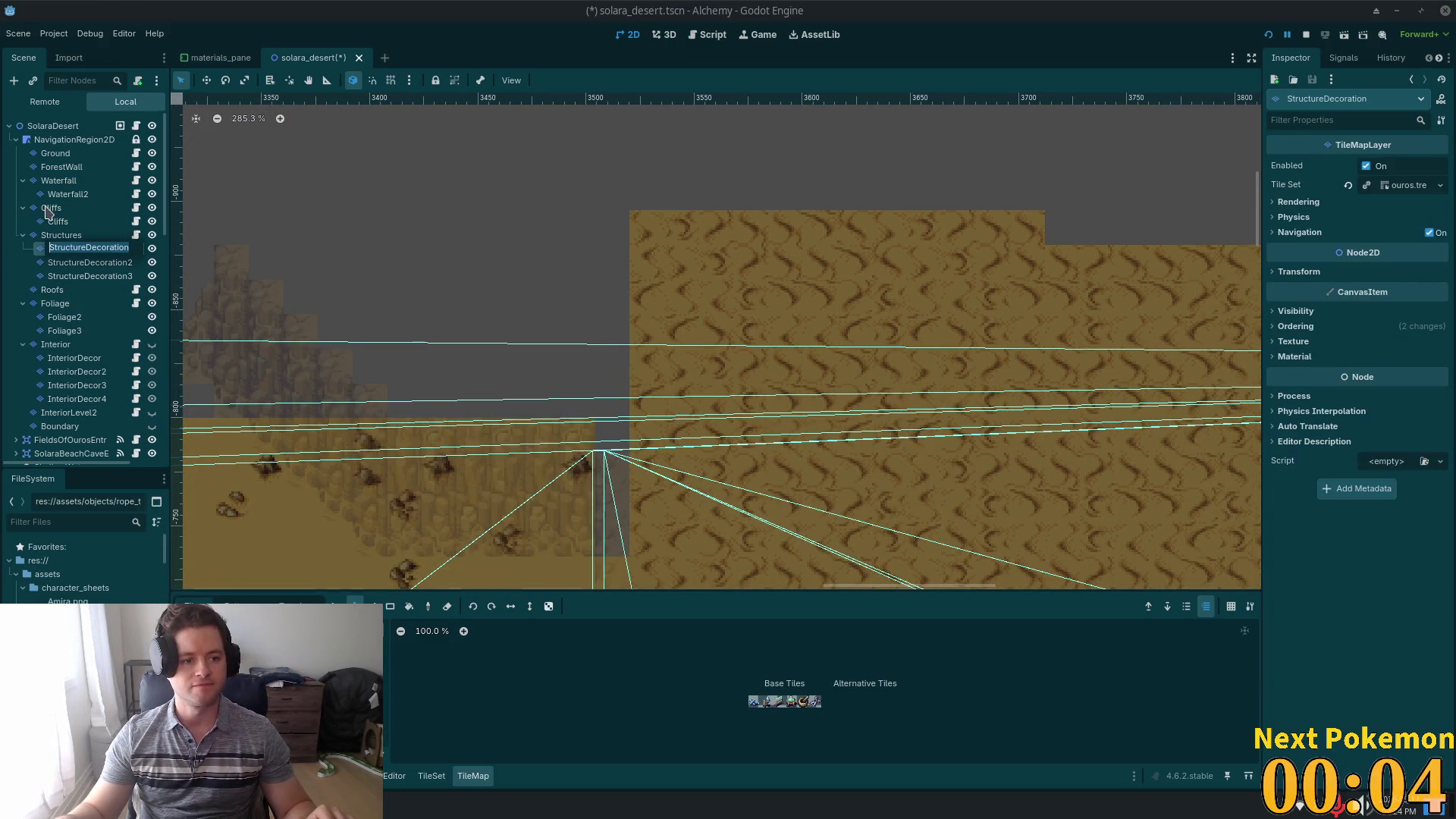
{"action": "left_click", "coordinate": [48, 220]}
{"action": "left_click", "coordinate": [38, 211]}
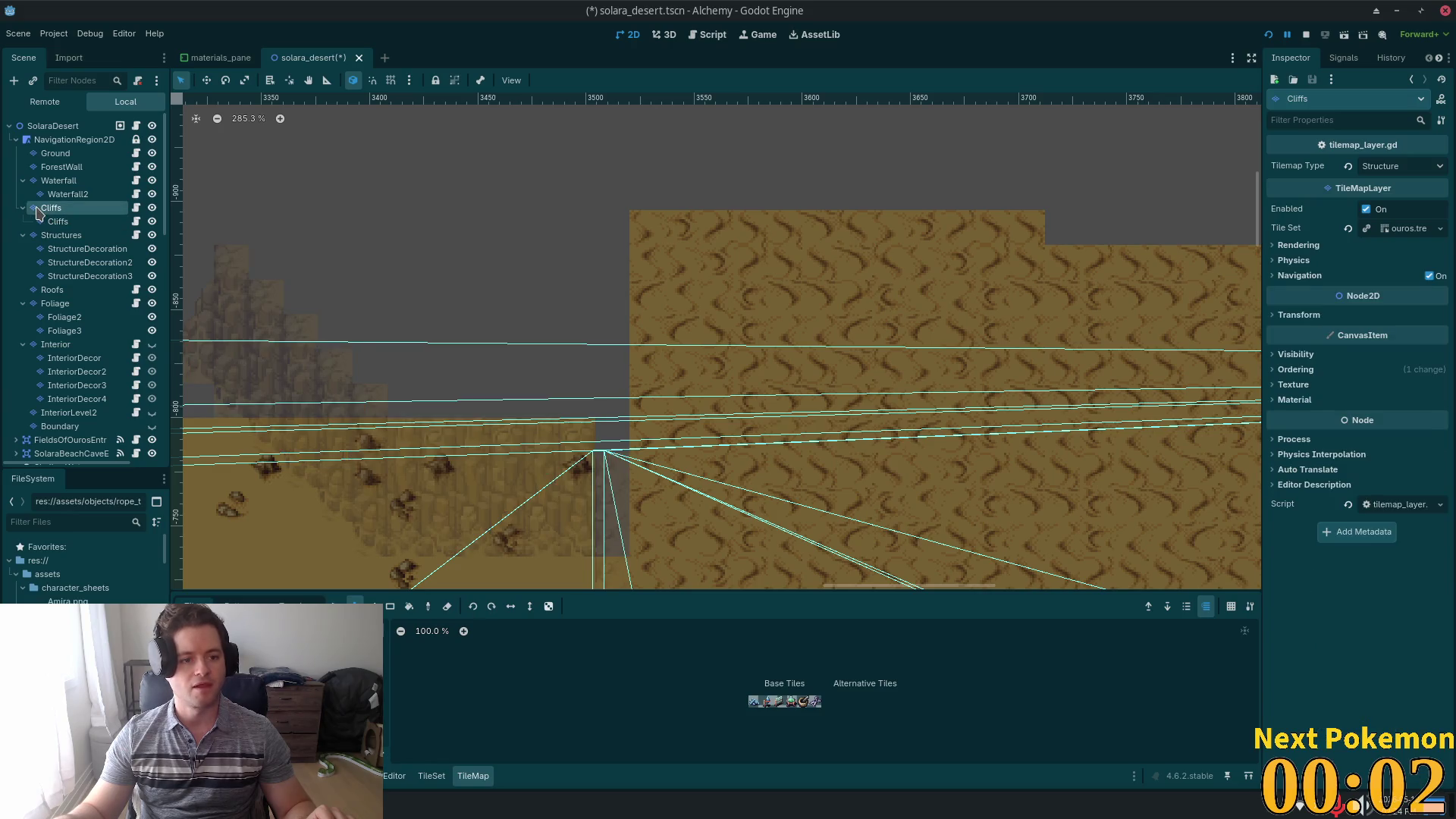
{"action": "scroll", "coordinate": [859, 402], "scroll_direction": "down", "scroll_amount": 5}
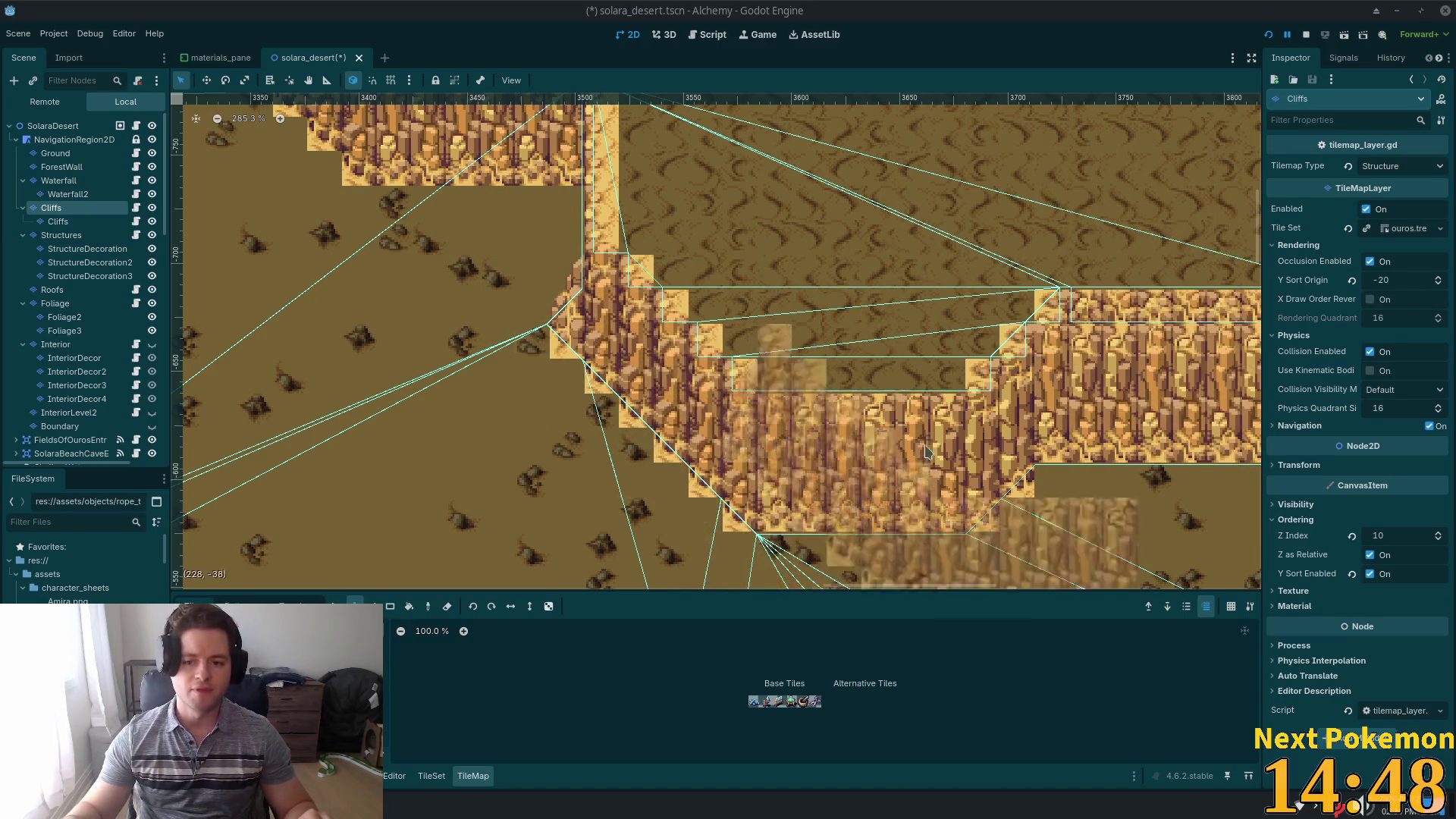
{"action": "scroll", "coordinate": [925, 452], "scroll_direction": "down", "scroll_amount": 3}
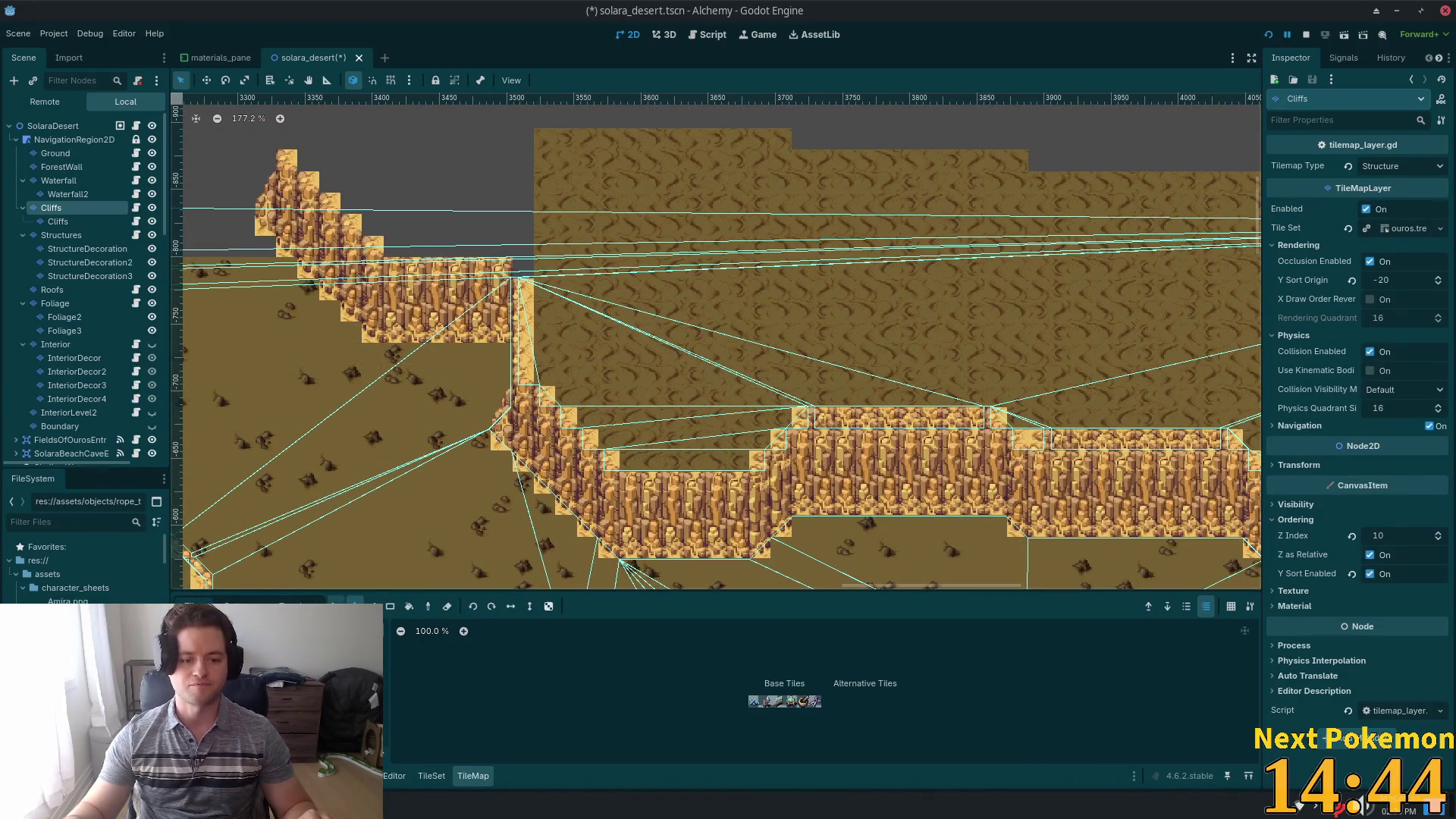
{"action": "scroll", "coordinate": [772, 436], "scroll_direction": "right", "scroll_amount": 5}
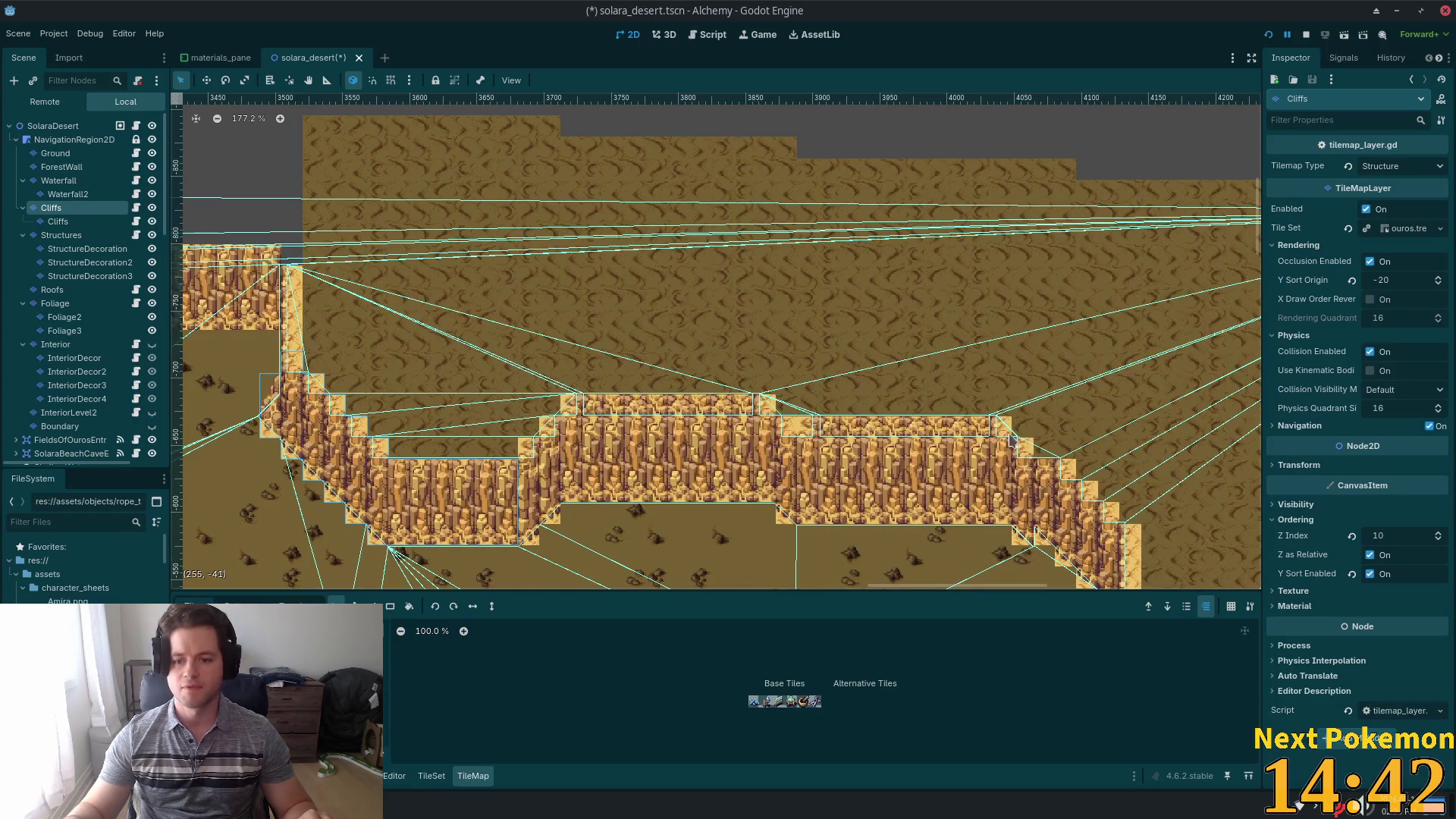
{"action": "scroll", "coordinate": [998, 436], "scroll_direction": "left", "scroll_amount": 5}
{"action": "scroll", "coordinate": [998, 436], "scroll_direction": "up", "scroll_amount": 2}
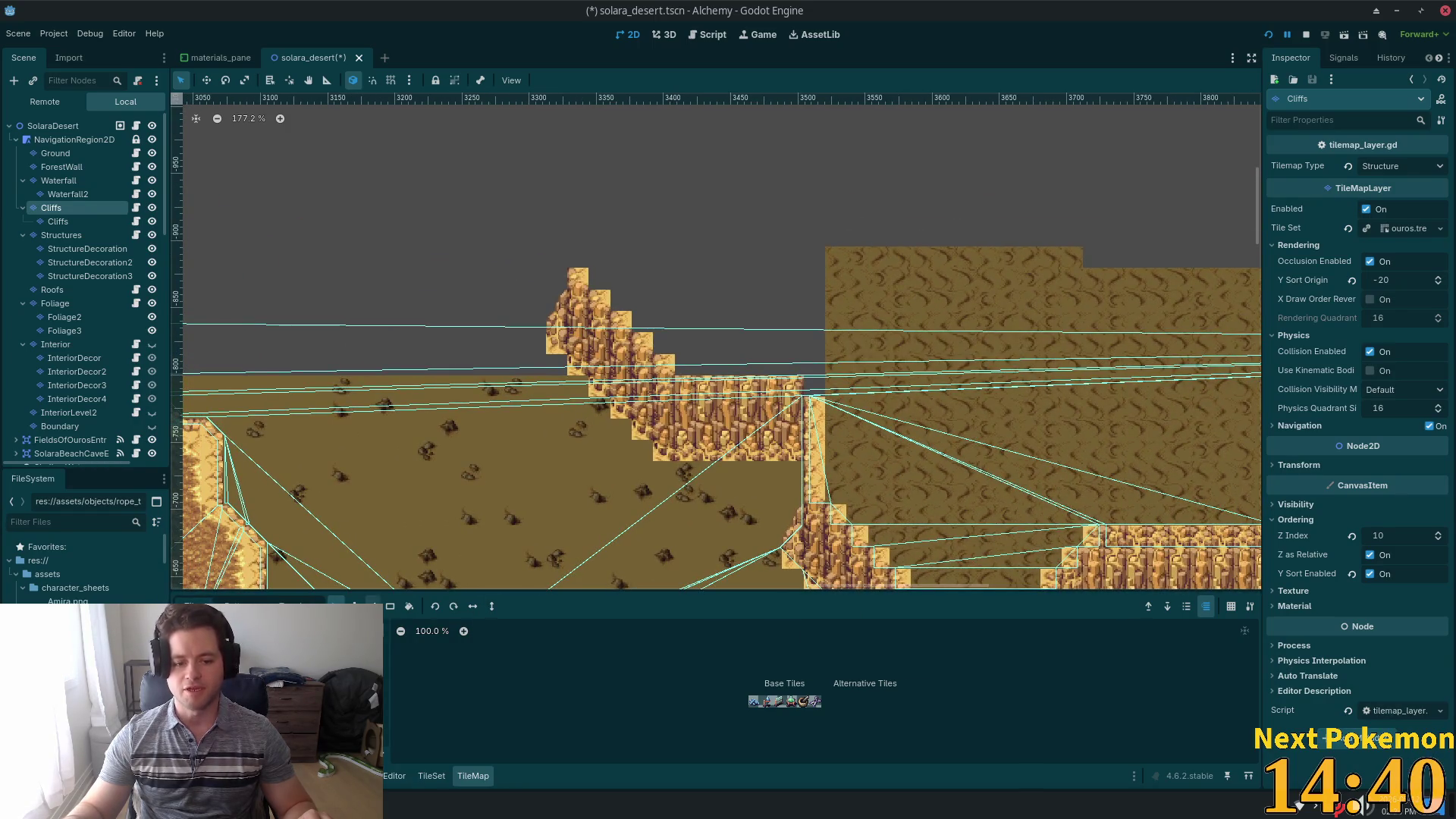
{"action": "left_click", "coordinate": [353, 606]}
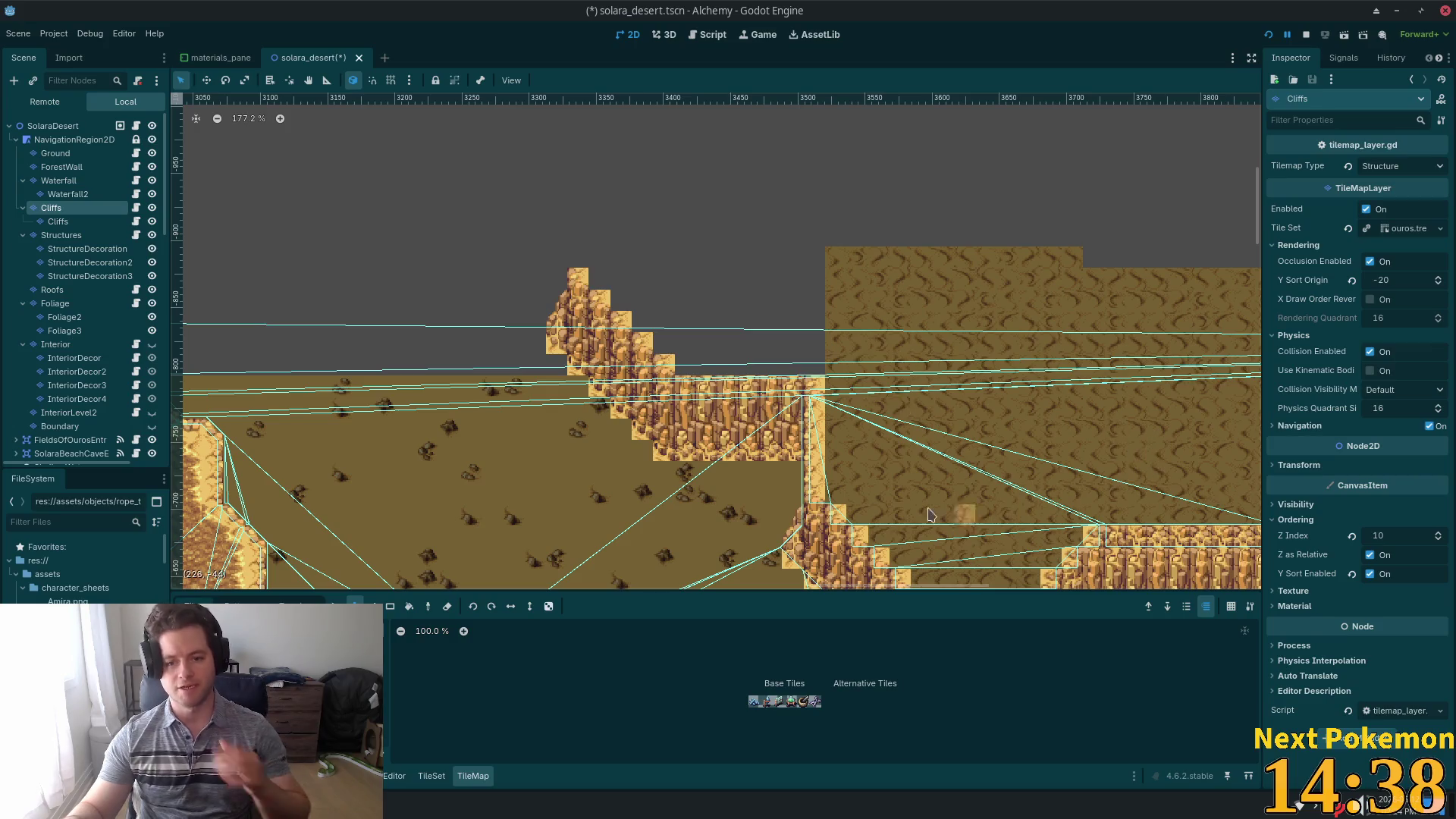
{"action": "scroll", "coordinate": [899, 421], "scroll_direction": "up", "scroll_amount": 6}
{"action": "scroll", "coordinate": [882, 430], "scroll_direction": "up", "scroll_amount": 3}
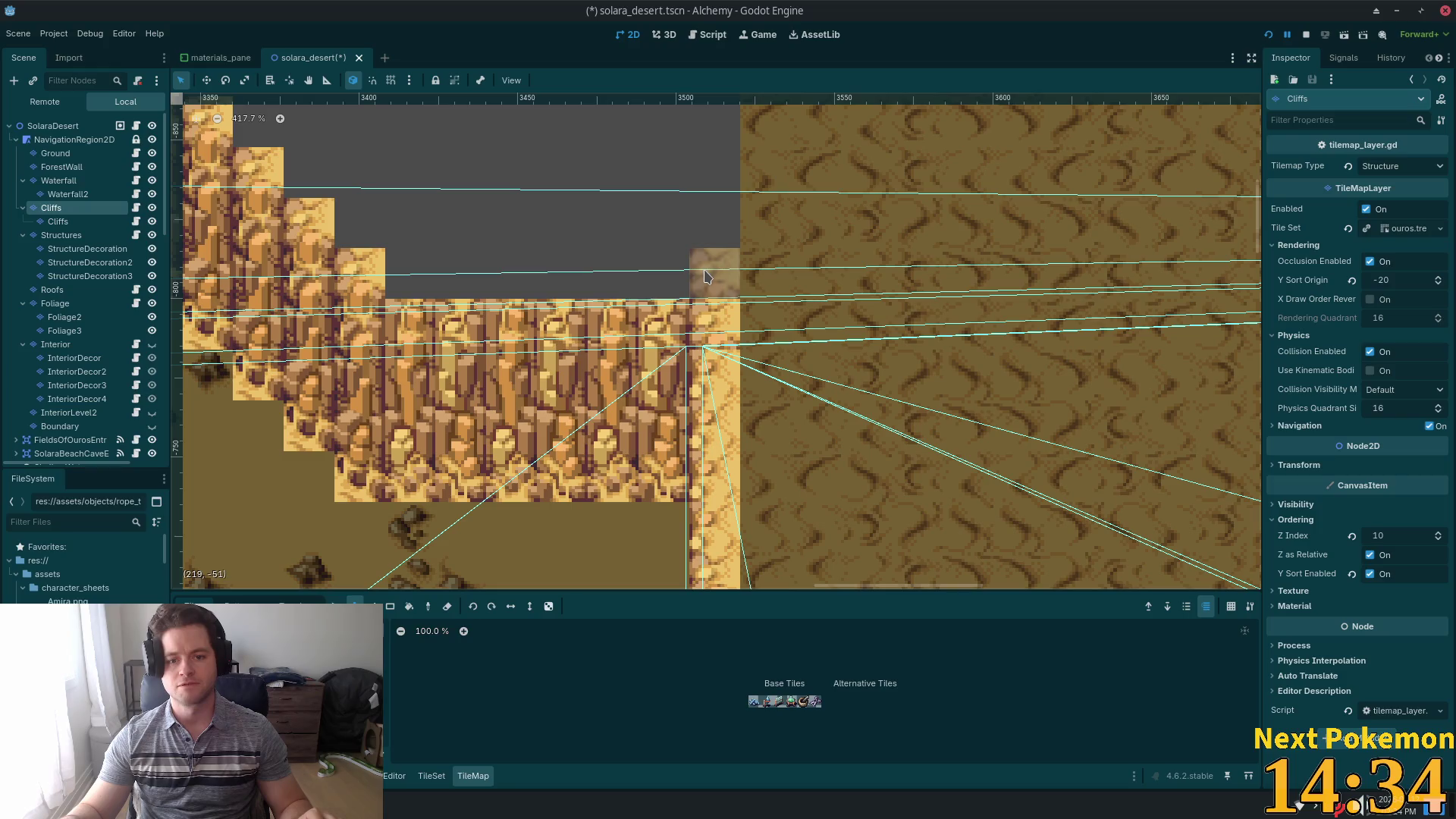
{"action": "scroll", "coordinate": [1167, 425], "scroll_direction": "down", "scroll_amount": 3}
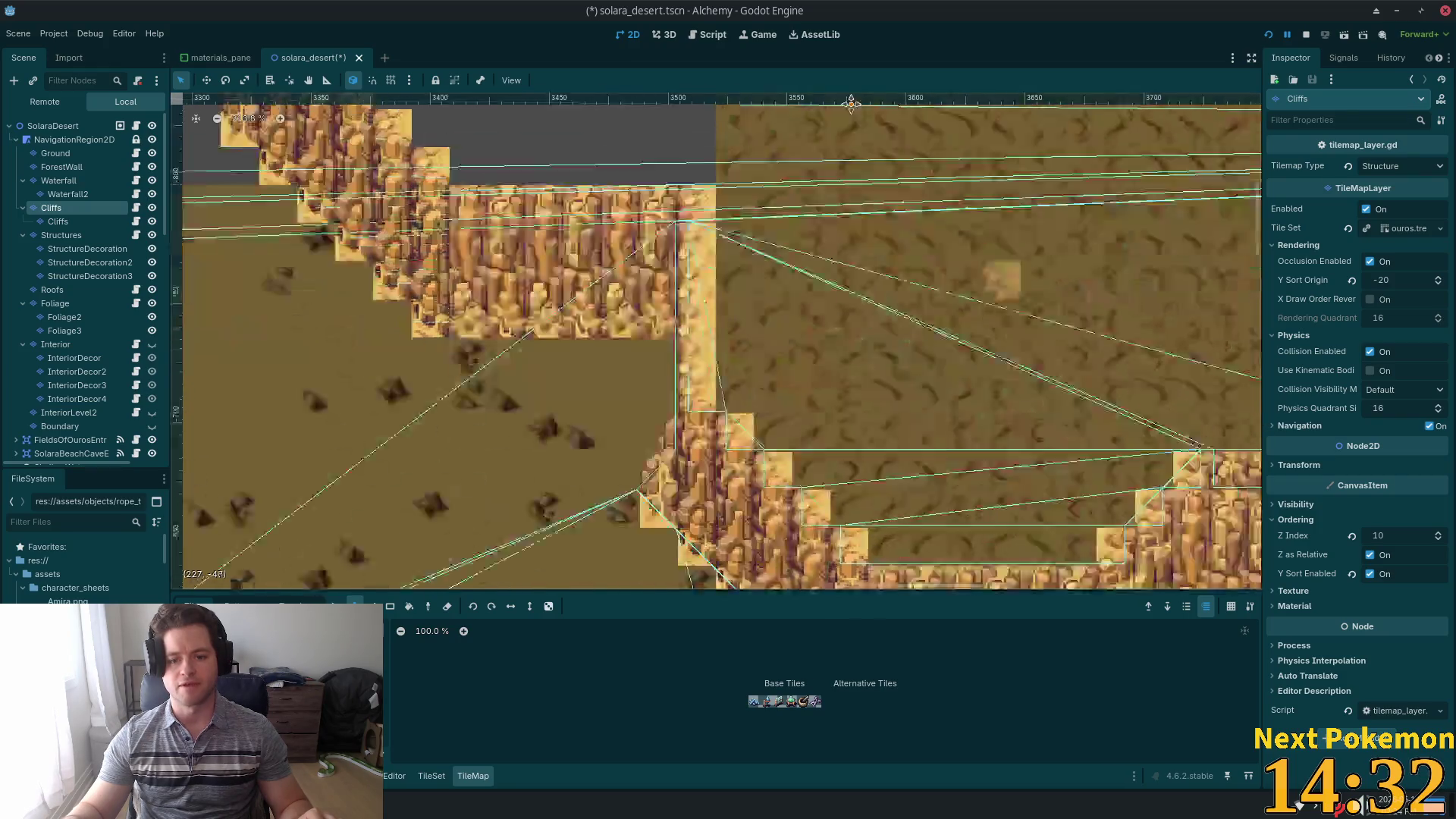
{"action": "scroll", "coordinate": [851, 104], "scroll_direction": "right", "scroll_amount": 10}
{"action": "scroll", "coordinate": [715, 442], "scroll_direction": "down", "scroll_amount": 1}
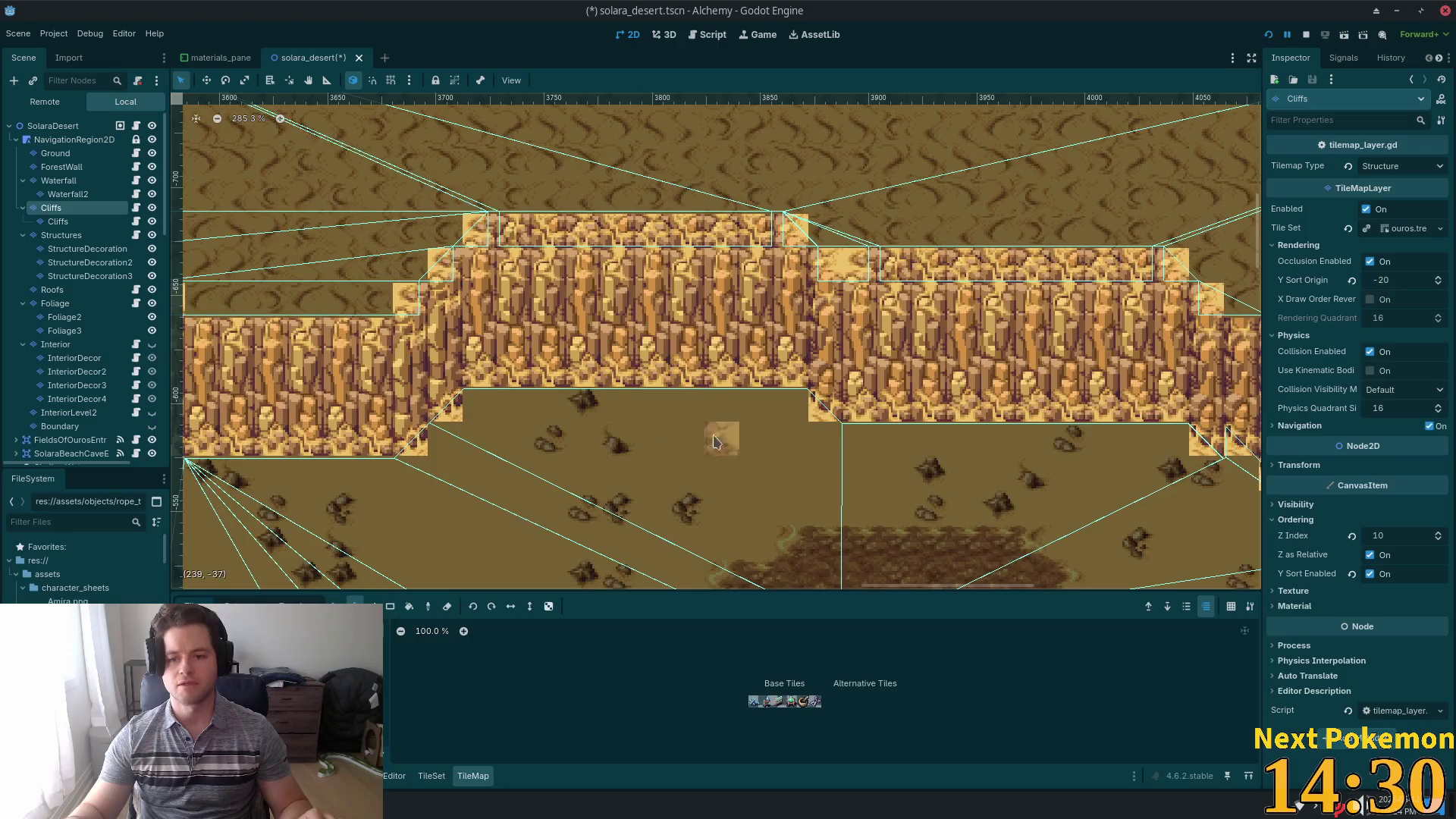
{"action": "scroll", "coordinate": [715, 442], "scroll_direction": "right", "scroll_amount": 10}
{"action": "scroll", "coordinate": [758, 379], "scroll_direction": "down", "scroll_amount": 2}
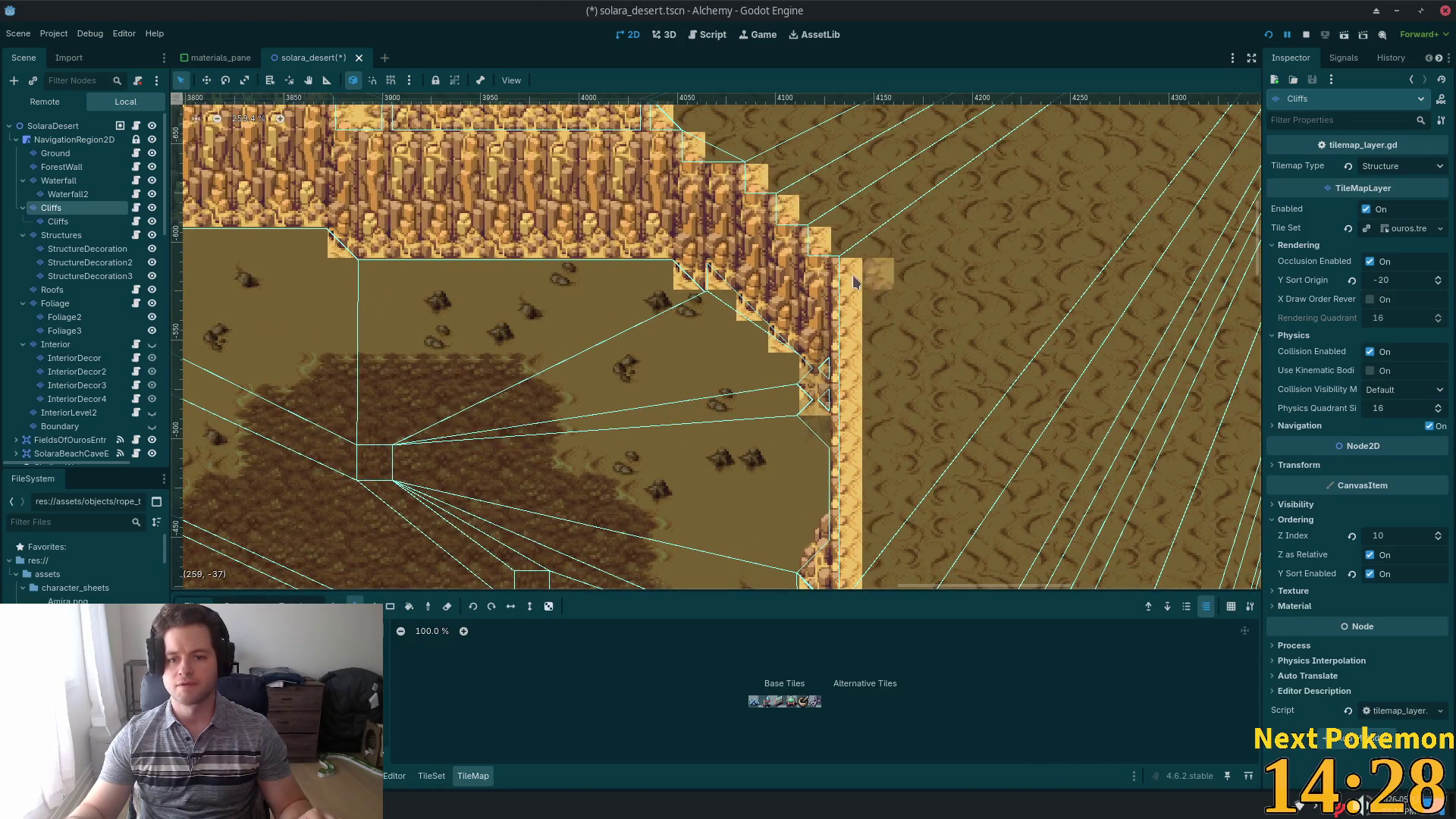
{"action": "scroll", "coordinate": [447, 303], "scroll_direction": "left", "scroll_amount": 1}
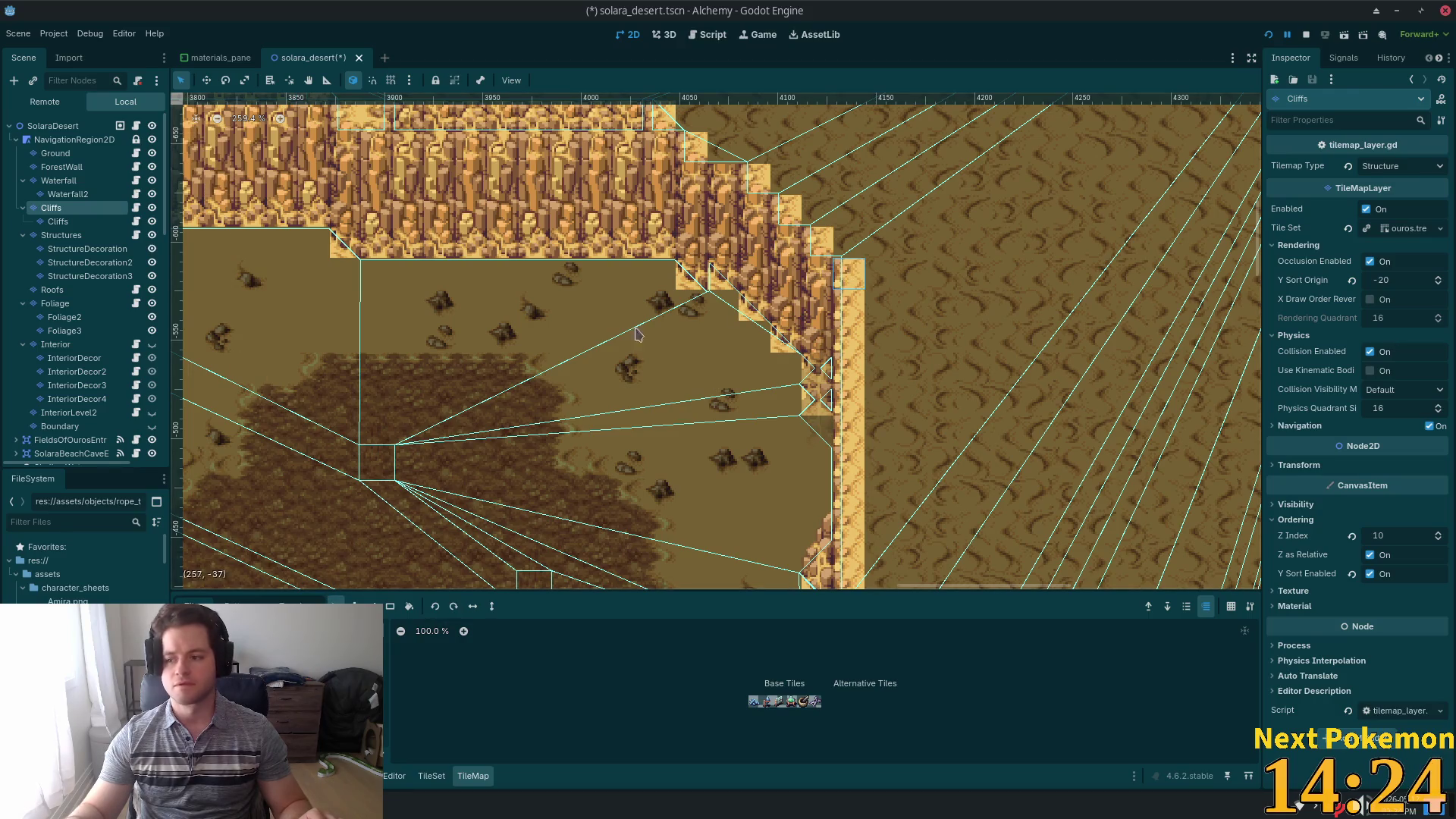
{"action": "scroll", "coordinate": [451, 337], "scroll_direction": "left", "scroll_amount": 10}
{"action": "scroll", "coordinate": [451, 337], "scroll_direction": "up", "scroll_amount": 4}
{"action": "scroll", "coordinate": [1042, 586], "scroll_direction": "up", "scroll_amount": 4}
{"action": "scroll", "coordinate": [1041, 586], "scroll_direction": "left", "scroll_amount": 7}
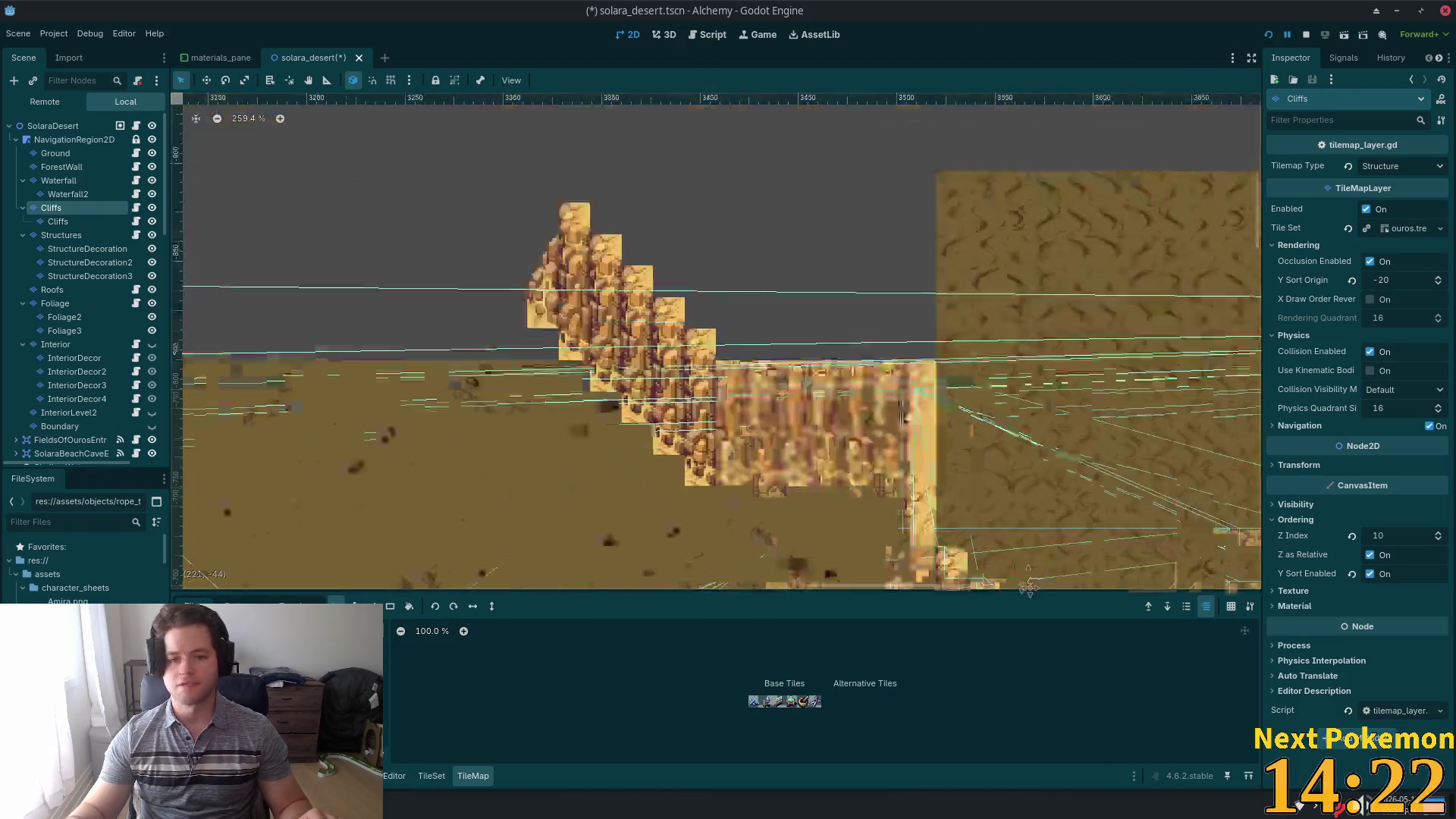
{"action": "left_click", "coordinate": [353, 606]}
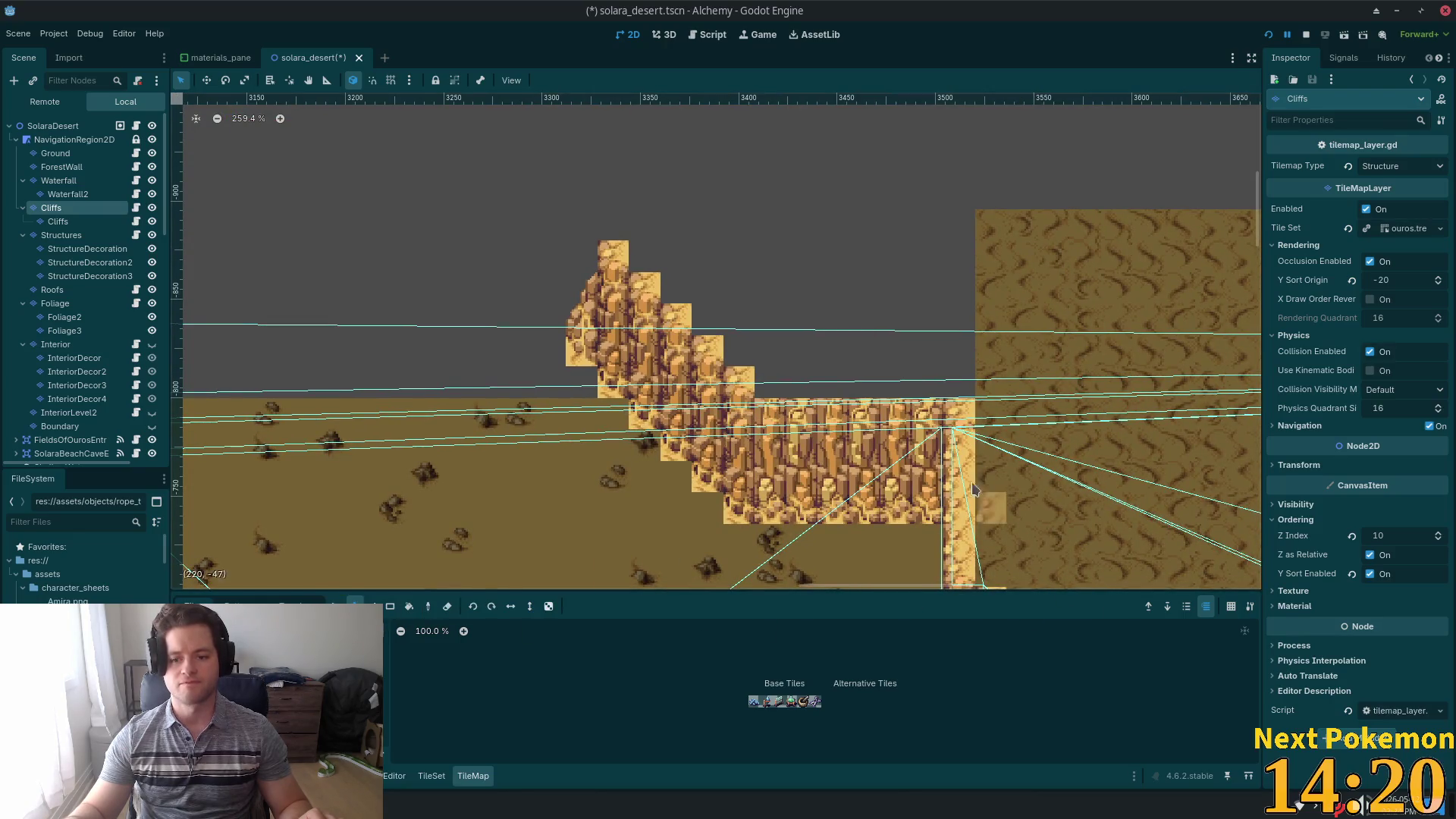
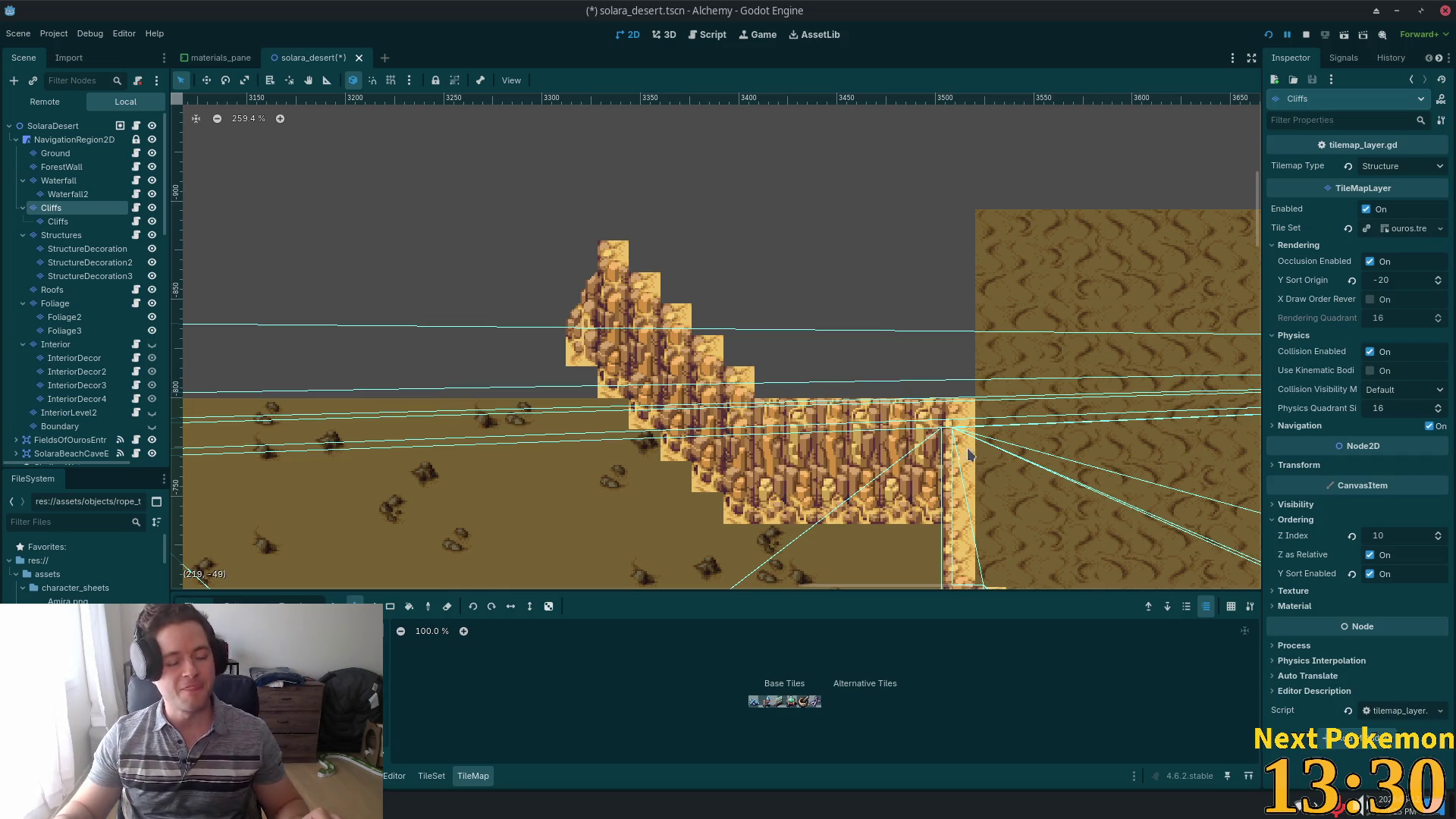
- Pan and zoom along the cliffs to the empty space above the northern cliff edge
{"action": "scroll", "coordinate": [975, 448], "scroll_direction": "down", "scroll_amount": 5}
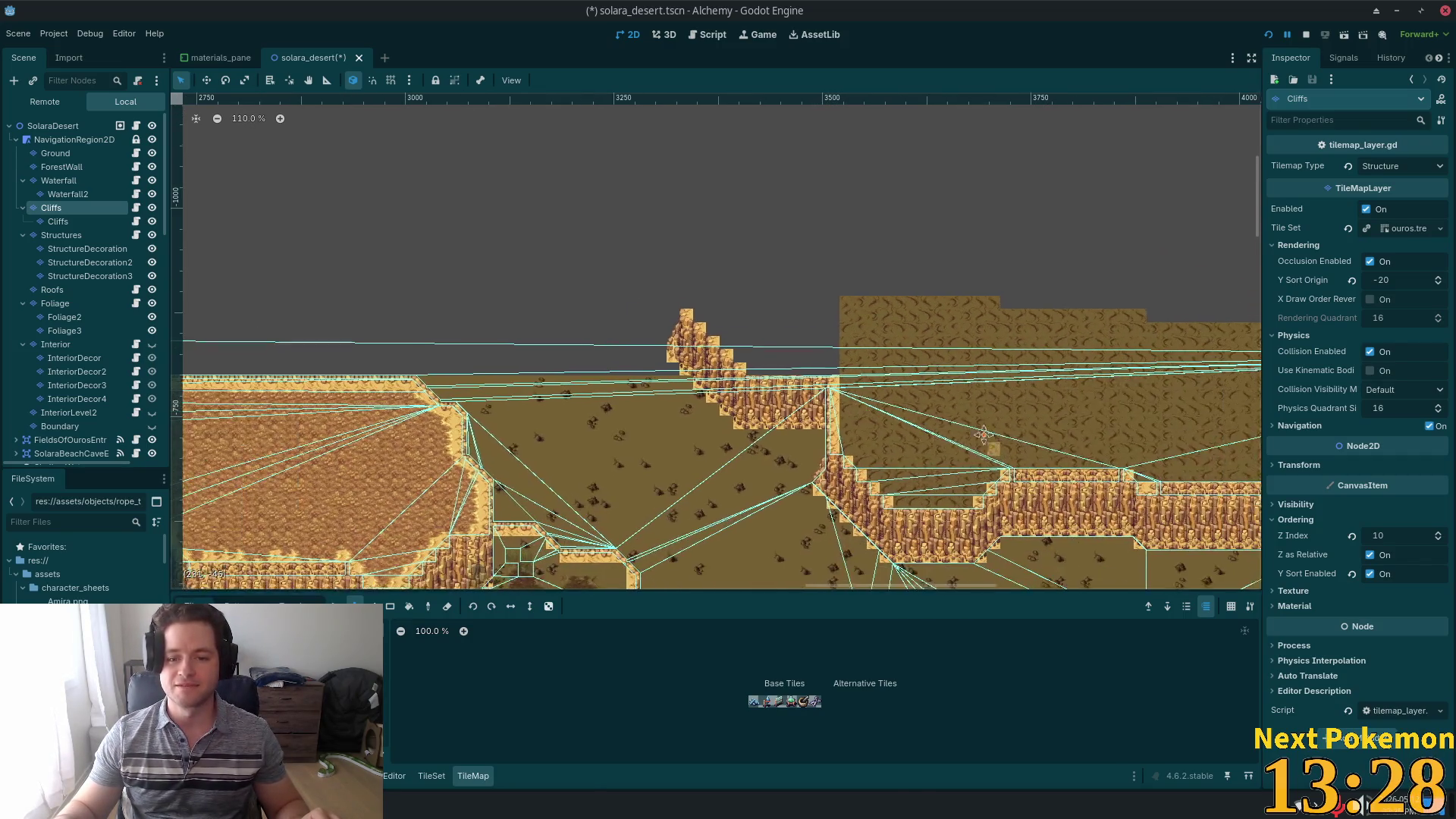
{"action": "left_click_drag", "start_coordinate": [983, 434], "coordinate": [865, 368]}
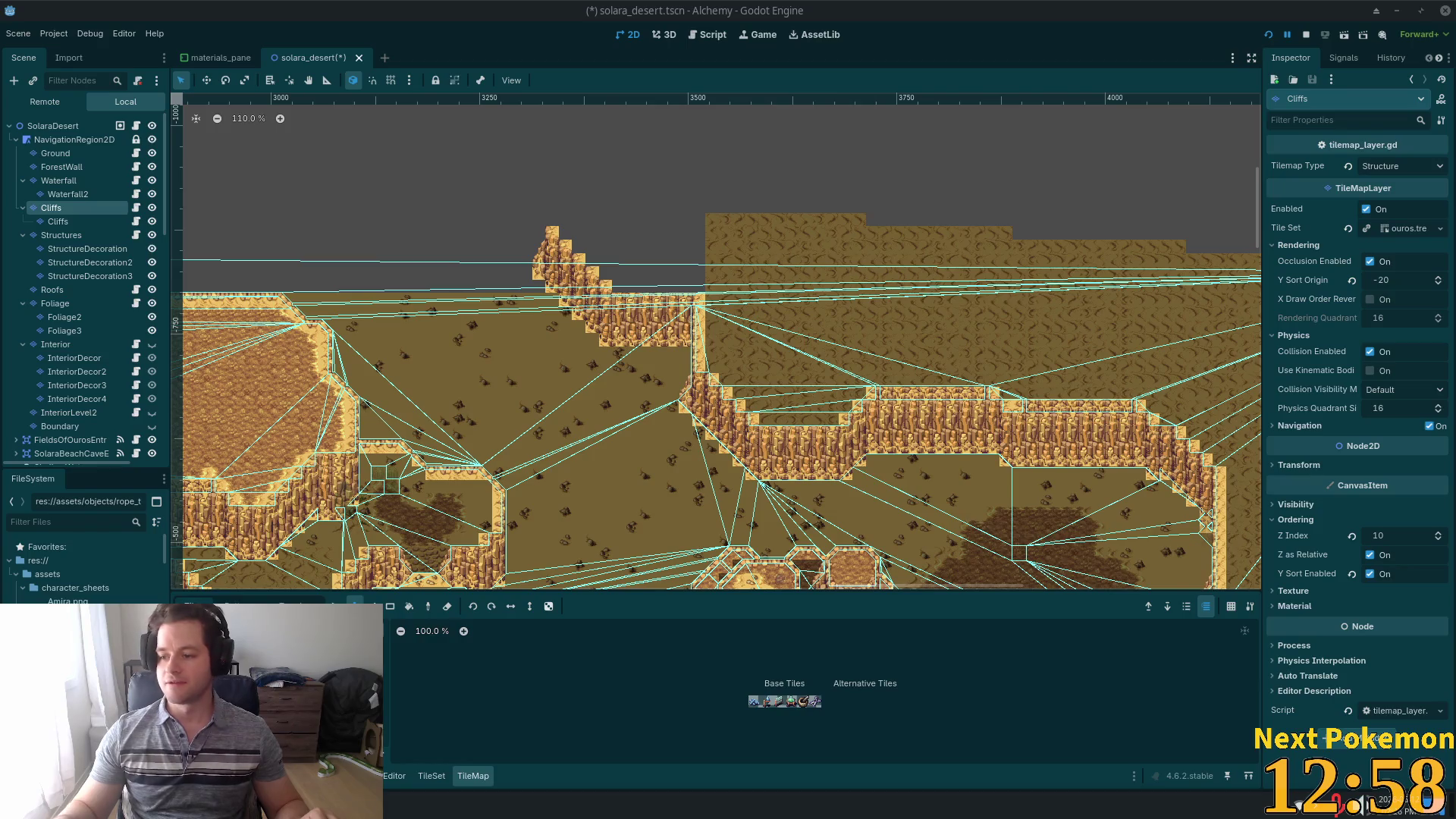
{"action": "scroll", "coordinate": [614, 343], "scroll_direction": "up", "scroll_amount": 4}
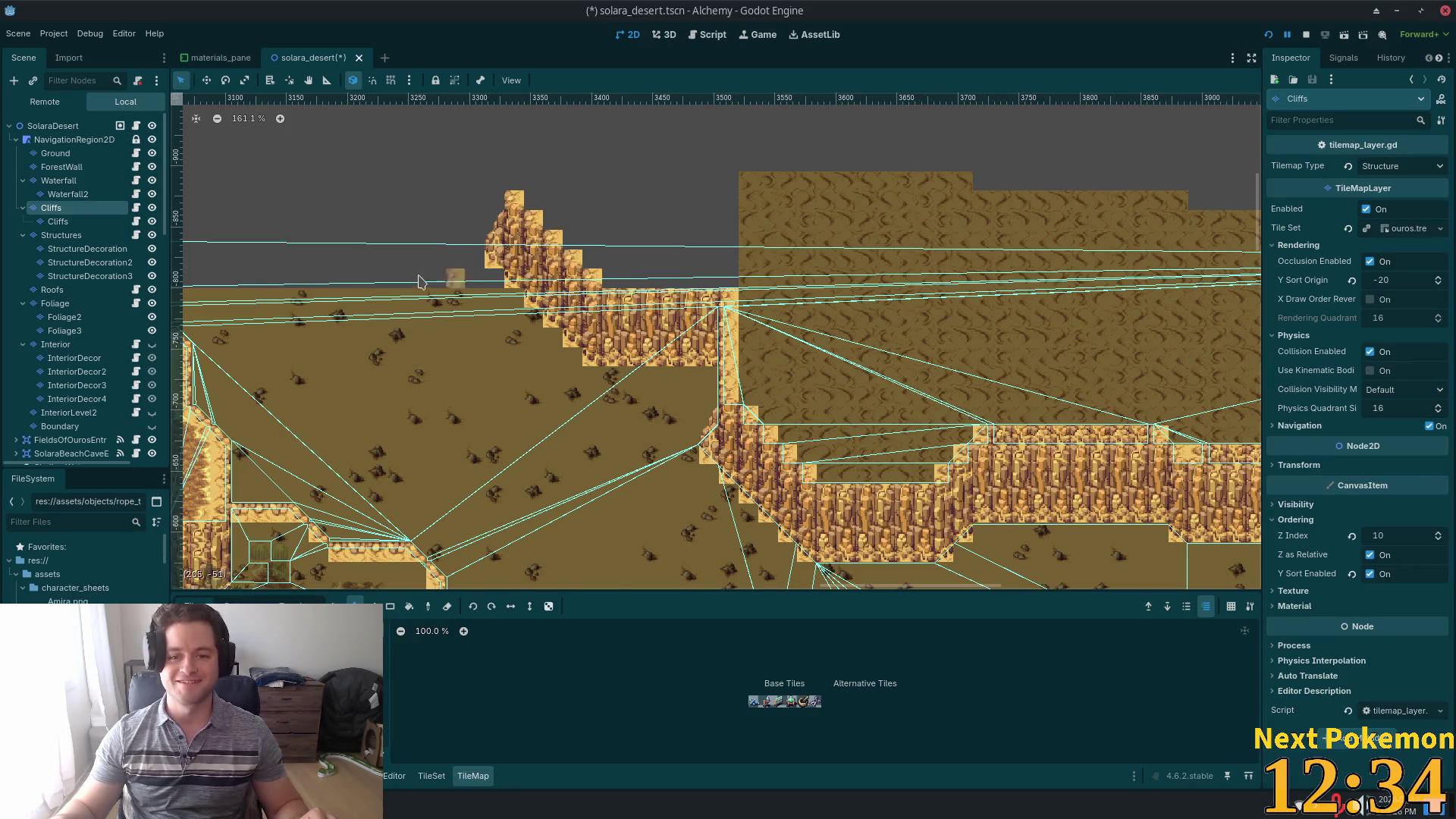
{"action": "scroll", "coordinate": [588, 270], "scroll_direction": "up", "scroll_amount": 5}
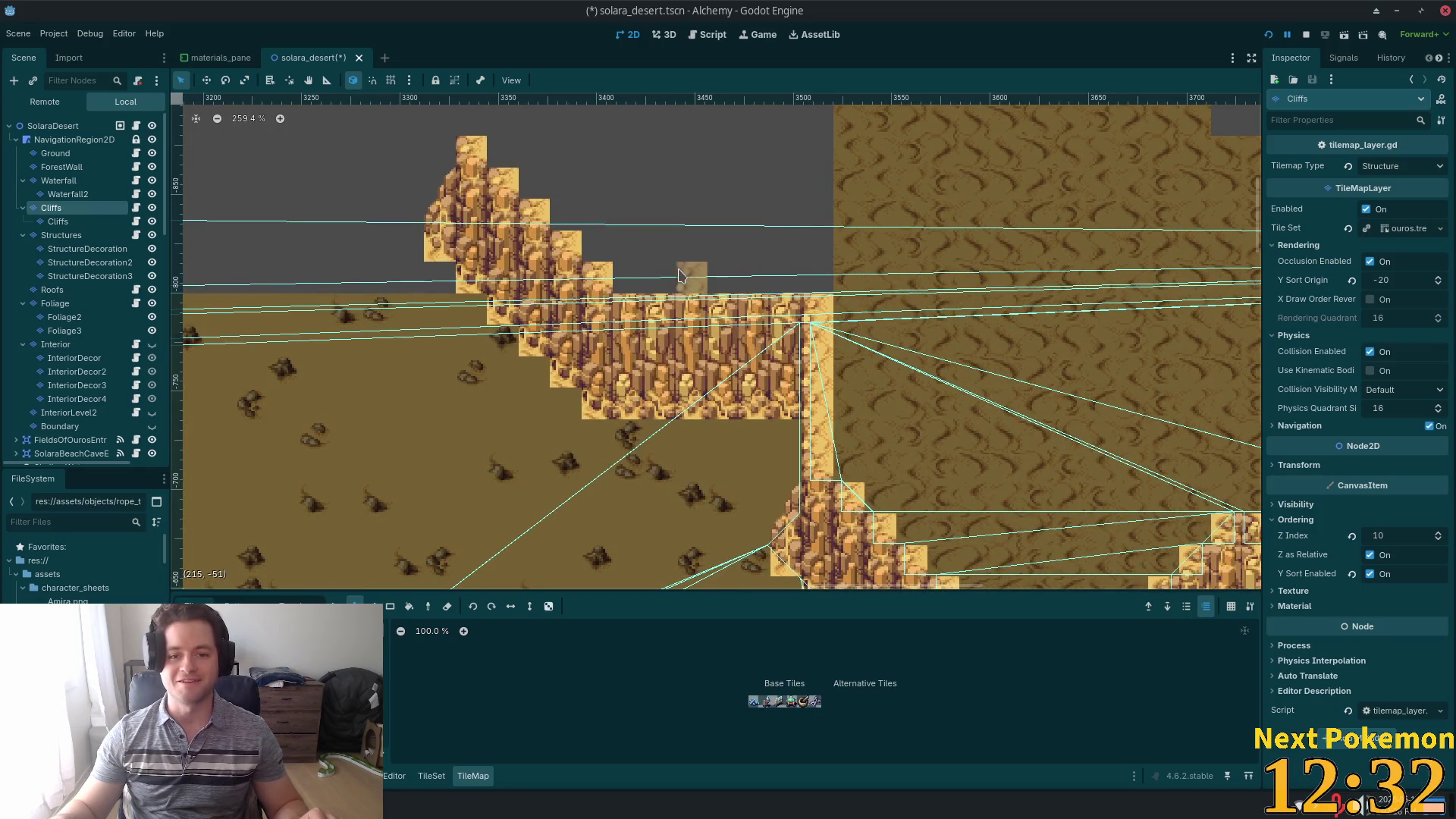
{"action": "scroll", "coordinate": [680, 274], "scroll_direction": "up", "scroll_amount": 5}
{"action": "scroll", "coordinate": [543, 287], "scroll_direction": "down", "scroll_amount": 6}
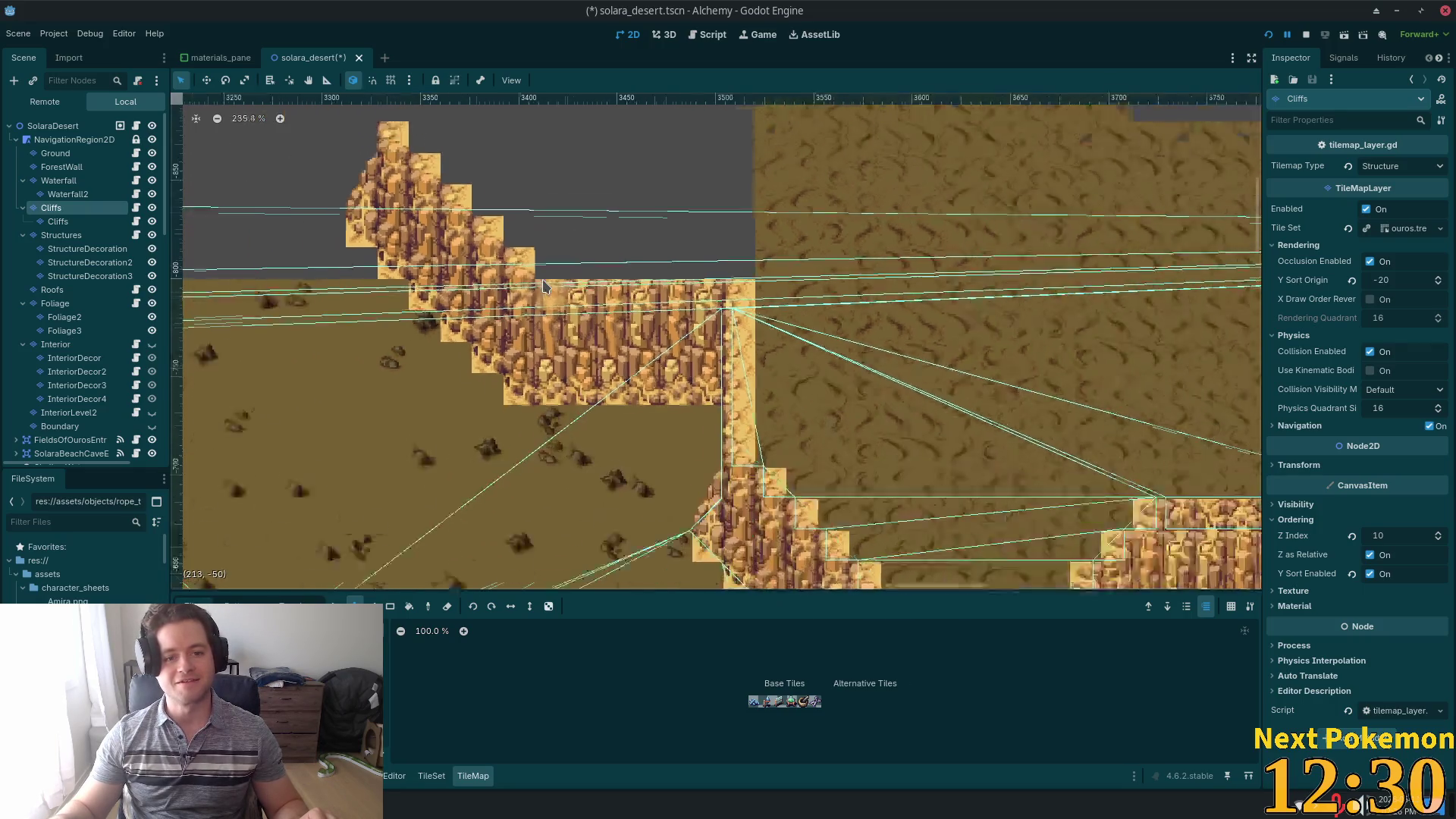
{"action": "scroll", "coordinate": [543, 287], "scroll_direction": "down", "scroll_amount": 4}
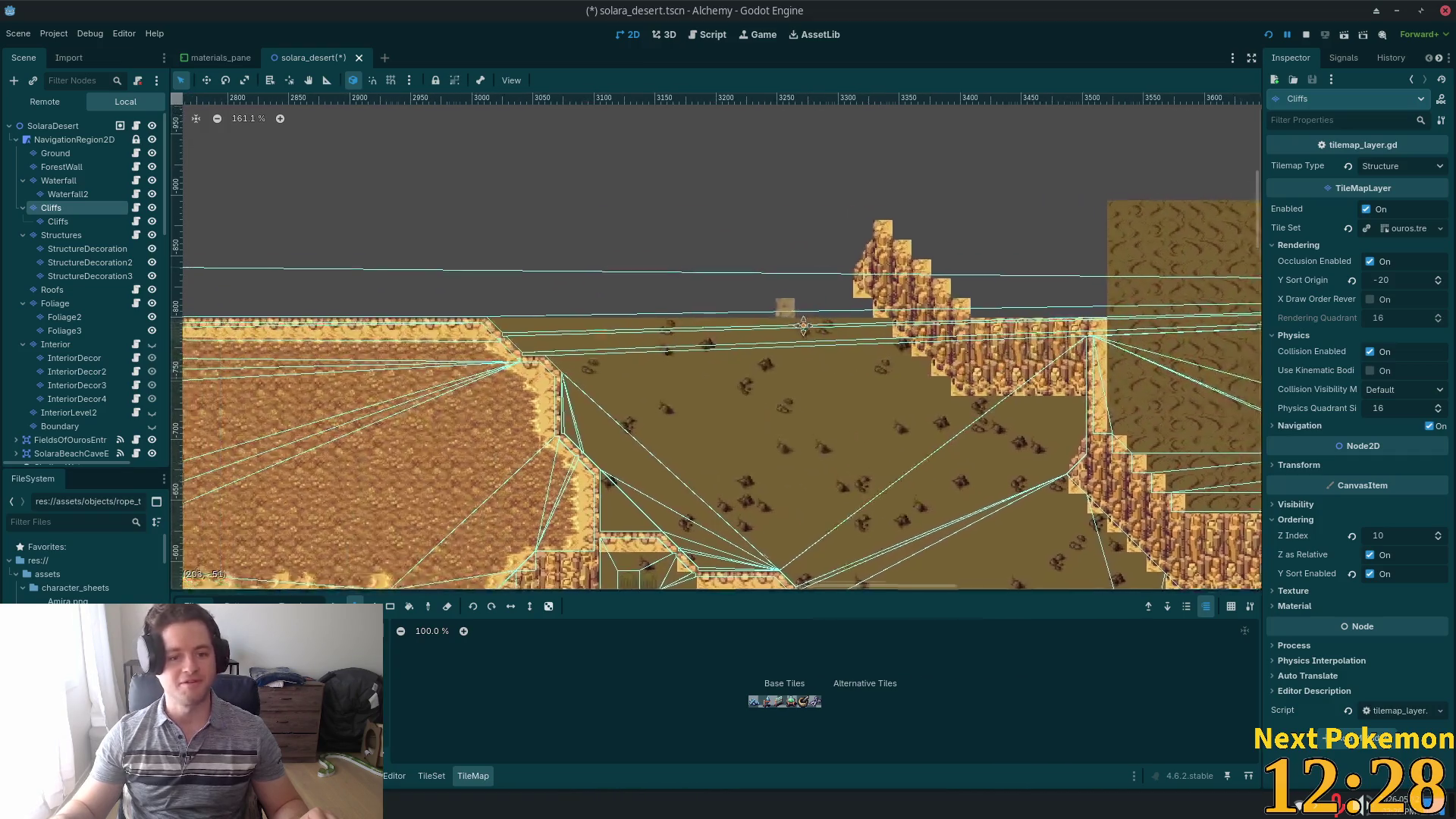
{"action": "left_click_drag", "start_coordinate": [802, 324], "coordinate": [798, 330]}
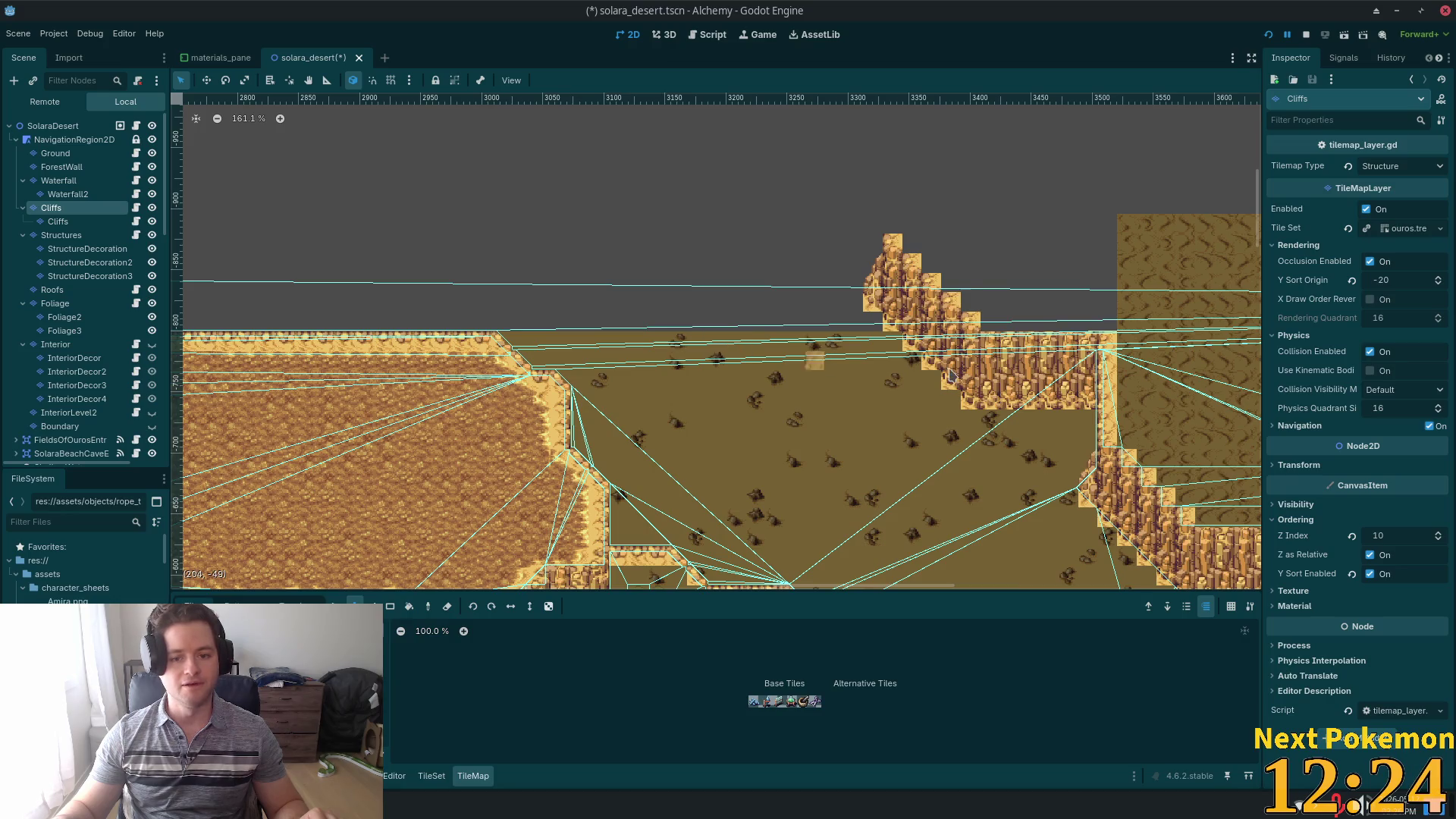
{"action": "left_click_drag", "start_coordinate": [879, 330], "coordinate": [641, 319]}
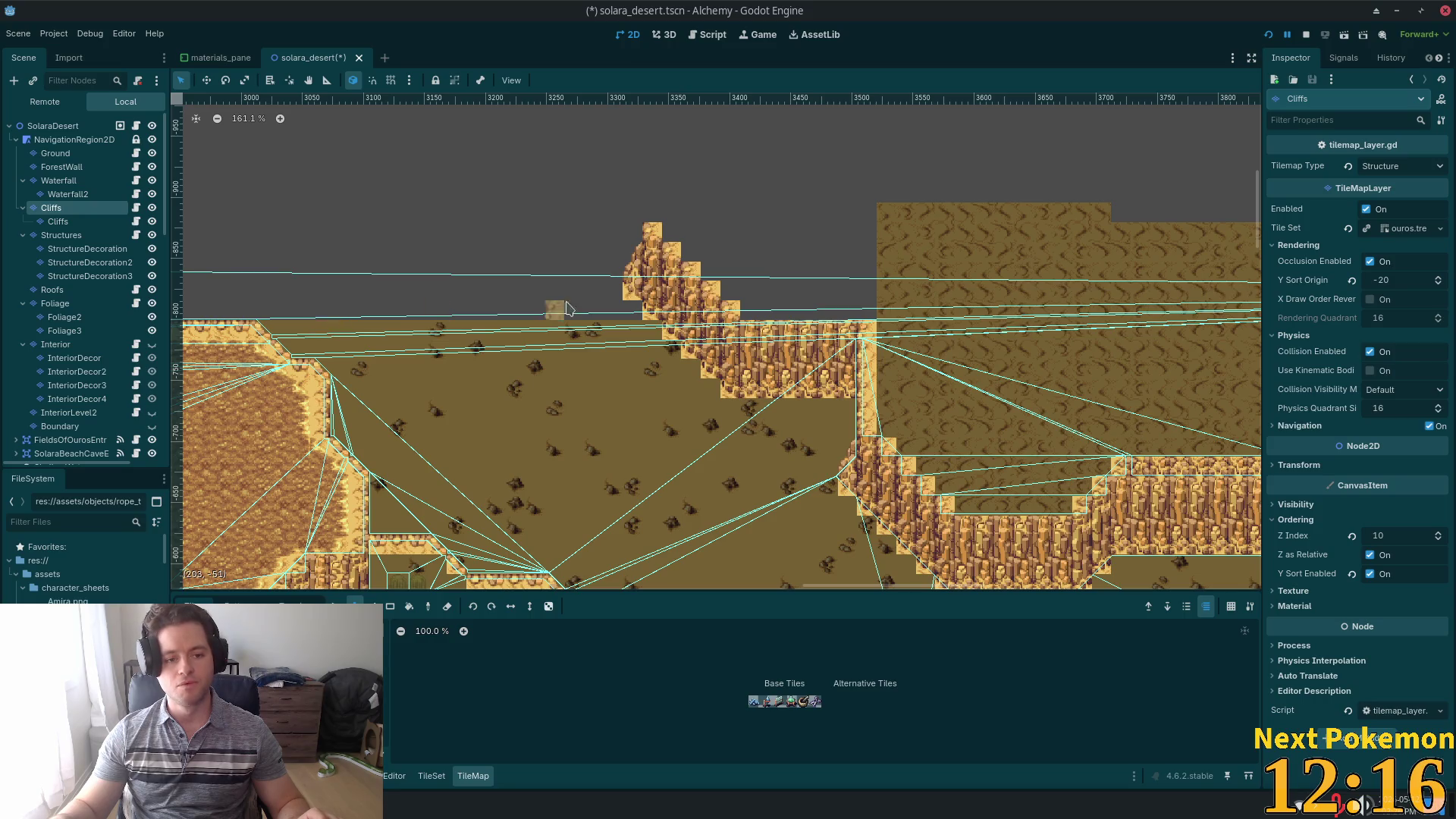
{"action": "mouse_move", "coordinate": [550, 307]}
{"action": "left_mouse_down"}
{"action": "mouse_move", "coordinate": [989, 303]}
{"action": "mouse_move", "coordinate": [1099, 121]}
{"action": "left_mouse_up"}
{"action": "left_click_drag", "start_coordinate": [879, 31], "coordinate": [724, 309]}
{"action": "mouse_move", "coordinate": [481, 299]}
{"action": "left_mouse_down"}
{"action": "mouse_move", "coordinate": [812, 234]}
{"action": "mouse_move", "coordinate": [861, 318]}
{"action": "mouse_move", "coordinate": [574, 292]}
{"action": "left_mouse_up"}
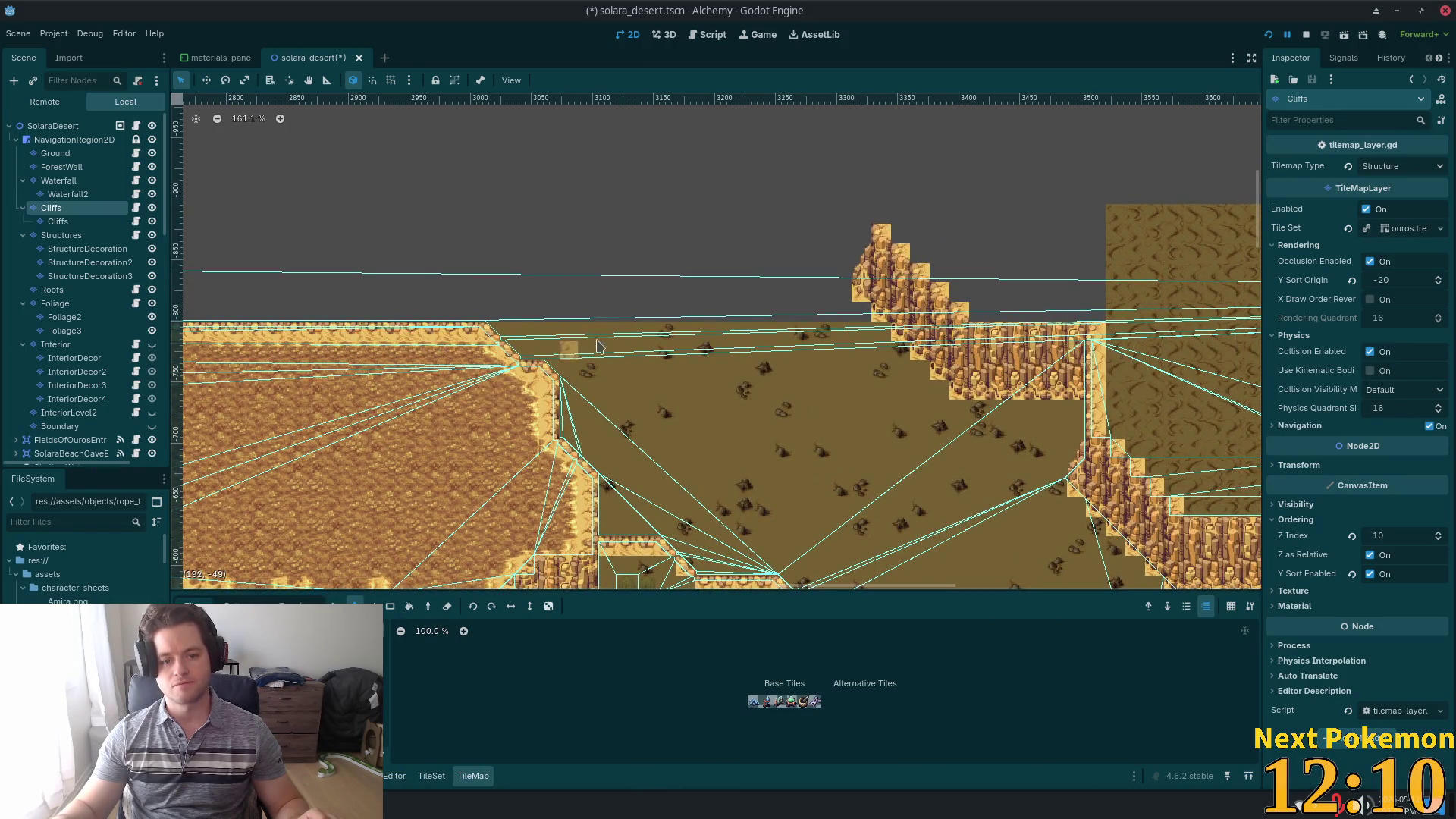
{"action": "scroll", "coordinate": [599, 348], "scroll_direction": "down", "scroll_amount": 5}
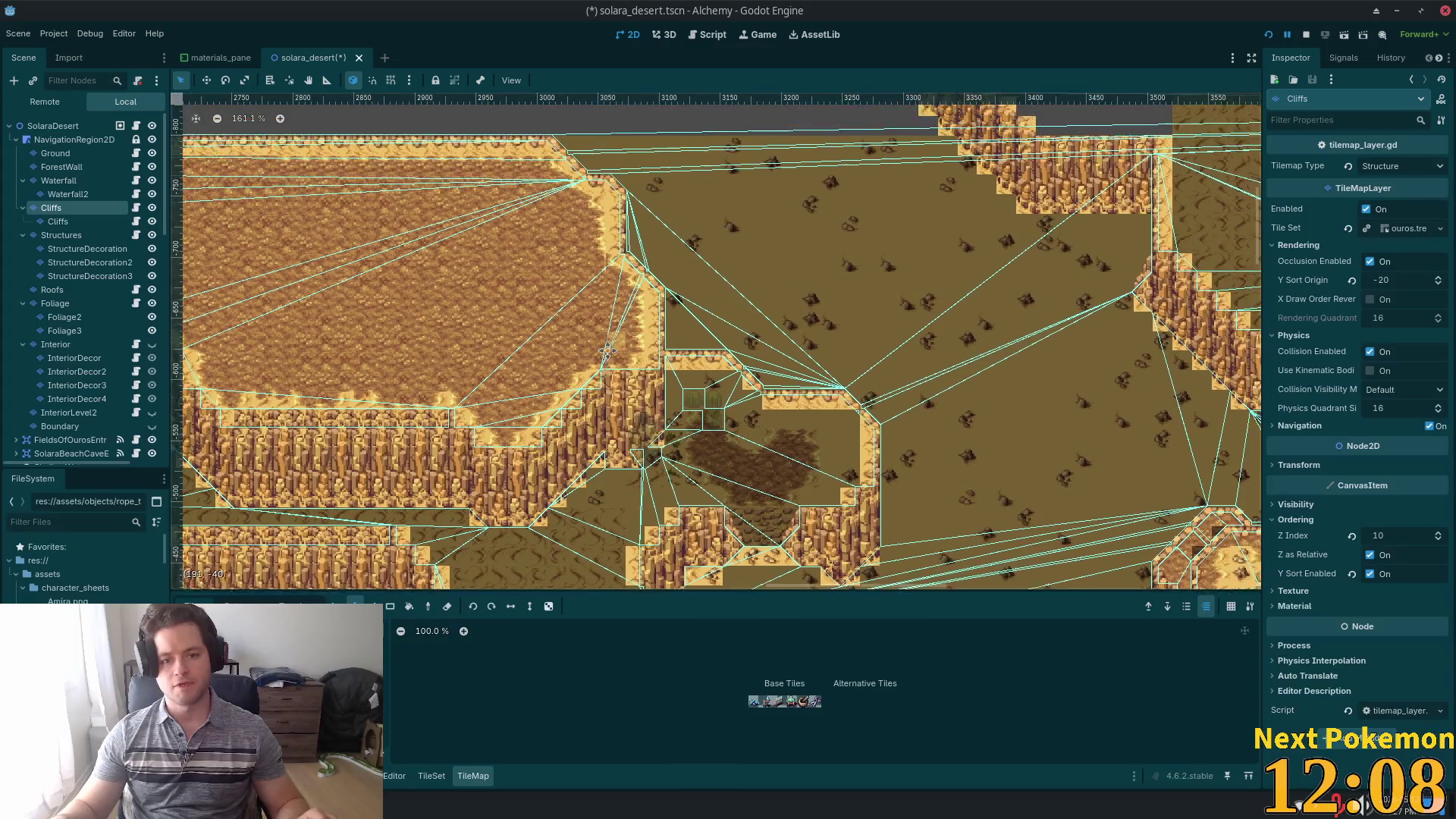
{"action": "scroll", "coordinate": [606, 350], "scroll_direction": "up", "scroll_amount": 1}
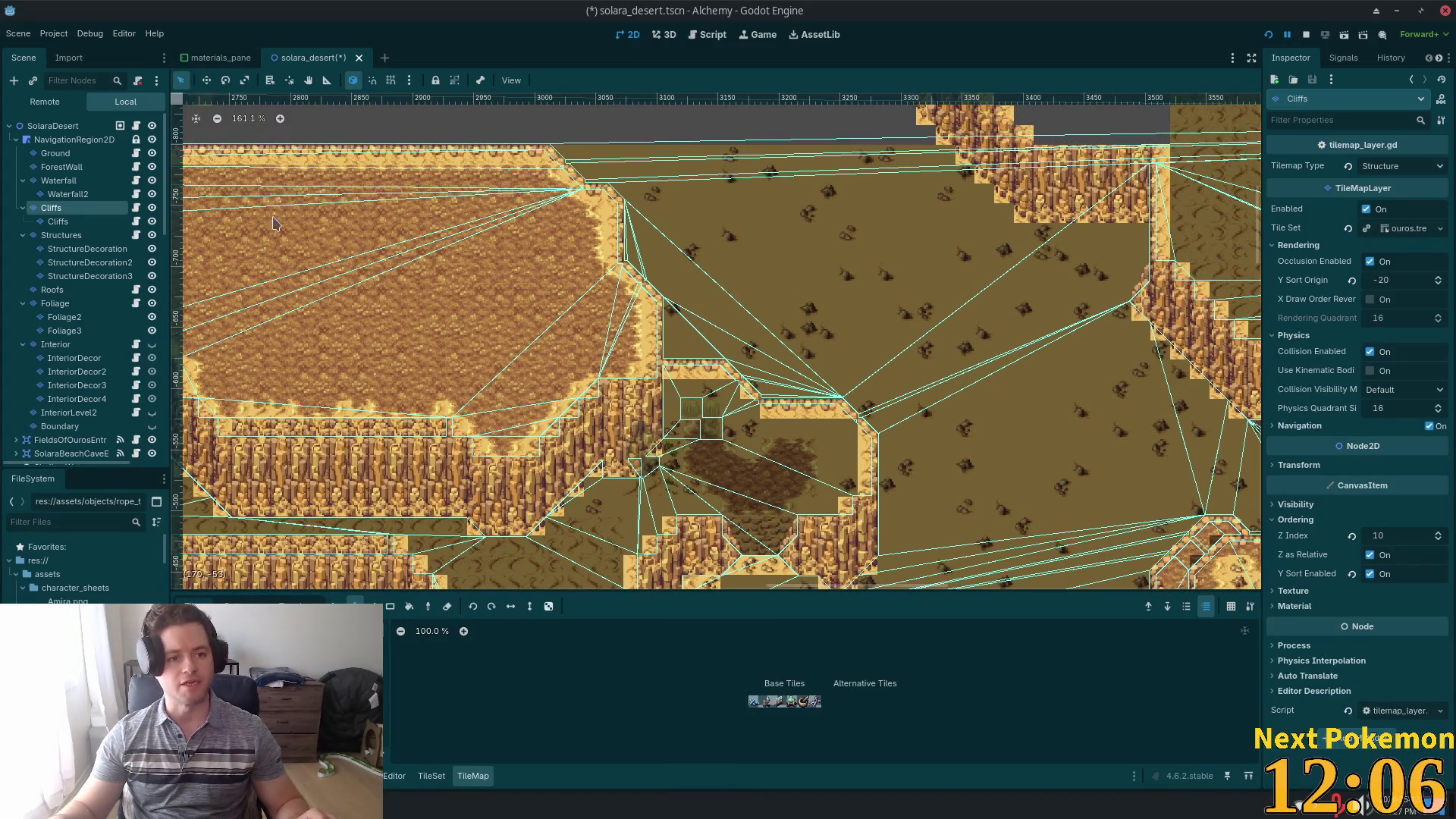
- Select a tall block of cliff wall tiles and bring up a paste preview of it
{"action": "key", "text": "s"}
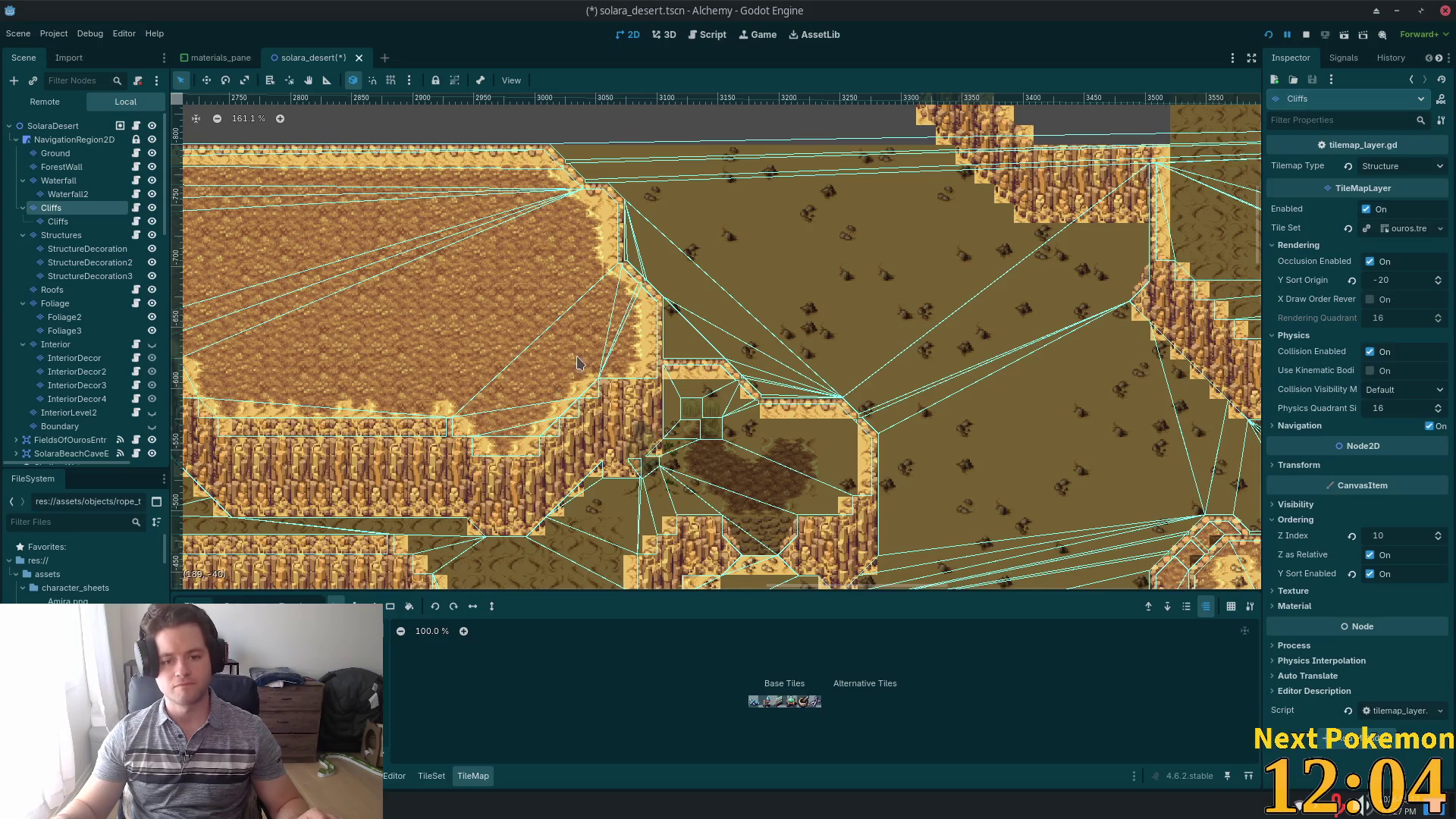
{"action": "left_click_drag", "start_coordinate": [570, 347], "coordinate": [646, 490]}
{"action": "scroll", "coordinate": [646, 490], "scroll_direction": "up", "scroll_amount": 5}
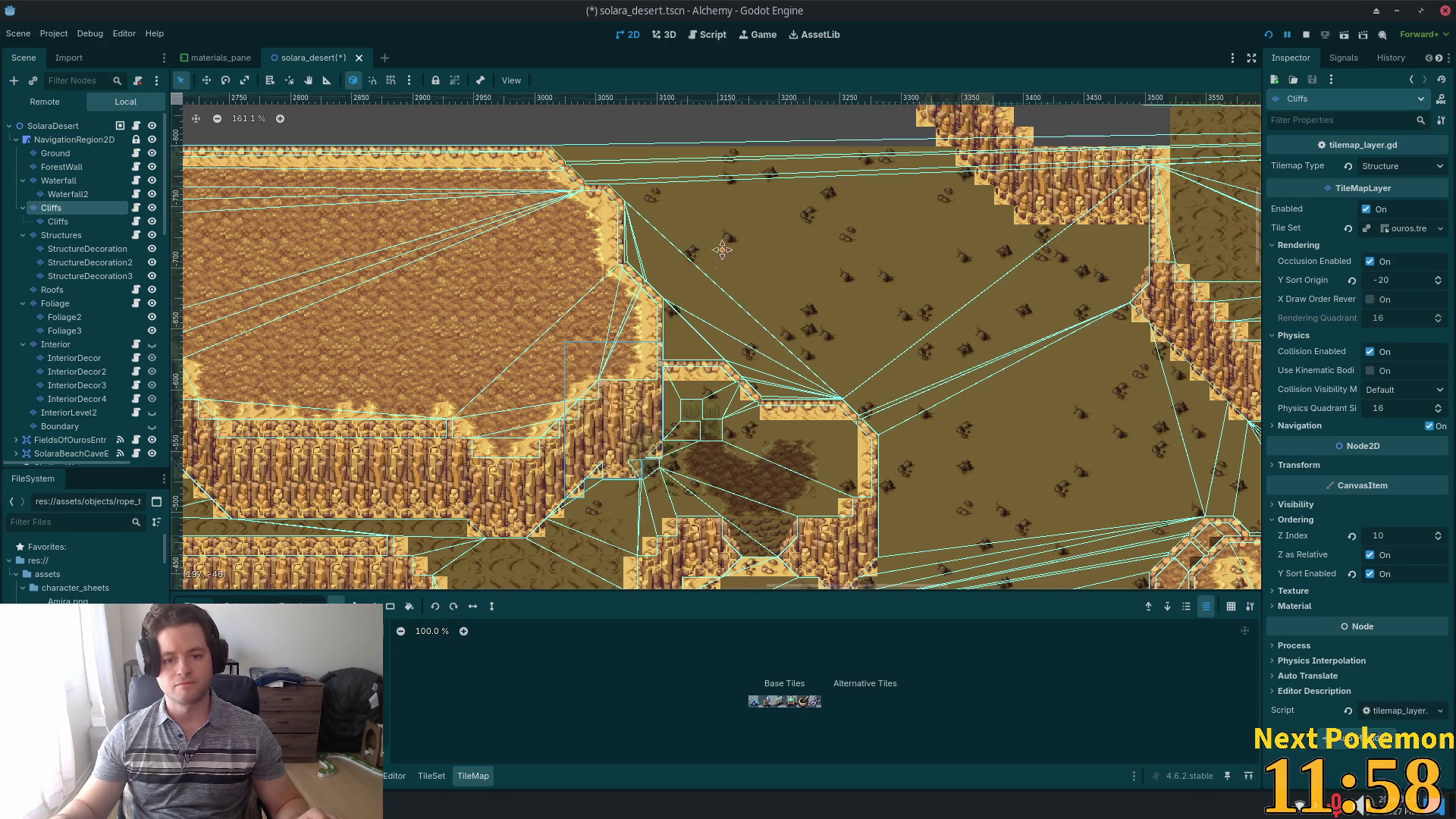
{"action": "key", "text": "ctrl+v"}
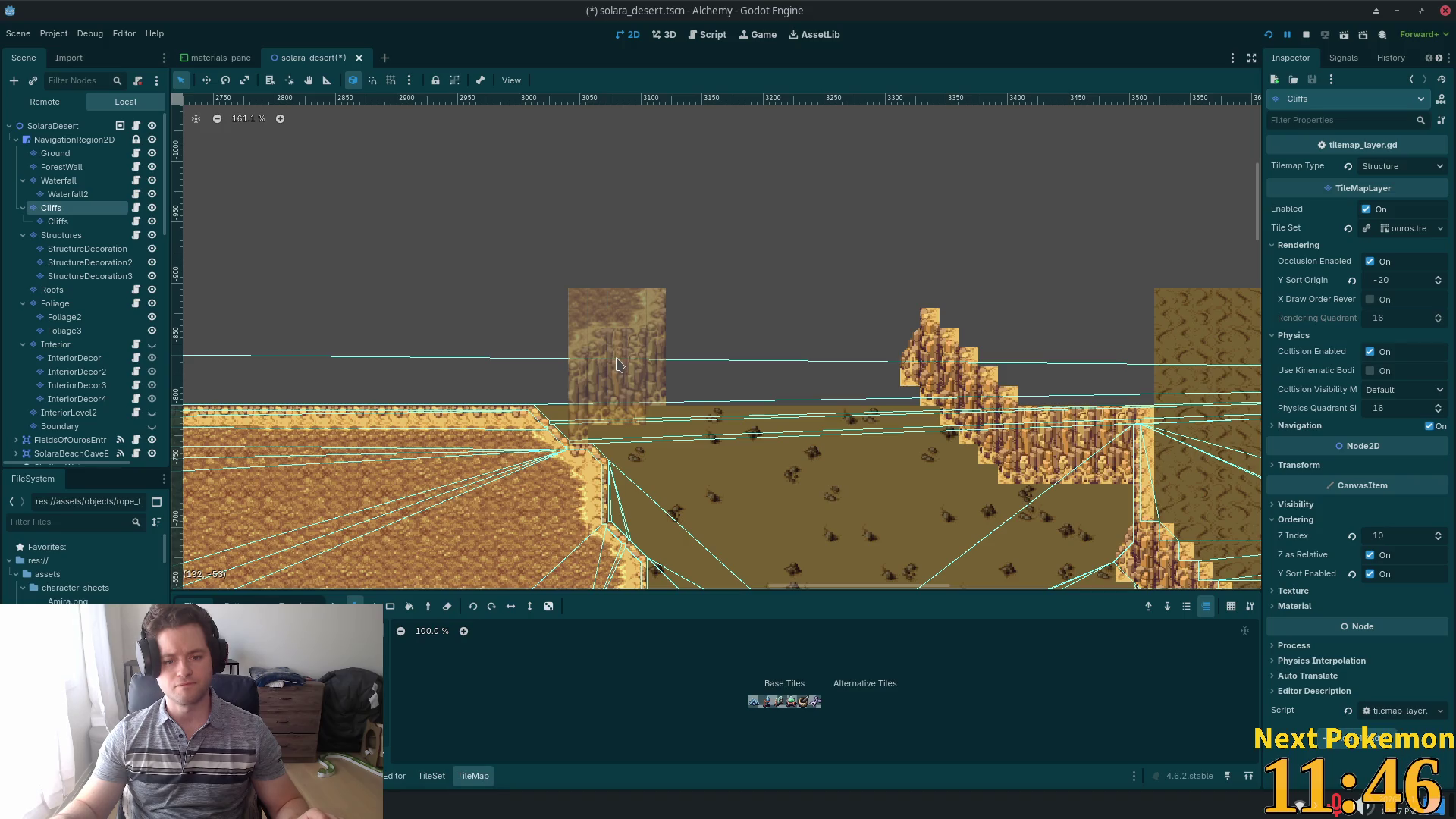
- Stamp the cliff pillar above the northern edge and paint a stepped cliff tile beside its base
{"action": "left_click", "coordinate": [617, 364]}
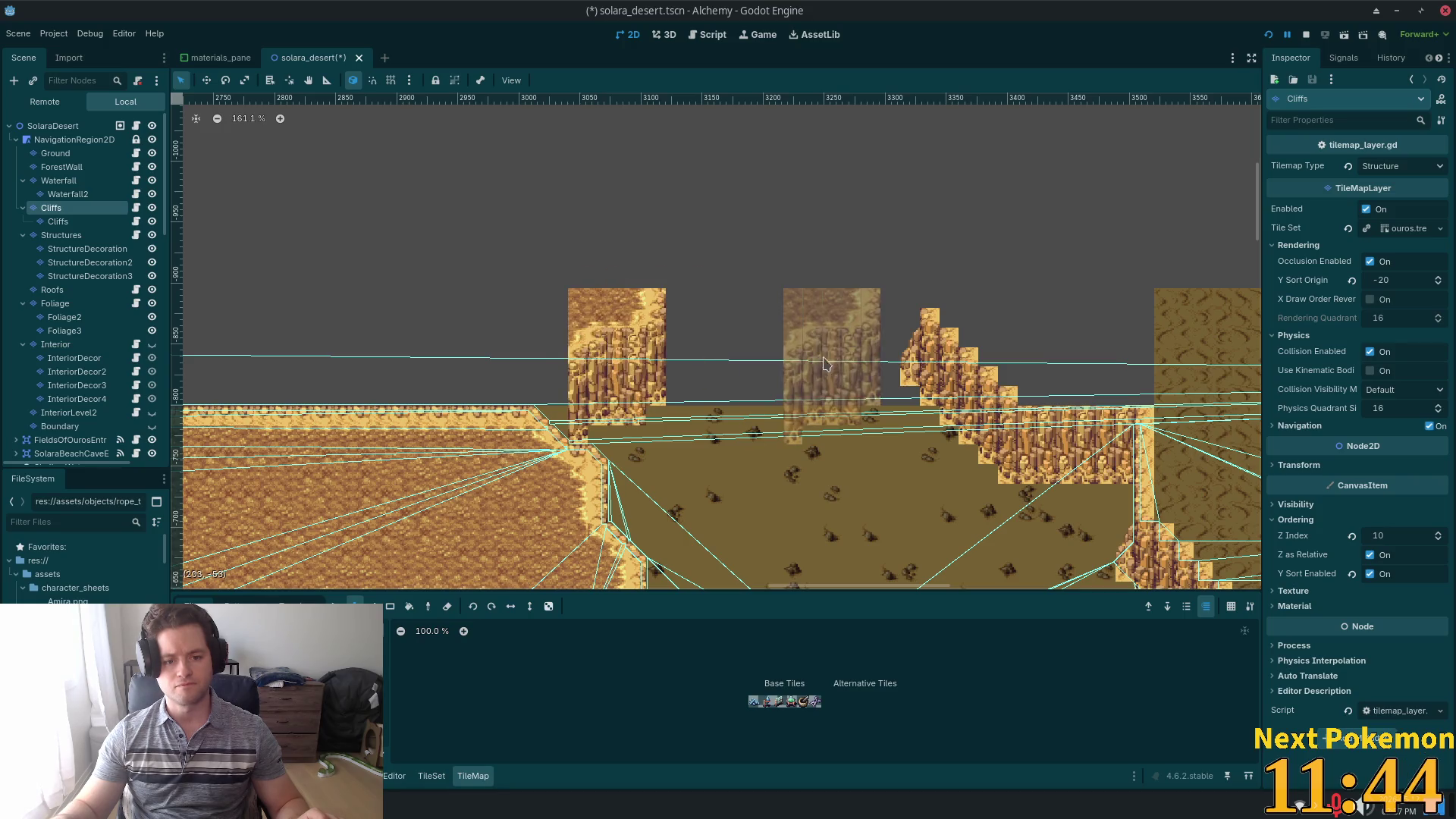
{"action": "scroll", "coordinate": [826, 356], "scroll_direction": "down", "scroll_amount": 3}
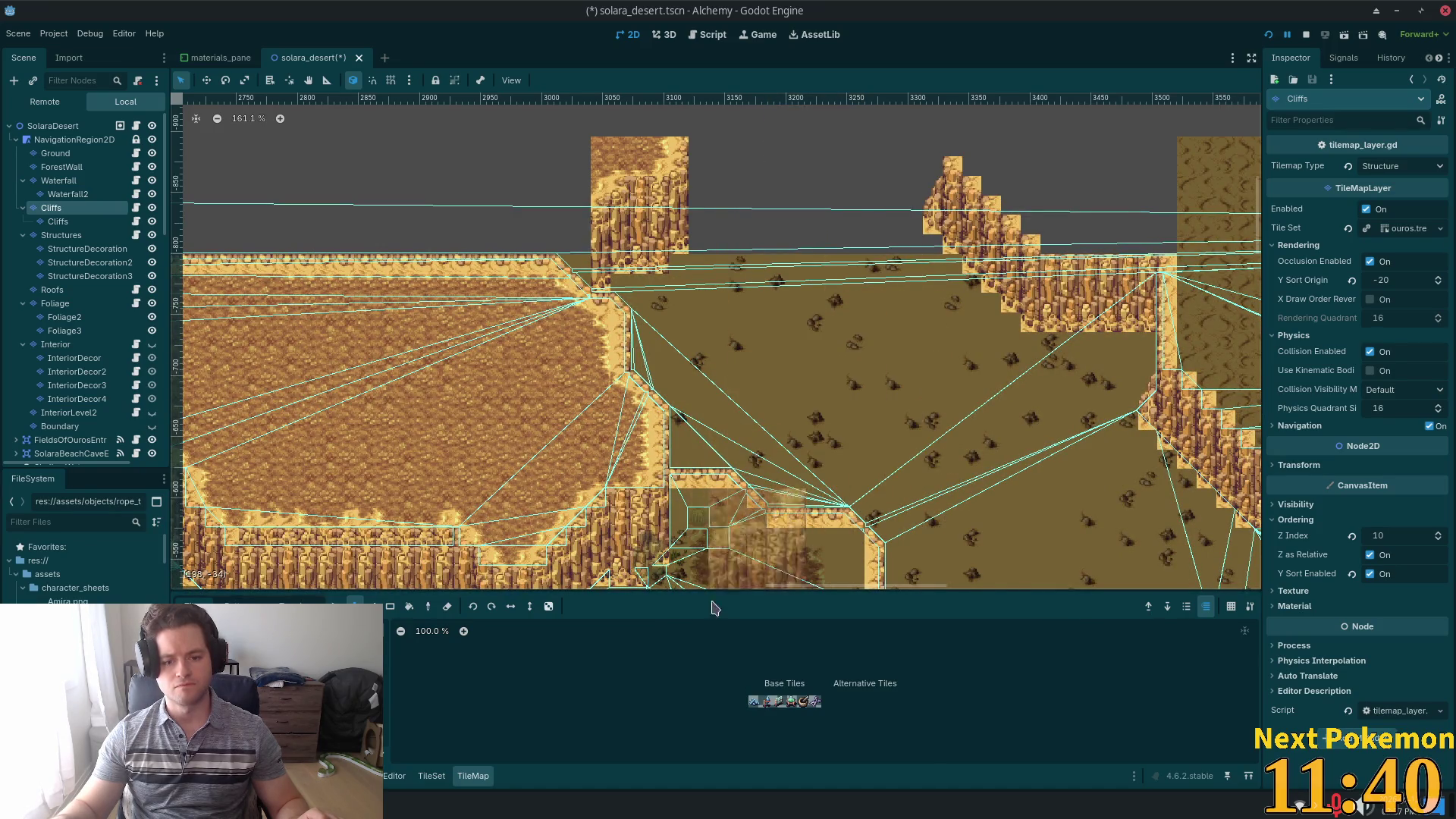
{"action": "left_click", "coordinate": [447, 606]}
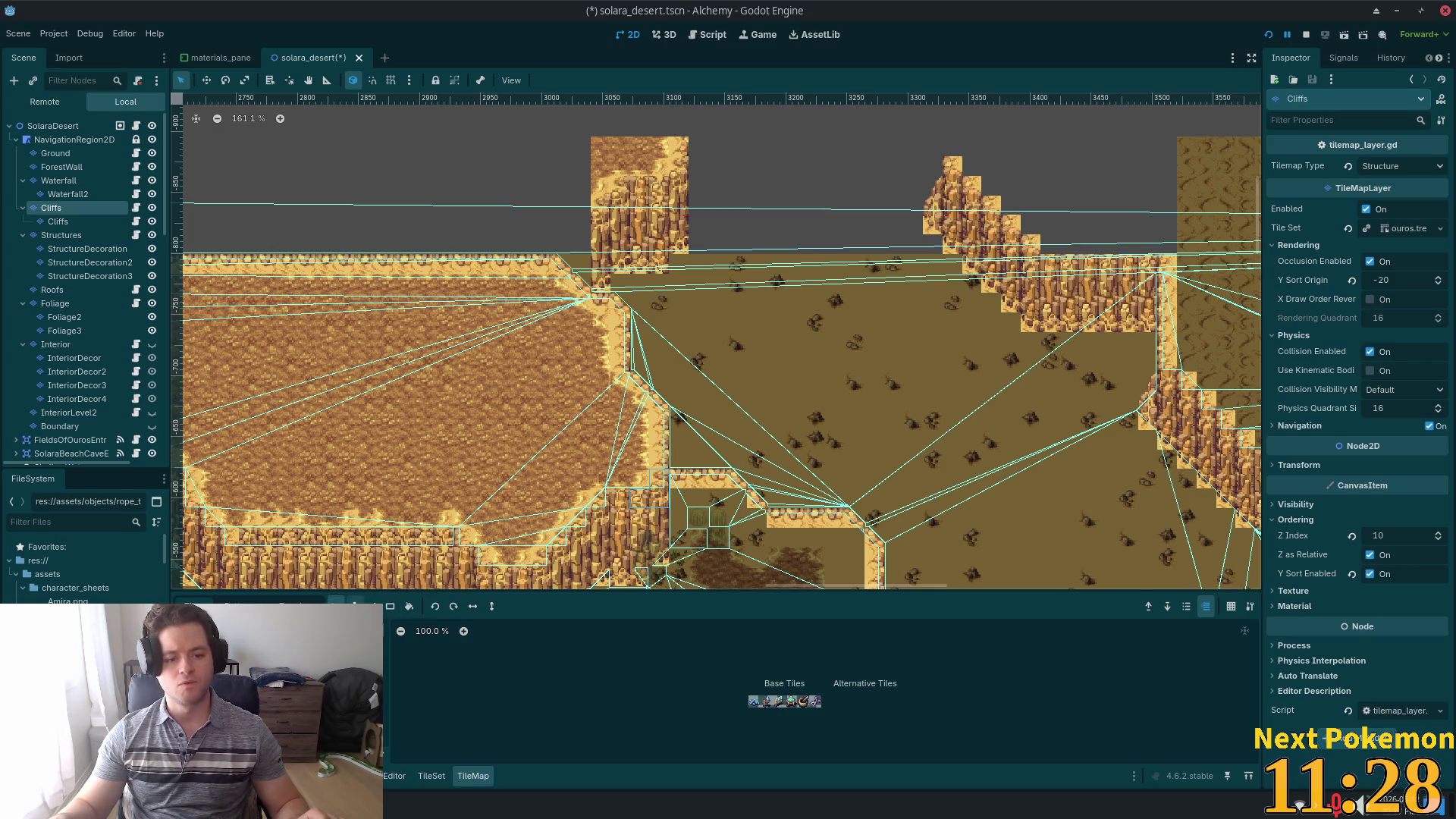
{"action": "left_click", "coordinate": [353, 606]}
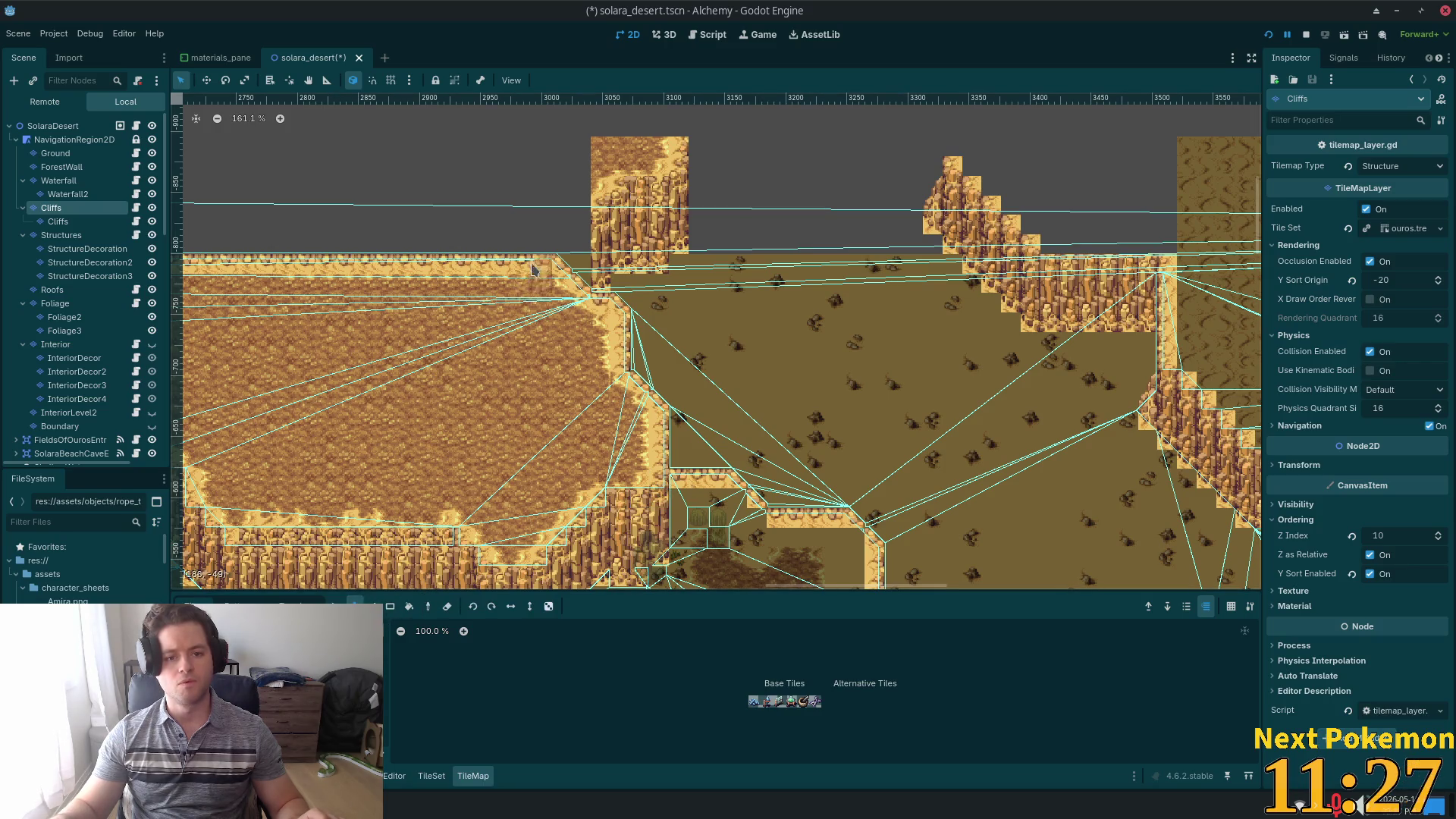
{"action": "left_click", "coordinate": [570, 236]}
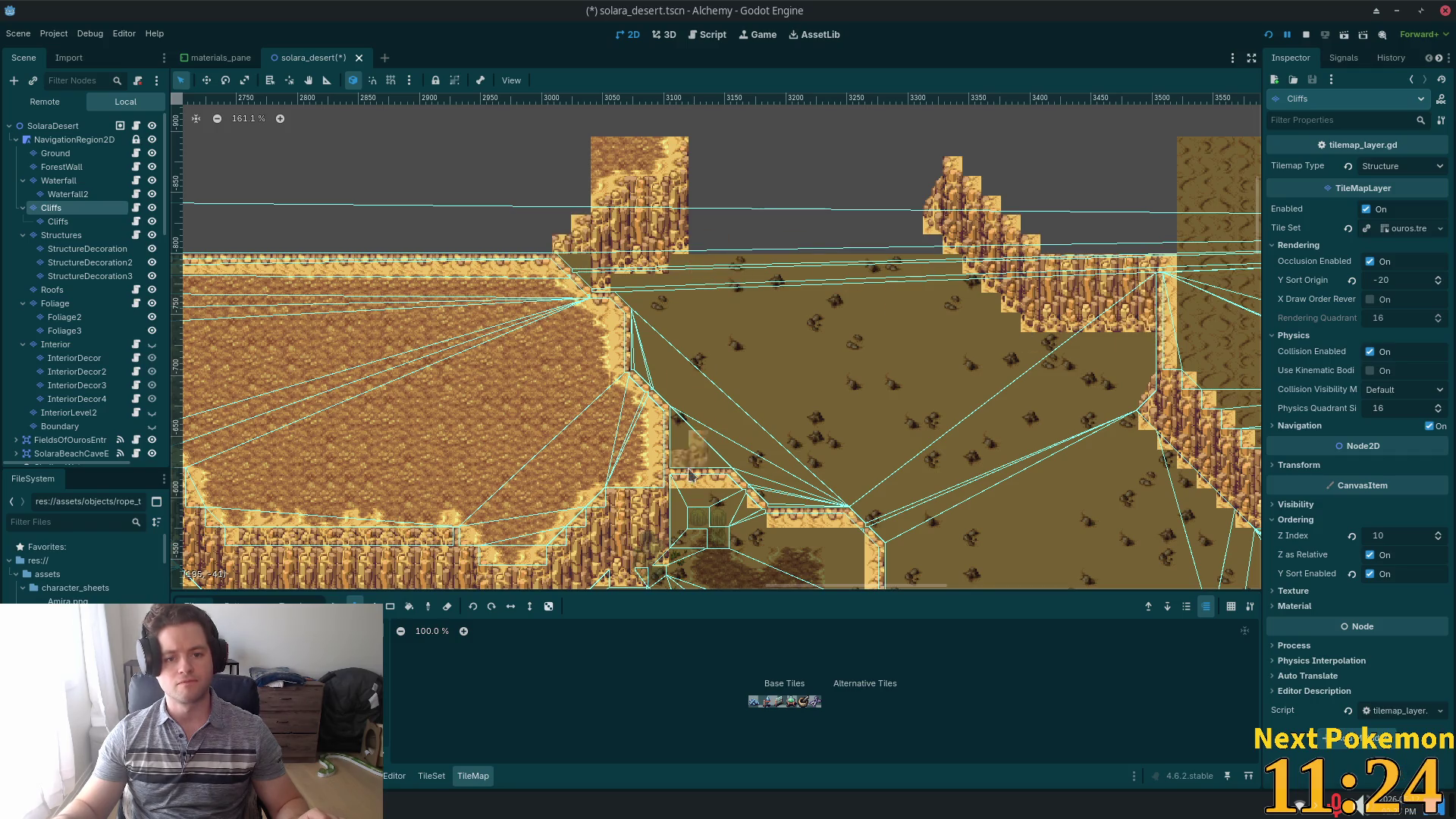
{"action": "scroll", "coordinate": [759, 447], "scroll_direction": "up", "scroll_amount": 2}
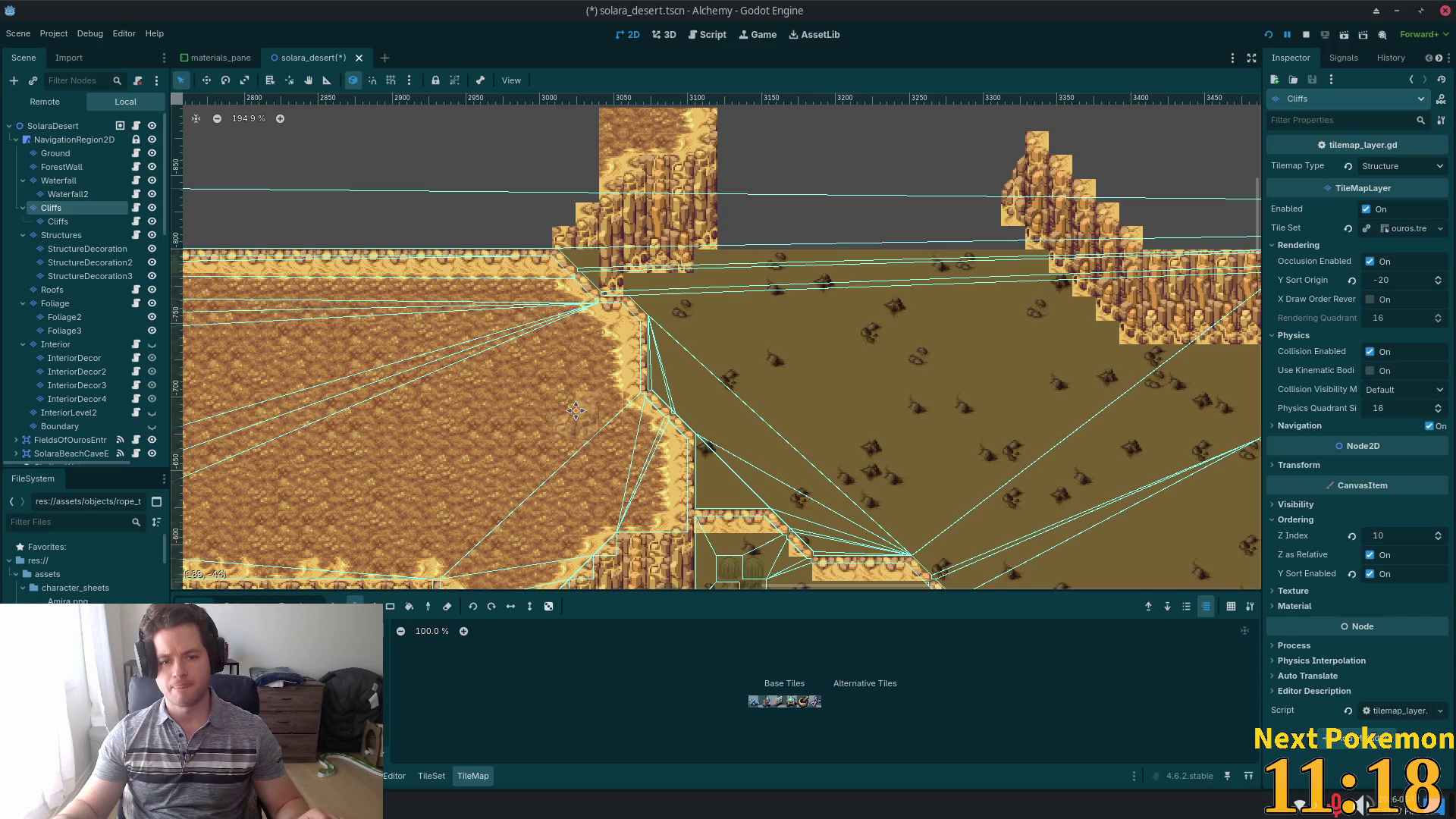
- Toggle between the Select and Paint tools, then select the child Cliffs node to edit it alone
{"action": "scroll", "coordinate": [576, 410], "scroll_direction": "down", "scroll_amount": 3}
{"action": "scroll", "coordinate": [719, 472], "scroll_direction": "down", "scroll_amount": 3}
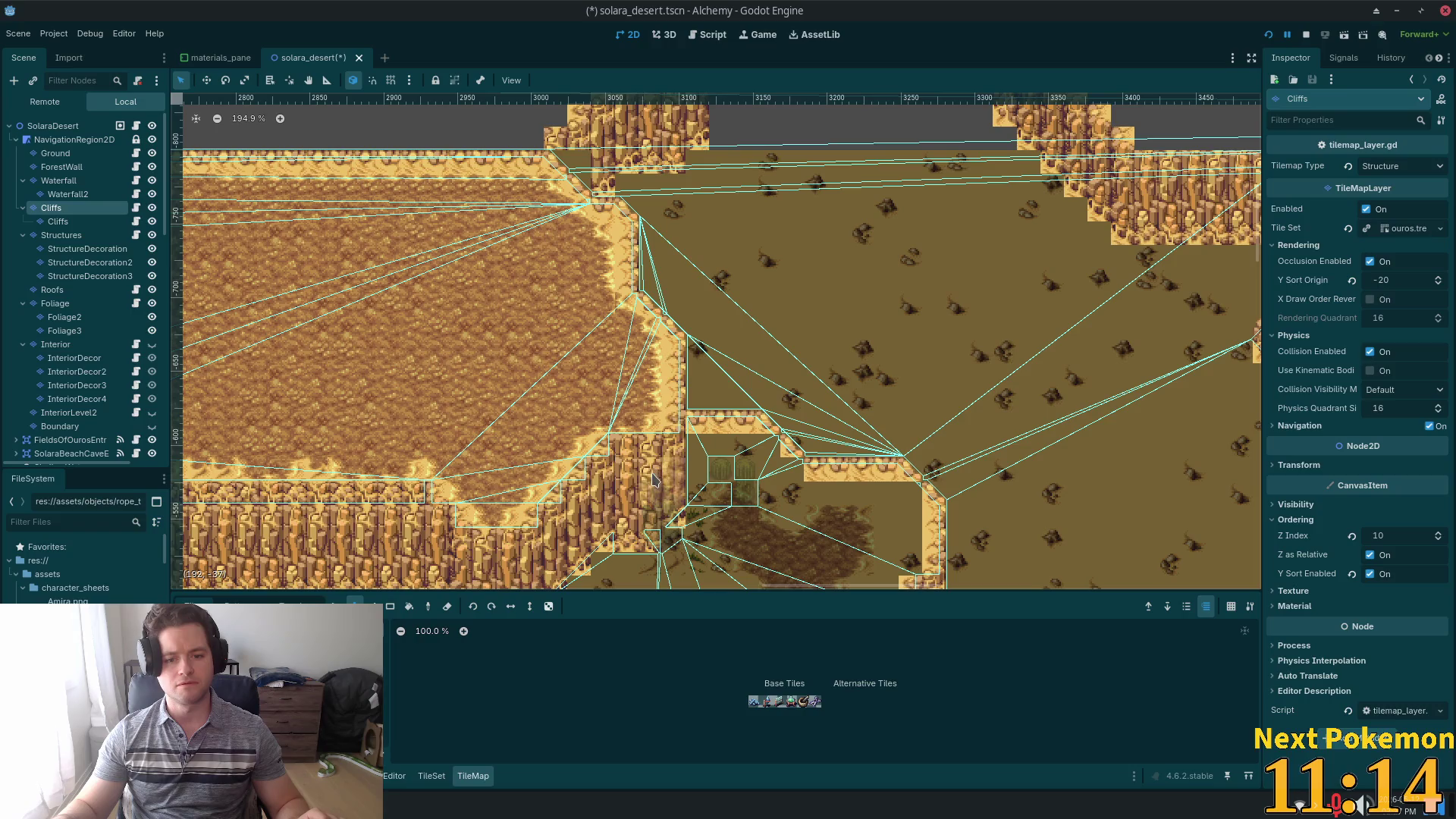
{"action": "key", "text": "s"}
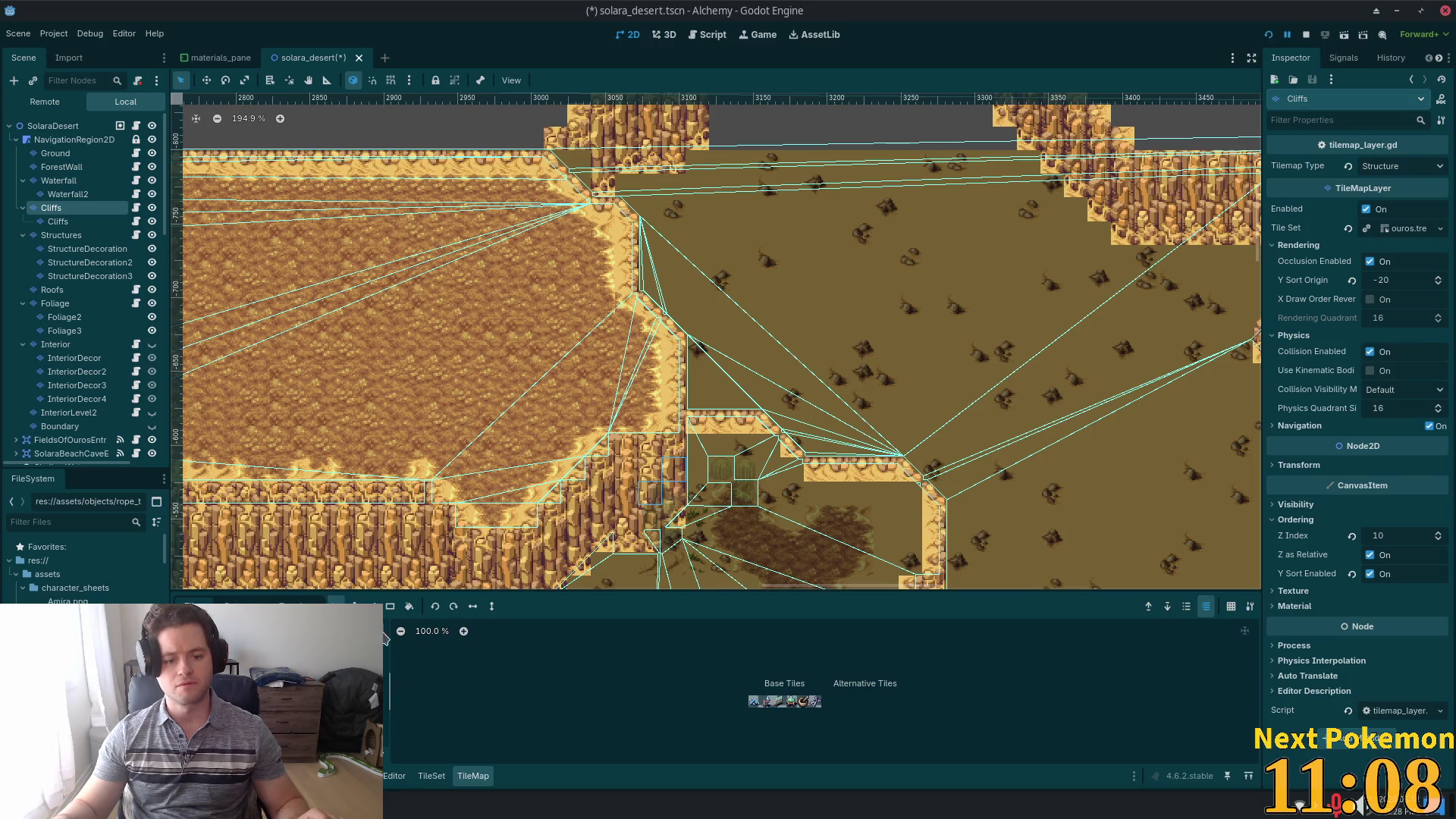
{"action": "key", "text": "d"}
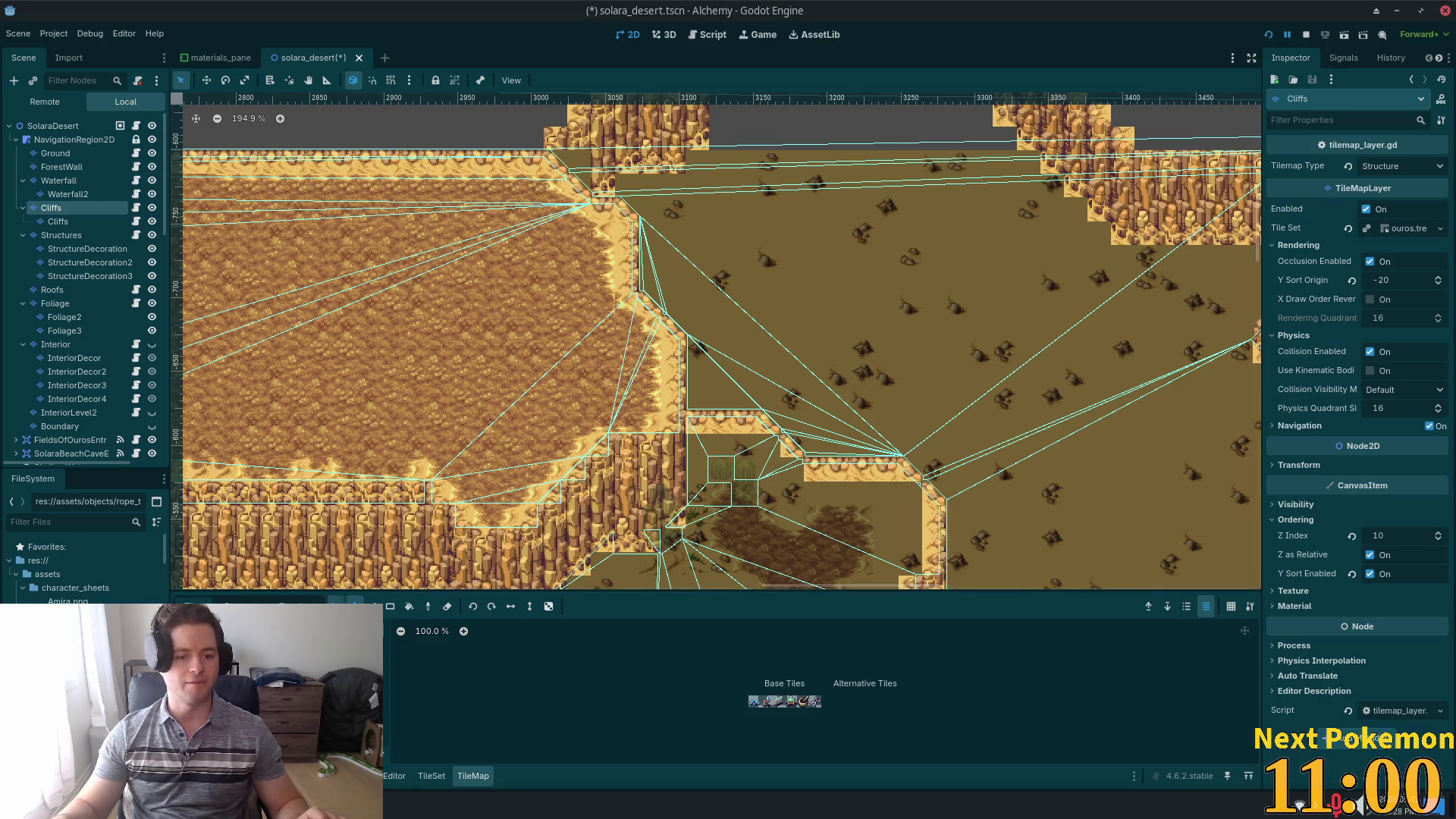
{"action": "key", "text": "s"}
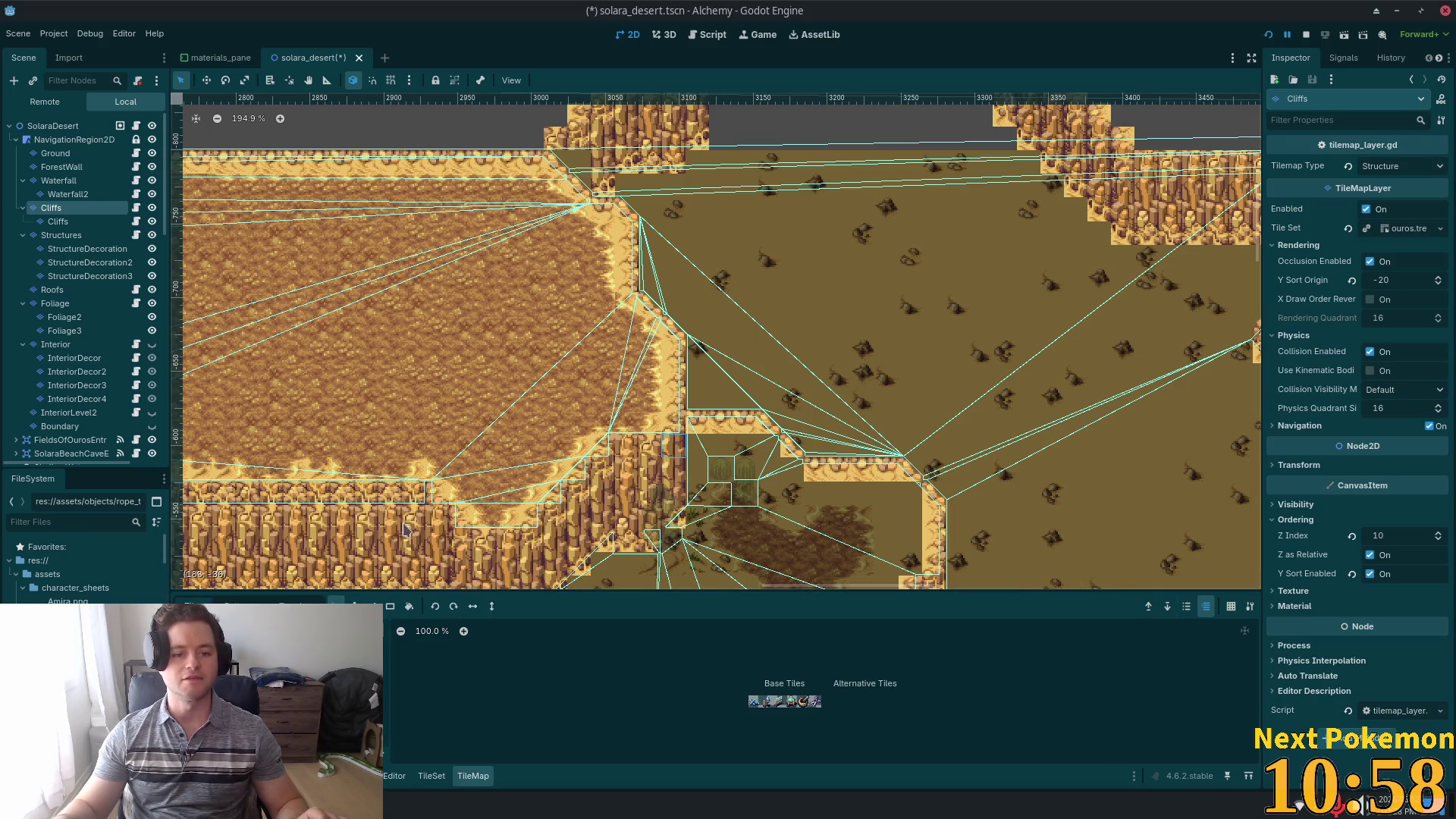
{"action": "key", "text": "d"}
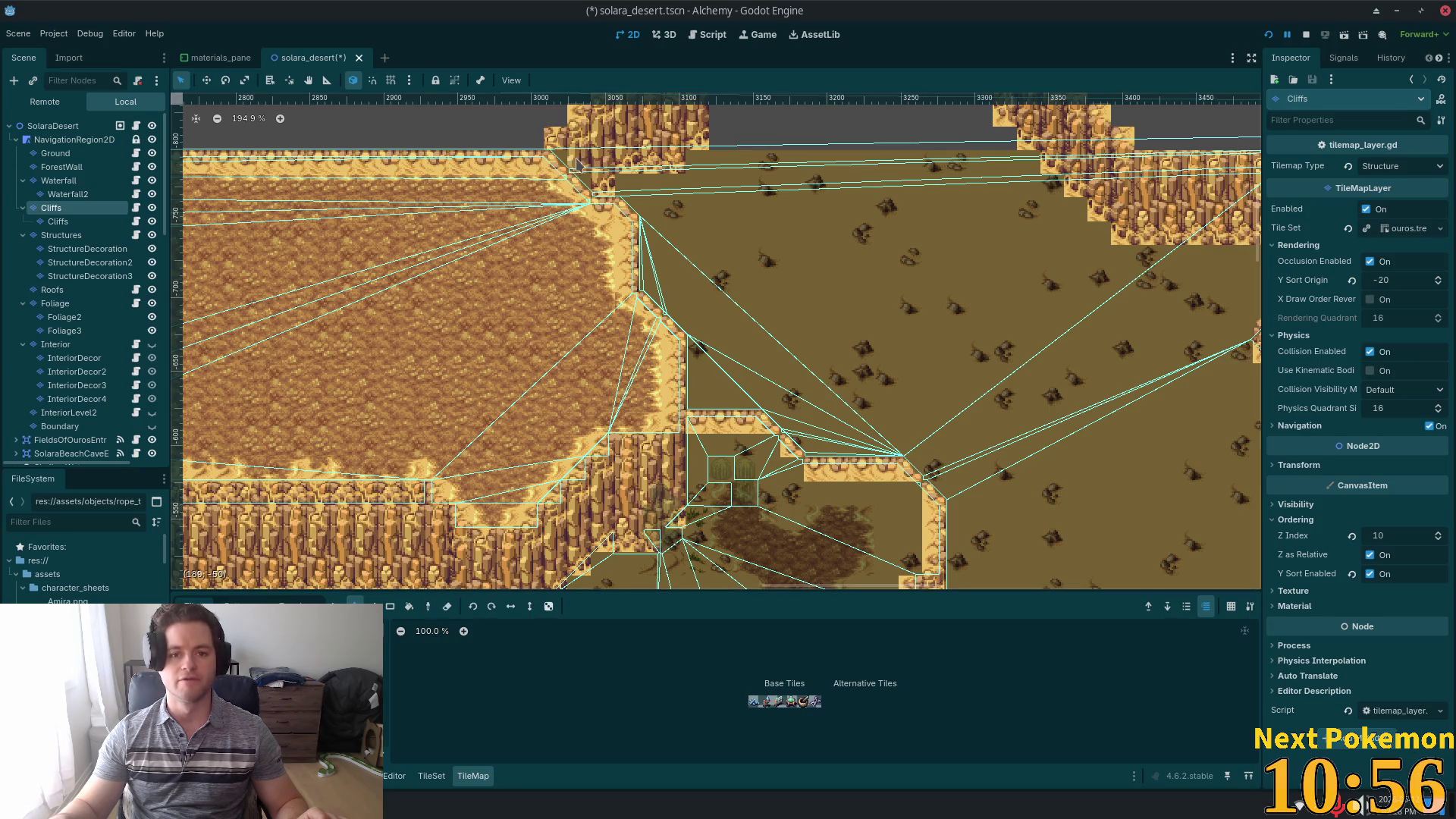
{"action": "left_click", "coordinate": [69, 221]}
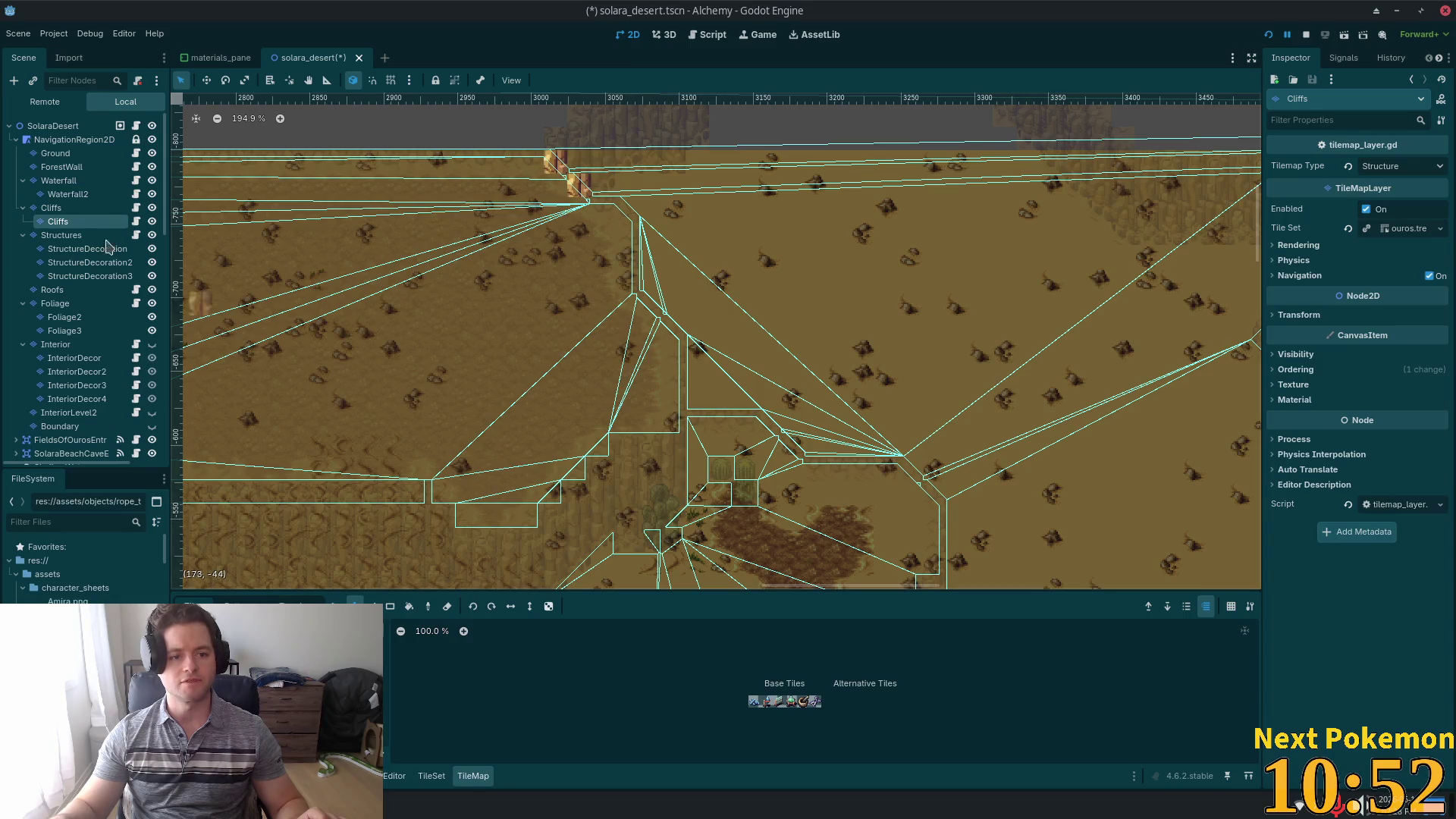
- Switch between the outer and nested Cliffs layers and select two cliff tiles at the plateau edge
{"action": "left_click", "coordinate": [53, 208]}
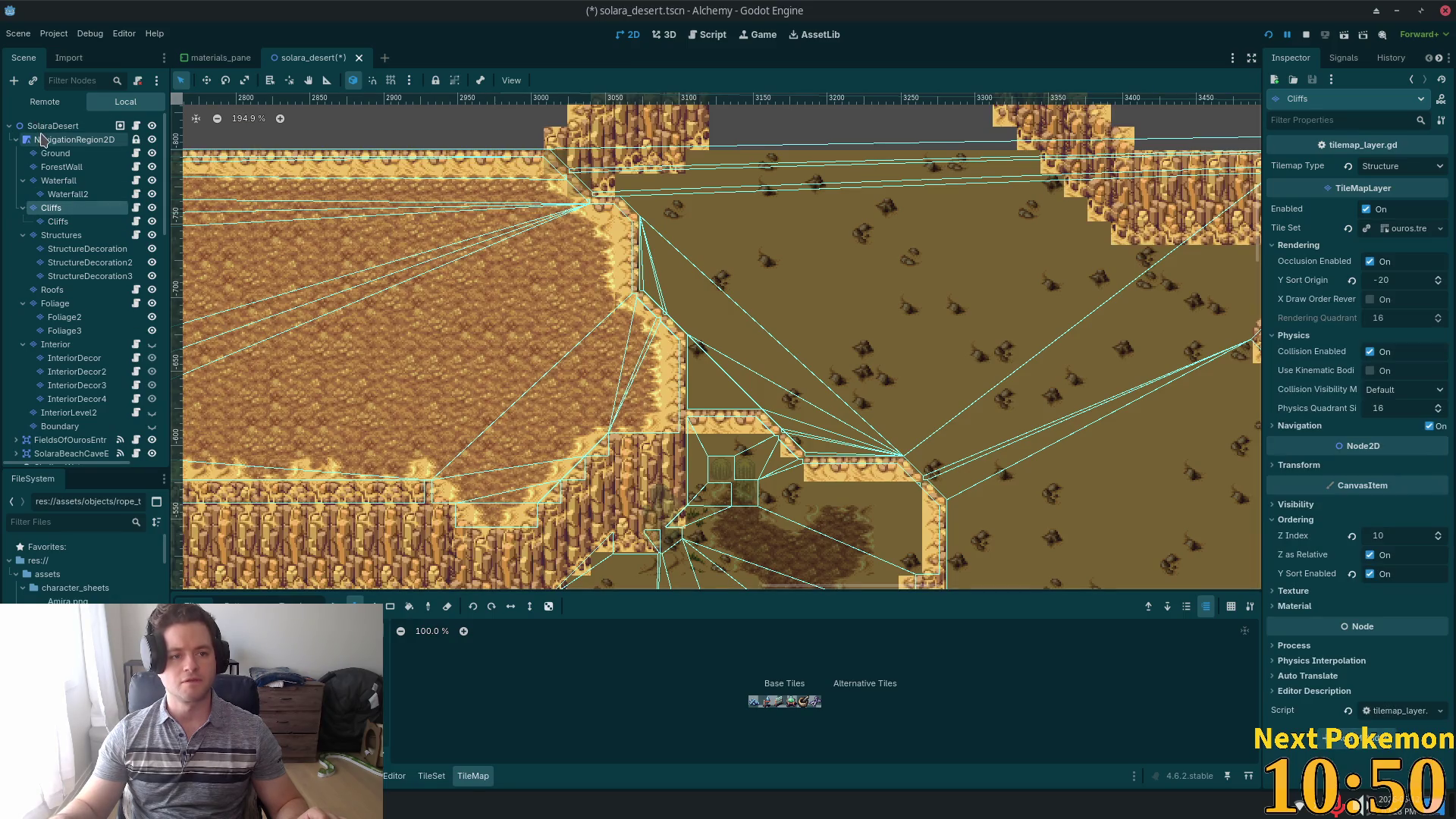
{"action": "left_click", "coordinate": [41, 127]}
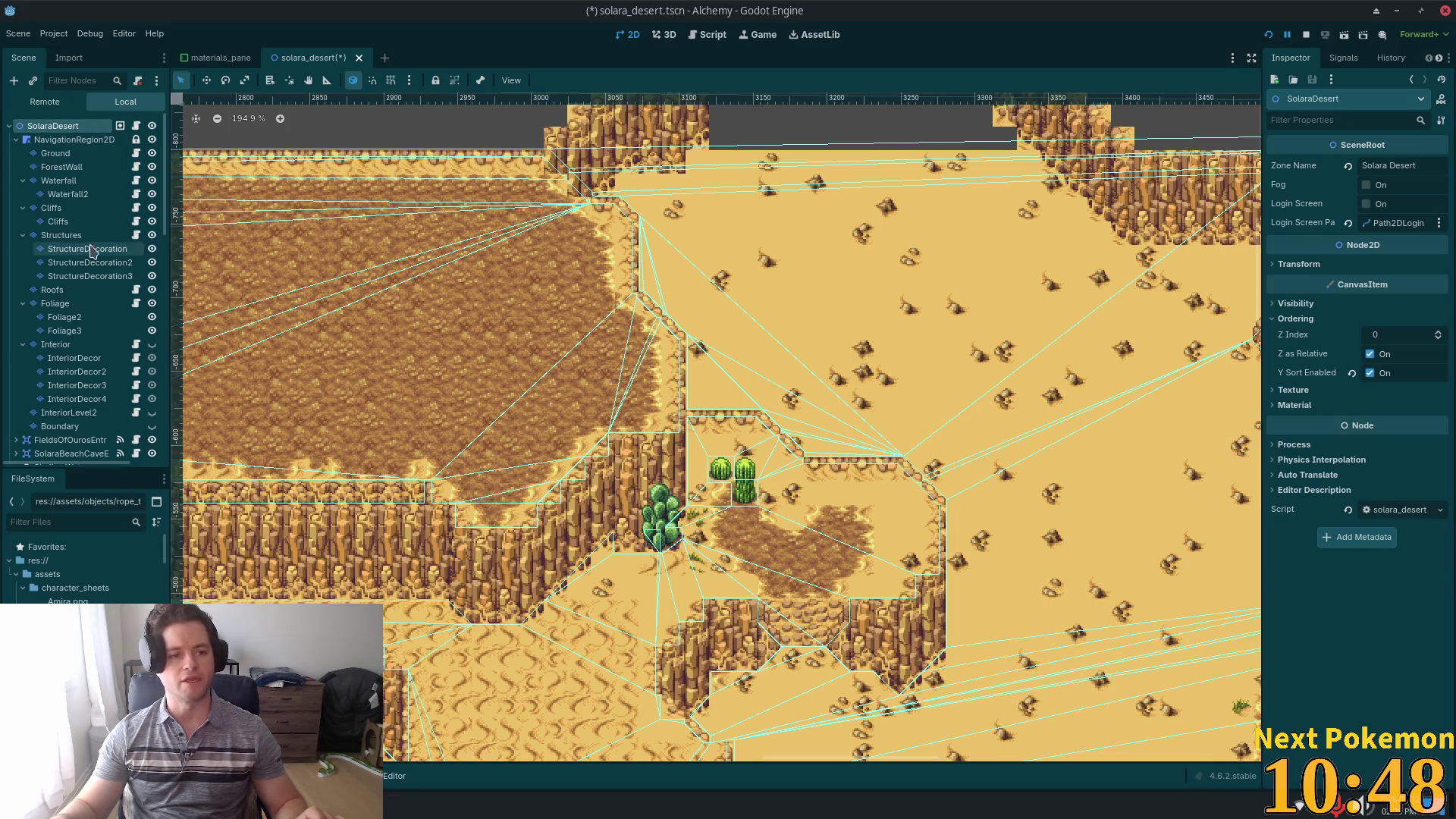
{"action": "left_click", "coordinate": [58, 221]}
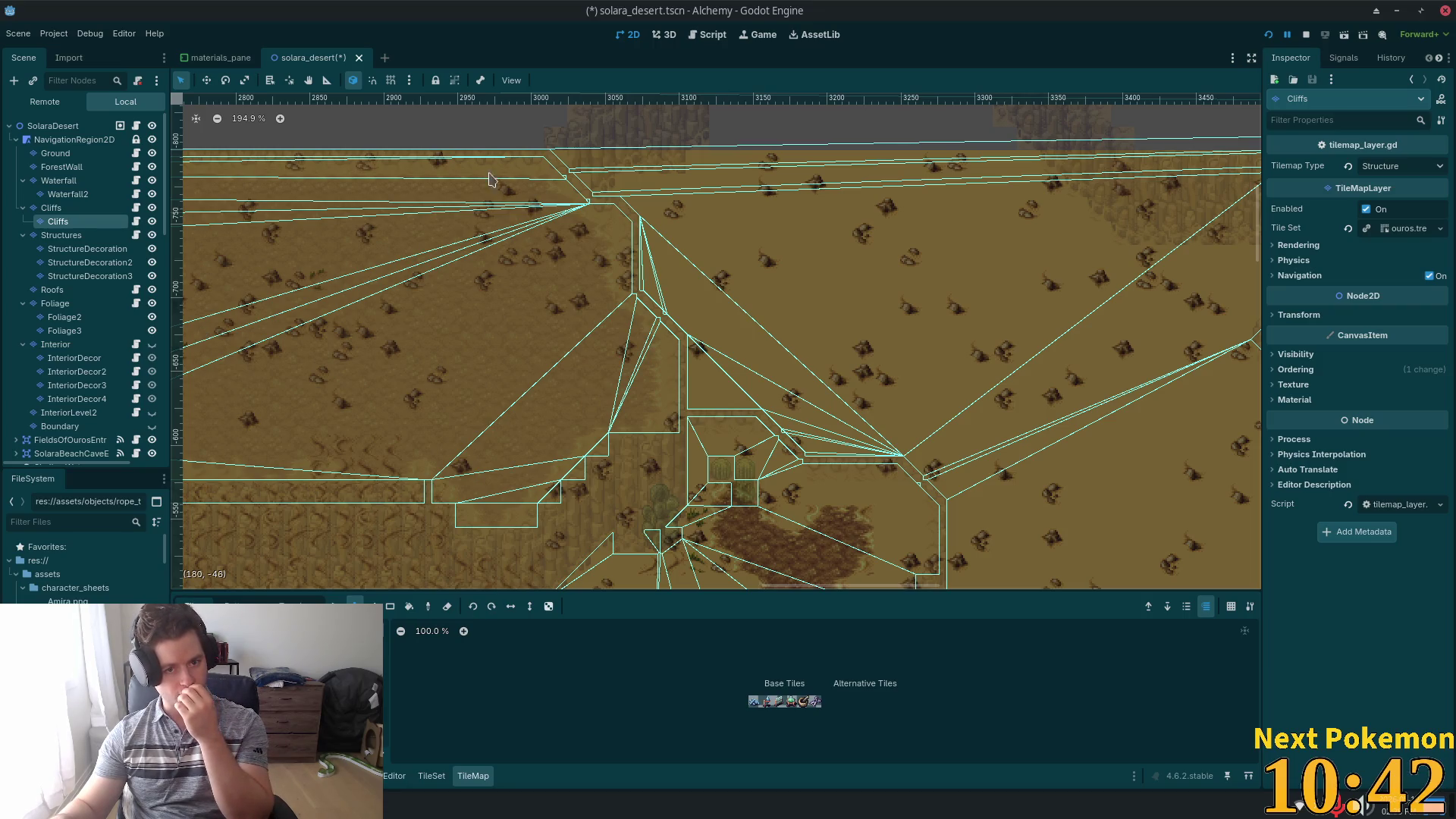
{"action": "left_click", "coordinate": [612, 164]}
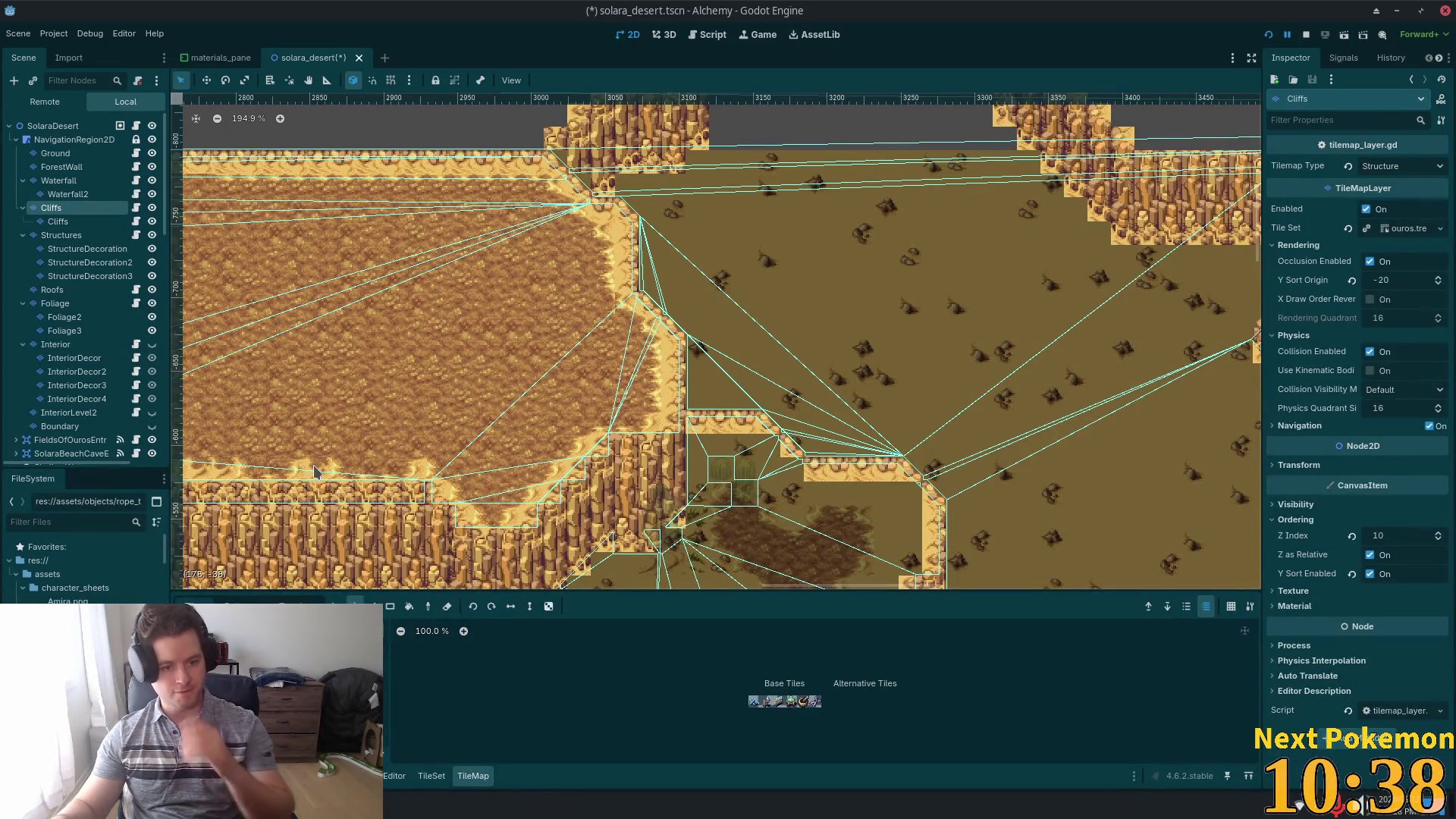
{"action": "key", "text": "s"}
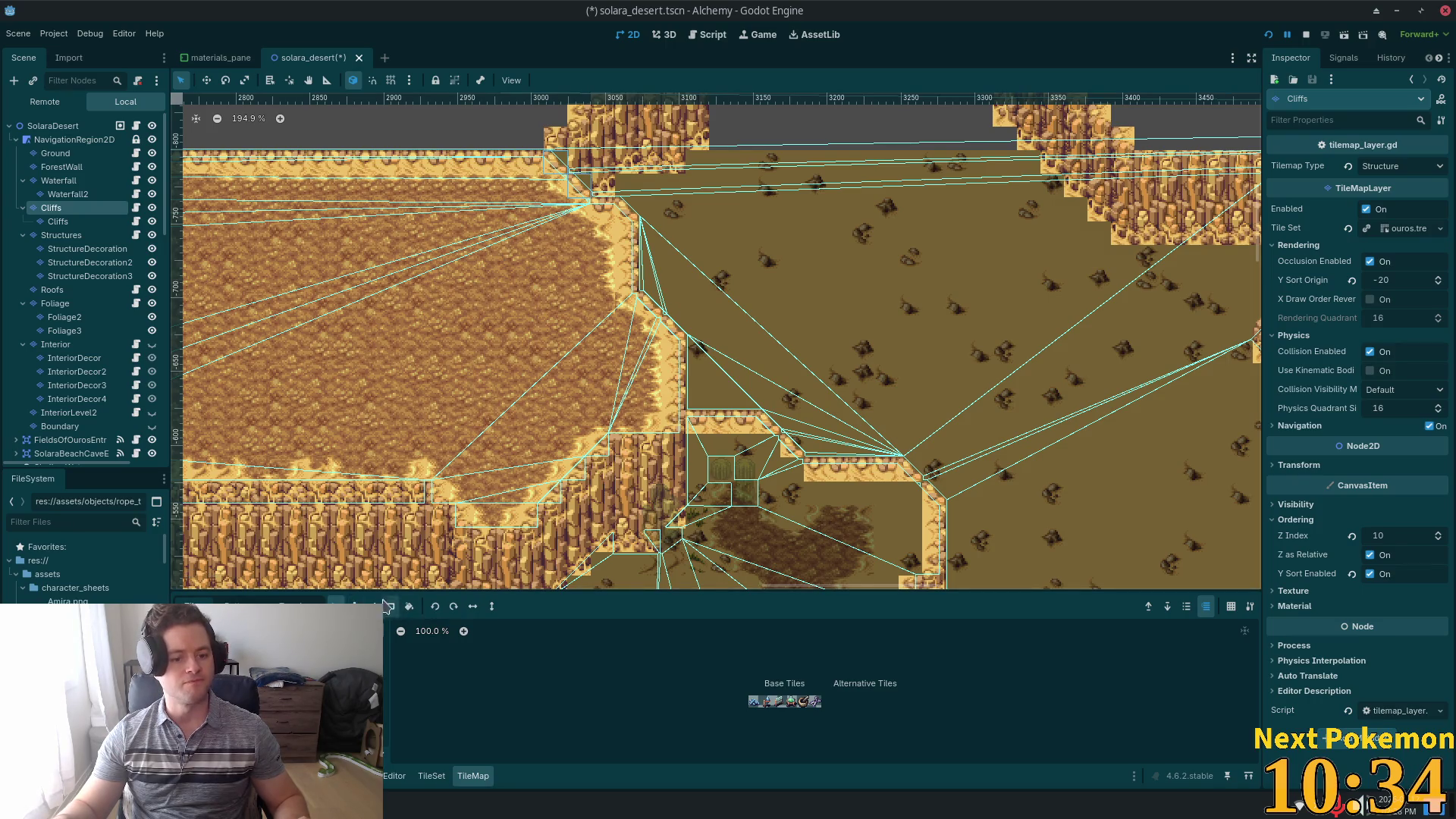
{"action": "left_click", "coordinate": [58, 220]}
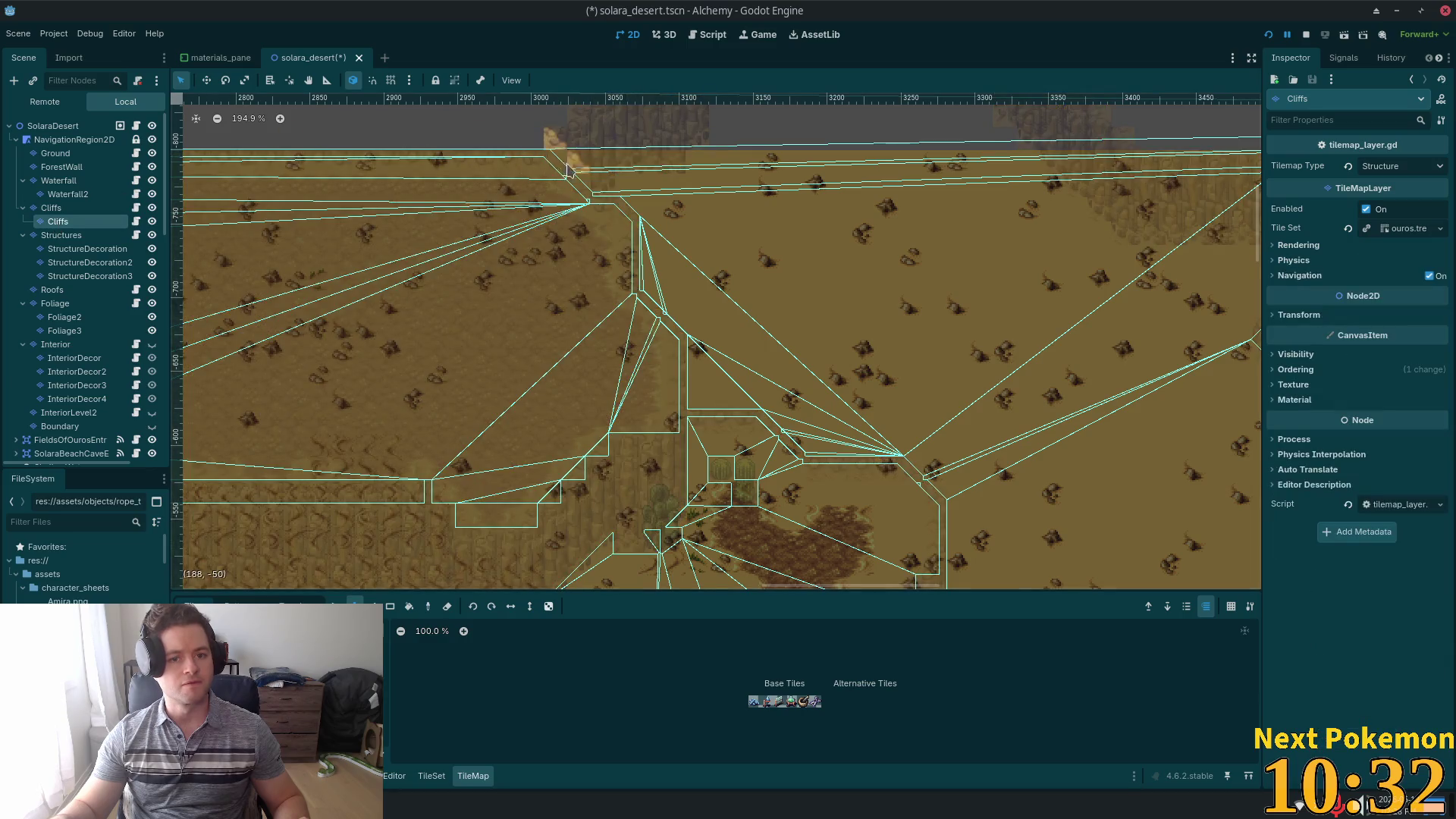
{"action": "left_click_drag", "start_coordinate": [568, 169], "coordinate": [580, 190]}
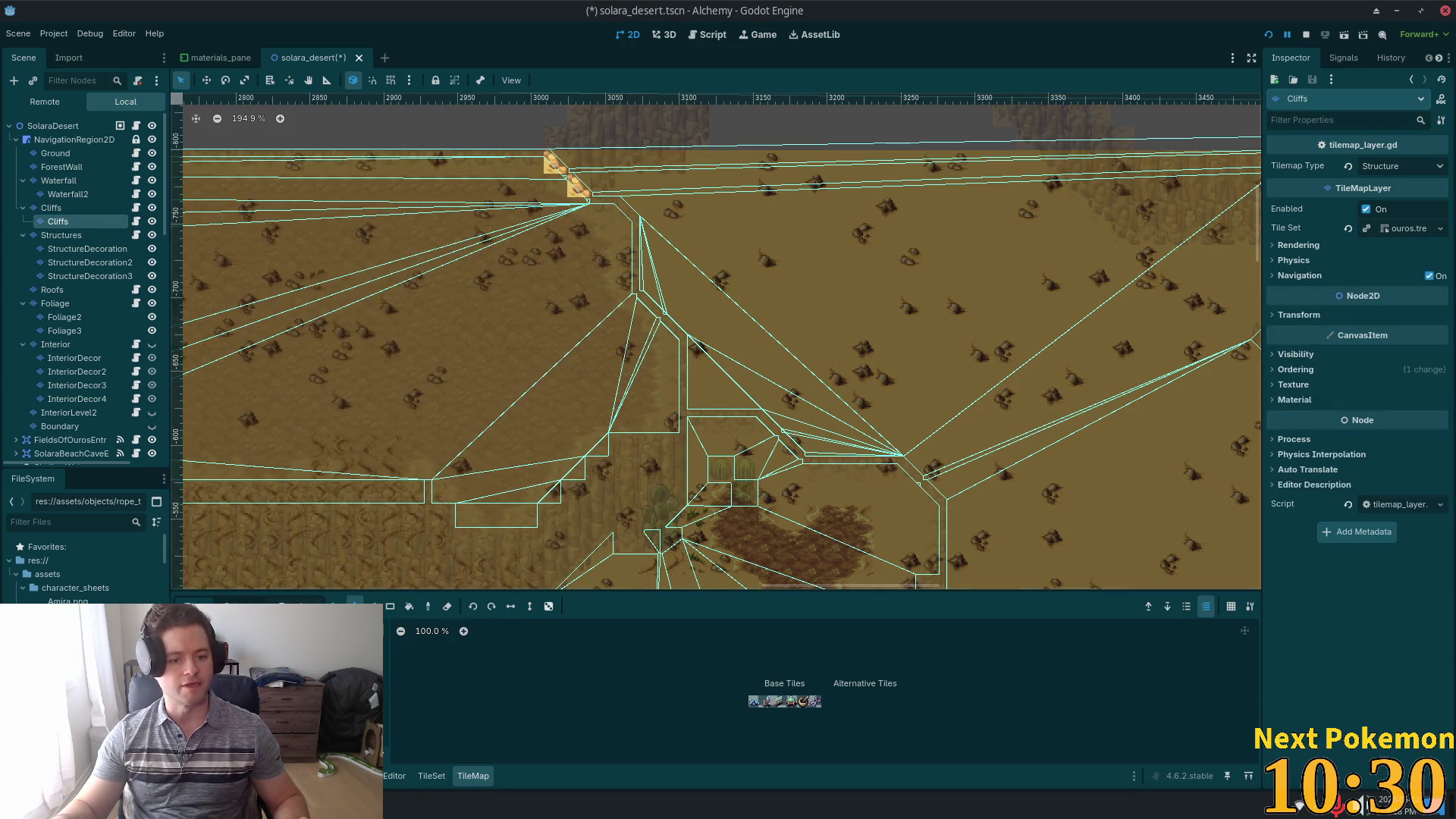
- Return to the parent Cliffs layer with the Paint tool, all layers undimmed, zoomed out to the northern cliffs
{"action": "left_click", "coordinate": [51, 207]}
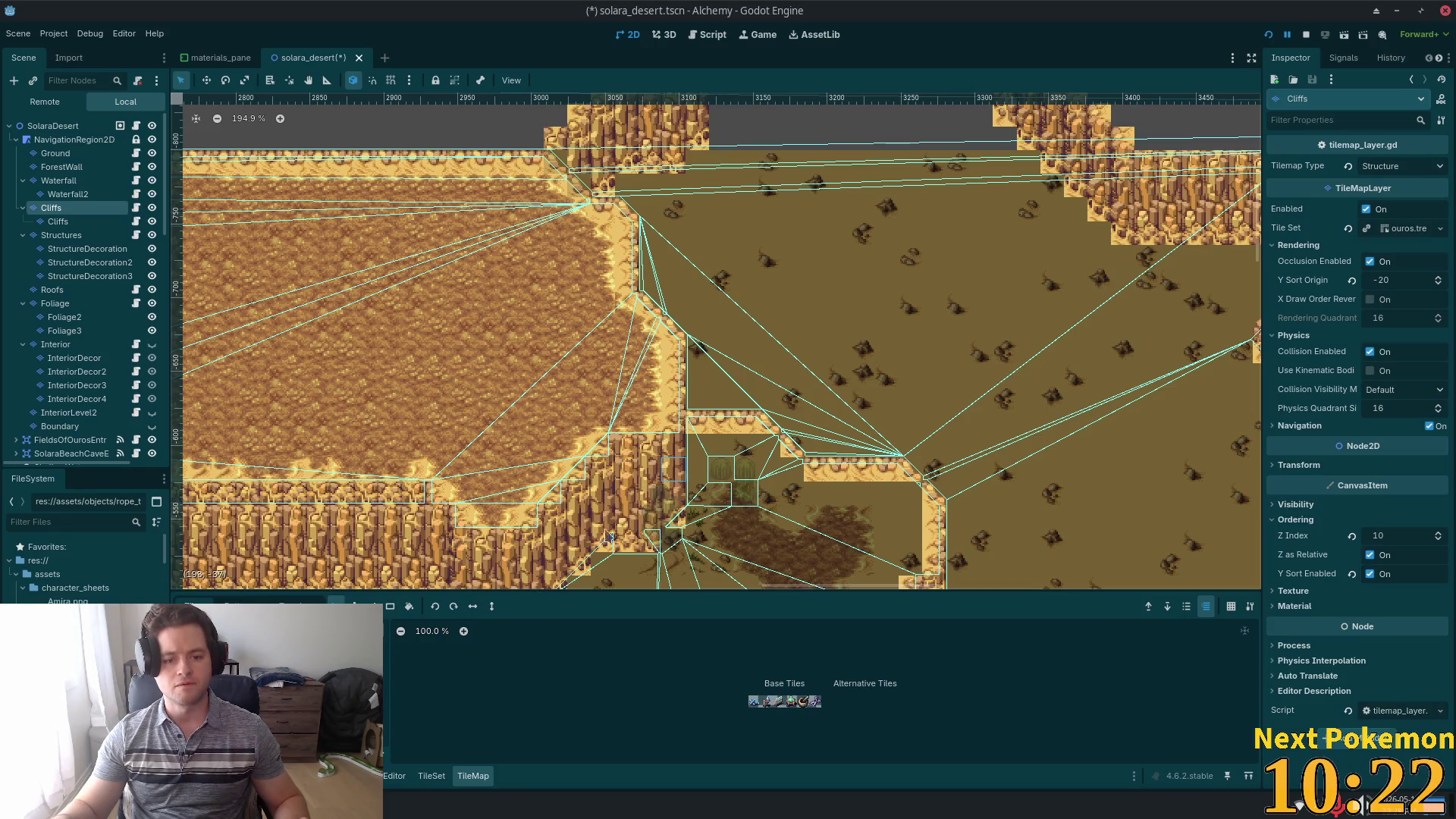
{"action": "key", "text": "d"}
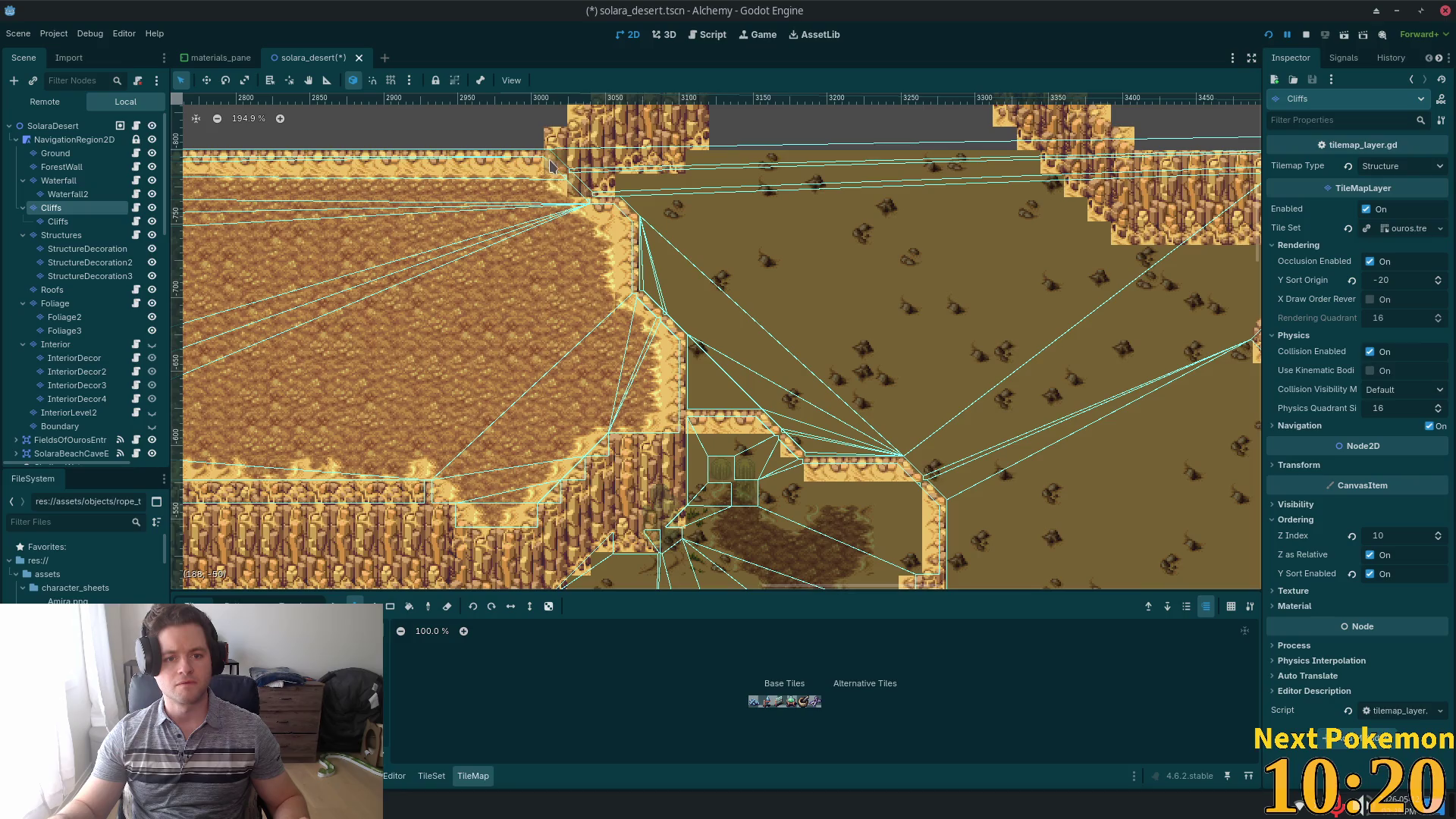
{"action": "left_click", "coordinate": [54, 125]}
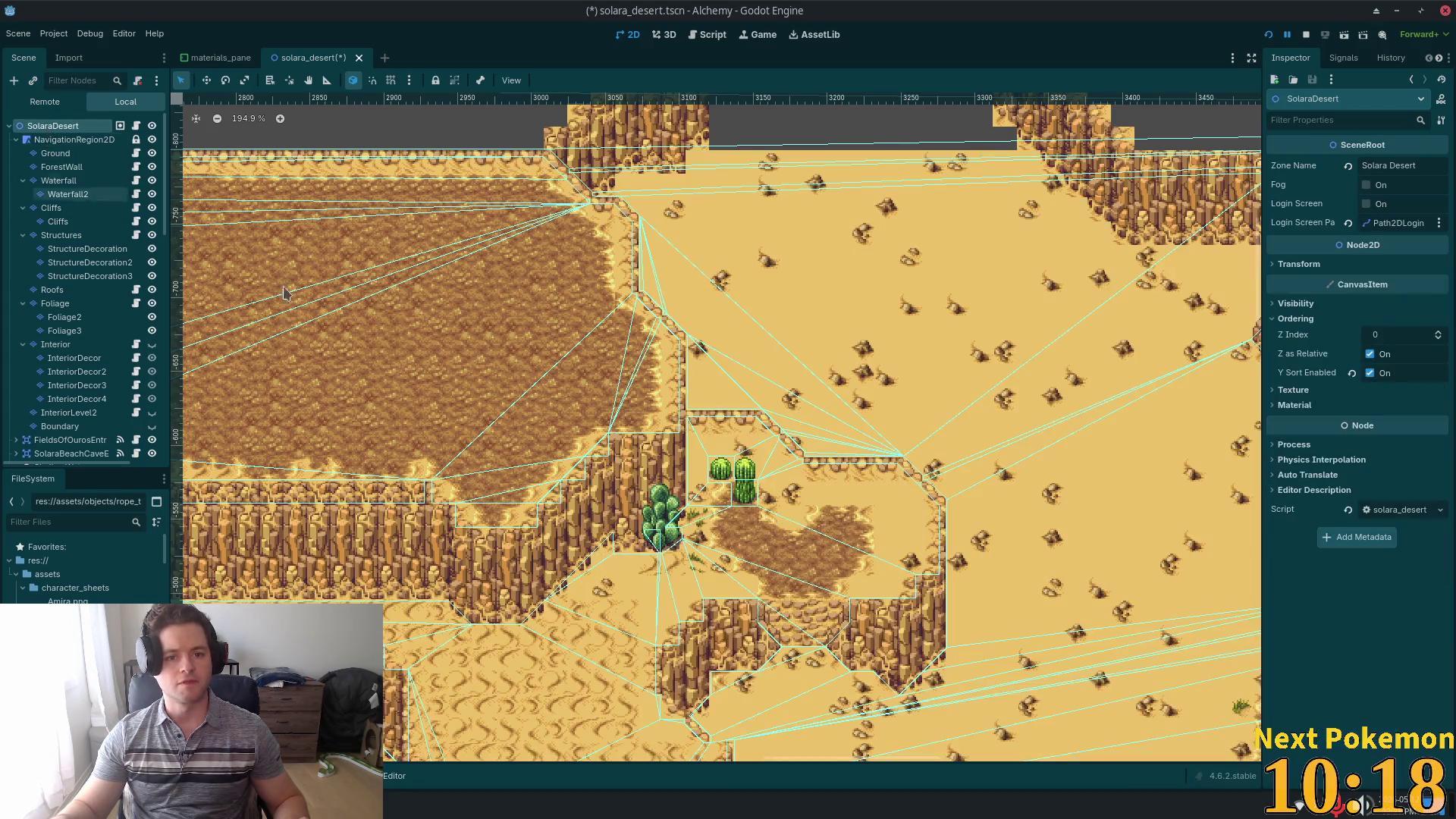
{"action": "scroll", "coordinate": [827, 422], "scroll_direction": "down", "scroll_amount": 1}
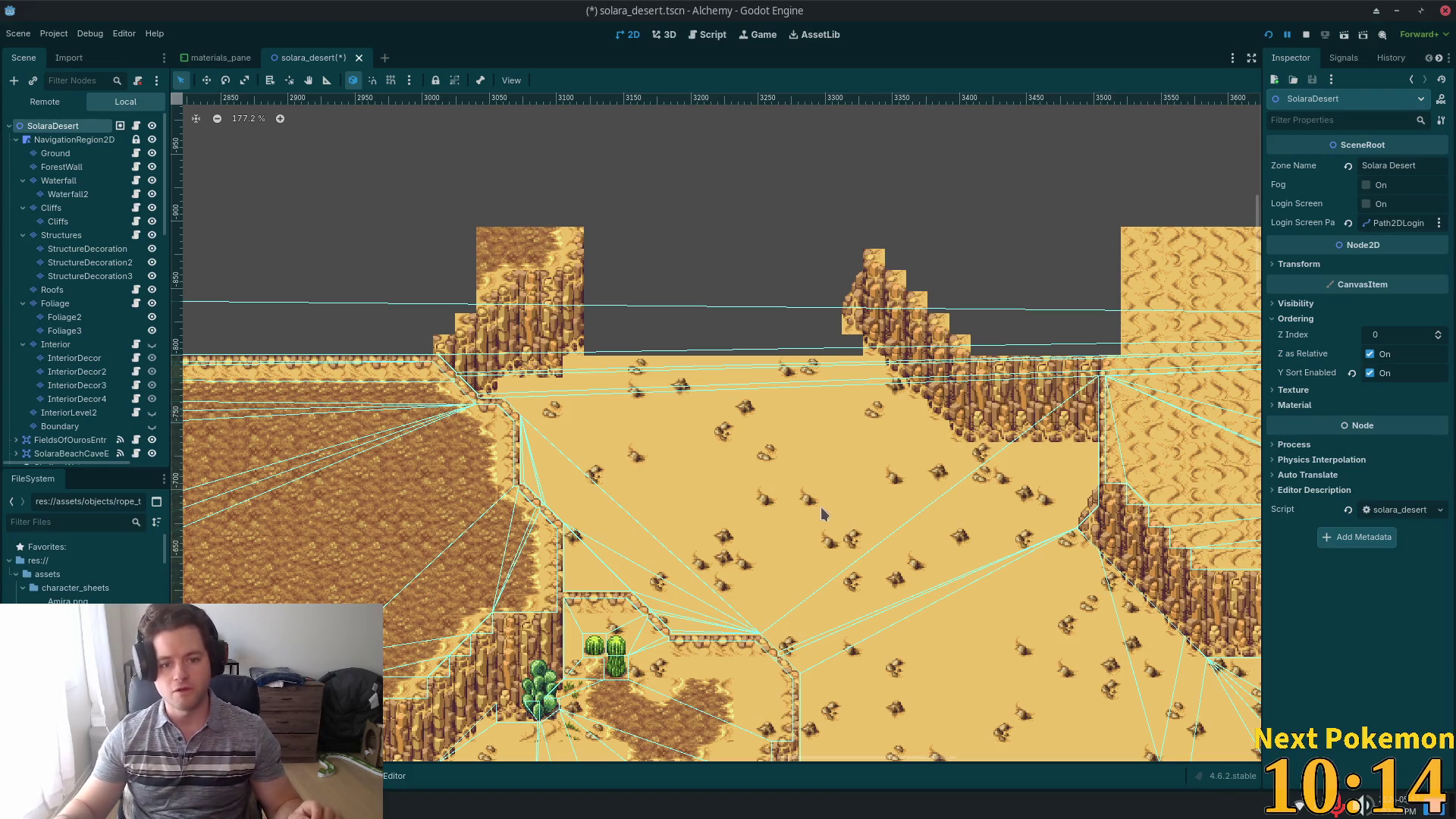
{"action": "scroll", "coordinate": [652, 439], "scroll_direction": "down", "scroll_amount": 1}
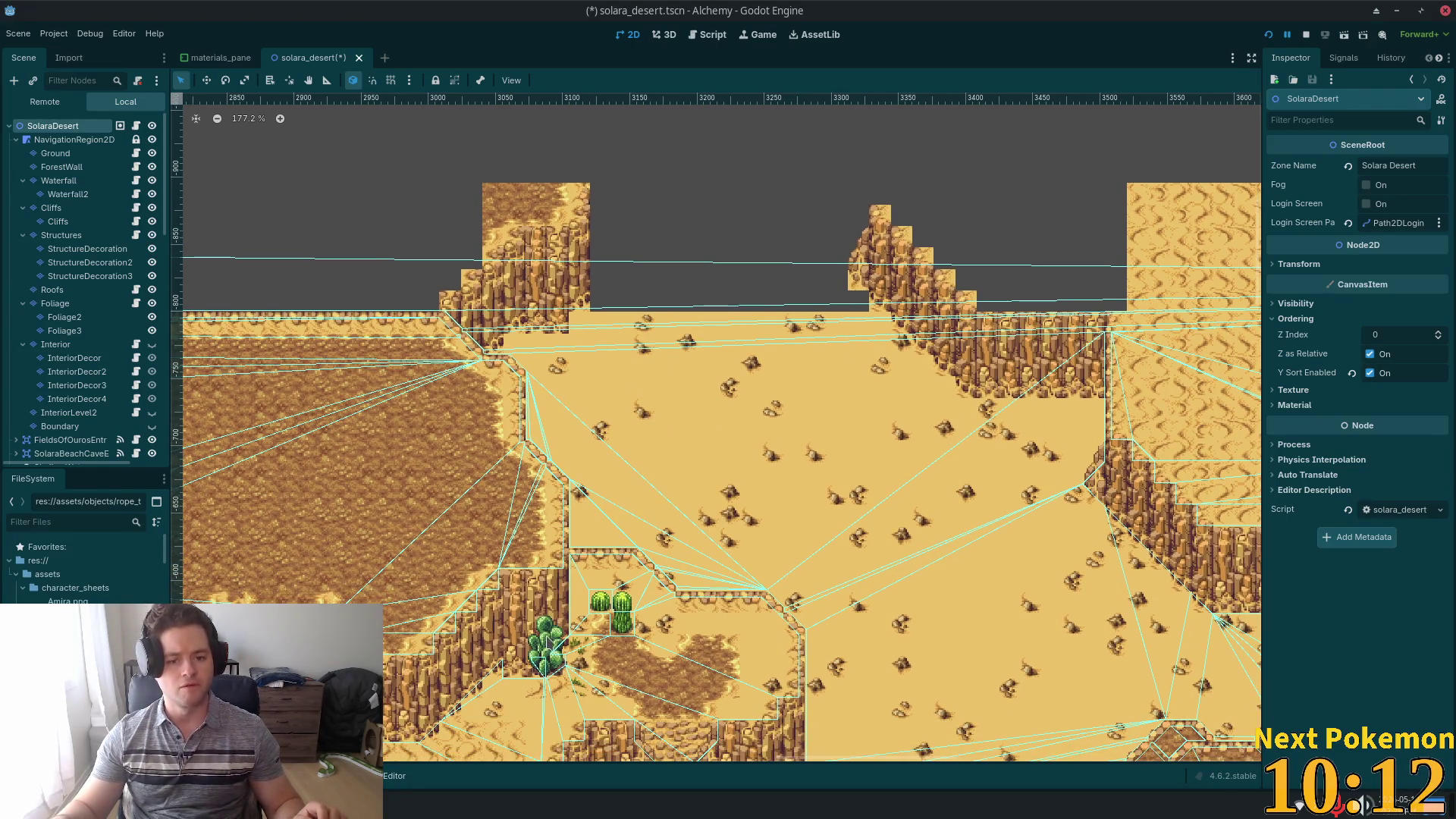
{"action": "left_click", "coordinate": [474, 694]}
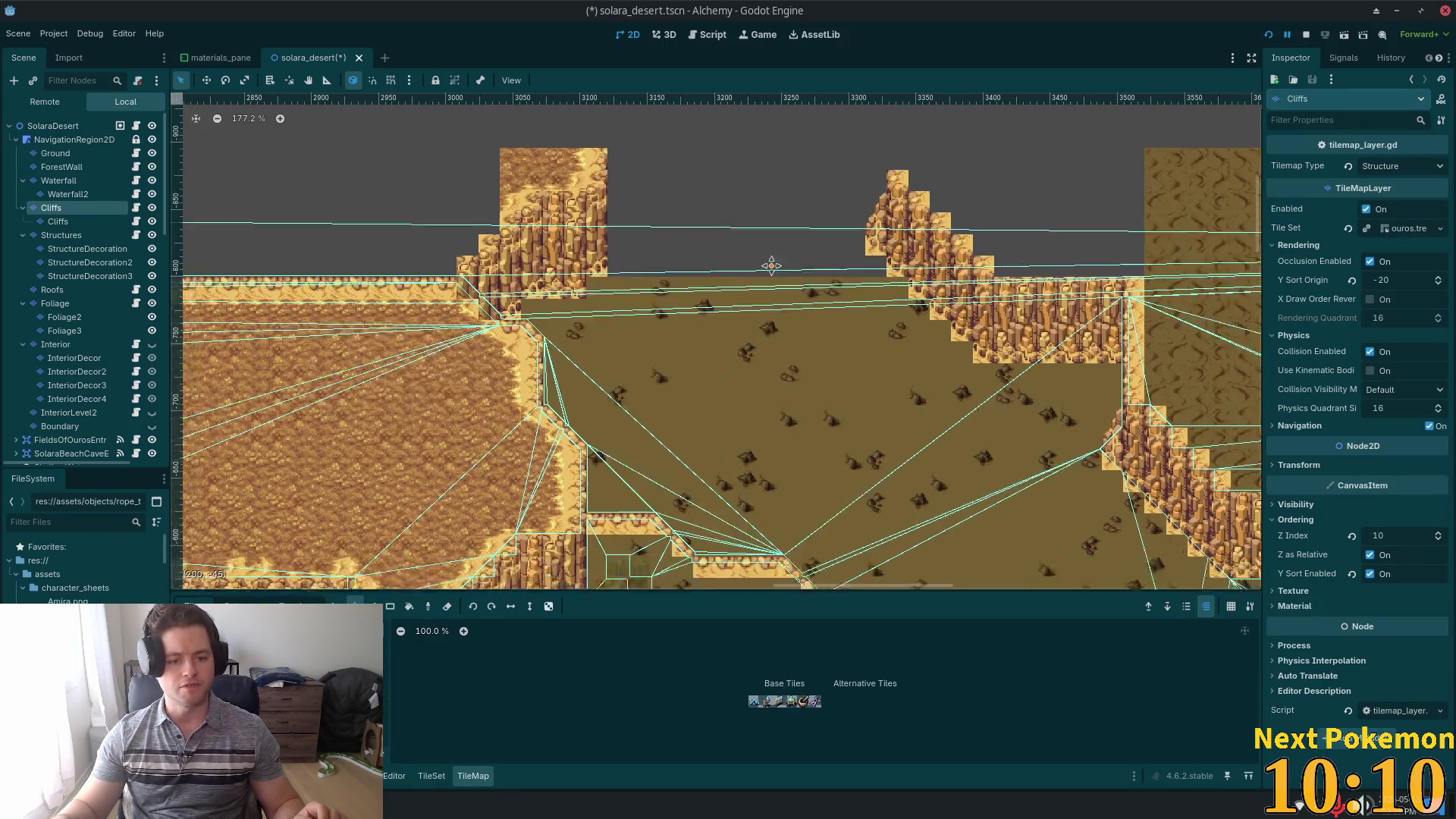
- Zoom around the northern cliffs with the Paint tool, then make the Ground layer the one being edited
{"action": "scroll", "coordinate": [621, 442], "scroll_direction": "down", "scroll_amount": 5}
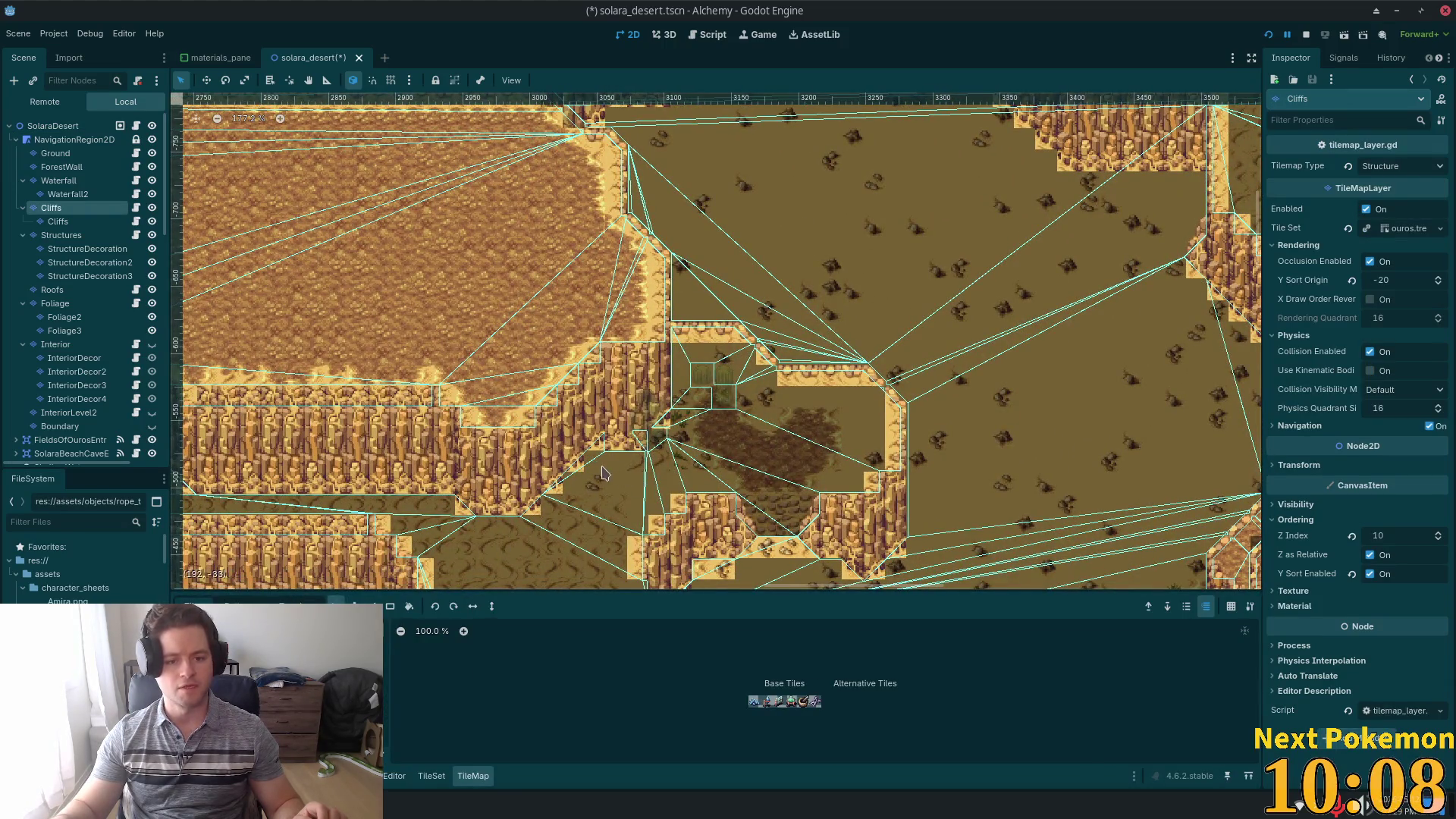
{"action": "scroll", "coordinate": [758, 576], "scroll_direction": "up", "scroll_amount": 6}
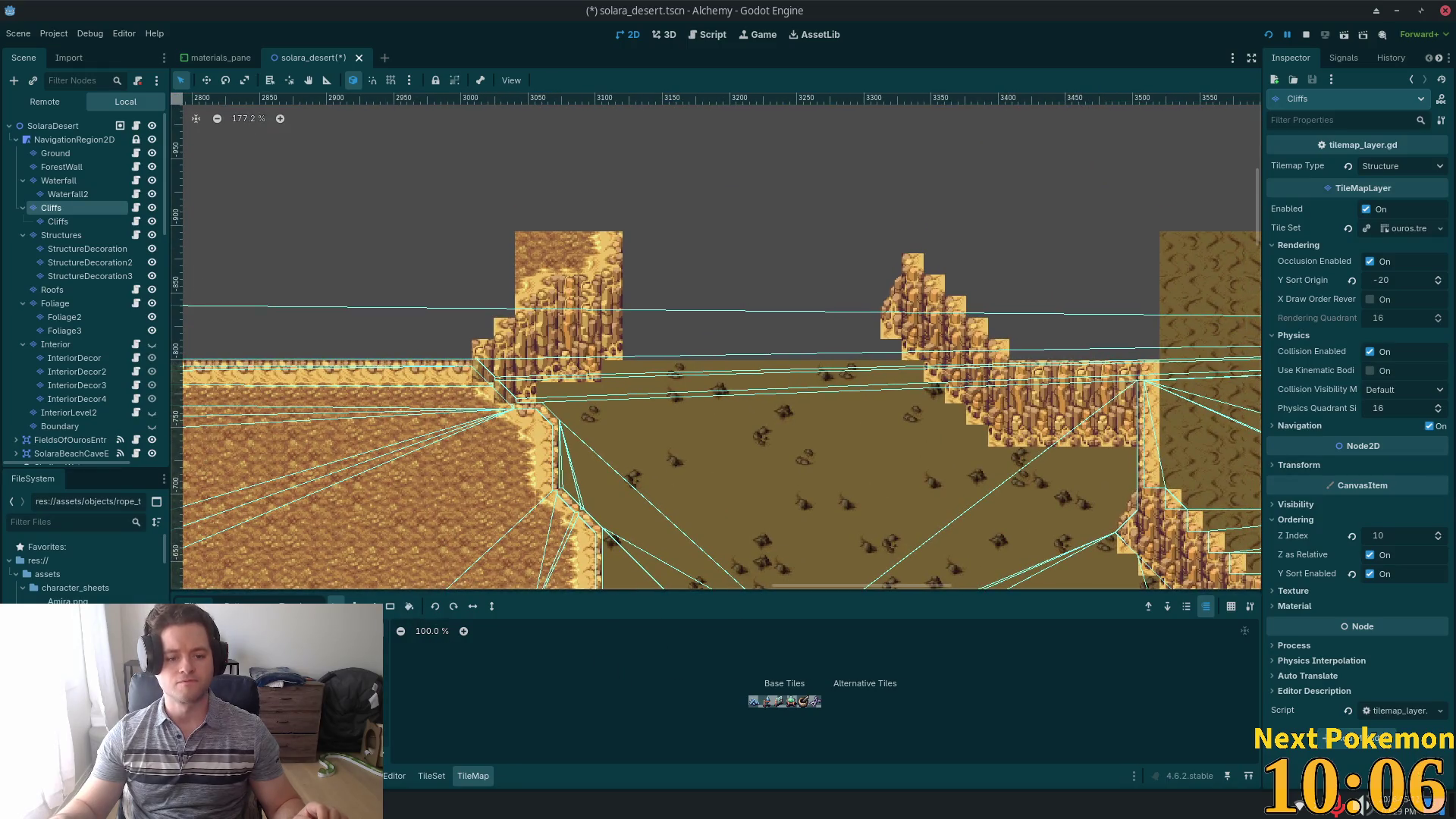
{"action": "left_click", "coordinate": [354, 605]}
{"action": "scroll", "coordinate": [882, 464], "scroll_direction": "down", "scroll_amount": 1}
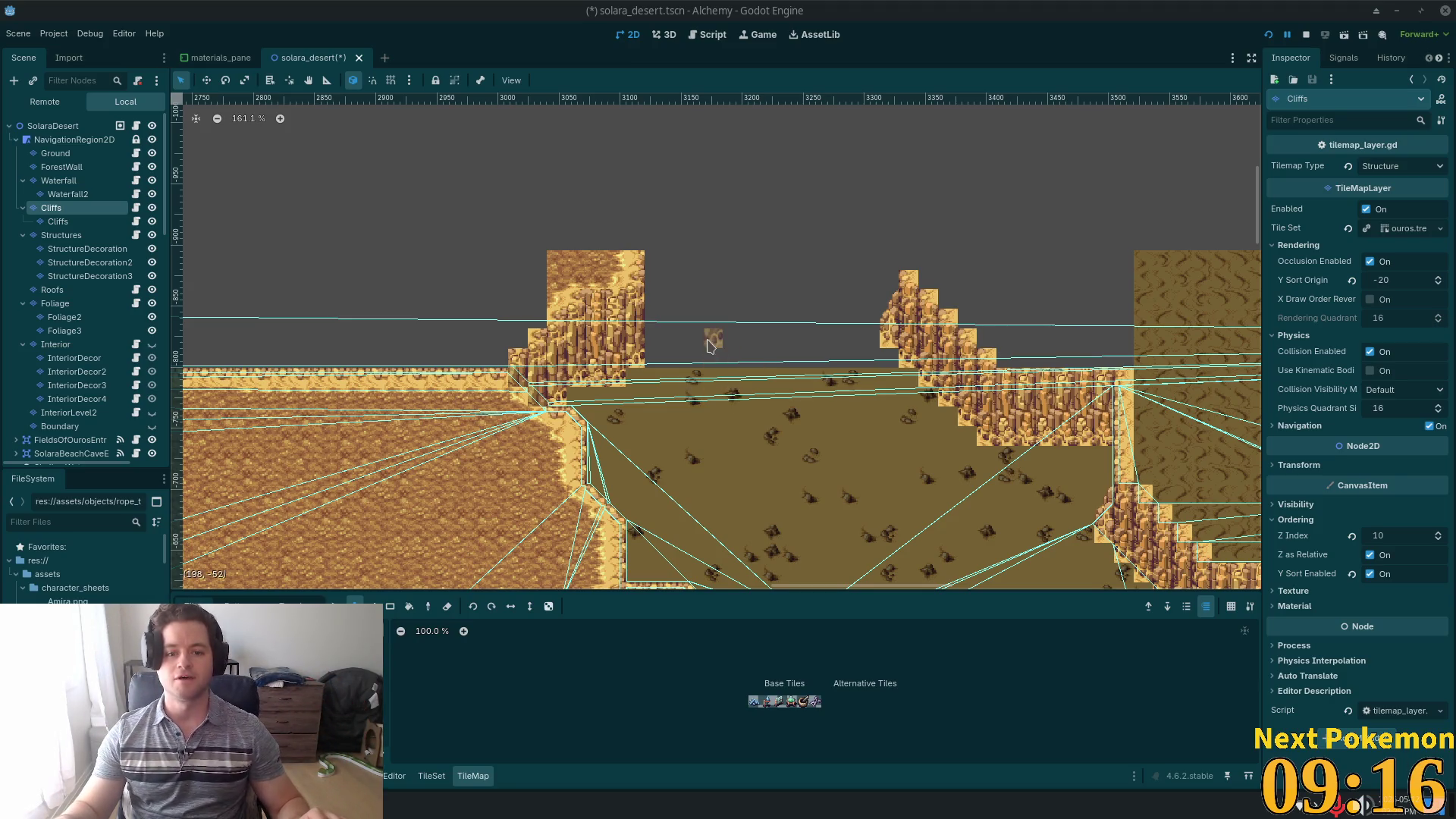
{"action": "scroll", "coordinate": [709, 345], "scroll_direction": "up", "scroll_amount": 4}
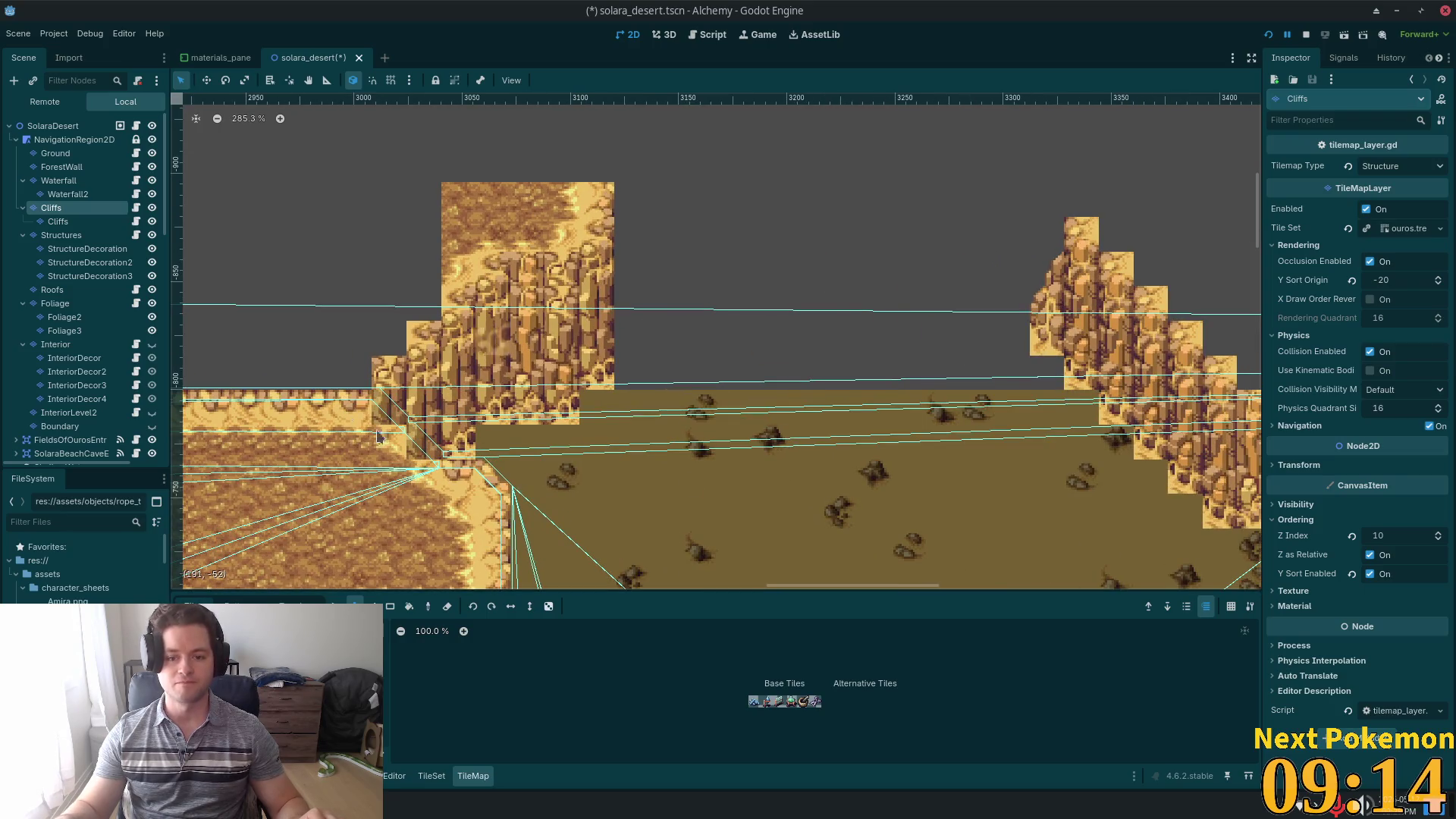
{"action": "scroll", "coordinate": [595, 430], "scroll_direction": "down", "scroll_amount": 3}
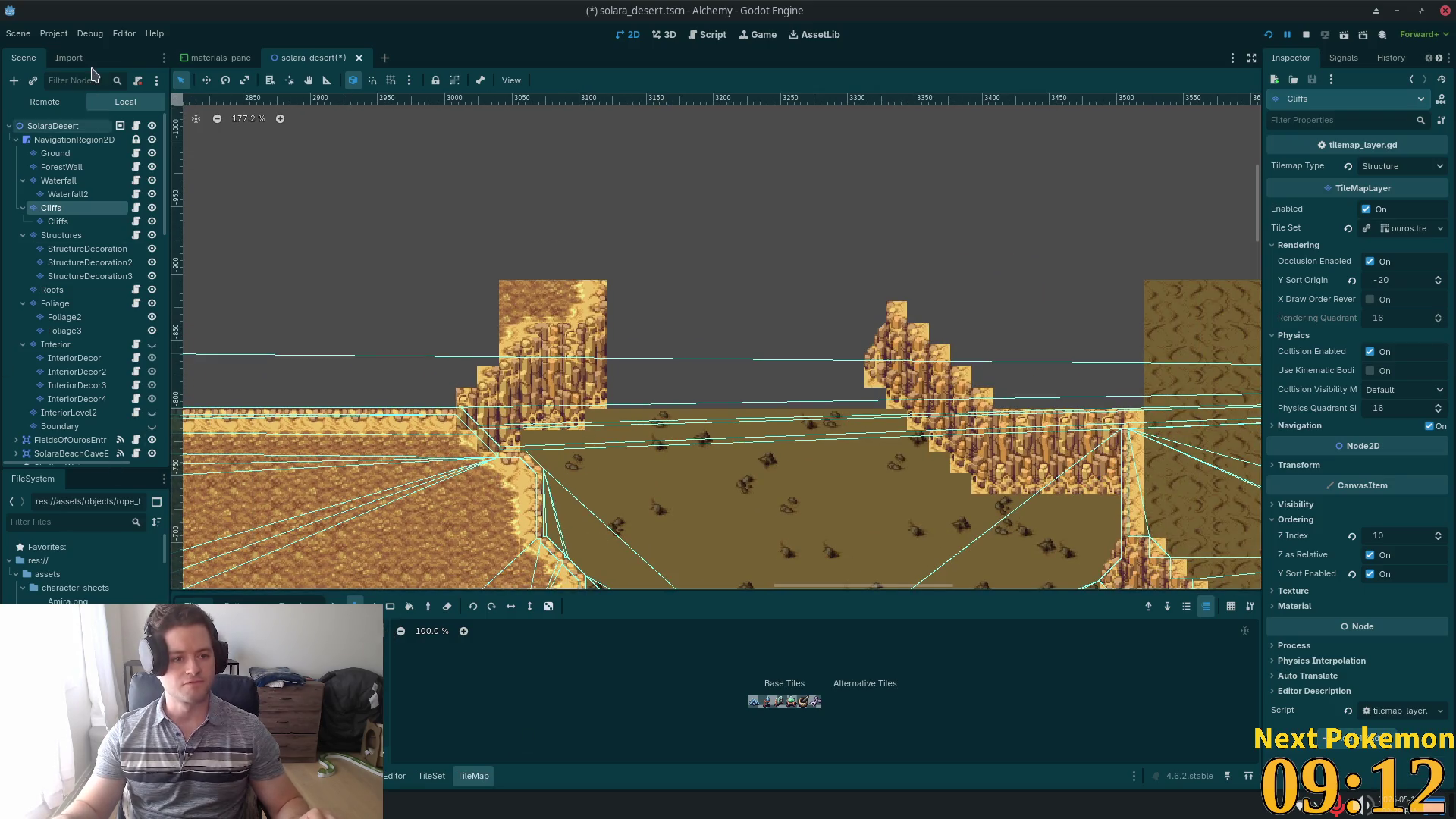
{"action": "left_click", "coordinate": [55, 153]}
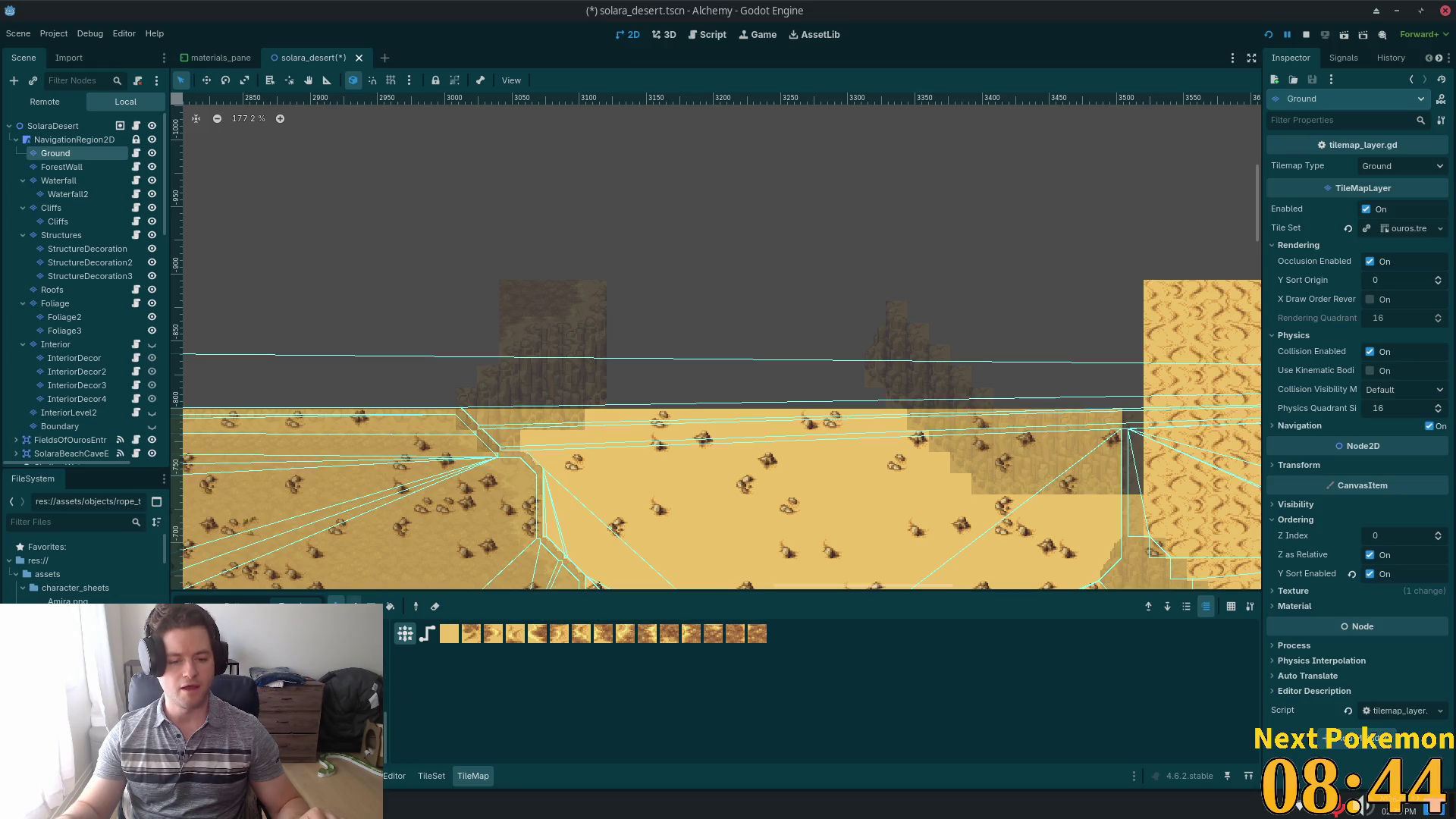
- Fill the gap between the northern cliffs with a sand rectangle, then select the SolaraDesert root
{"action": "left_click", "coordinate": [371, 606]}
{"action": "left_click_drag", "start_coordinate": [561, 322], "coordinate": [907, 470]}
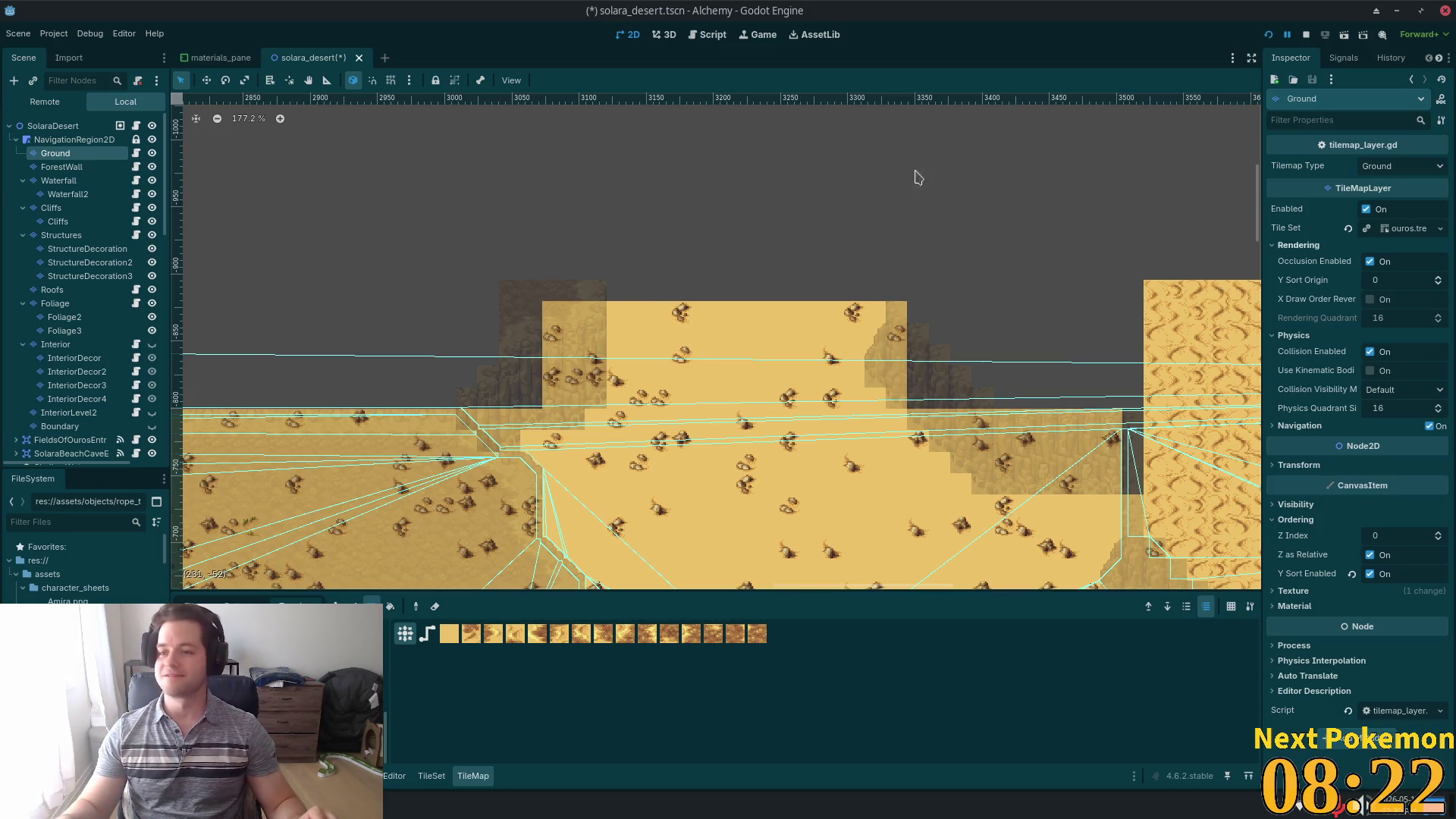
{"action": "left_click", "coordinate": [52, 126]}
- Pan over to the western rocky plateau and make the outer Cliffs layer the one being edited
{"action": "scroll", "coordinate": [627, 341], "scroll_direction": "up", "scroll_amount": 3}
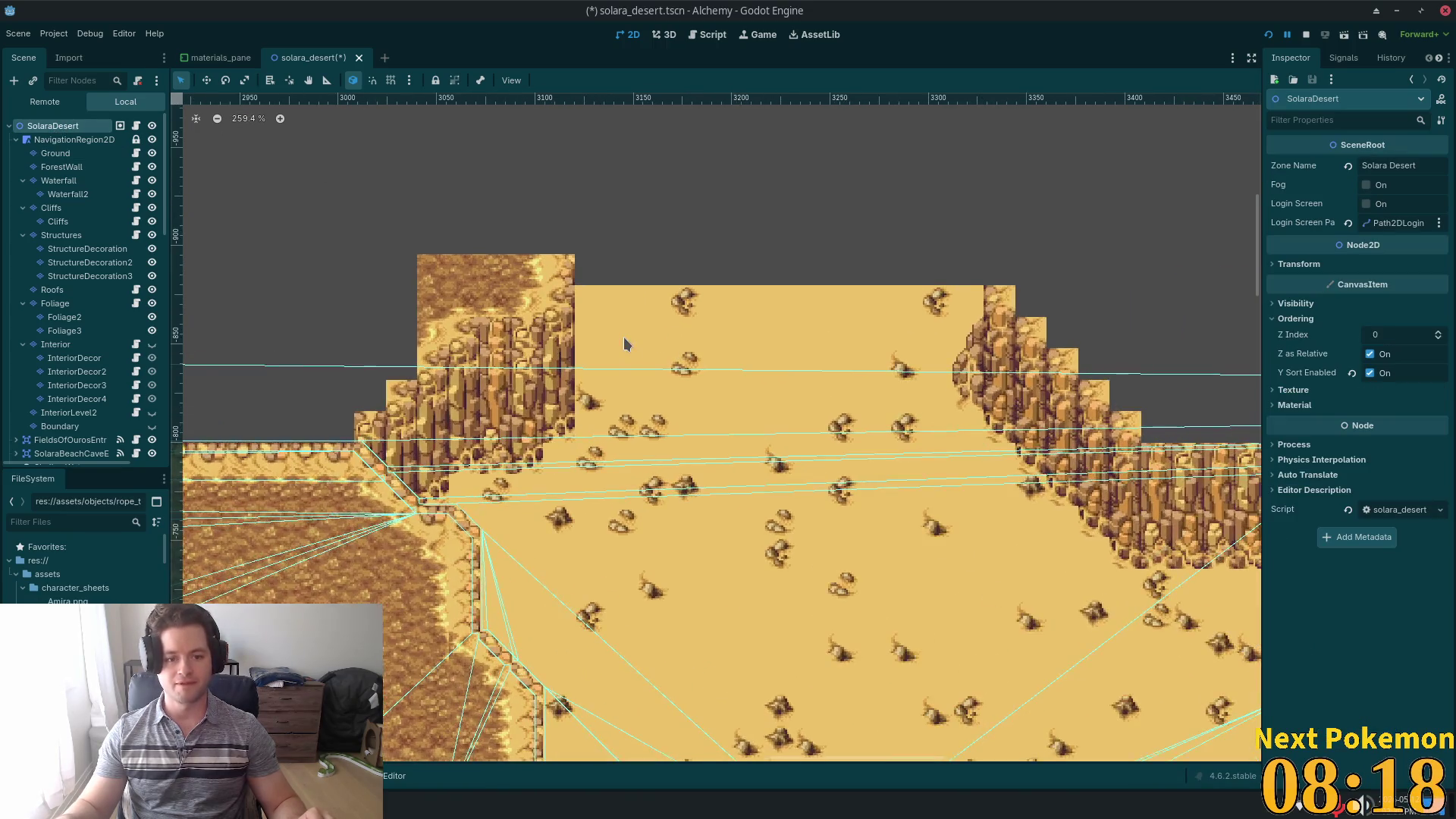
{"action": "scroll", "coordinate": [588, 371], "scroll_direction": "down", "scroll_amount": 2}
{"action": "left_click_drag", "start_coordinate": [588, 371], "coordinate": [1031, 364]}
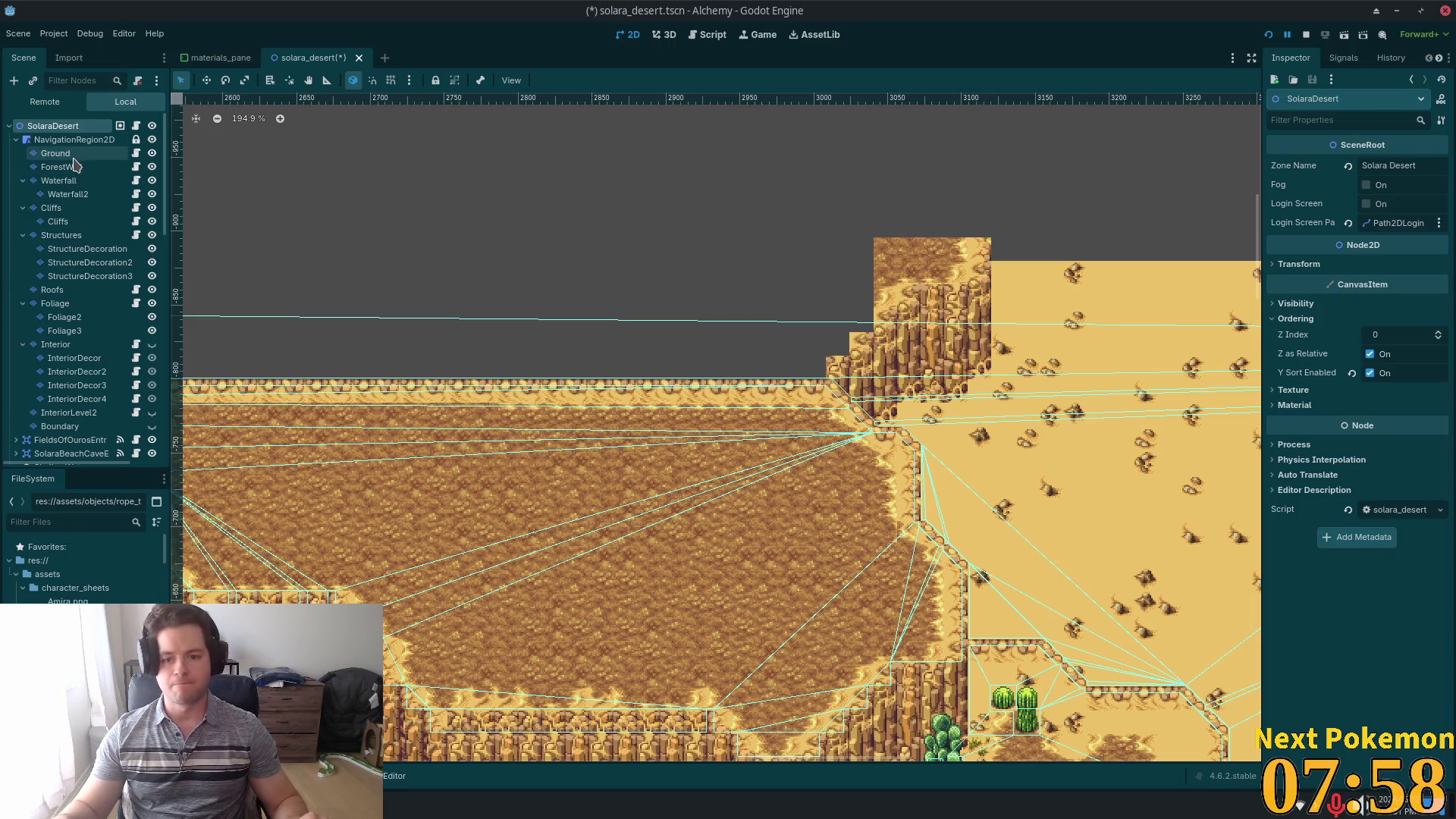
{"action": "left_click", "coordinate": [51, 208]}
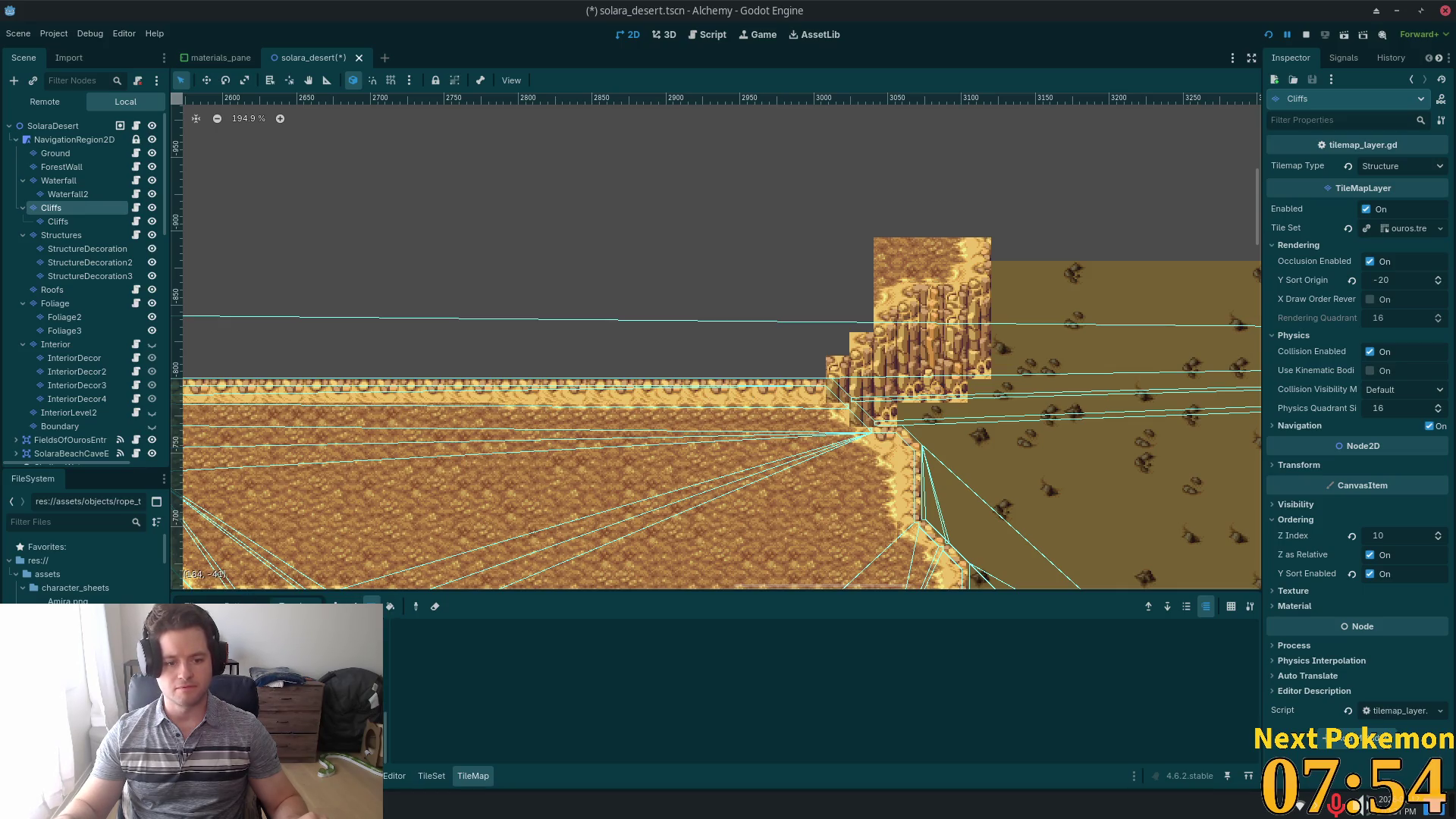
- Select a block of rocky plateau tiles and stamp a copy above the plateau's northern edge
{"action": "left_click_drag", "start_coordinate": [777, 450], "coordinate": [889, 285]}
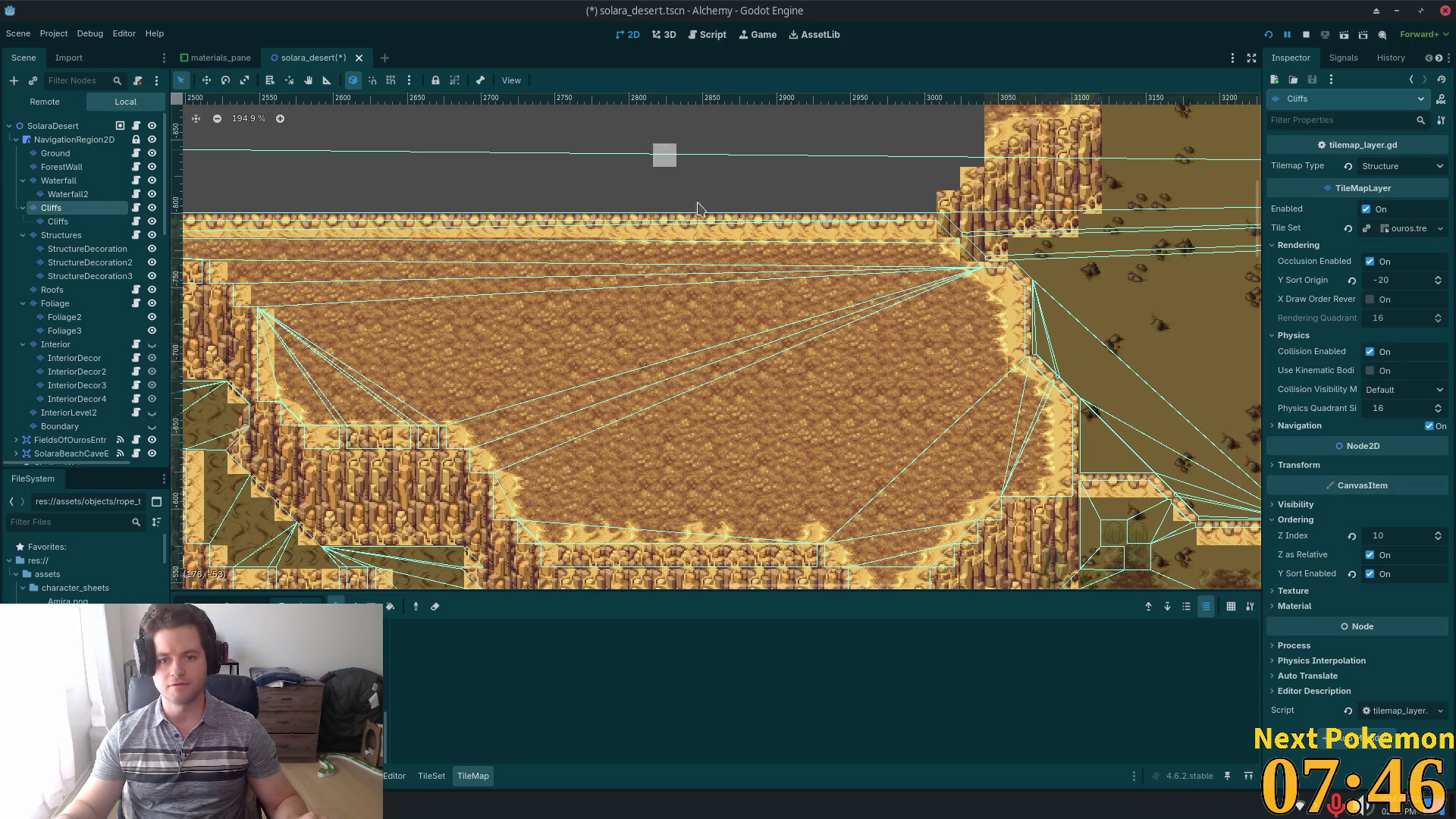
{"action": "key", "text": "d"}
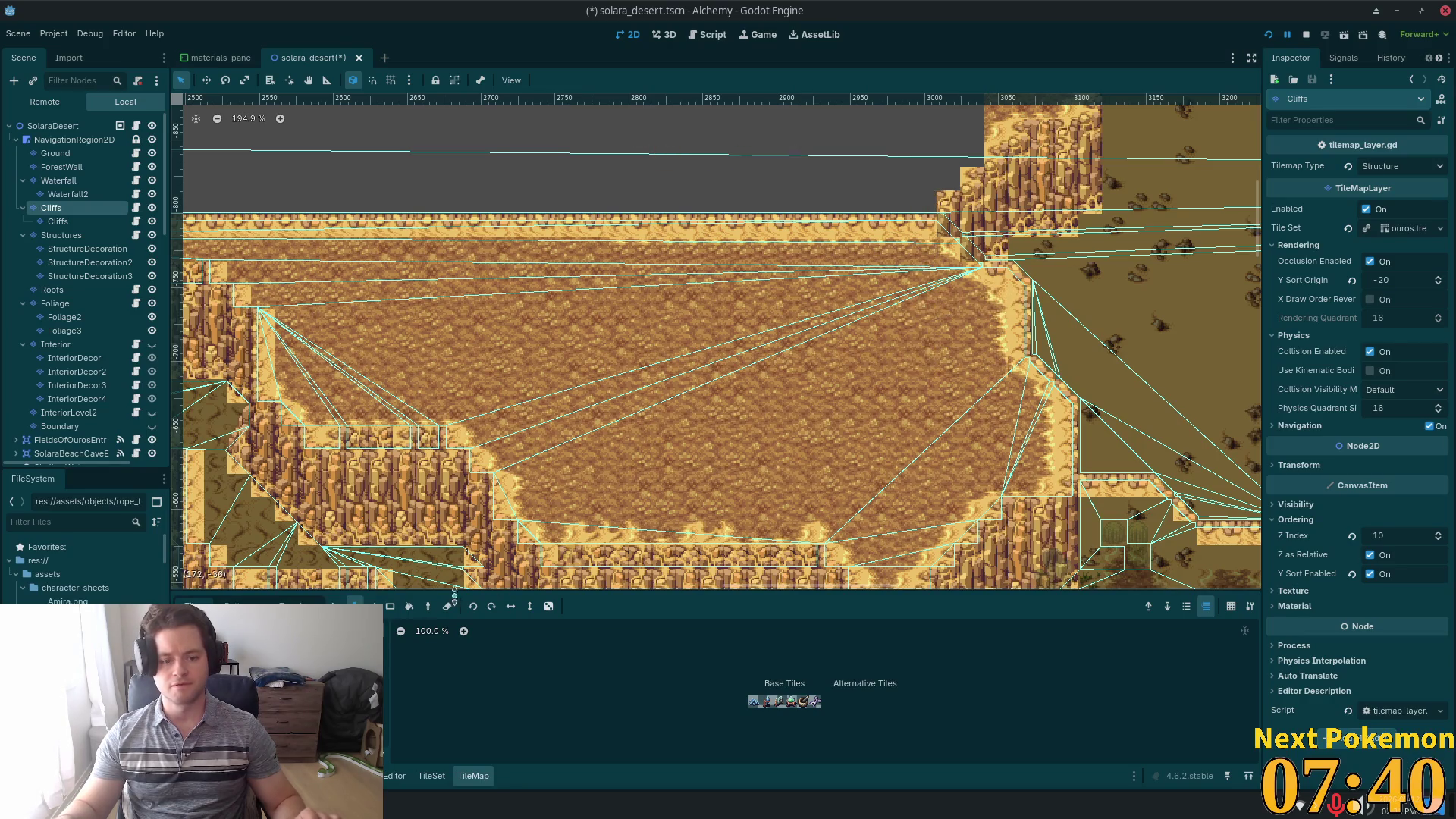
{"action": "key", "text": "s"}
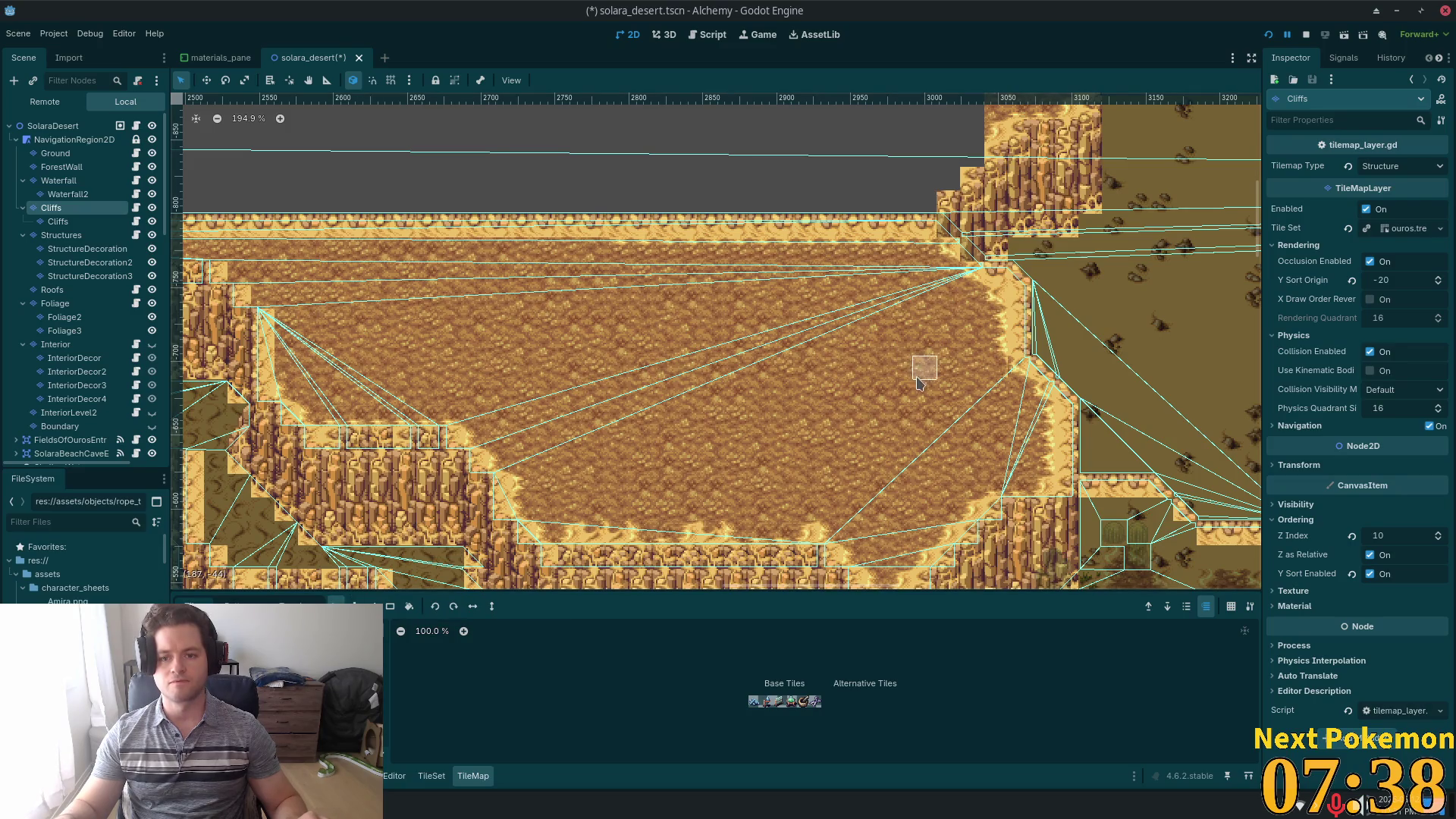
{"action": "mouse_move", "coordinate": [919, 382]}
{"action": "left_mouse_down"}
{"action": "mouse_move", "coordinate": [747, 103]}
{"action": "mouse_move", "coordinate": [328, 75]}
{"action": "left_mouse_up"}
{"action": "scroll", "coordinate": [813, 438], "scroll_direction": "up", "scroll_amount": 5}
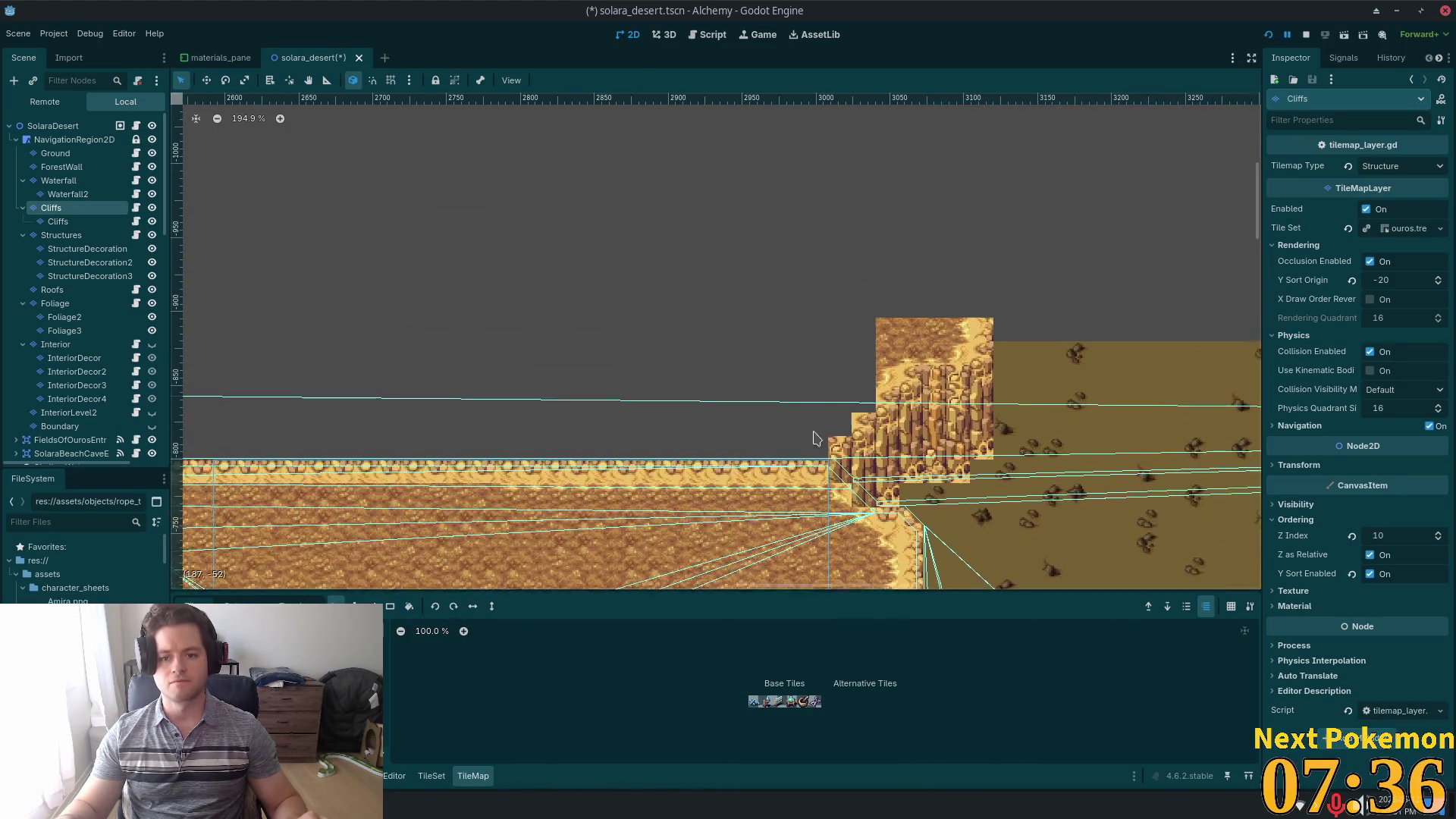
{"action": "key", "text": "ctrl+v"}
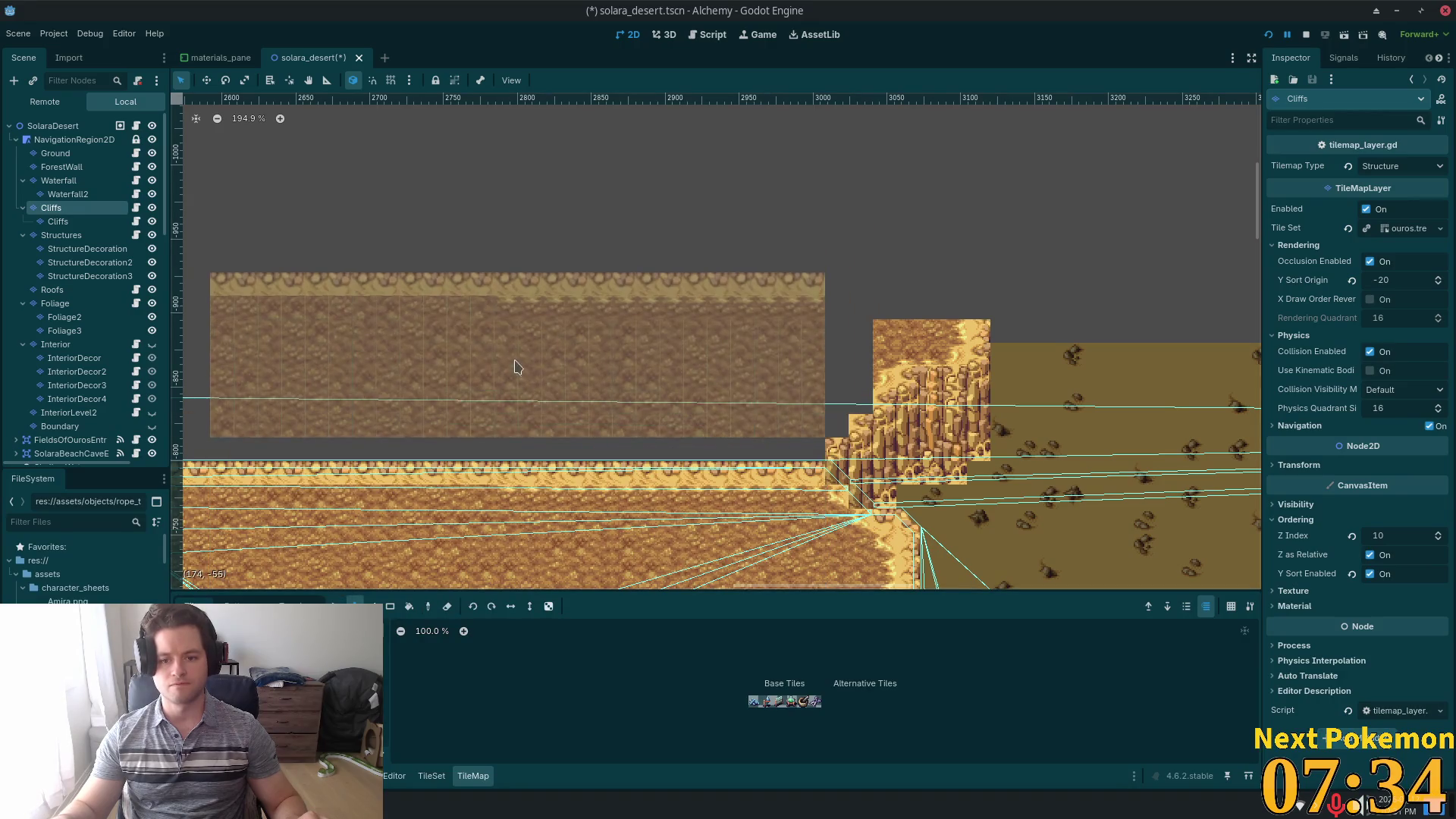
{"action": "left_click", "coordinate": [611, 407]}
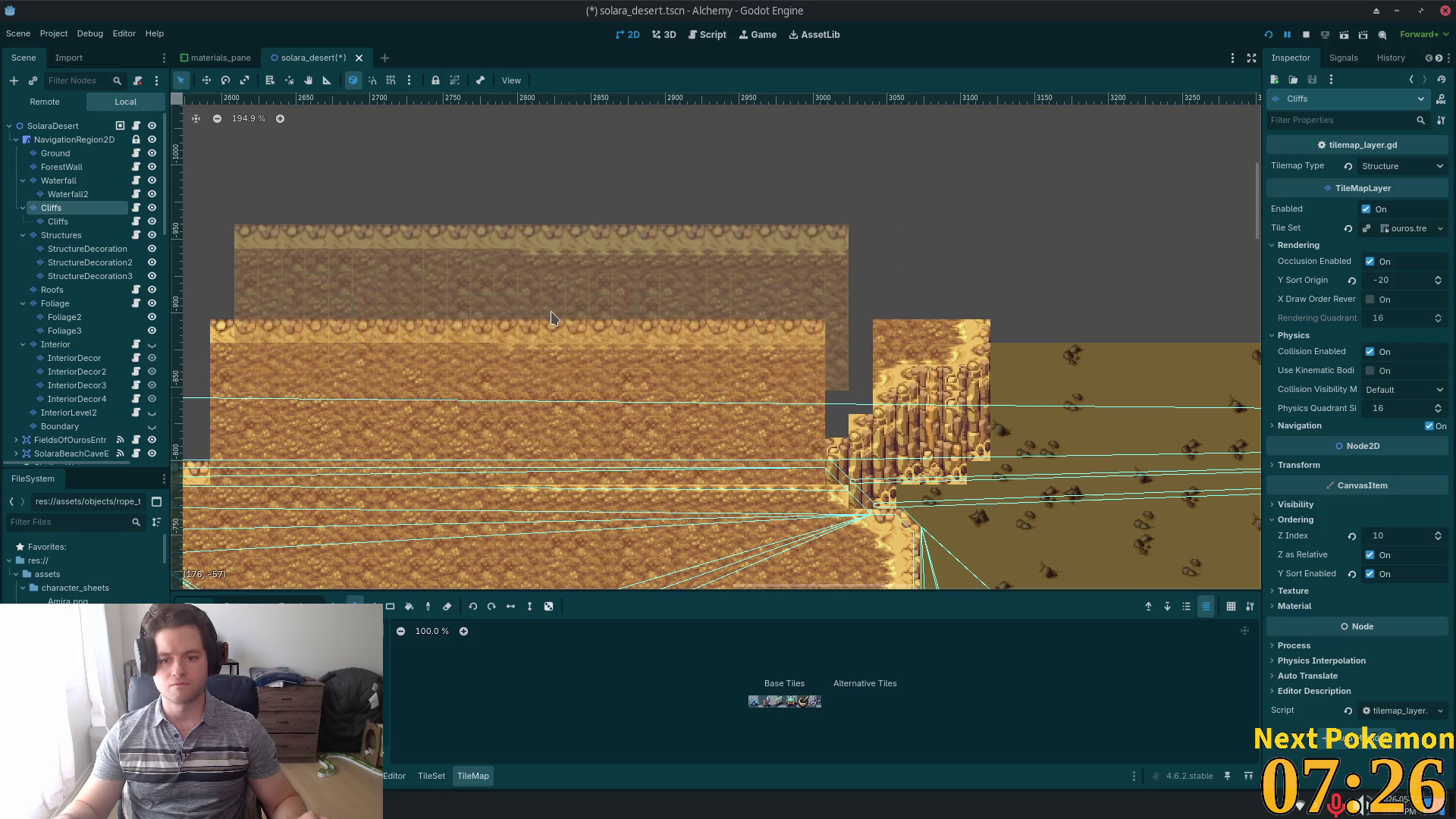
{"action": "scroll", "coordinate": [788, 183], "scroll_direction": "down", "scroll_amount": 3}
{"action": "scroll", "coordinate": [788, 184], "scroll_direction": "left", "scroll_amount": 3}
{"action": "scroll", "coordinate": [788, 183], "scroll_direction": "down", "scroll_amount": 1}
{"action": "scroll", "coordinate": [788, 183], "scroll_direction": "left", "scroll_amount": 1}
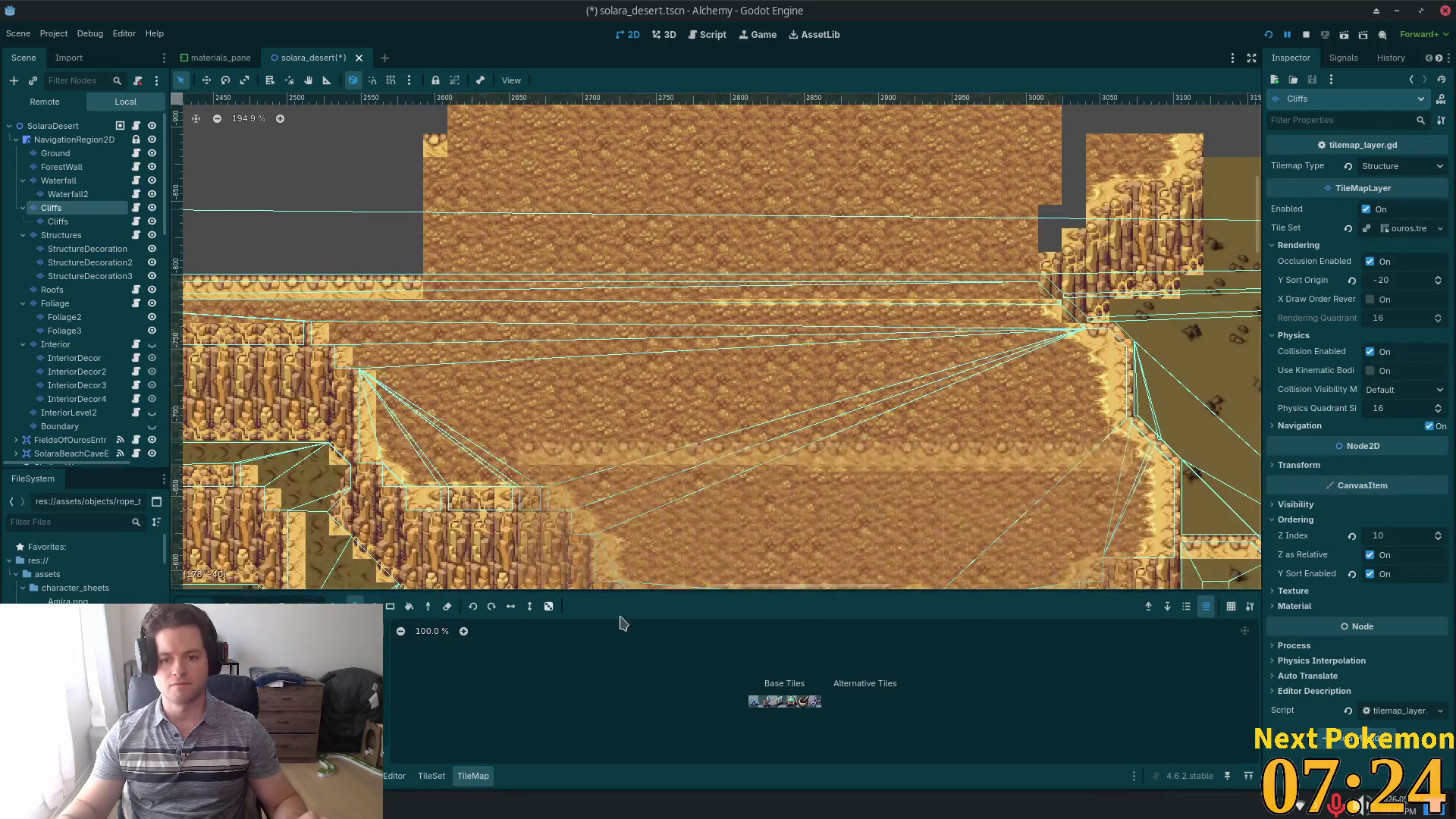
- Stamp another copy of the rocky block, then copy a wide strip of rocky ground for pasting
{"action": "left_click", "coordinate": [531, 426]}
{"action": "key", "text": "ctrl+z"}
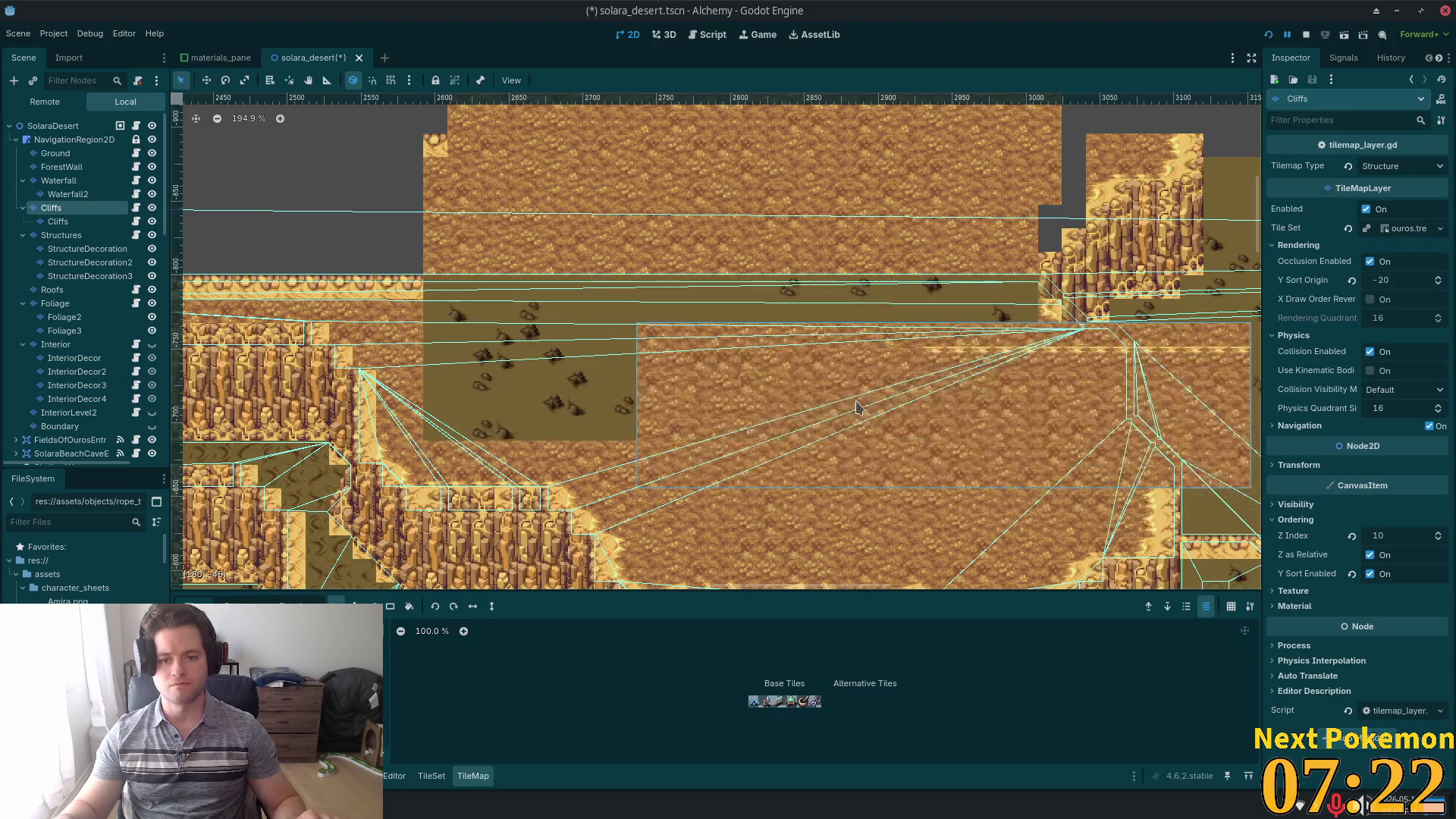
{"action": "key", "text": "ctrl+shift+z"}
{"action": "left_click_drag", "start_coordinate": [861, 199], "coordinate": [868, 201]}
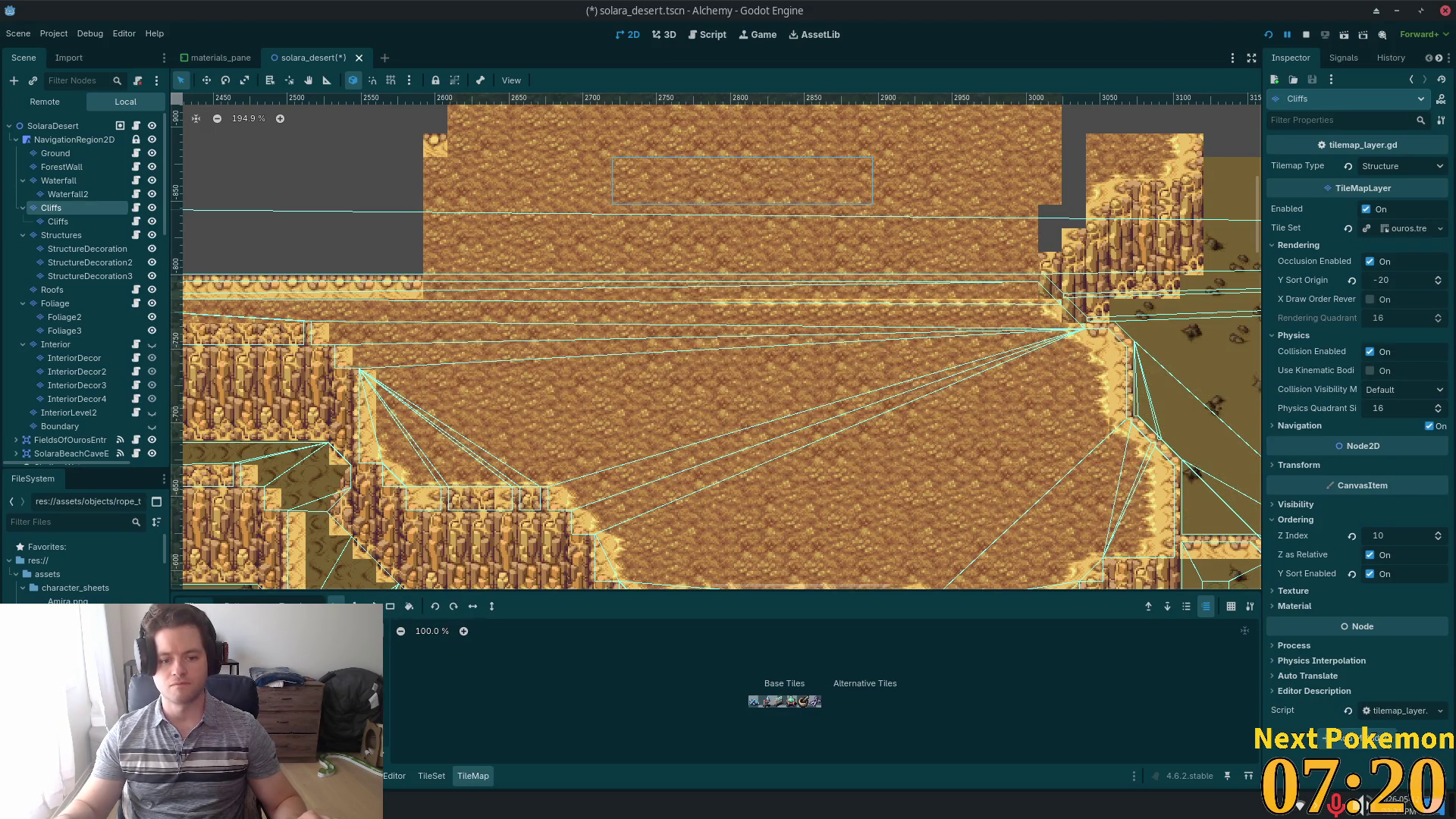
{"action": "key", "text": "ctrl+c"}
{"action": "key", "text": "ctrl+v"}
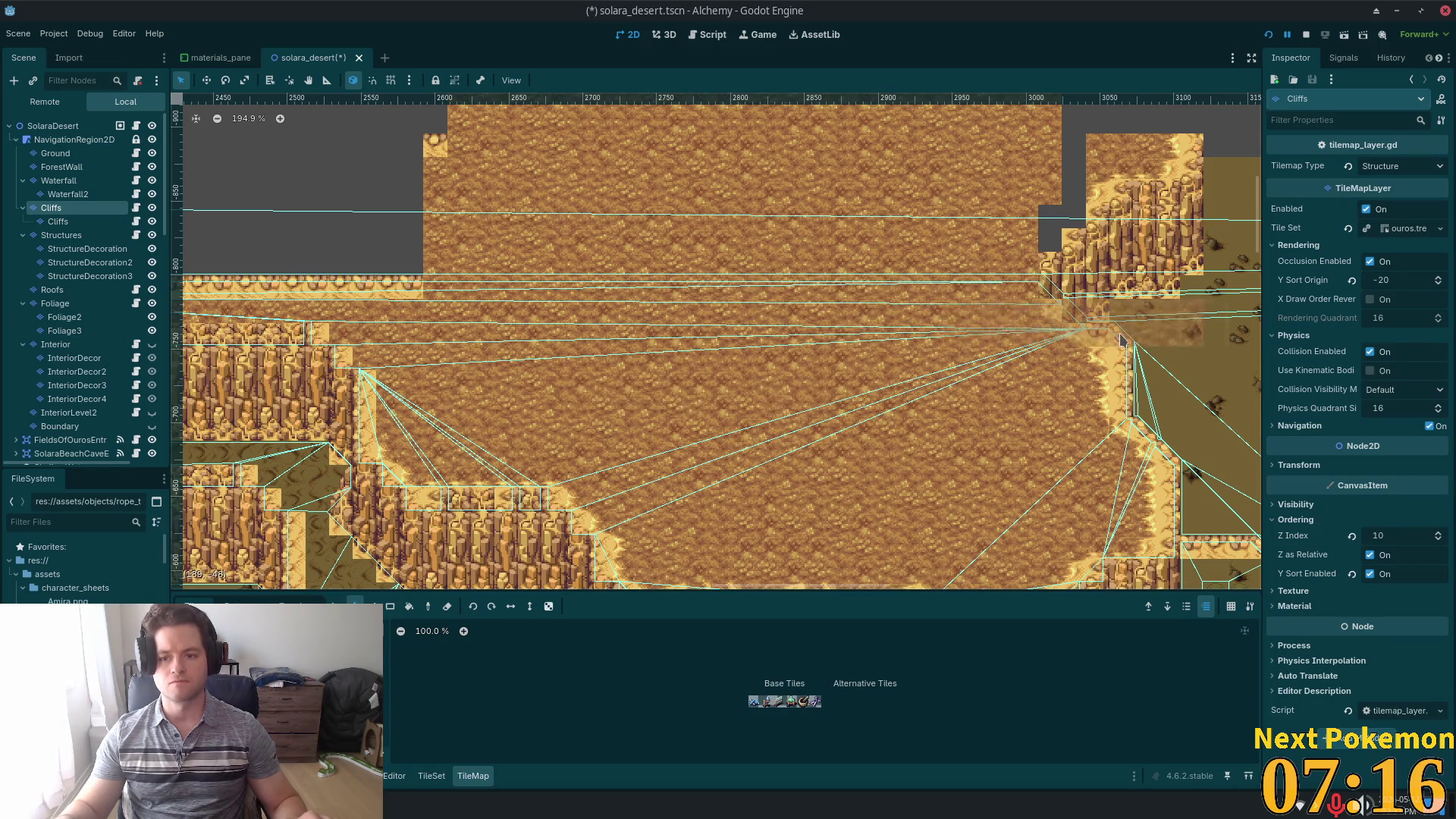
{"action": "scroll", "coordinate": [716, 417], "scroll_direction": "up", "scroll_amount": 3}
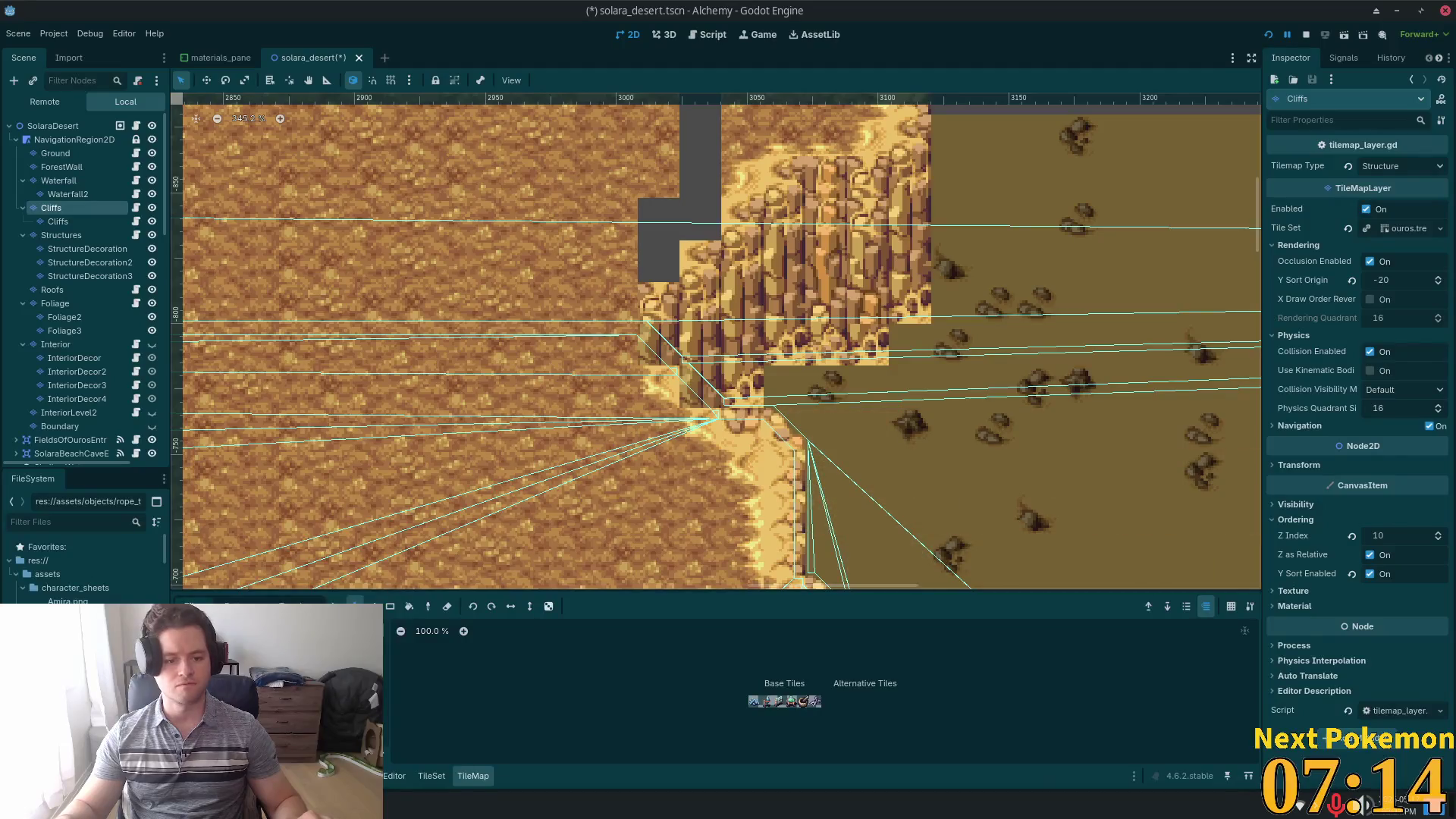
- With the Paint tool, place a single cliff tile at the plateau edge and zoom out
{"action": "left_click", "coordinate": [334, 606]}
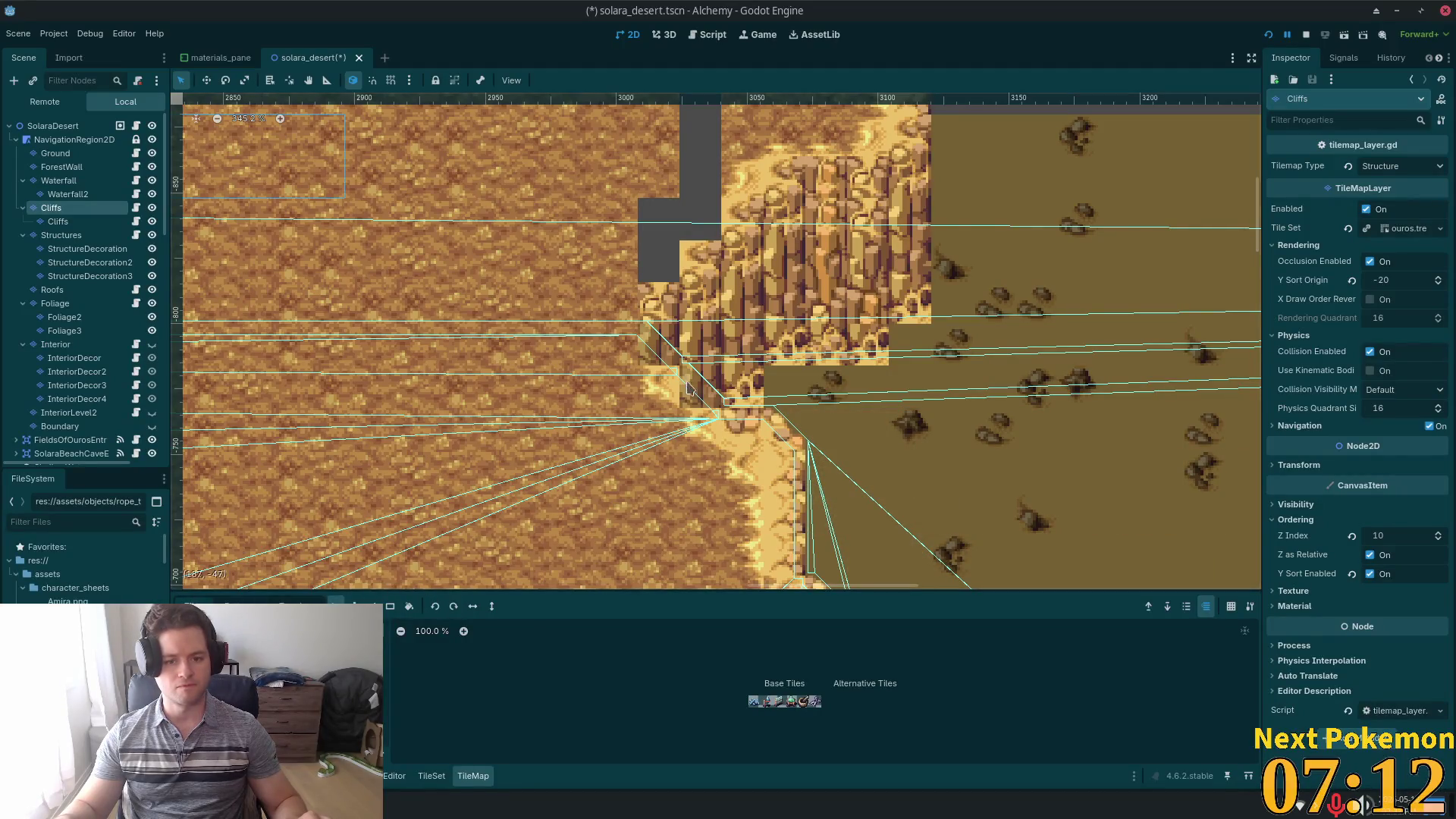
{"action": "left_click", "coordinate": [353, 606]}
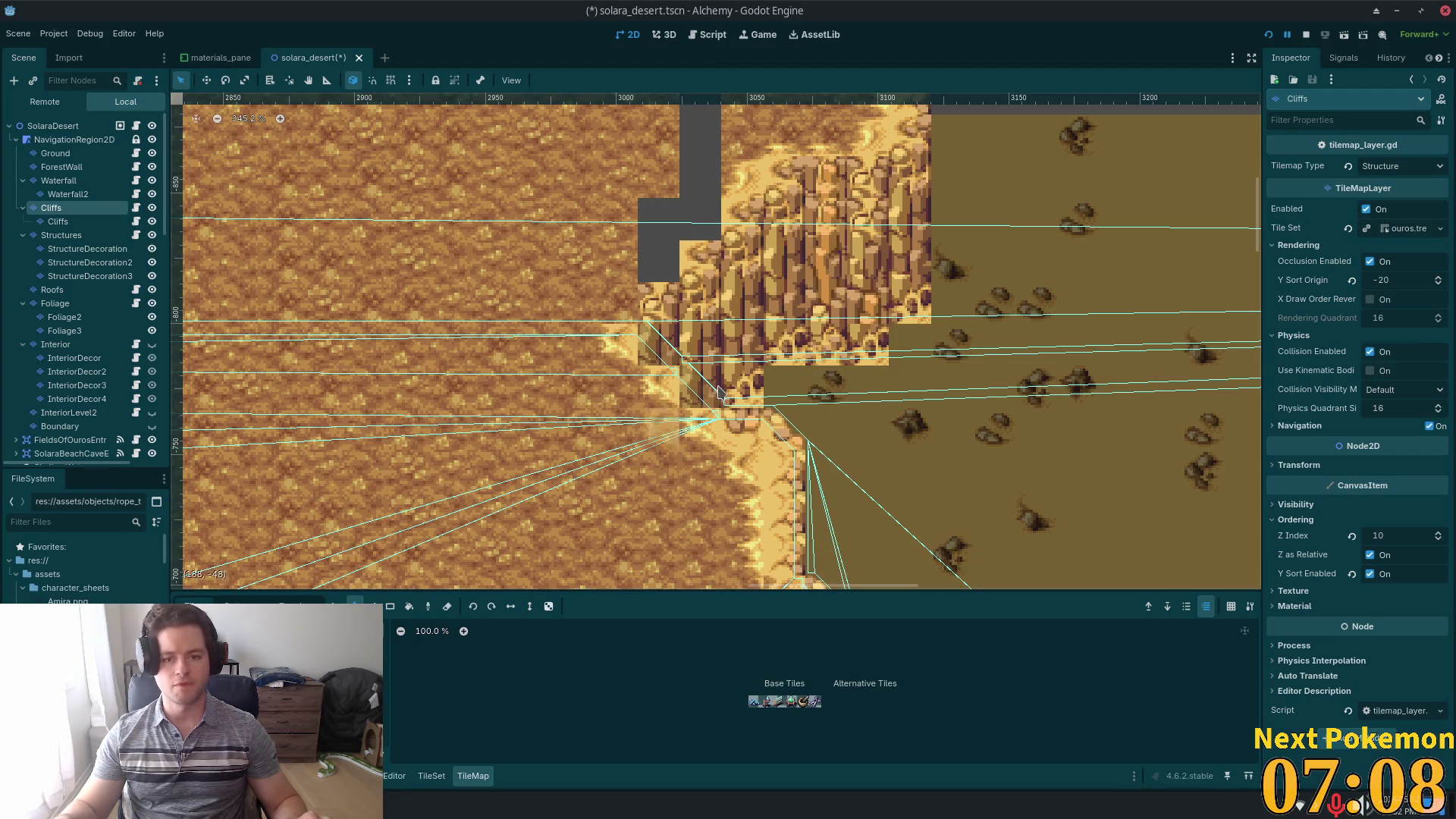
{"action": "scroll", "coordinate": [806, 370], "scroll_direction": "down", "scroll_amount": 2}
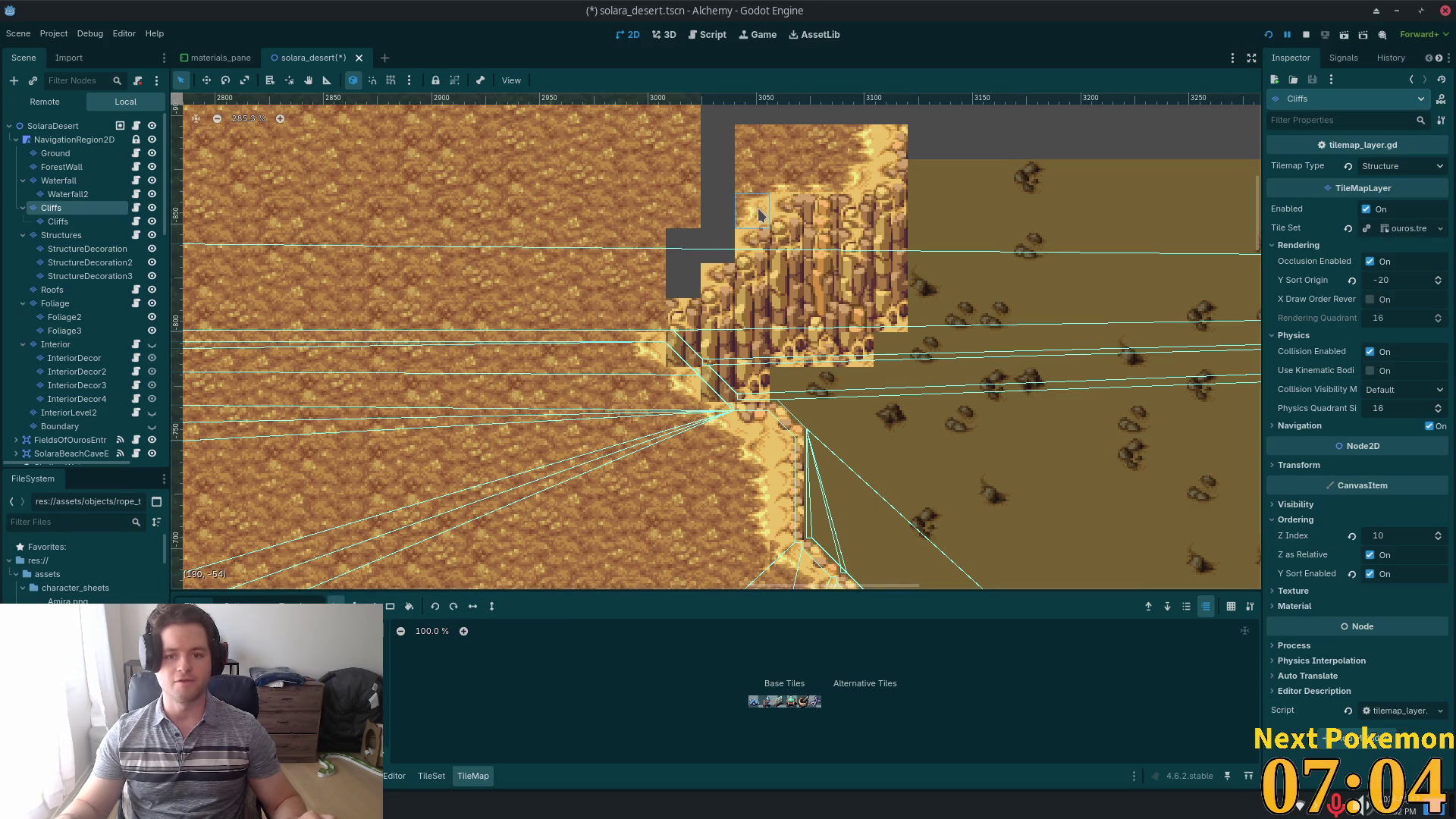
{"action": "left_click", "coordinate": [355, 605]}
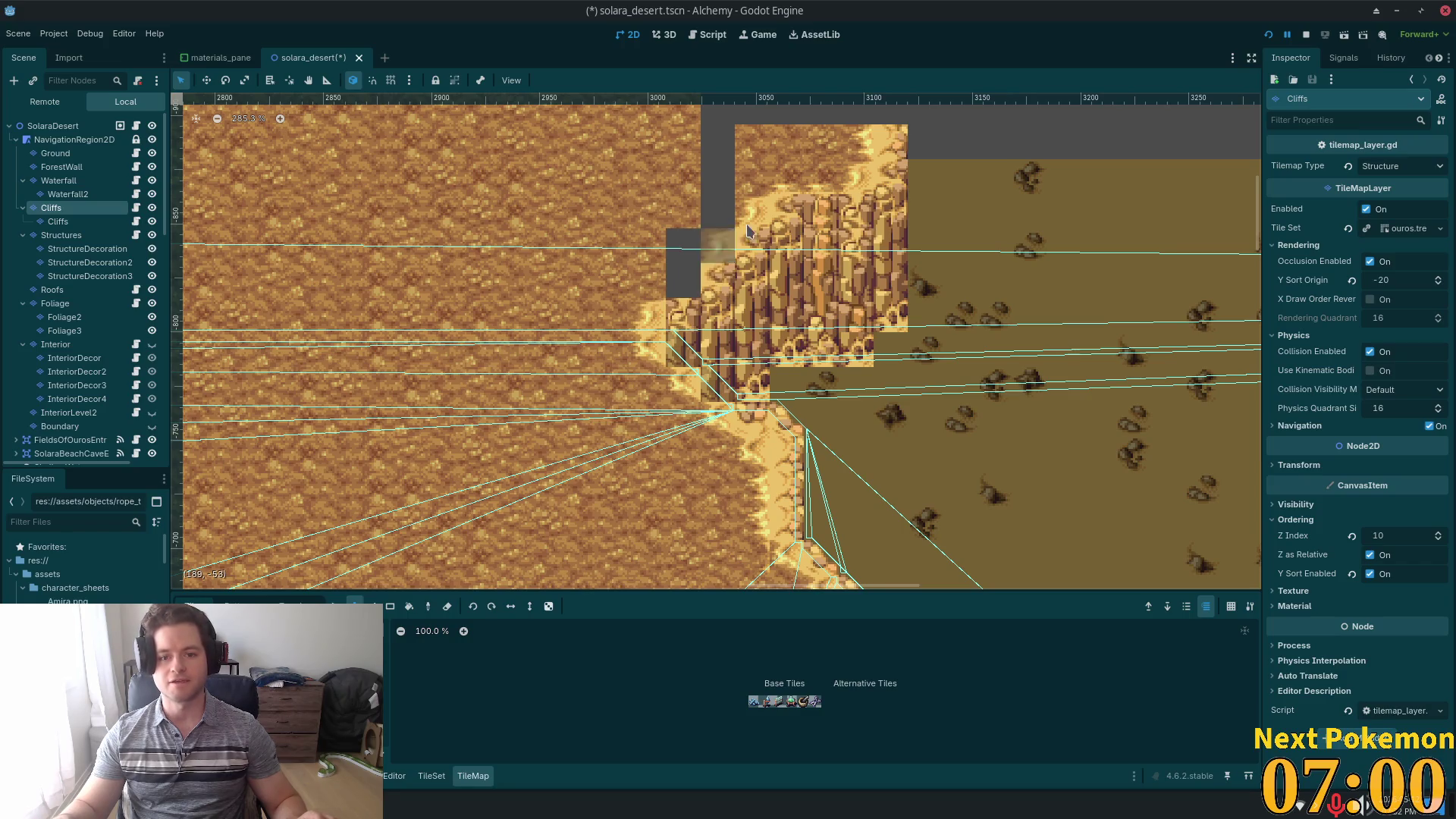
{"action": "left_click", "coordinate": [726, 244]}
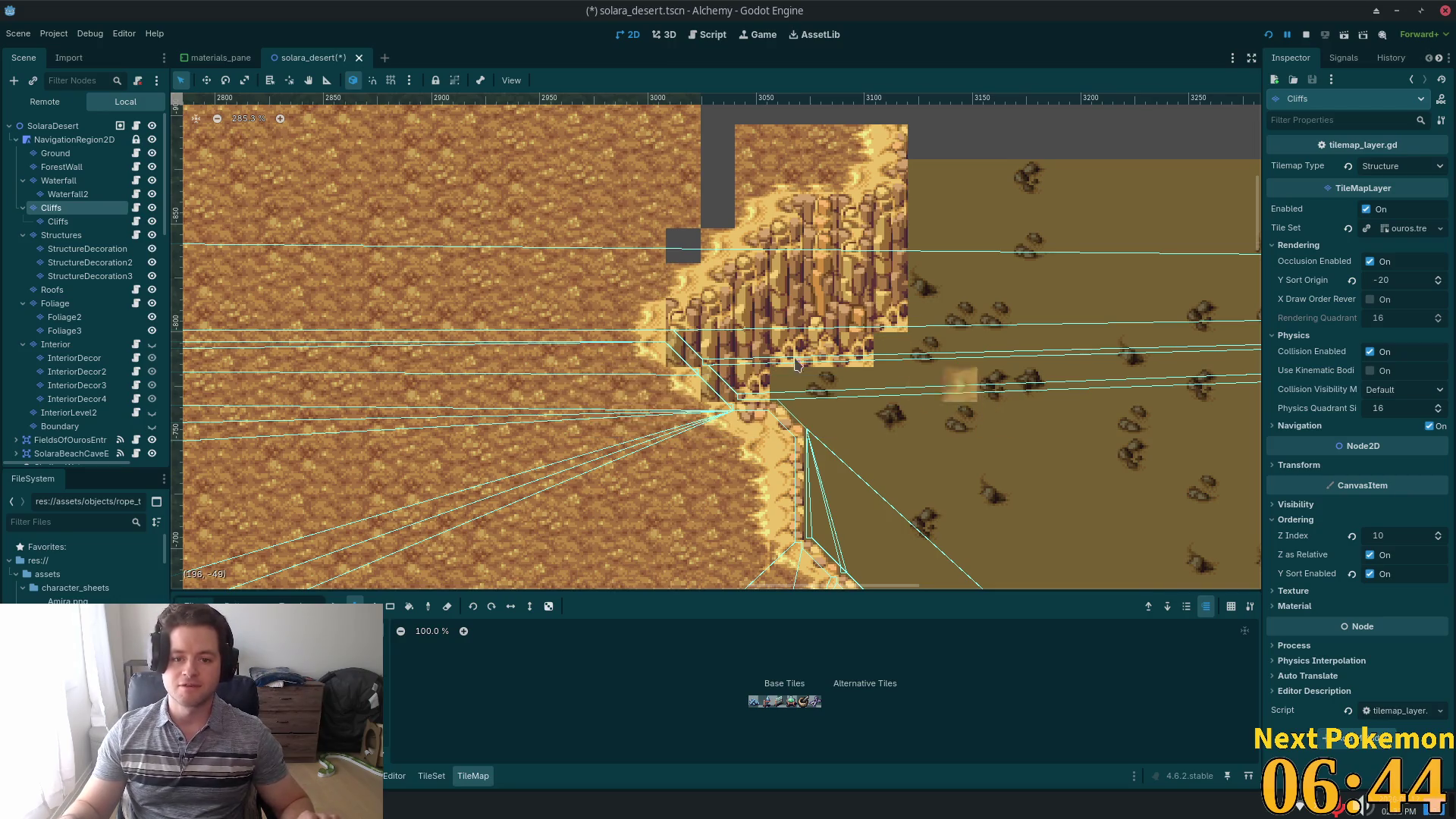
{"action": "scroll", "coordinate": [895, 524], "scroll_direction": "down", "scroll_amount": 3}
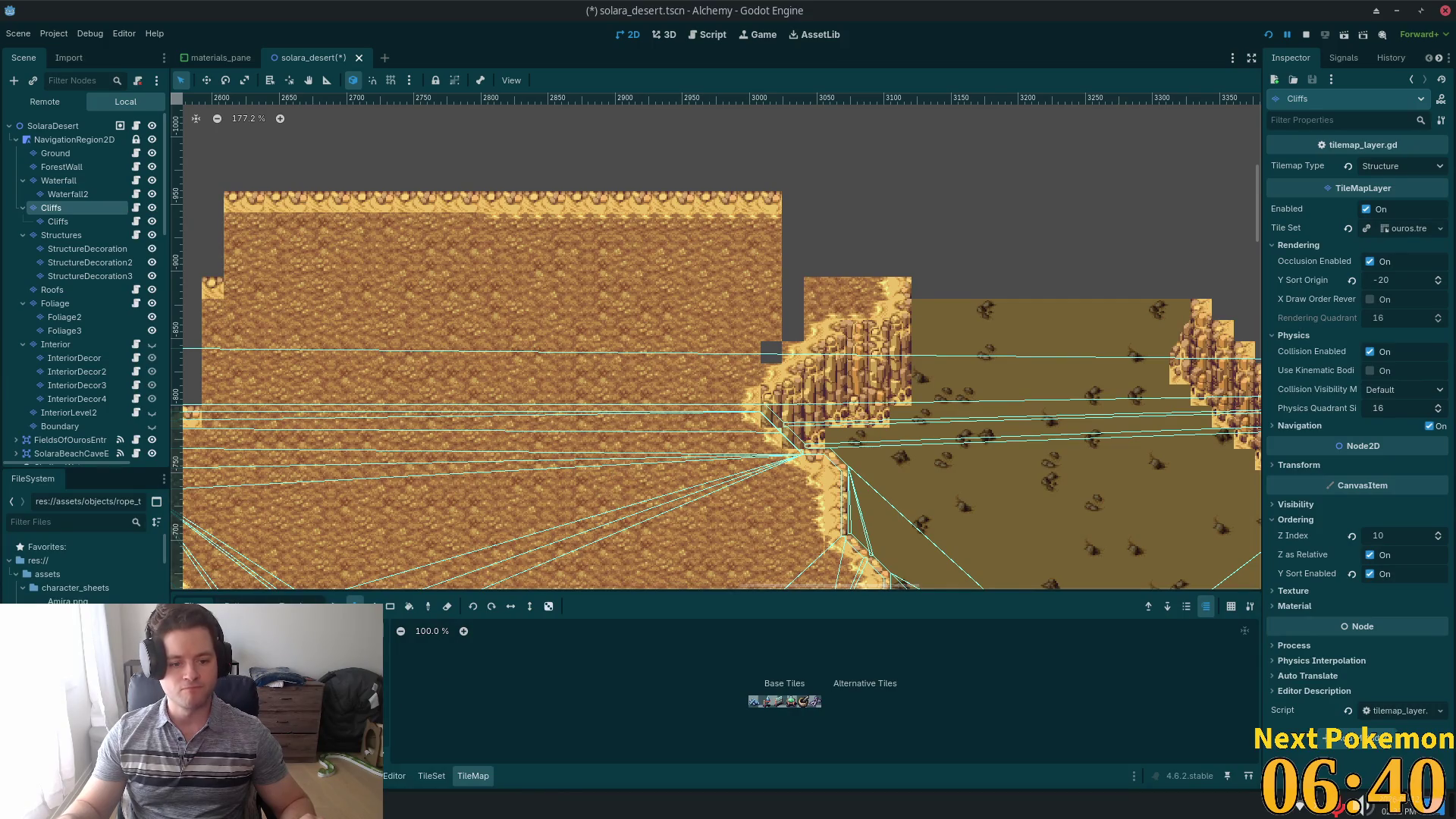
- Paint sand terrain into the three grey cells above the cliff, then select the SolaraDesert root
{"action": "left_click", "coordinate": [334, 606]}
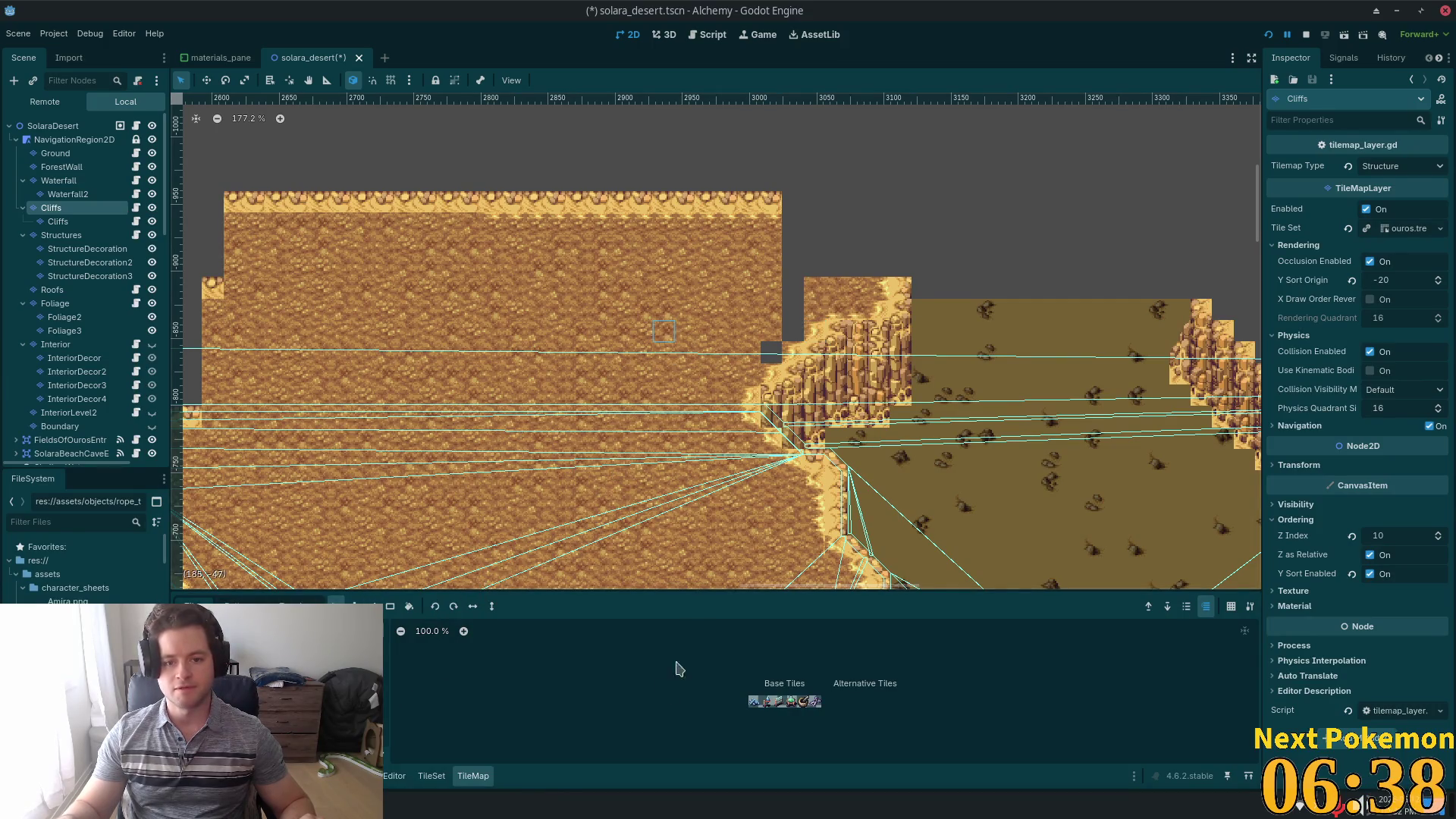
{"action": "left_click", "coordinate": [292, 606]}
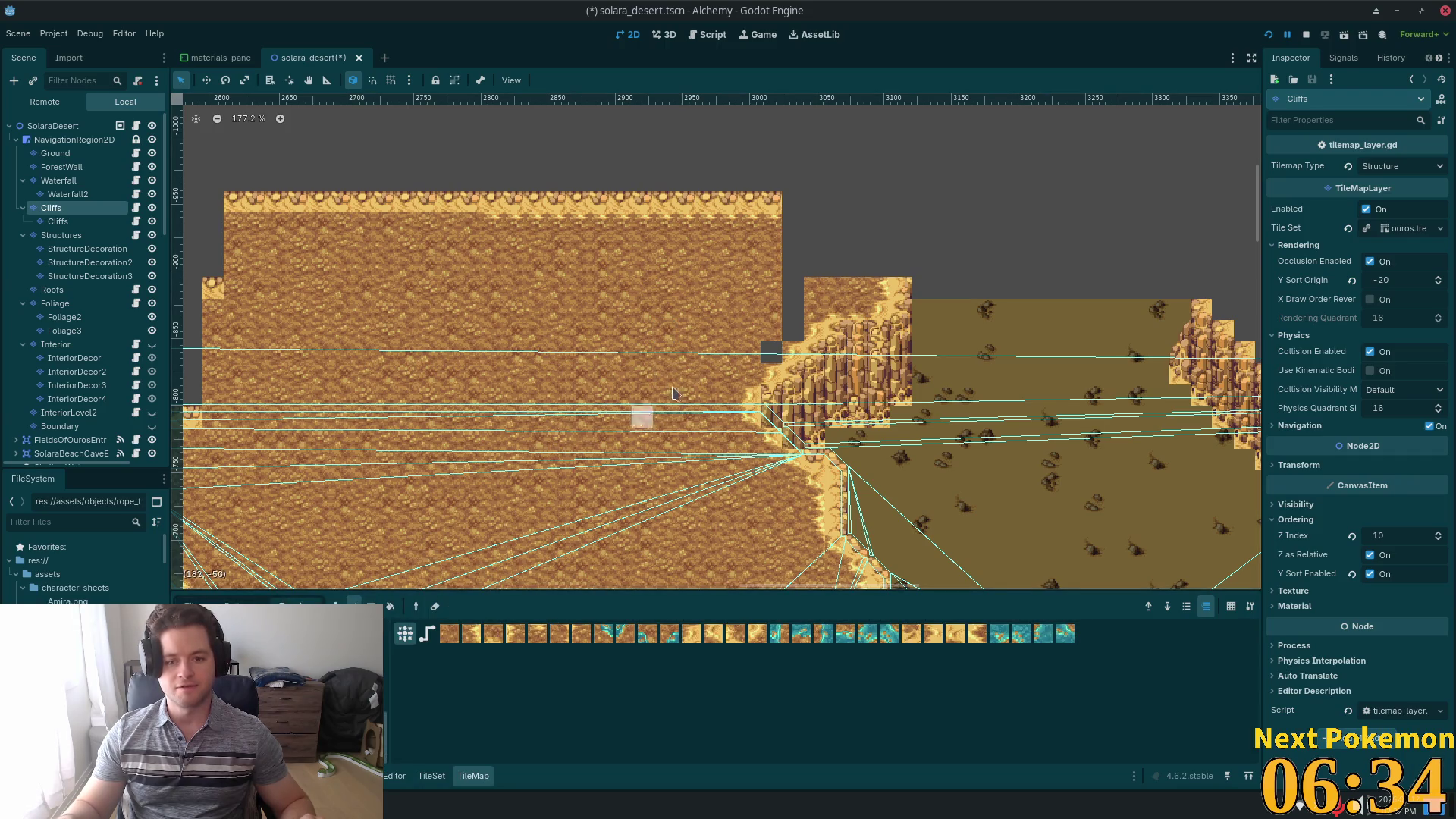
{"action": "scroll", "coordinate": [840, 372], "scroll_direction": "up", "scroll_amount": 5}
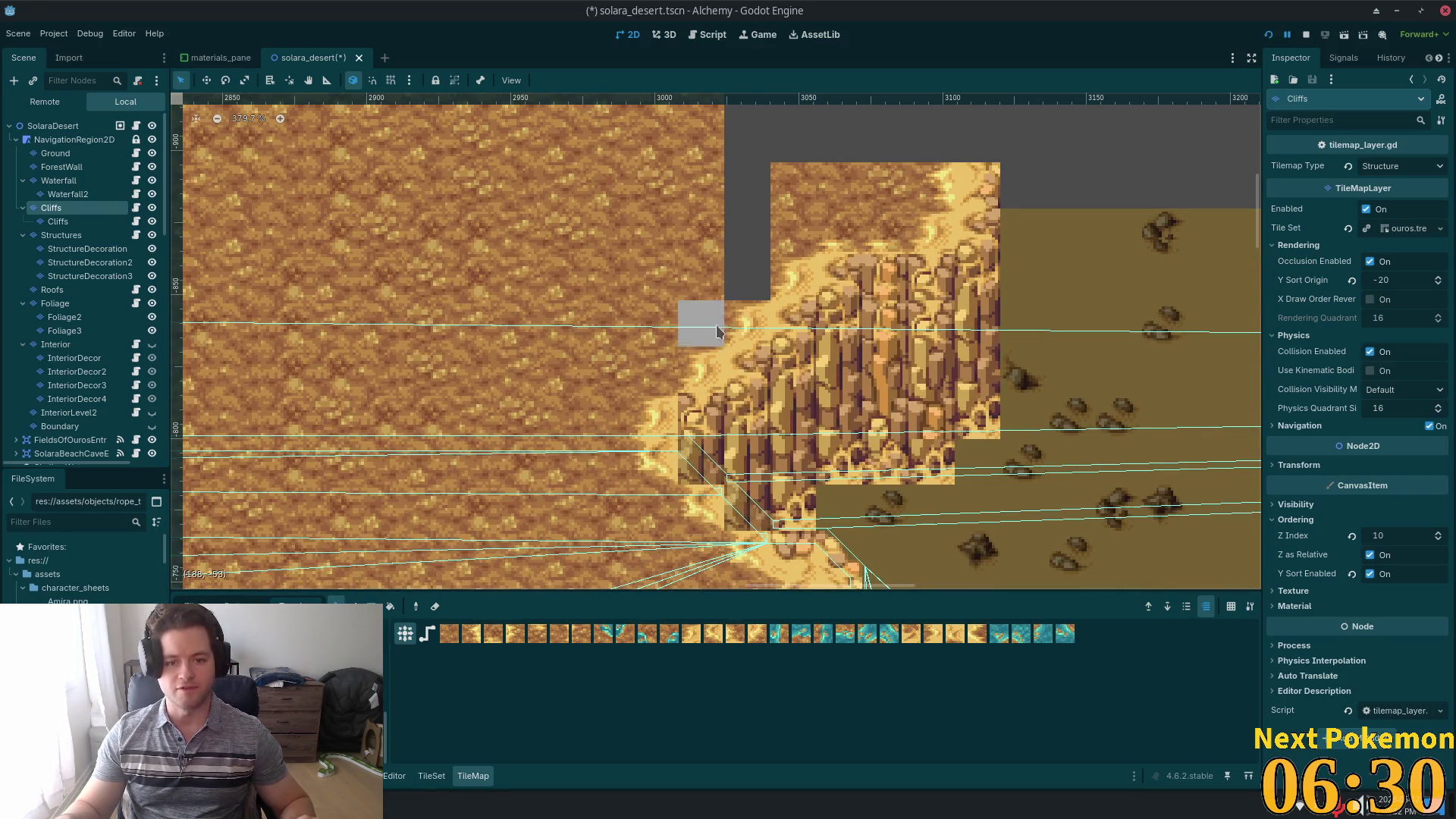
{"action": "left_click", "coordinate": [741, 265]}
{"action": "left_click", "coordinate": [741, 246]}
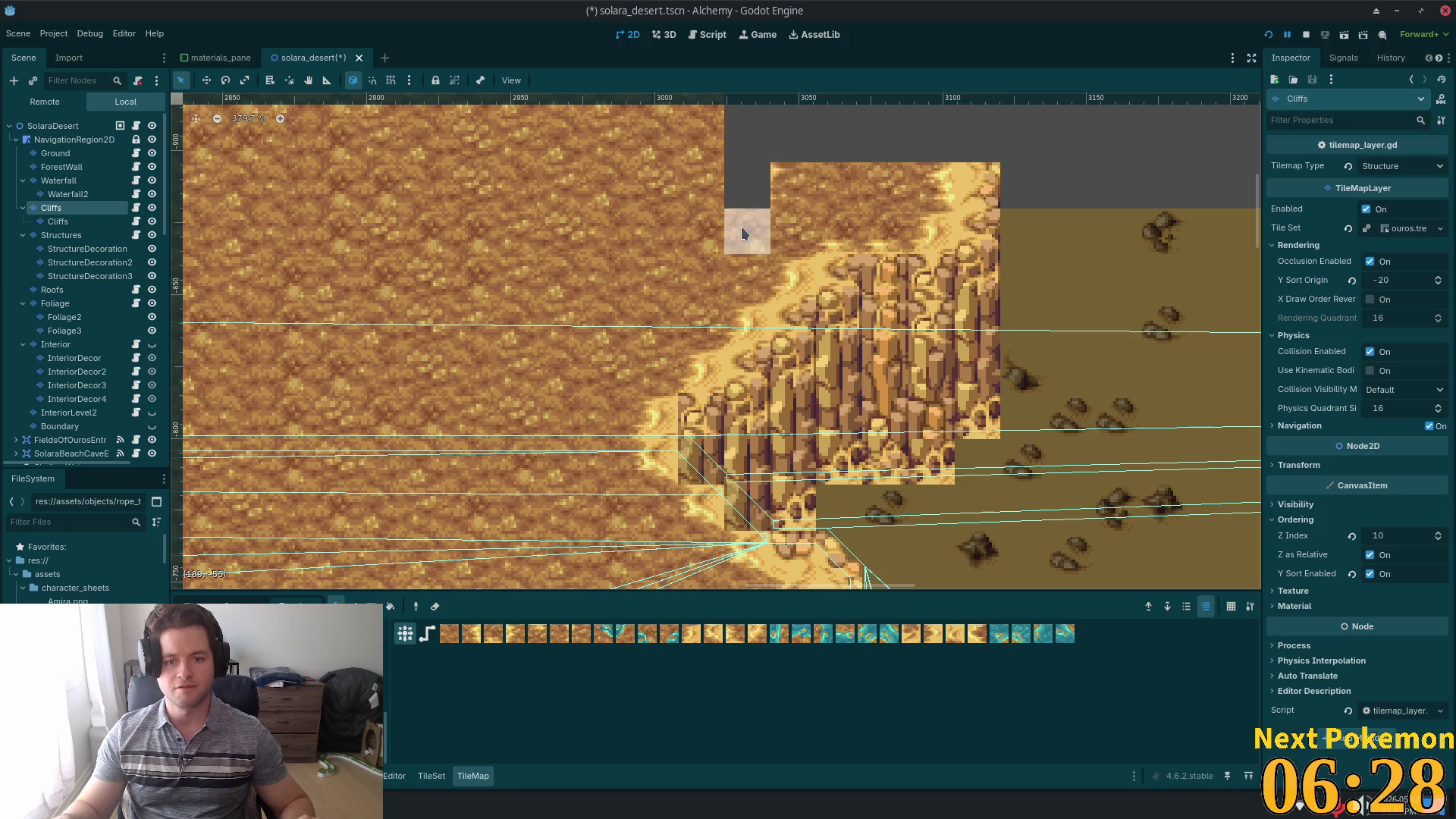
{"action": "left_click", "coordinate": [743, 186]}
{"action": "scroll", "coordinate": [1046, 263], "scroll_direction": "down", "scroll_amount": 1}
{"action": "scroll", "coordinate": [1047, 263], "scroll_direction": "down", "scroll_amount": 5}
{"action": "scroll", "coordinate": [1047, 263], "scroll_direction": "right", "scroll_amount": 5}
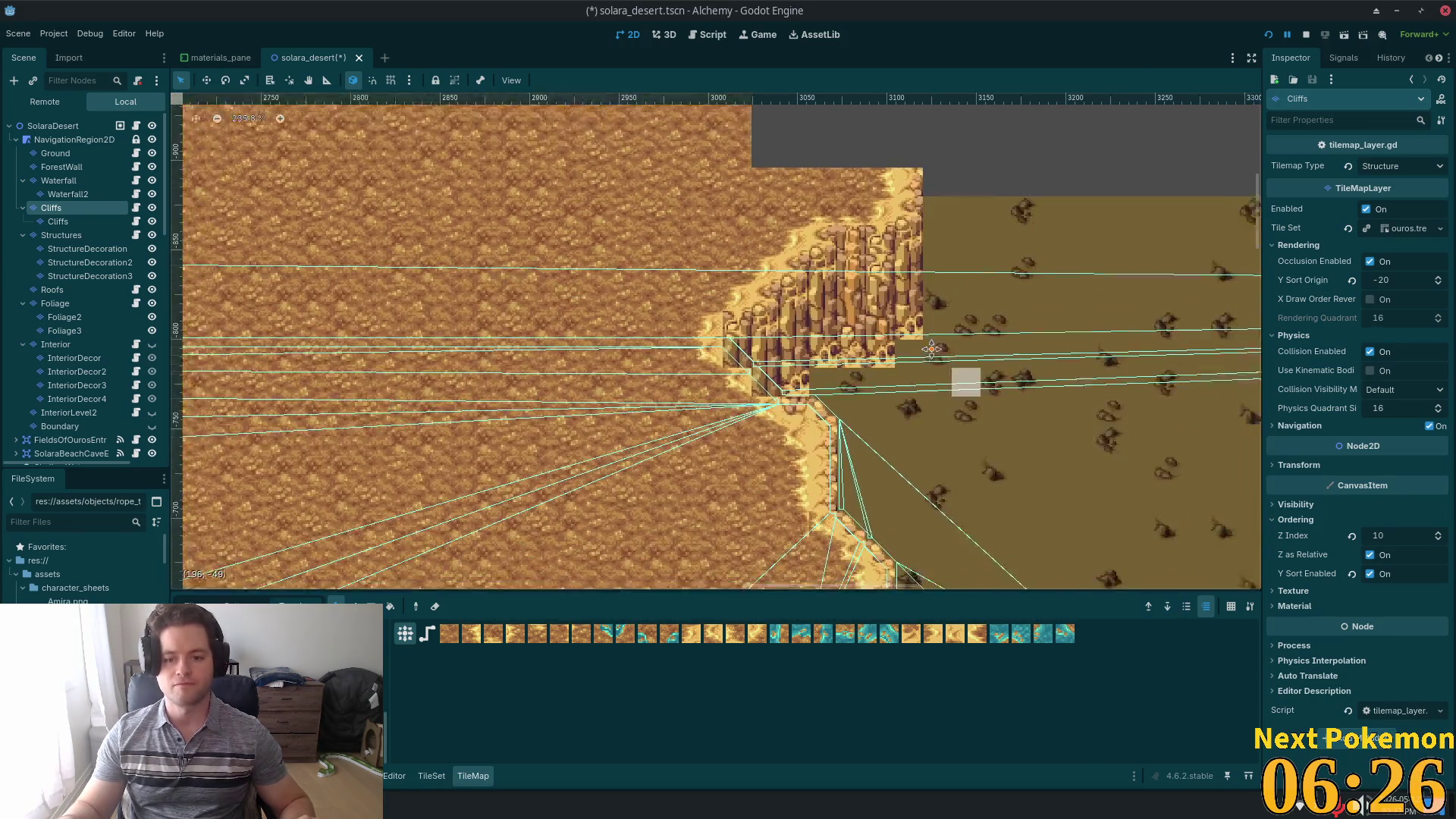
{"action": "left_click", "coordinate": [52, 125]}
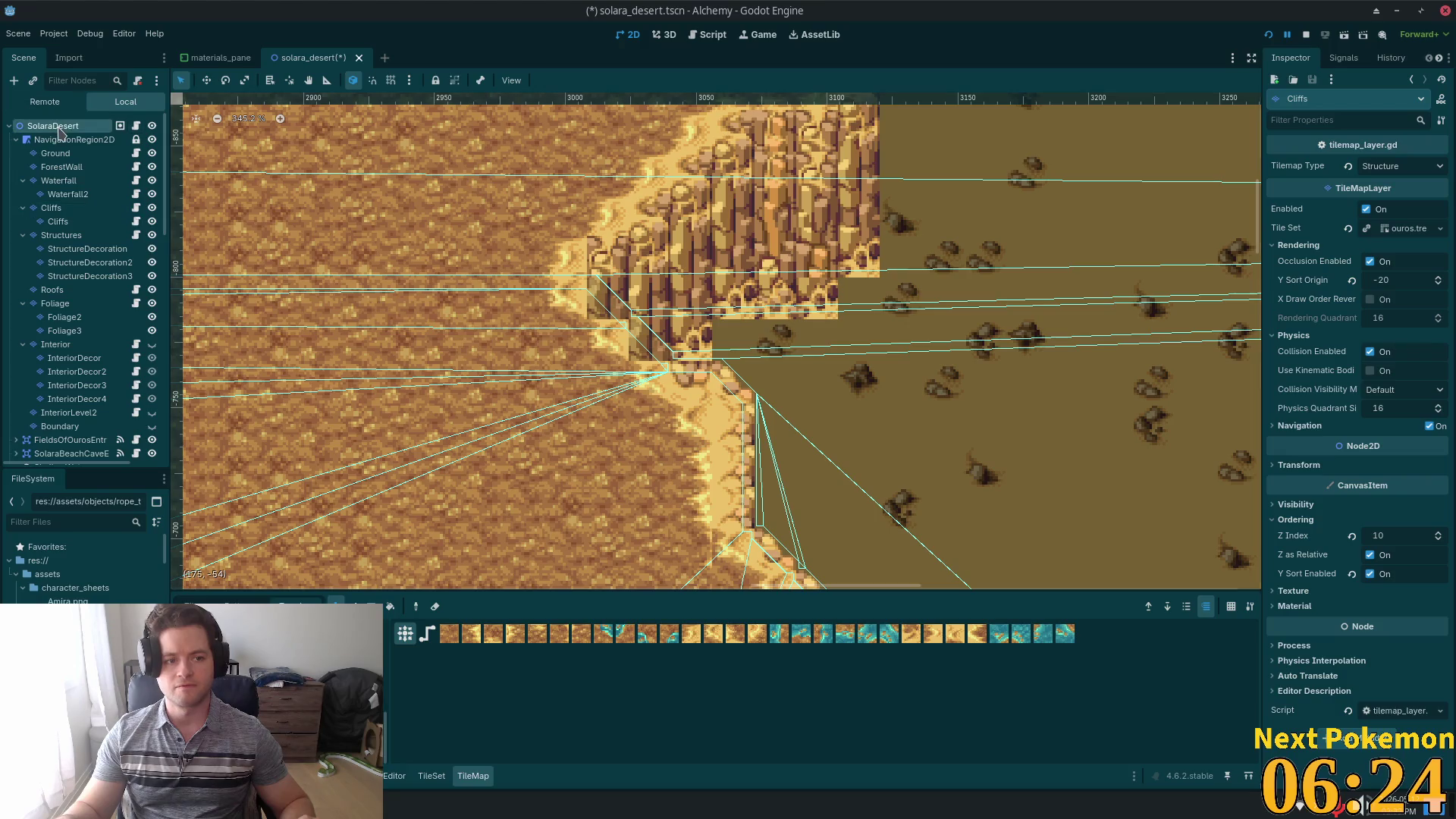
{"action": "scroll", "coordinate": [428, 285], "scroll_direction": "down", "scroll_amount": 5}
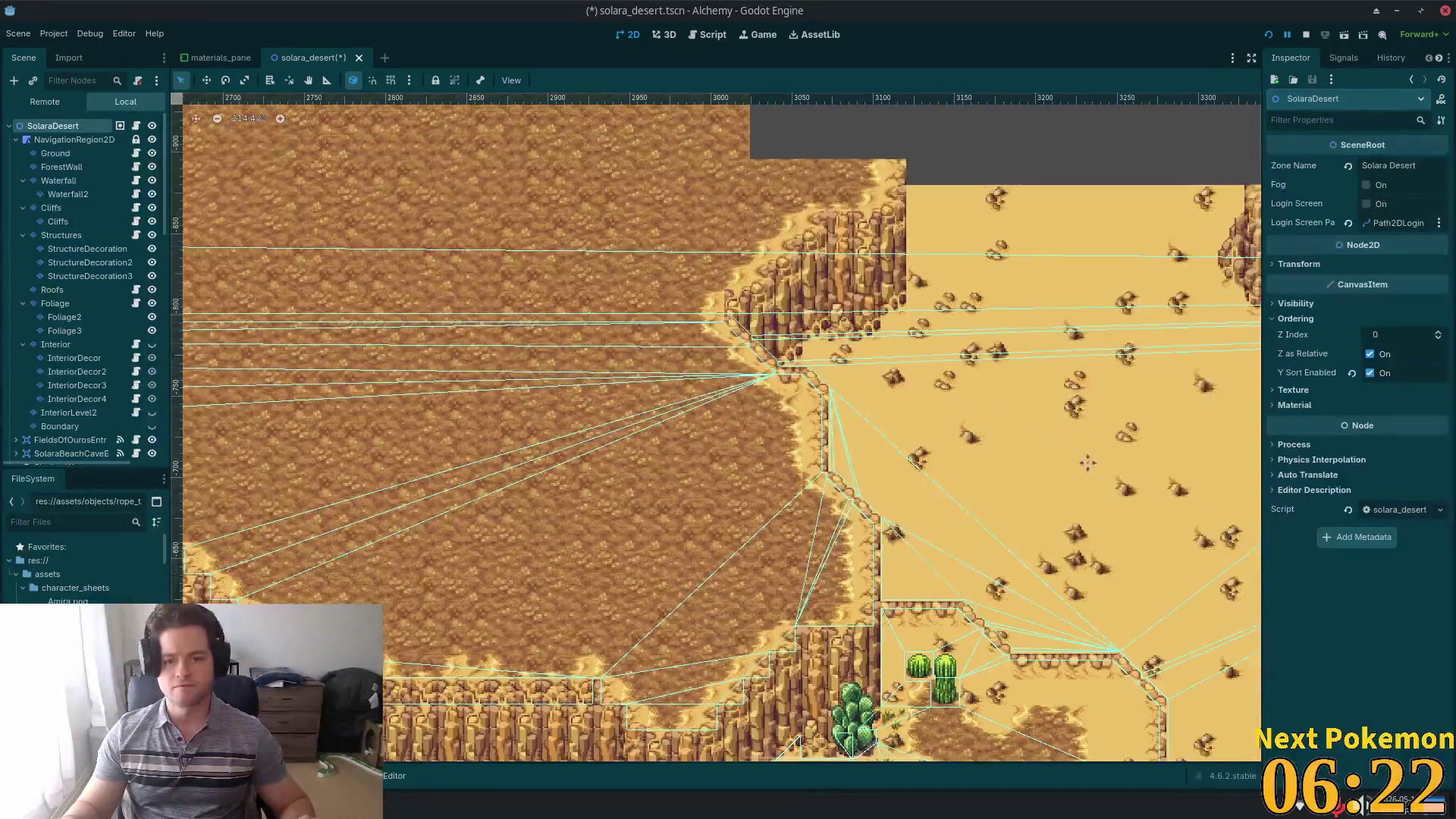
- Pan across the desert map and select the Ground node to edit its tiles
{"action": "scroll", "coordinate": [841, 584], "scroll_direction": "down", "scroll_amount": 1}
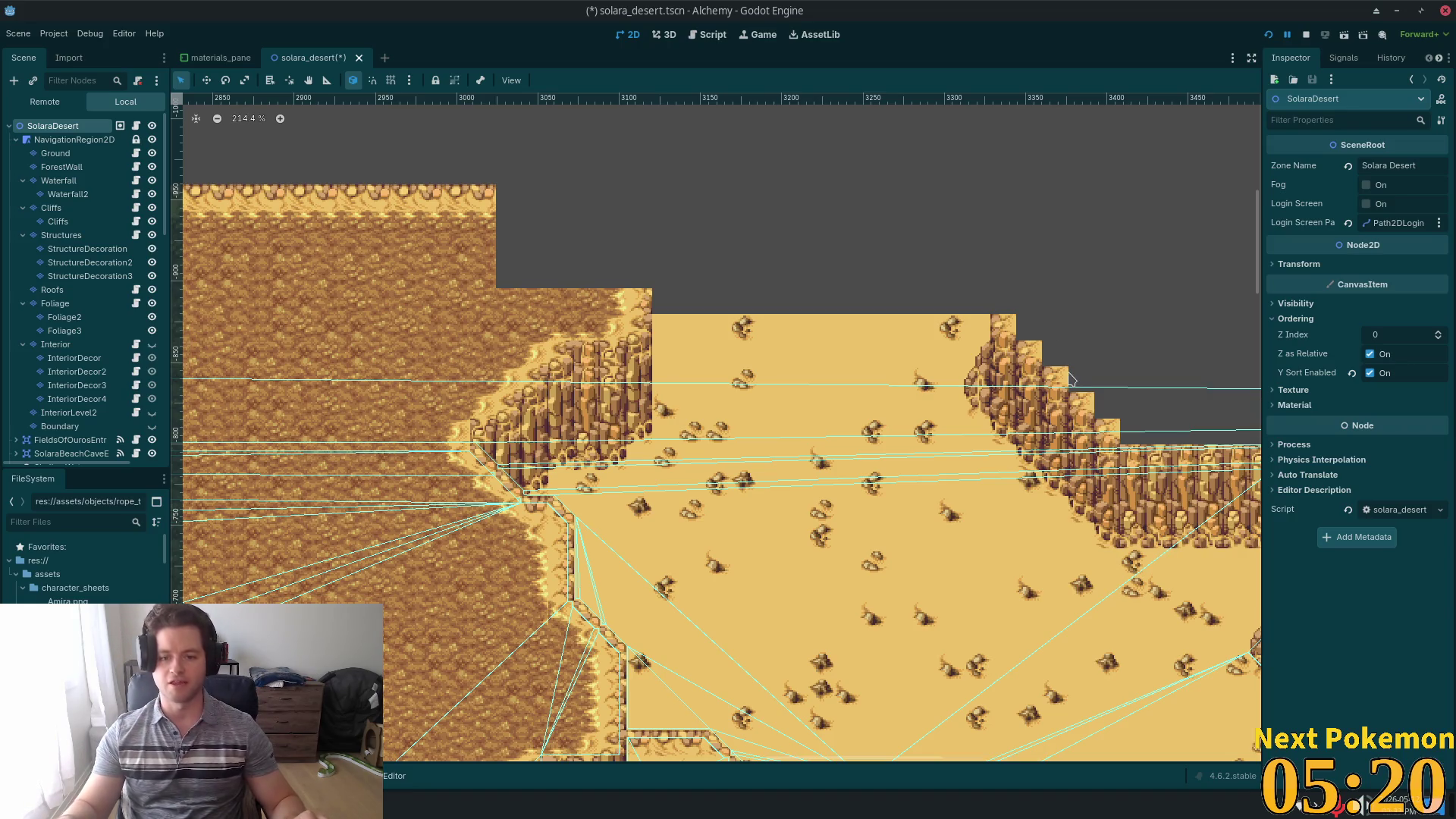
{"action": "scroll", "coordinate": [1071, 379], "scroll_direction": "down", "scroll_amount": 2}
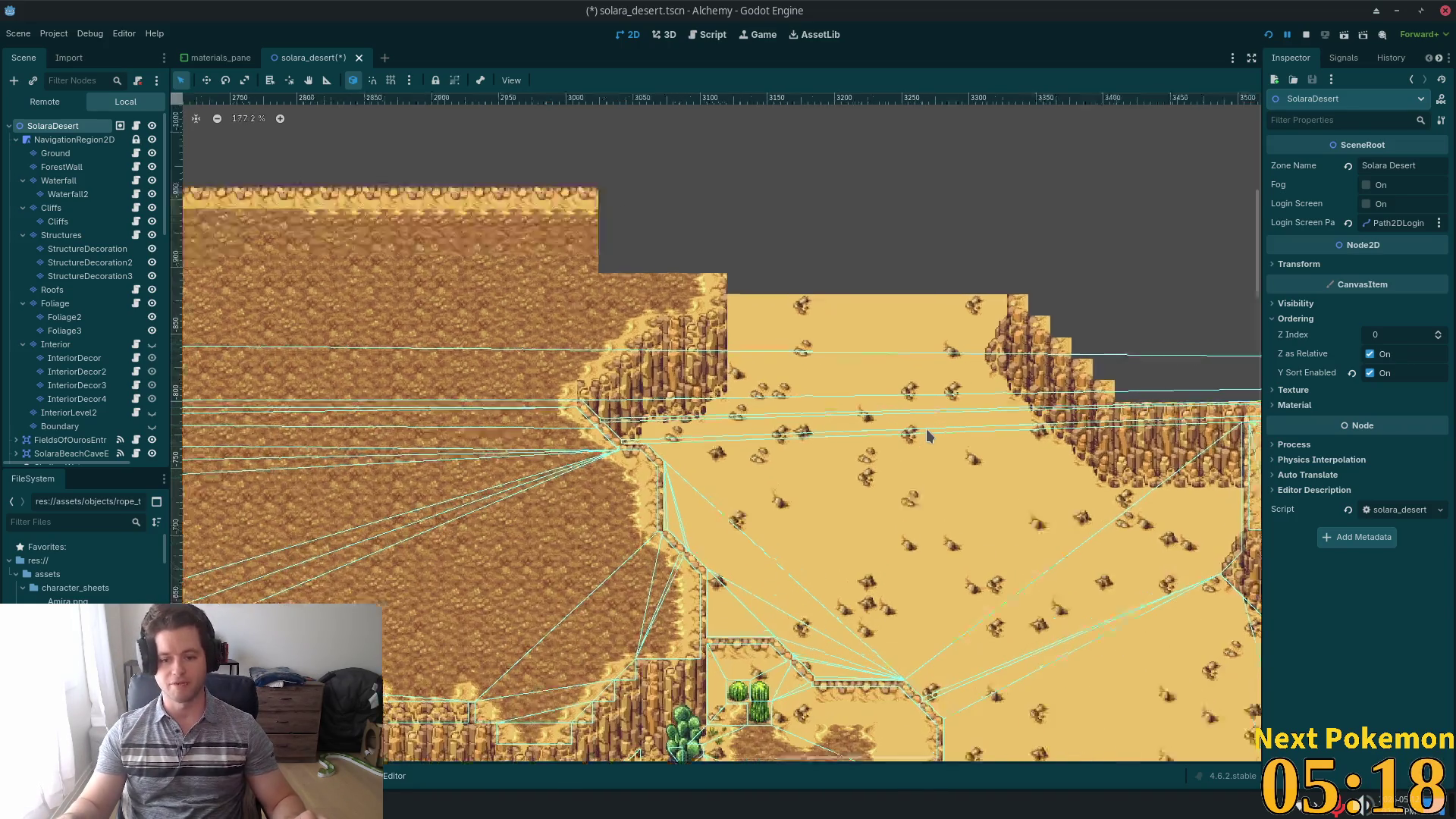
{"action": "scroll", "coordinate": [925, 418], "scroll_direction": "up", "scroll_amount": 2}
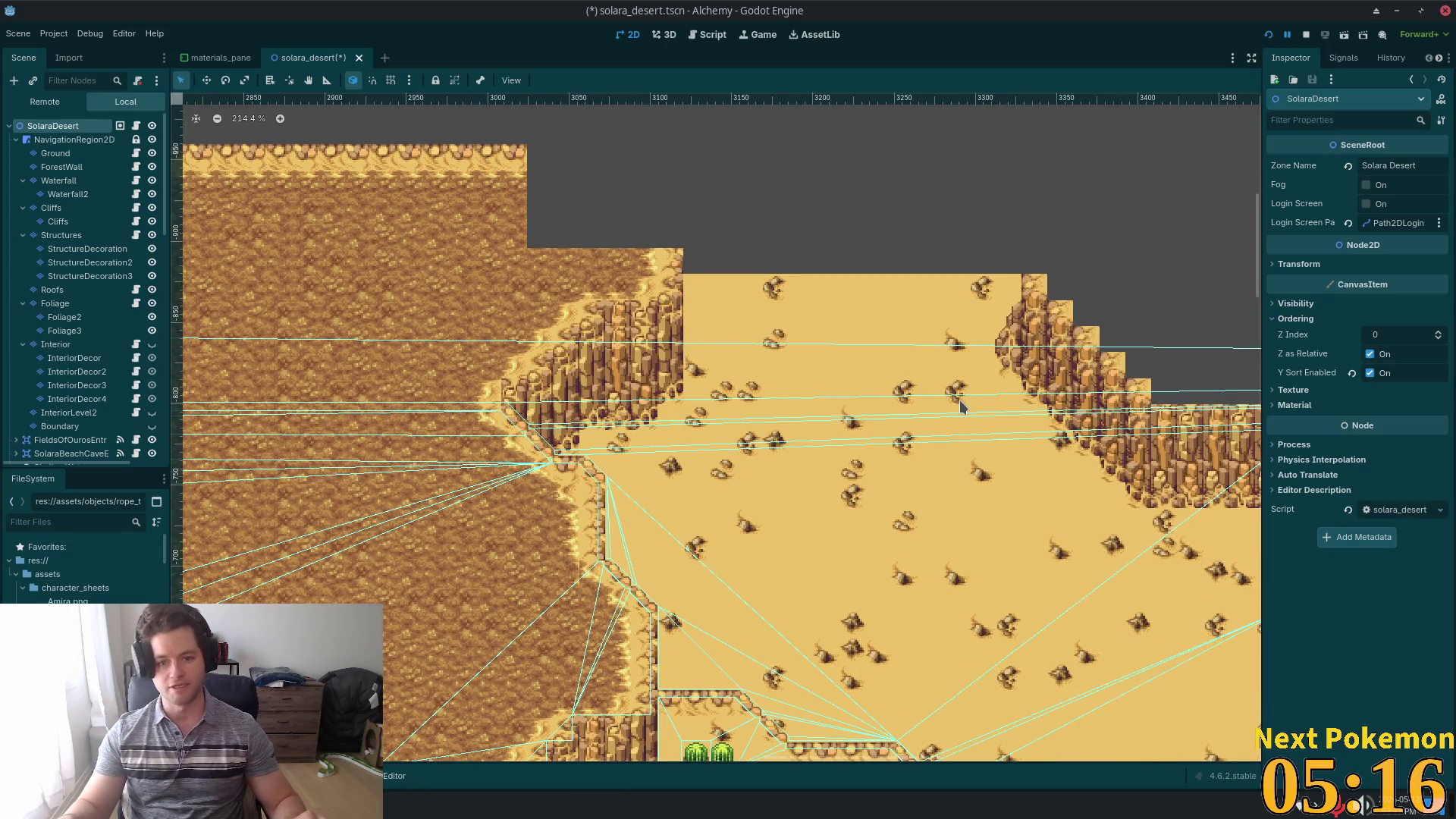
{"action": "scroll", "coordinate": [940, 379], "scroll_direction": "down", "scroll_amount": 2}
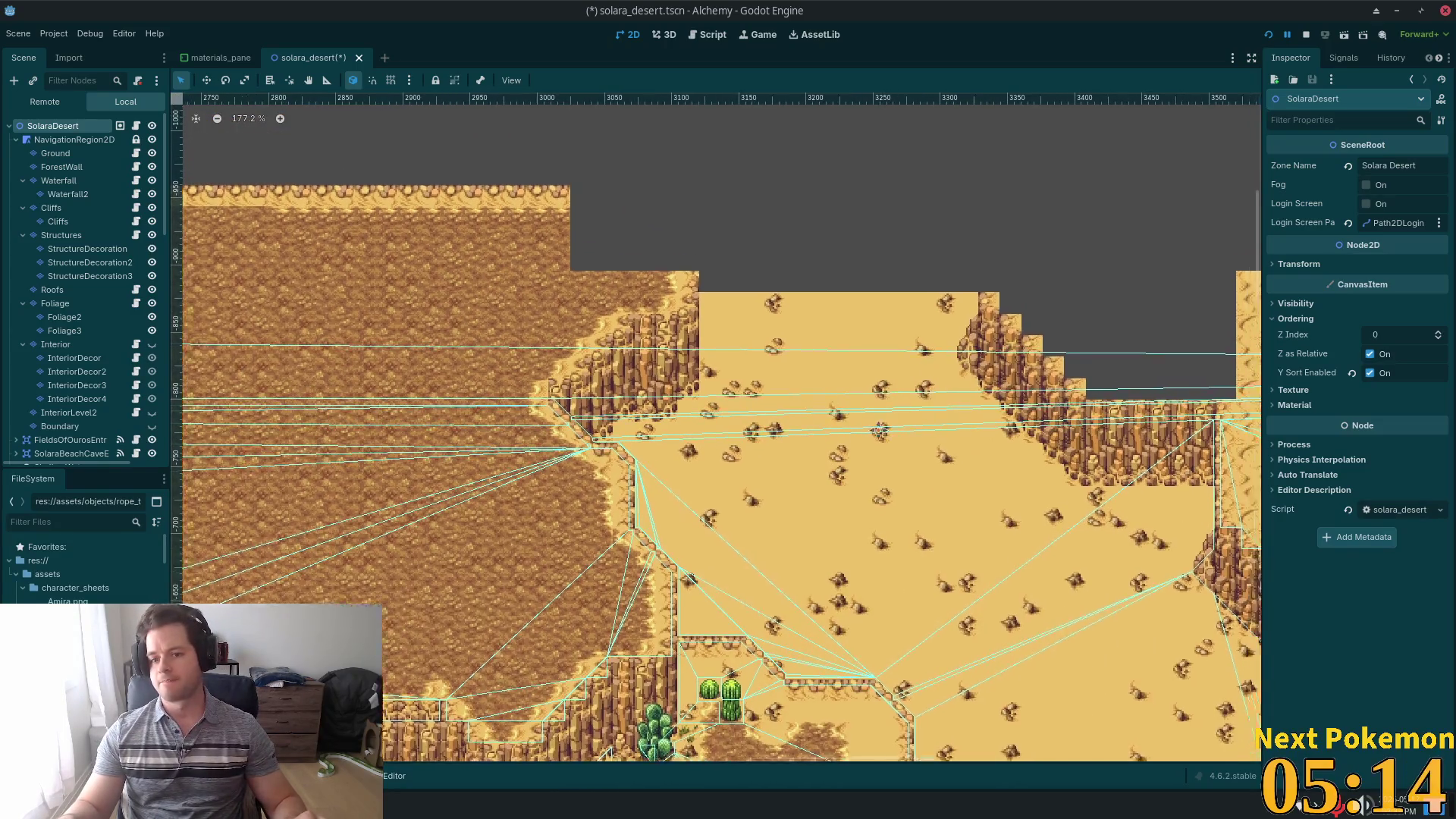
{"action": "scroll", "coordinate": [967, 459], "scroll_direction": "right", "scroll_amount": 3}
{"action": "scroll", "coordinate": [986, 470], "scroll_direction": "right", "scroll_amount": 5}
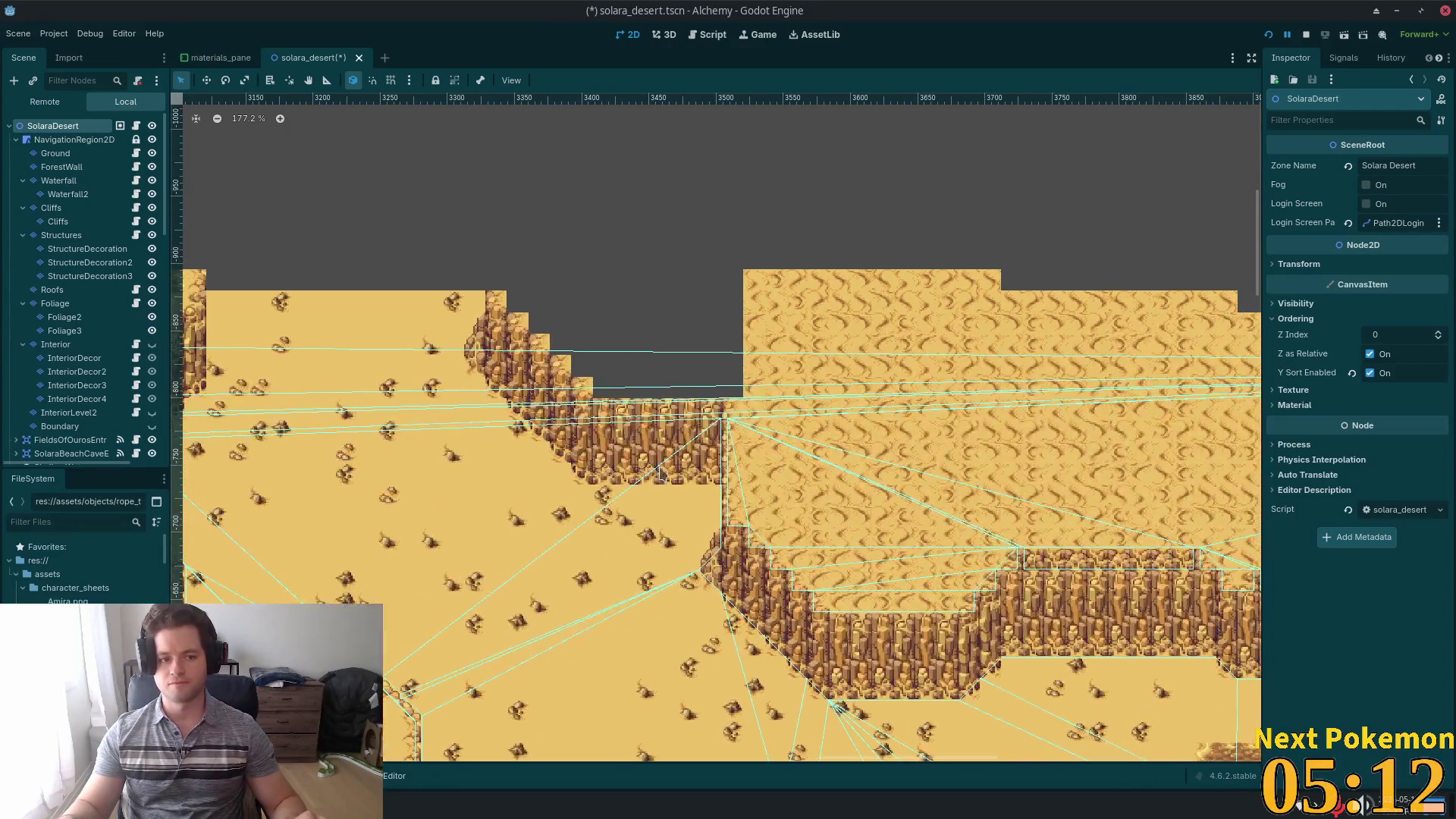
{"action": "left_click", "coordinate": [775, 302]}
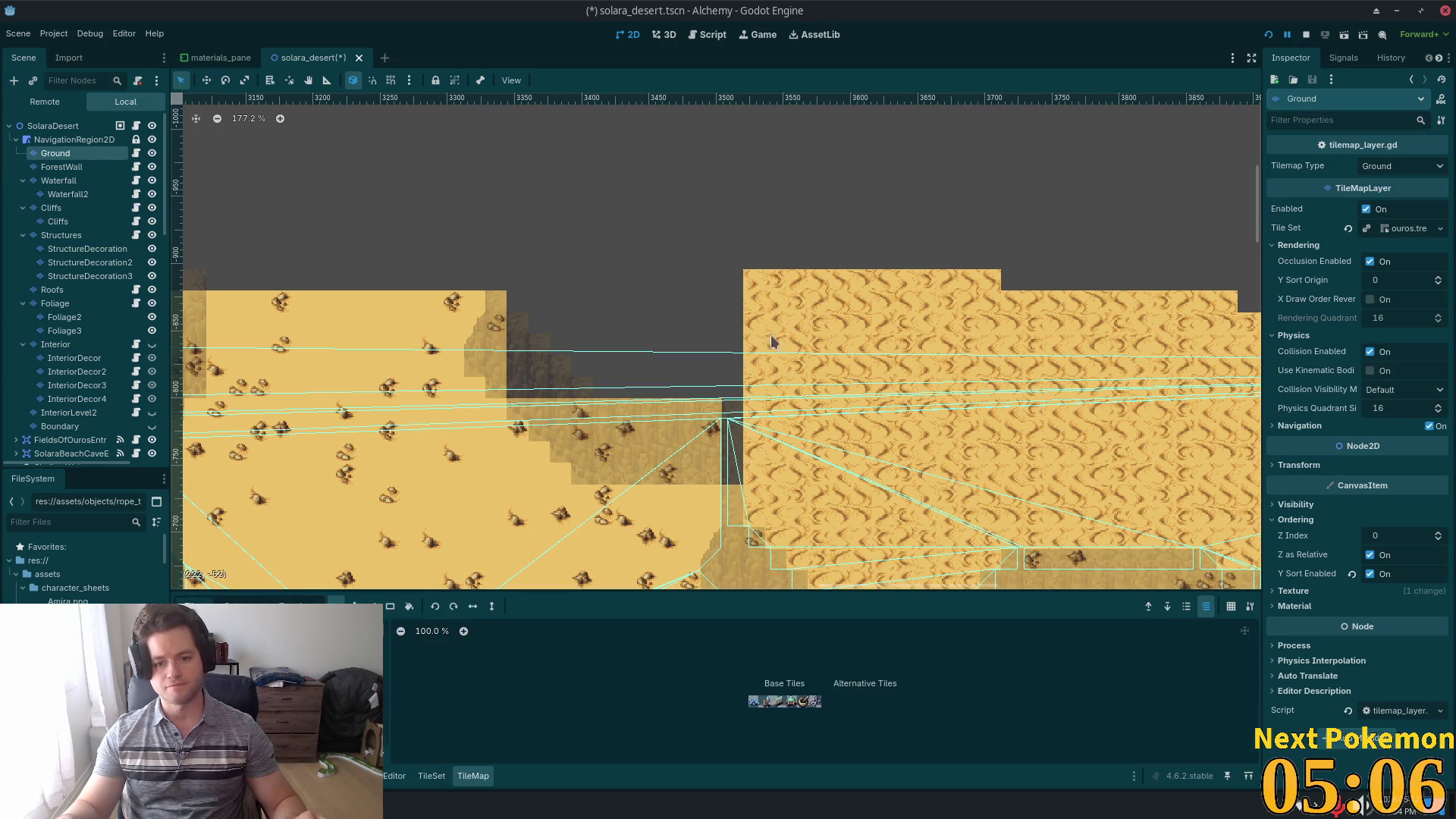
- Copy a block of rippled Ground sand tiles and stamp it over the dark gap
{"action": "left_click_drag", "start_coordinate": [796, 312], "coordinate": [1061, 500]}
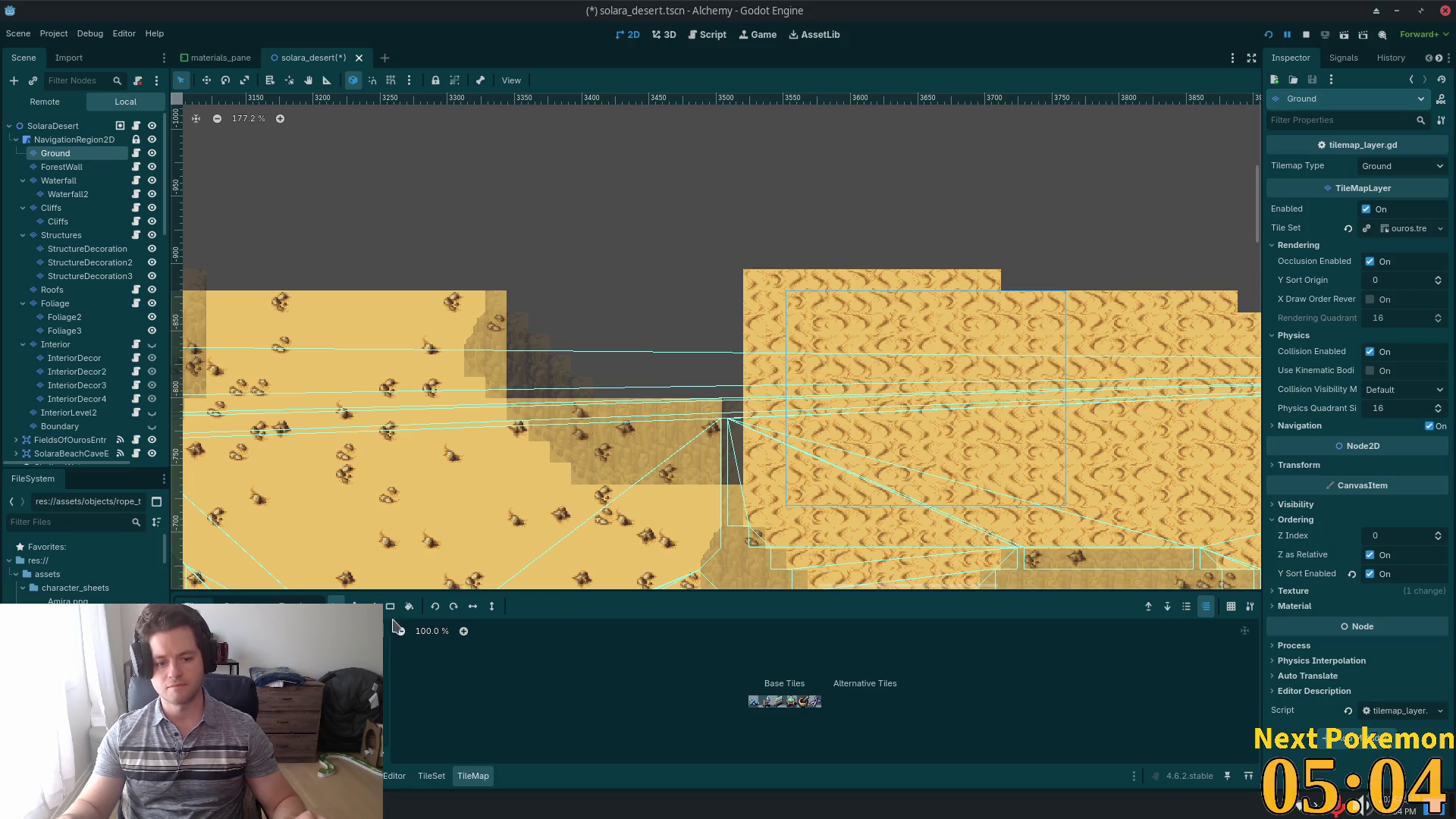
{"action": "key", "text": "ctrl+v"}
{"action": "scroll", "coordinate": [708, 296], "scroll_direction": "up", "scroll_amount": 2}
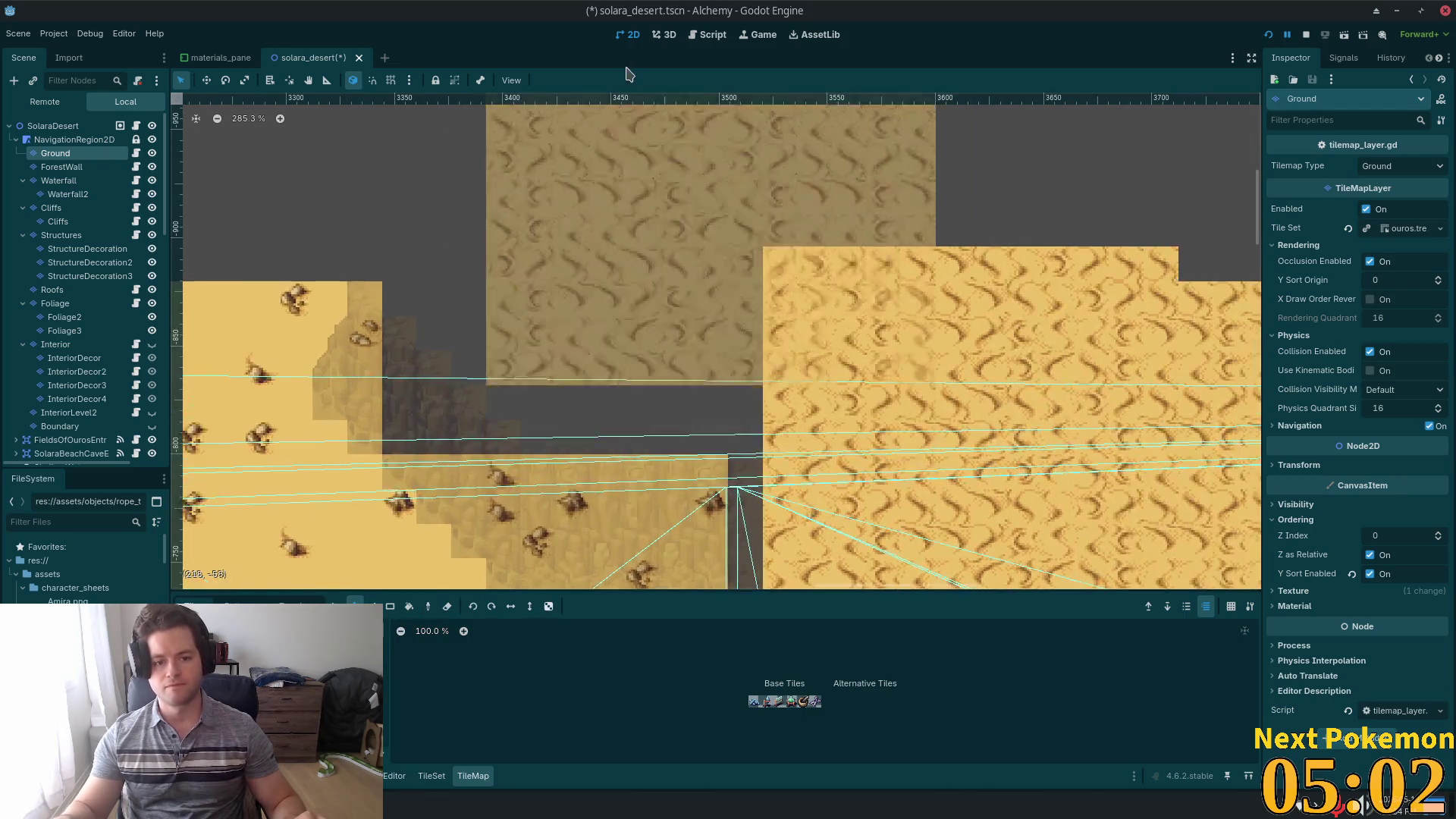
{"action": "left_click", "coordinate": [607, 152]}
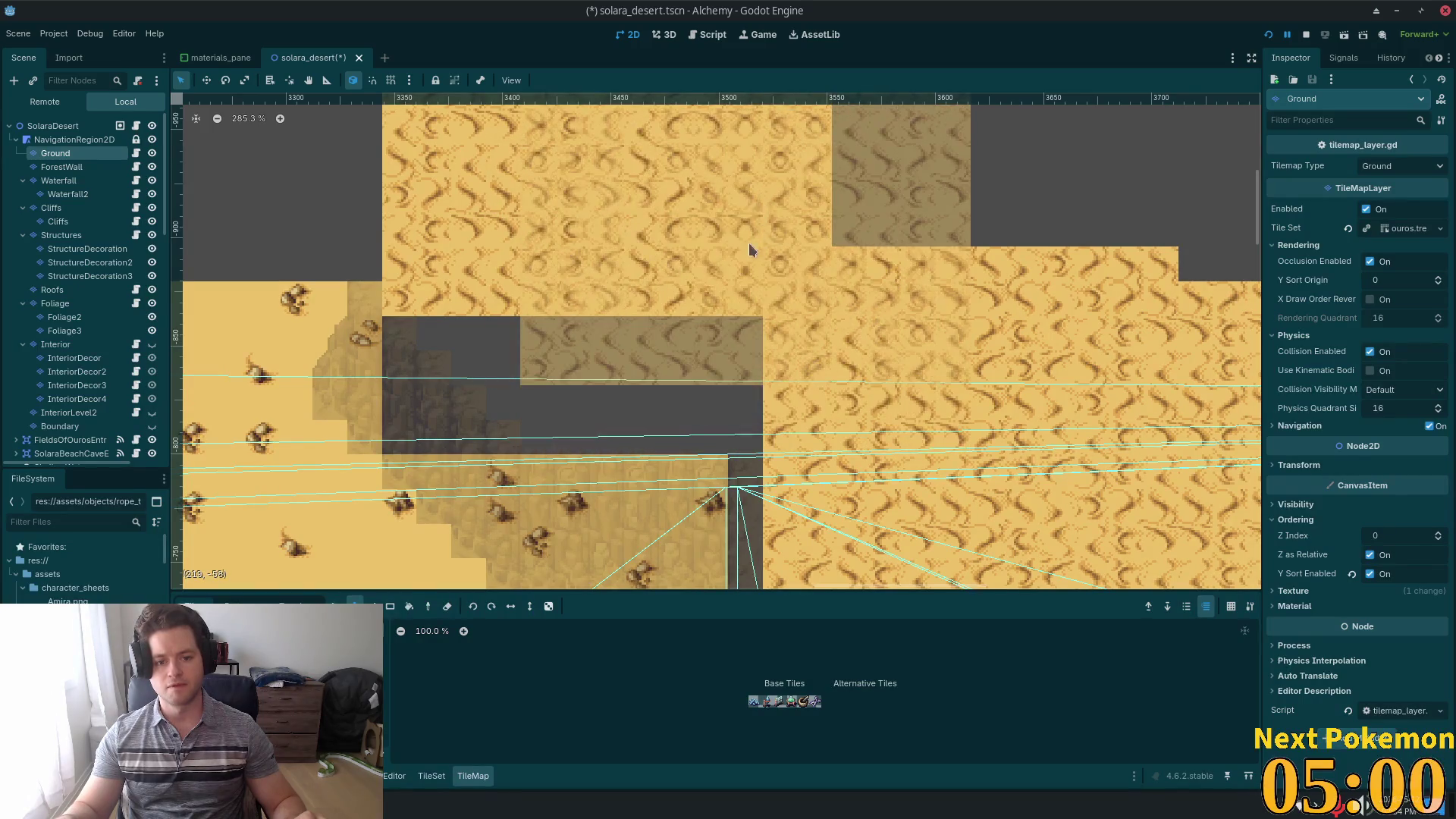
{"action": "mouse_move", "coordinate": [749, 250]}
{"action": "left_mouse_down"}
{"action": "mouse_move", "coordinate": [741, 292]}
{"action": "mouse_move", "coordinate": [669, 196]}
{"action": "mouse_move", "coordinate": [680, 221]}
{"action": "mouse_move", "coordinate": [727, 247]}
{"action": "left_mouse_up"}
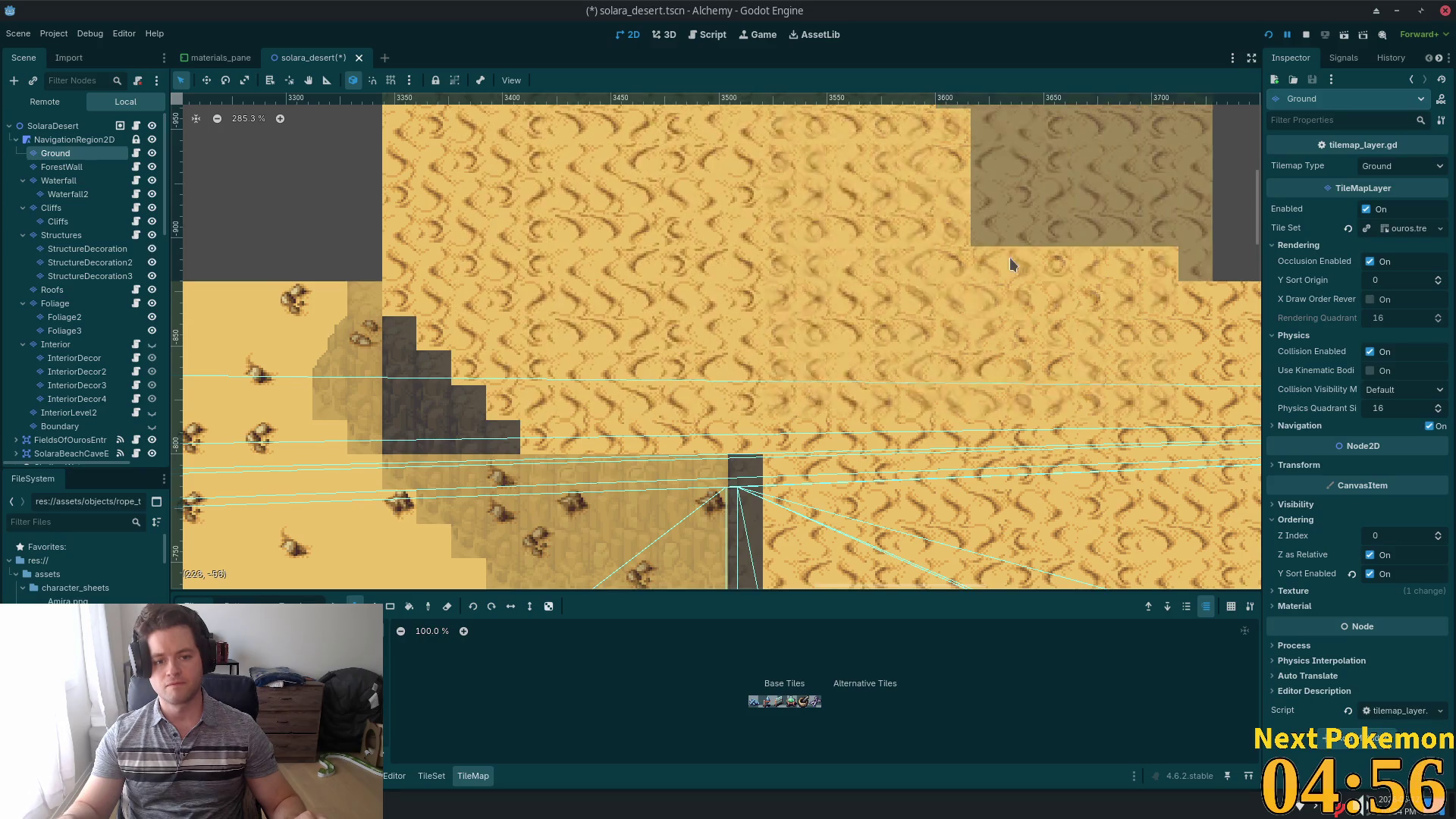
- Check the plateau's upper right, then reselect the SolaraDesert root node
{"action": "left_click_drag", "start_coordinate": [1011, 264], "coordinate": [961, 156]}
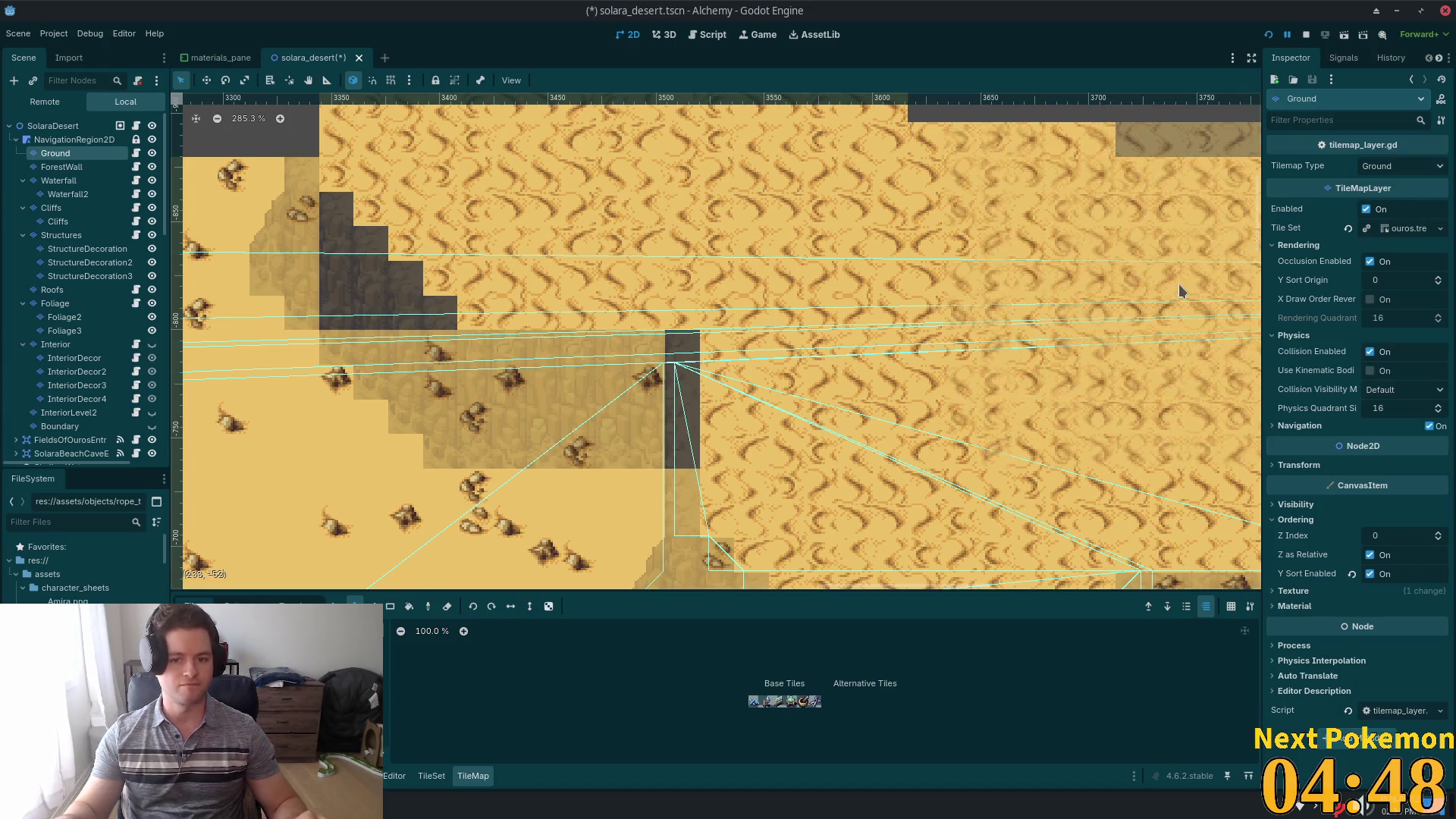
{"action": "scroll", "coordinate": [1175, 296], "scroll_direction": "down", "scroll_amount": 5}
{"action": "left_click", "coordinate": [53, 125]}
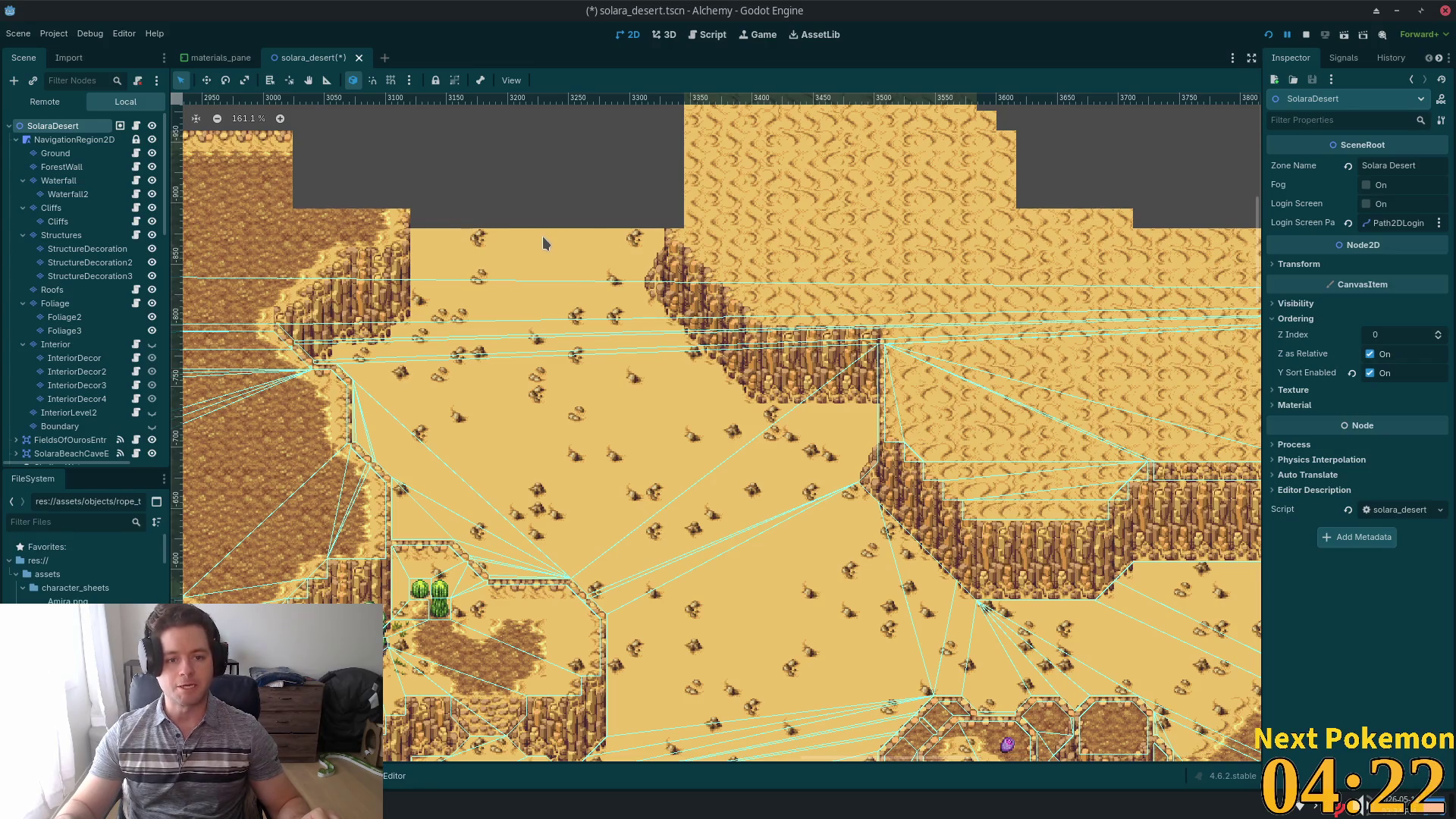
{"action": "scroll", "coordinate": [523, 284], "scroll_direction": "up", "scroll_amount": 9}
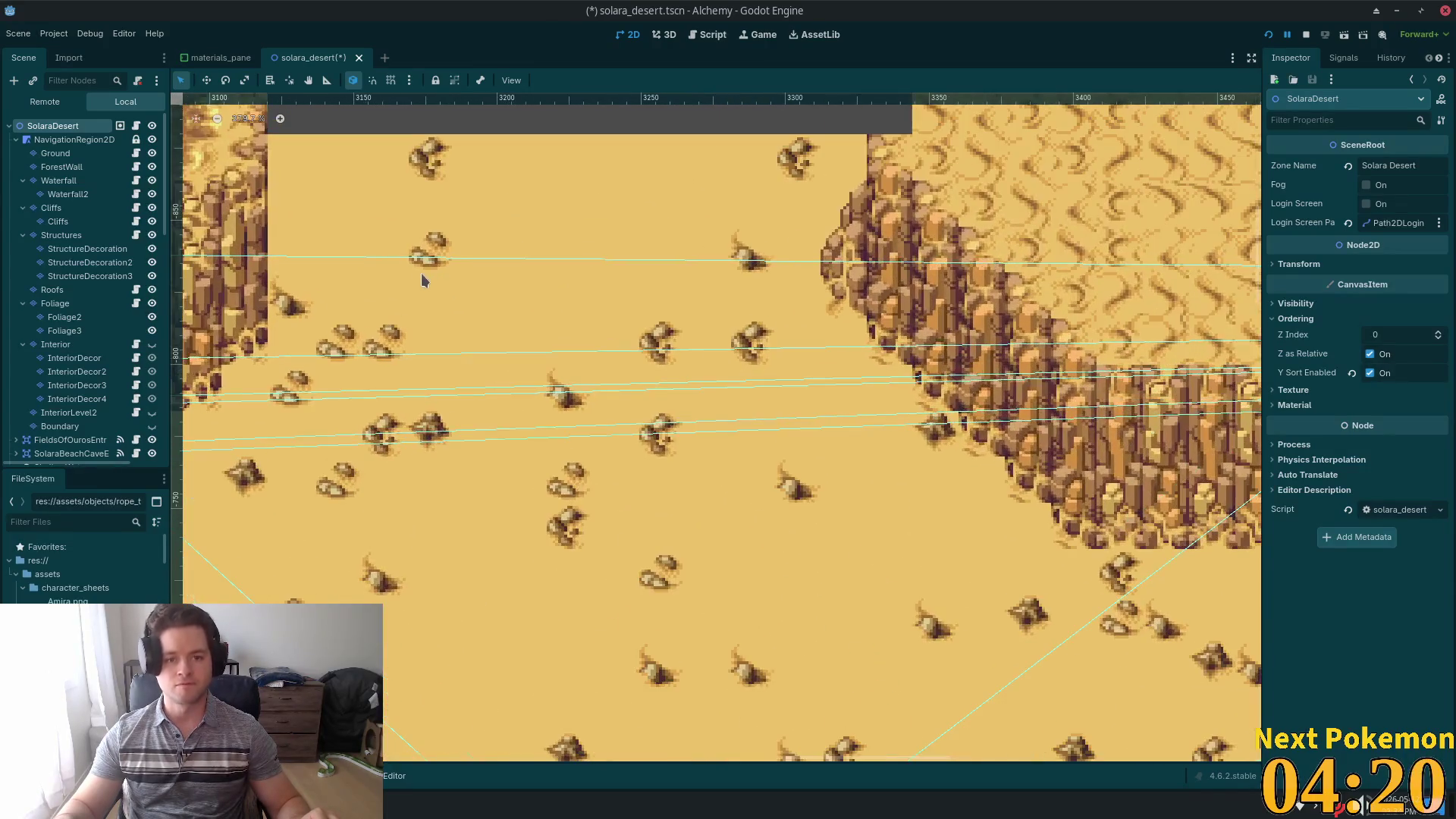
{"action": "scroll", "coordinate": [423, 280], "scroll_direction": "down", "scroll_amount": 4}
{"action": "scroll", "coordinate": [576, 282], "scroll_direction": "up", "scroll_amount": 2}
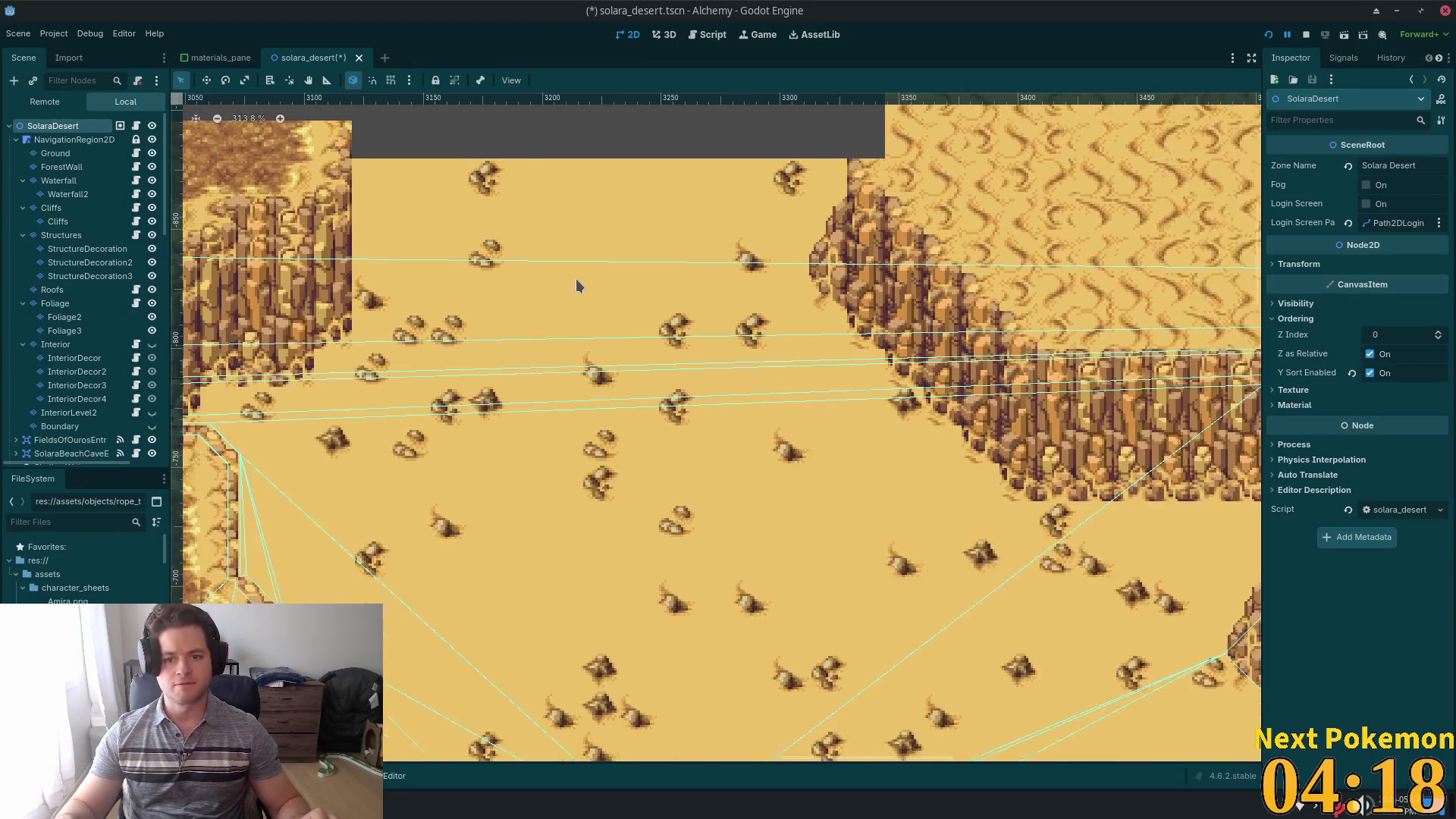
{"action": "scroll", "coordinate": [576, 285], "scroll_direction": "down", "scroll_amount": 2}
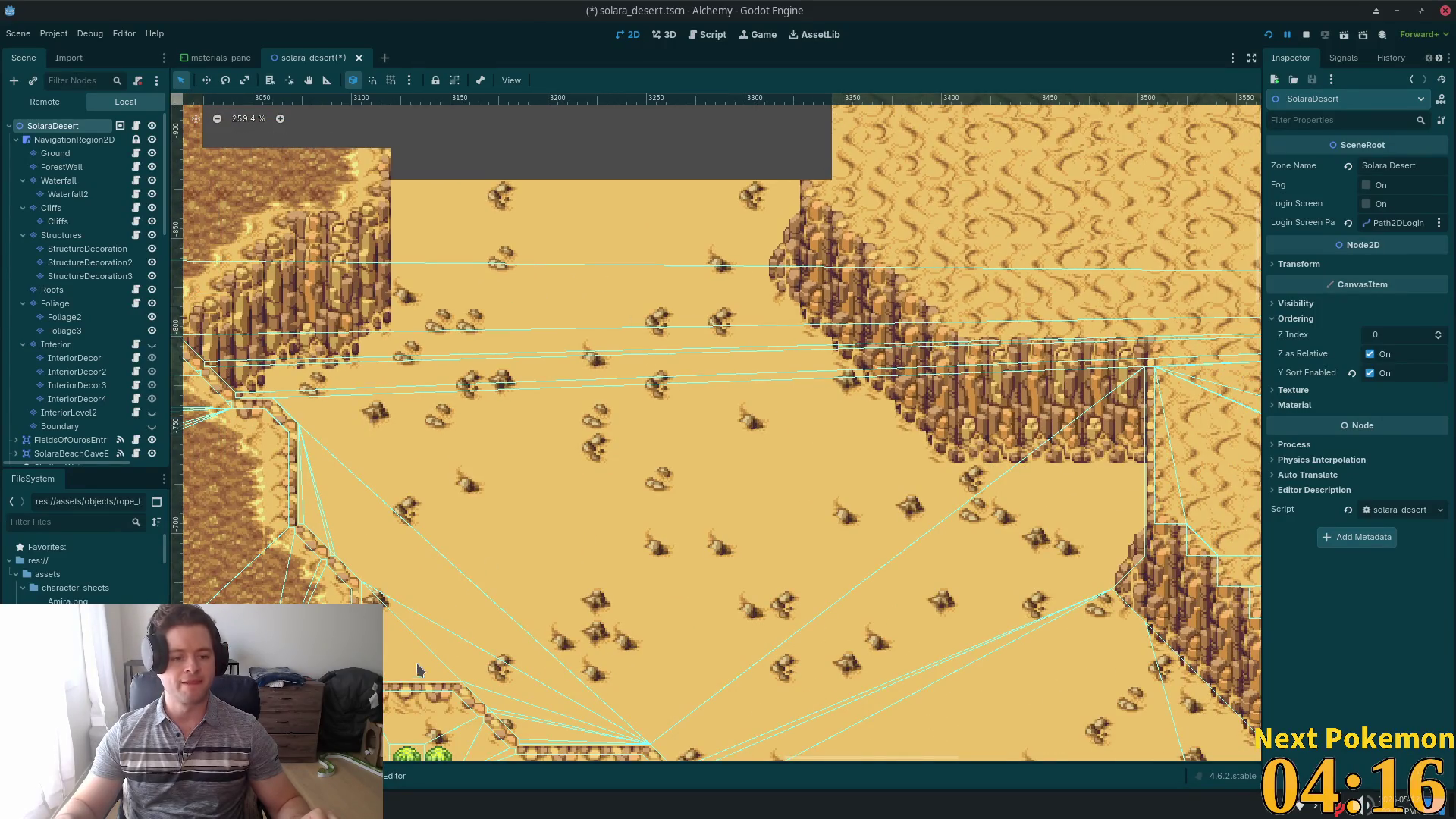
{"action": "scroll", "coordinate": [562, 411], "scroll_direction": "down", "scroll_amount": 2}
{"action": "left_click_drag", "start_coordinate": [471, 253], "coordinate": [859, 393]}
{"action": "scroll", "coordinate": [859, 394], "scroll_direction": "down", "scroll_amount": 1}
{"action": "scroll", "coordinate": [682, 394], "scroll_direction": "right", "scroll_amount": 5}
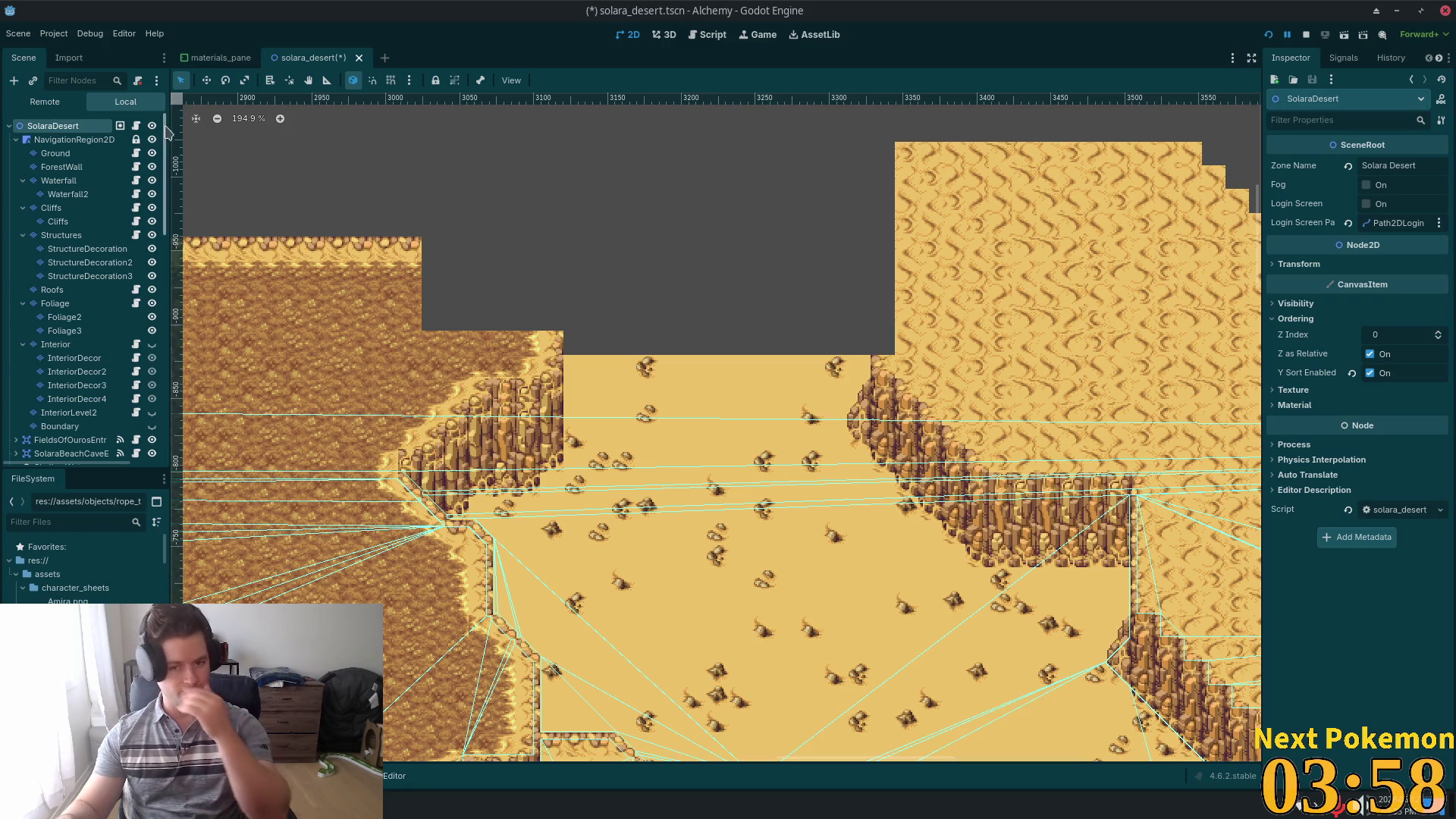
{"action": "scroll", "coordinate": [919, 355], "scroll_direction": "down", "scroll_amount": 5}
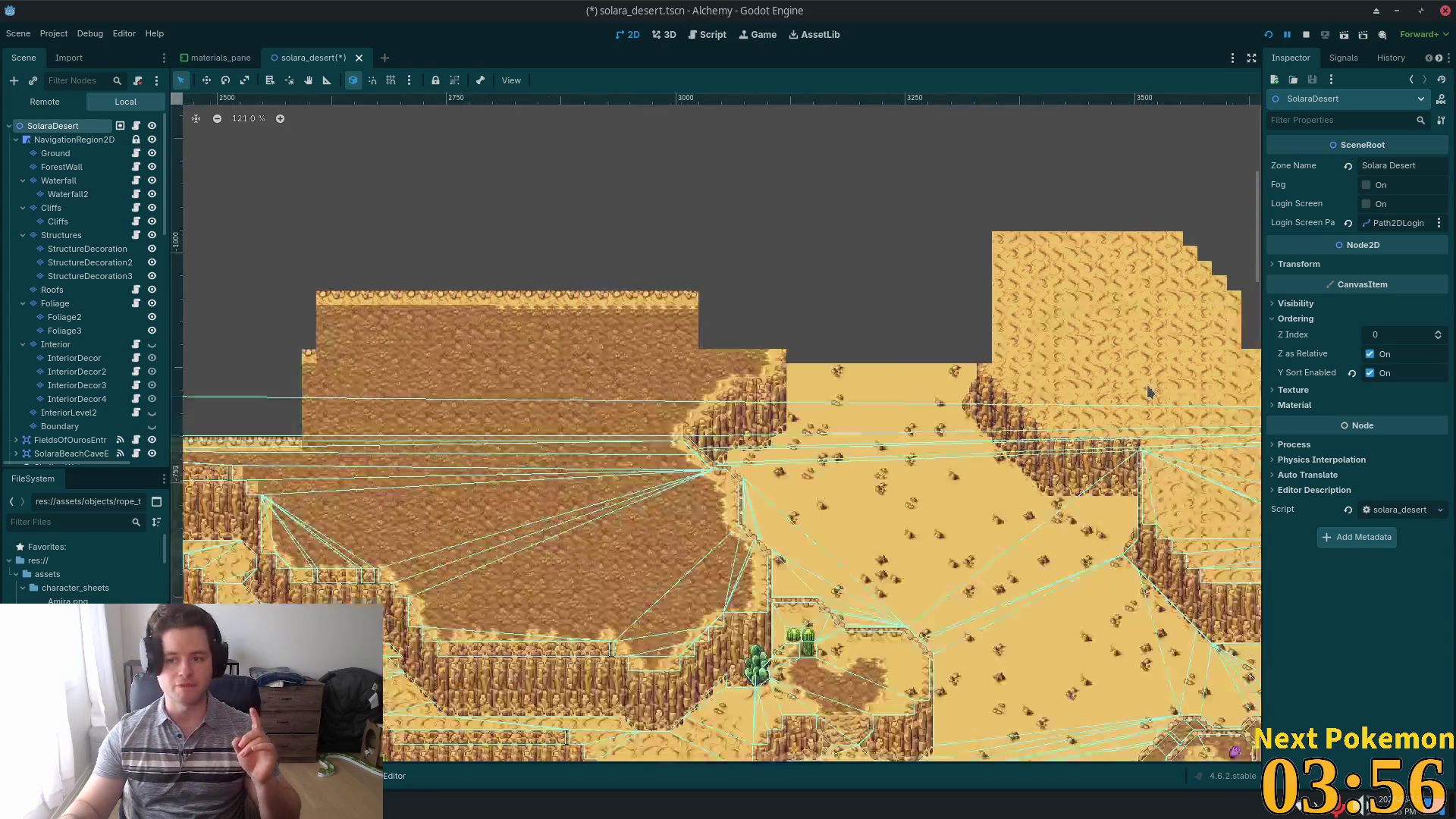
{"action": "scroll", "coordinate": [1009, 432], "scroll_direction": "up", "scroll_amount": 5}
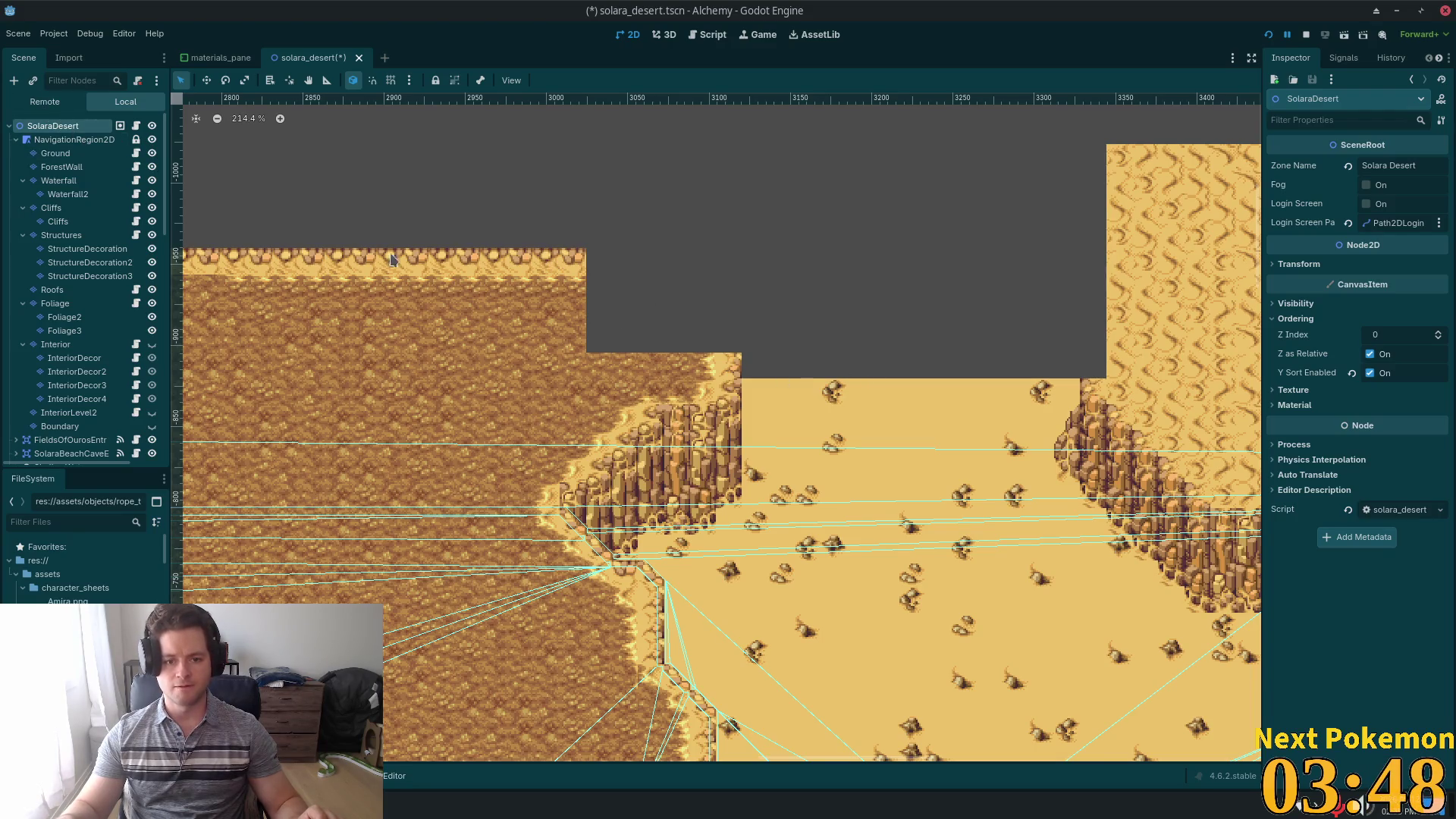
{"action": "scroll", "coordinate": [391, 259], "scroll_direction": "down", "scroll_amount": 3}
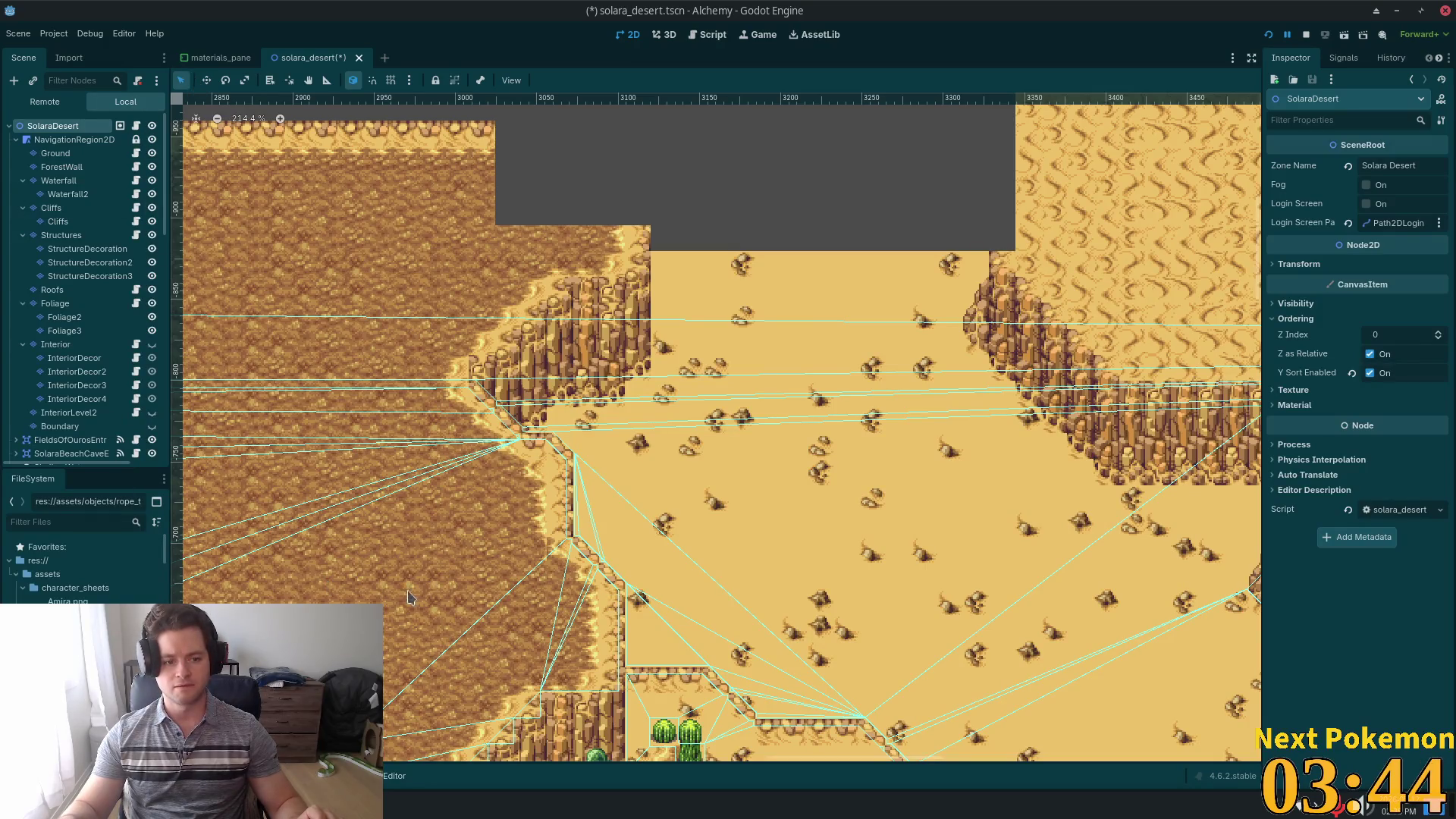
- On the Cliffs layer, paint cliff tiles beside the upper plateau and above the notch
{"action": "left_click", "coordinate": [52, 207]}
{"action": "scroll", "coordinate": [639, 438], "scroll_direction": "down", "scroll_amount": 5}
{"action": "scroll", "coordinate": [638, 437], "scroll_direction": "right", "scroll_amount": 3}
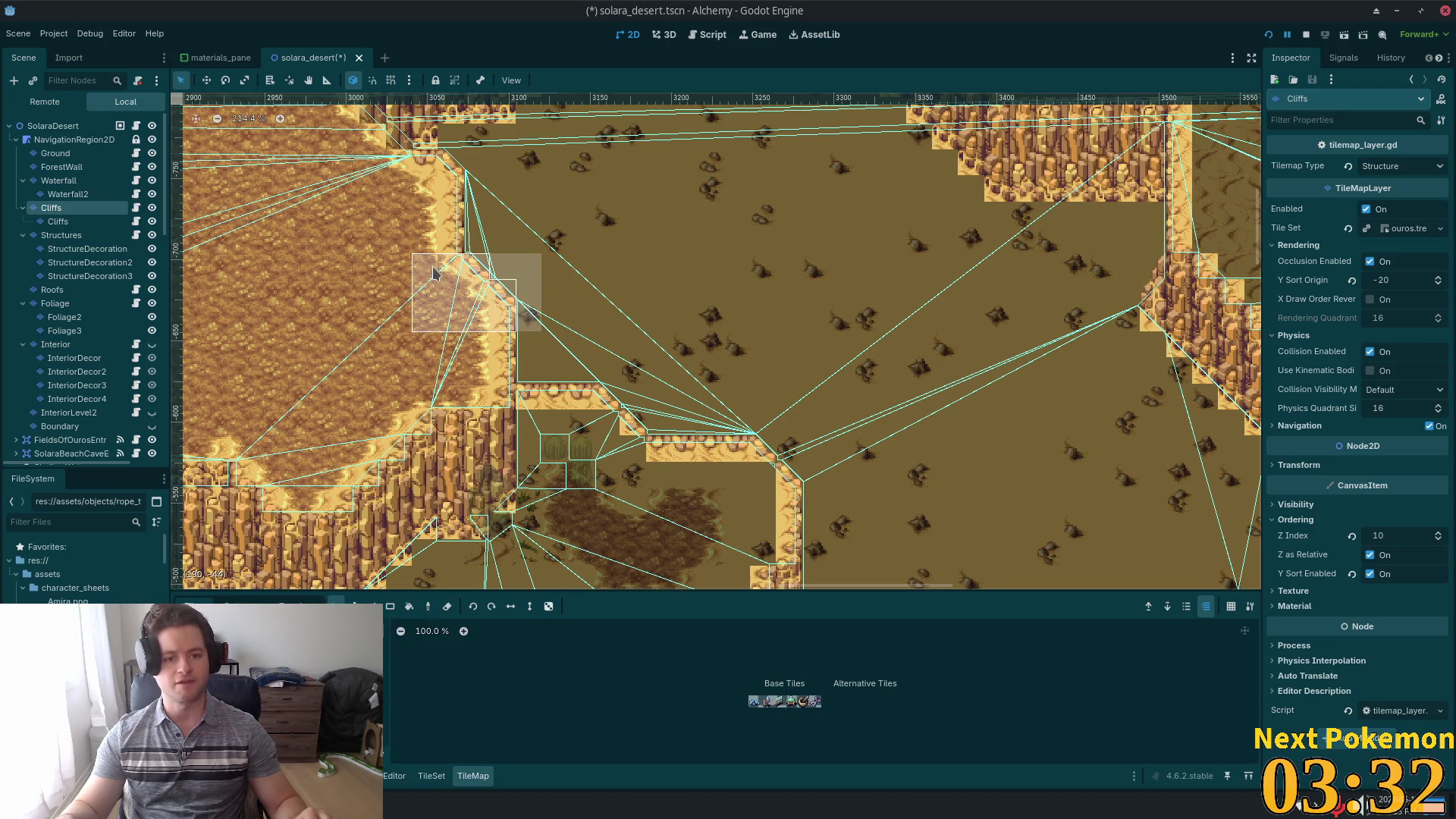
{"action": "scroll", "coordinate": [779, 106], "scroll_direction": "up", "scroll_amount": 10}
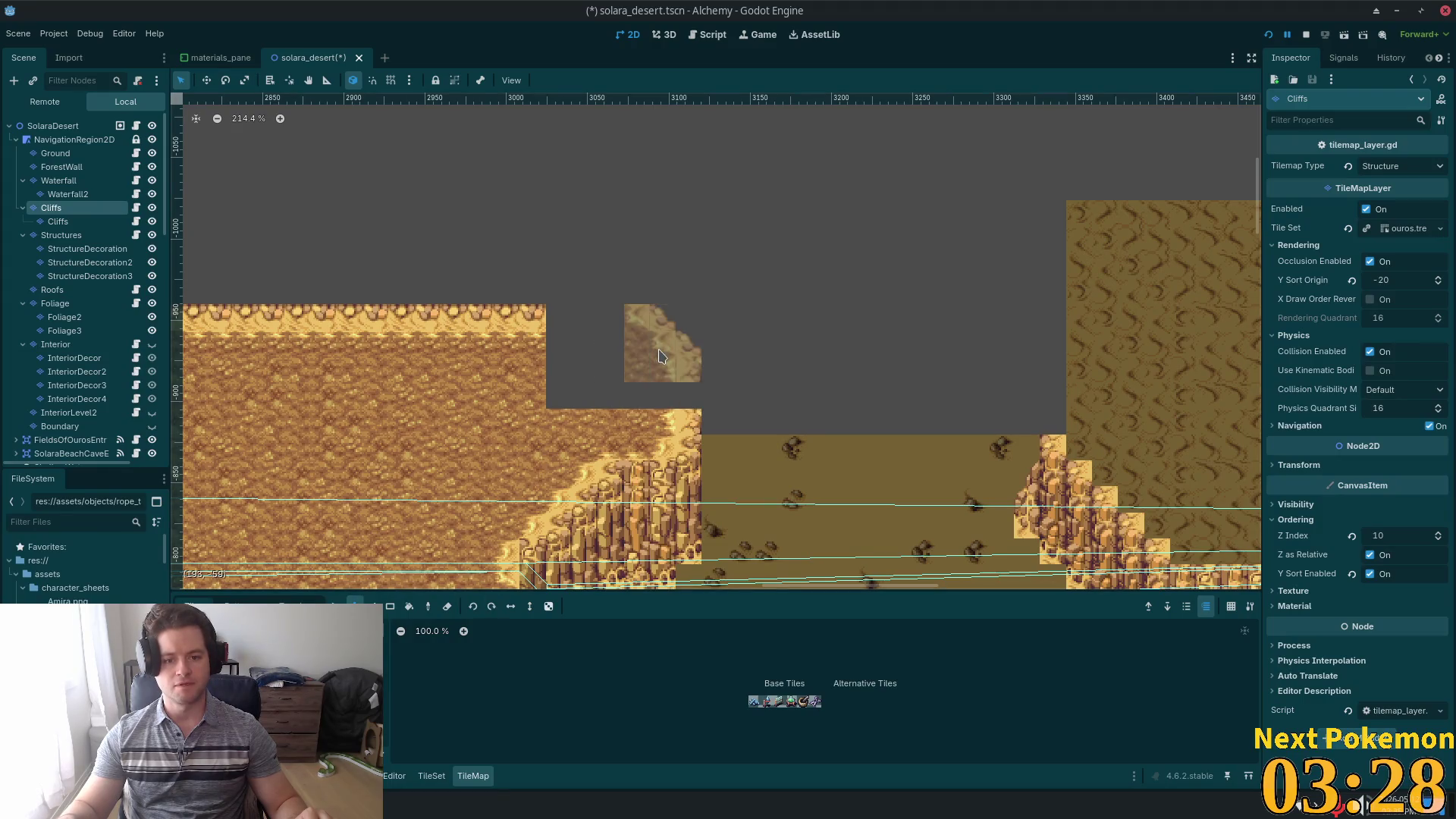
{"action": "left_click", "coordinate": [658, 371]}
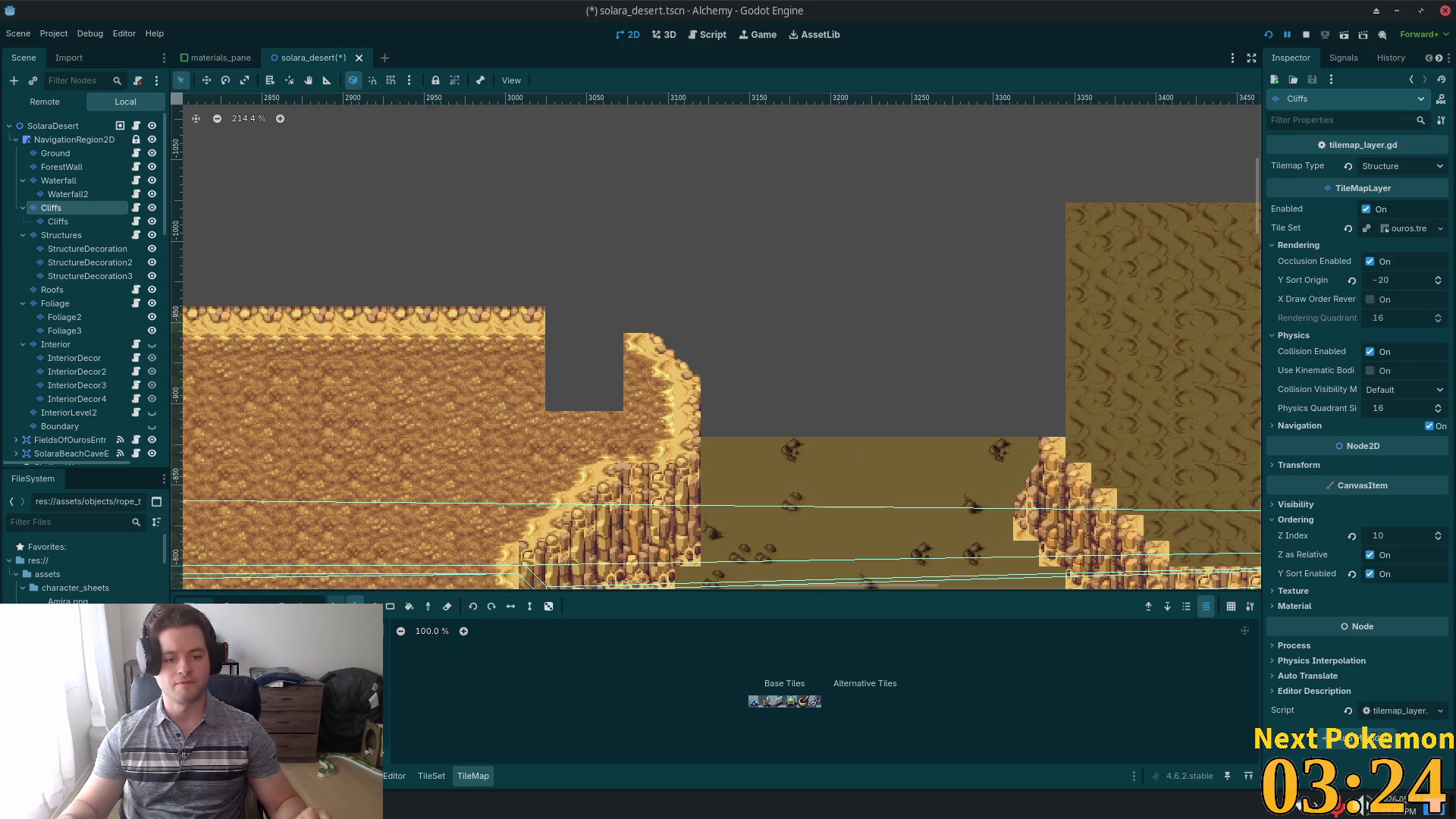
{"action": "left_click", "coordinate": [334, 606]}
{"action": "left_click_drag", "start_coordinate": [637, 339], "coordinate": [663, 351]}
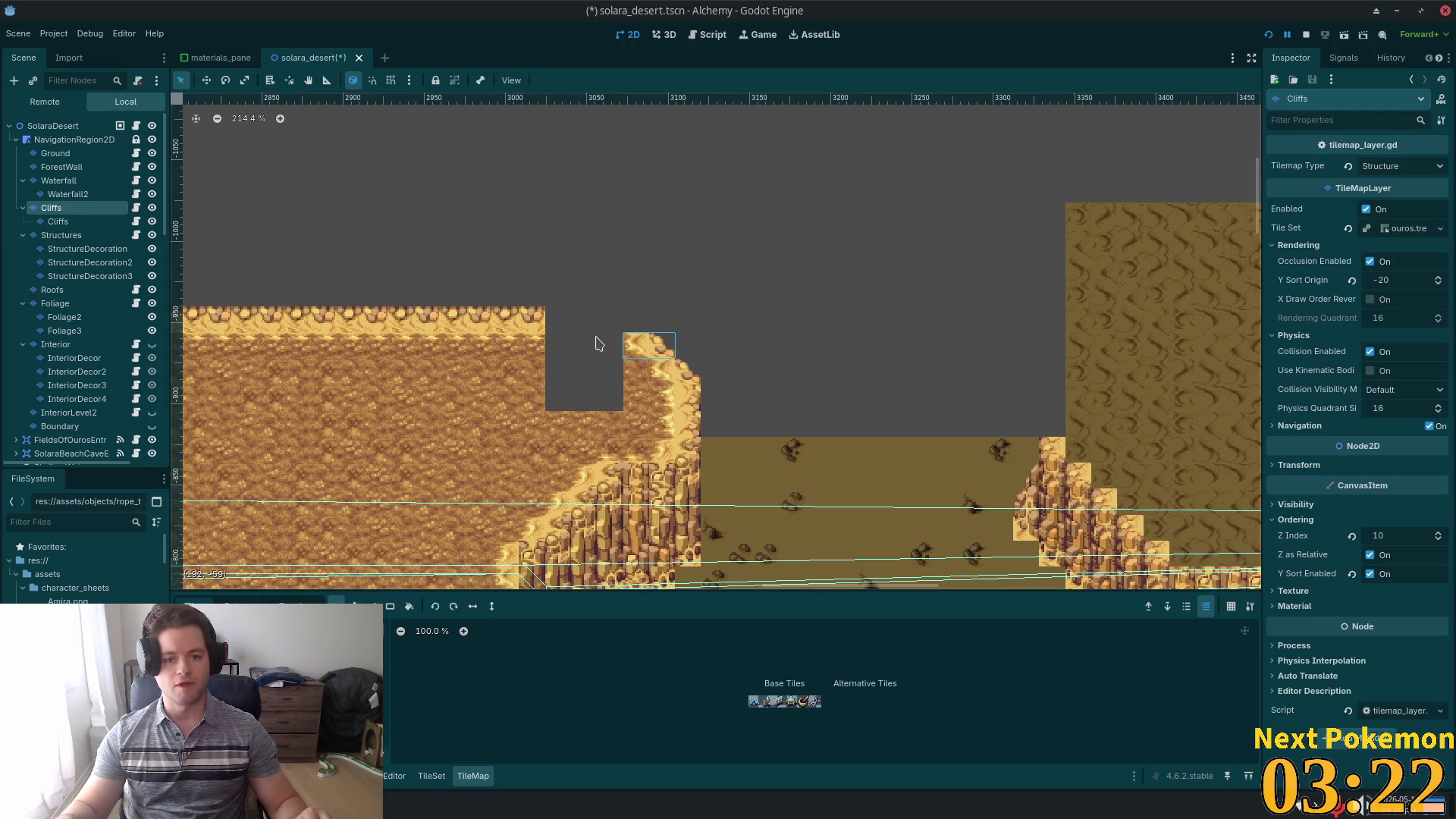
{"action": "left_click", "coordinate": [354, 606]}
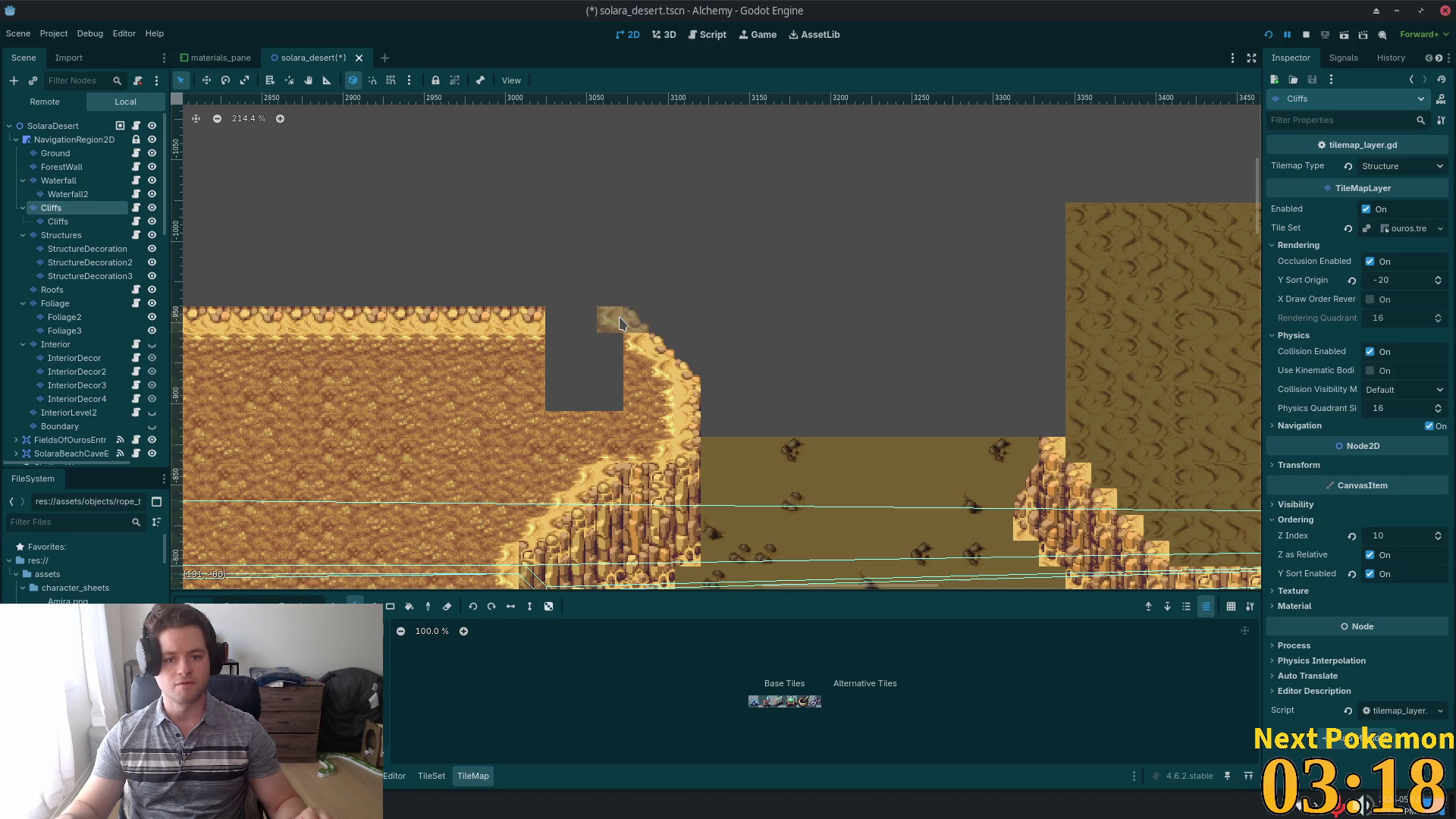
{"action": "left_click", "coordinate": [619, 316]}
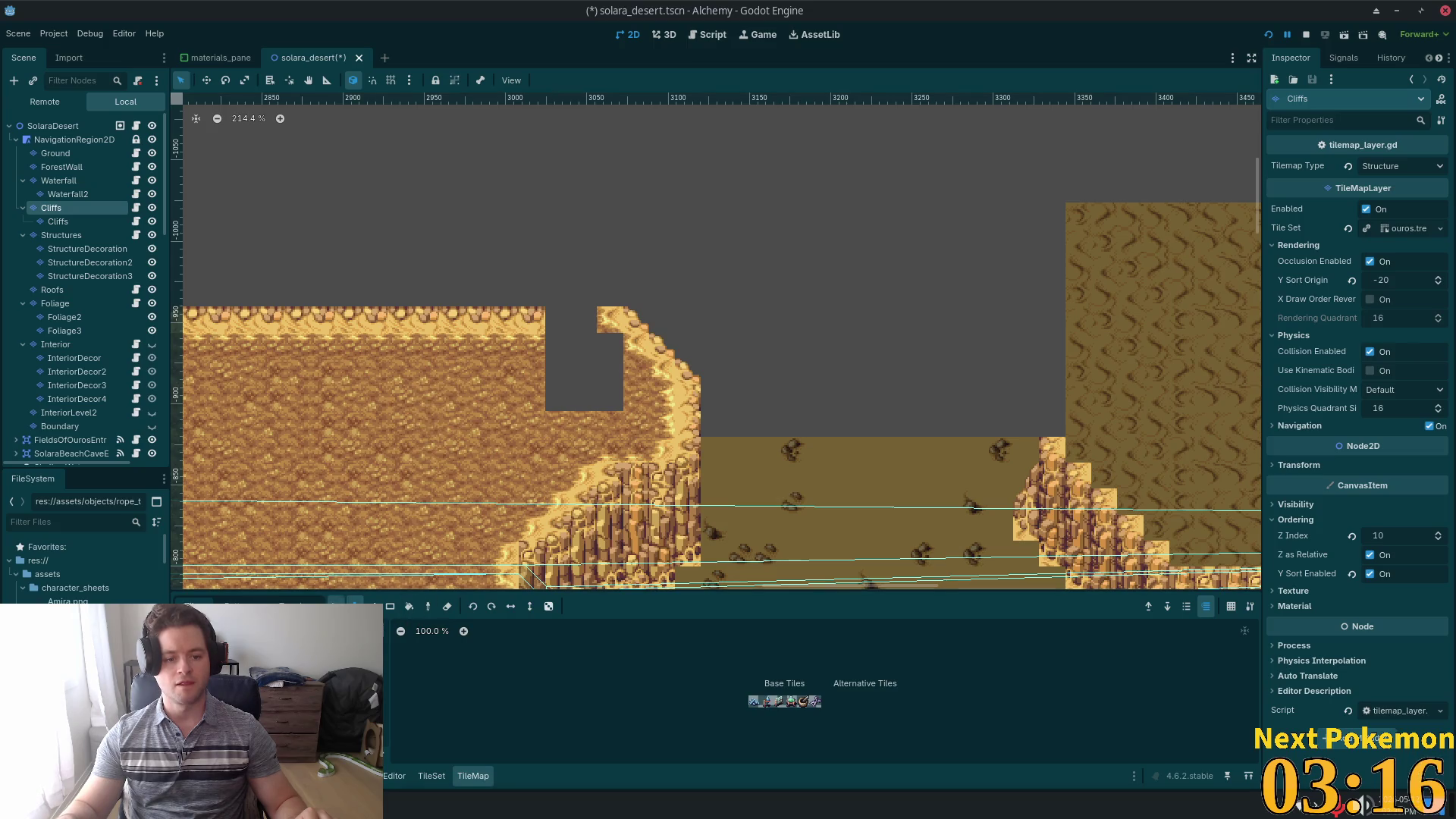
- Copy cliff-edge tiles and paste them across the notch's top row
{"action": "key", "text": "s"}
{"action": "left_click_drag", "start_coordinate": [508, 317], "coordinate": [508, 317]}
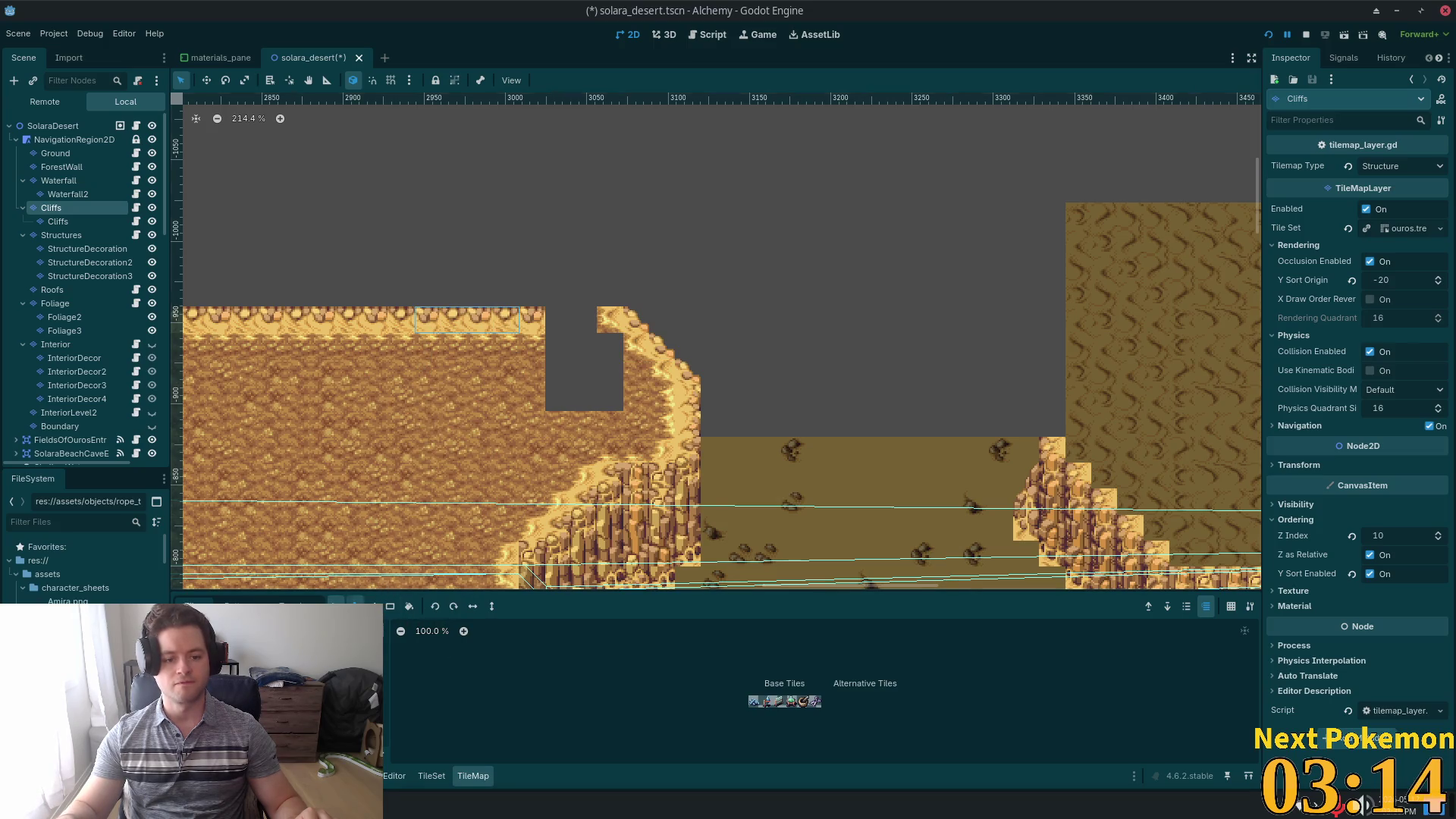
{"action": "key", "text": "ctrl+c"}
{"action": "key", "text": "ctrl+v"}
{"action": "left_click", "coordinate": [574, 414]}
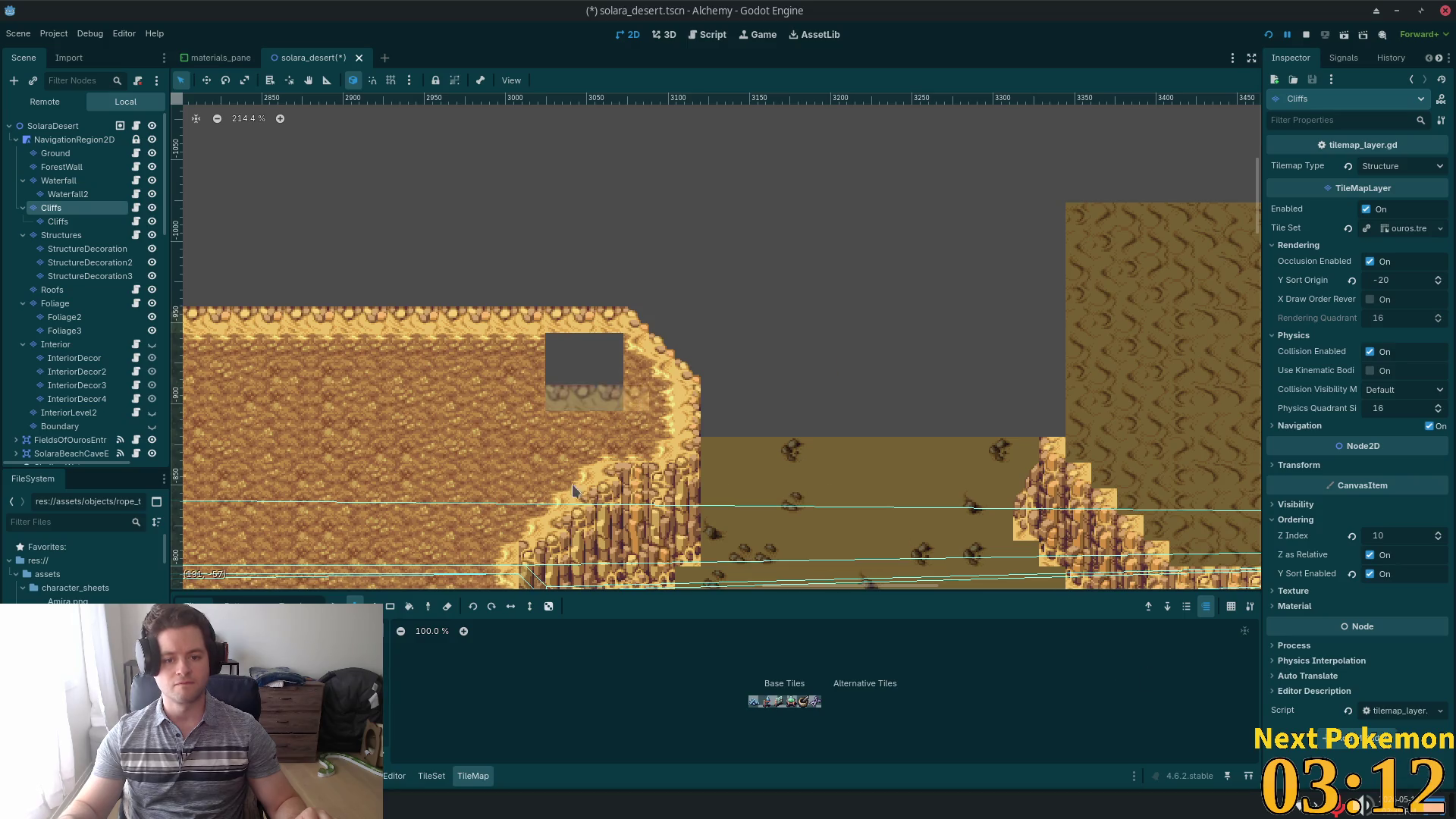
- Copy a block of plain ground tiles and fill the dark gap with it
{"action": "left_click_drag", "start_coordinate": [364, 387], "coordinate": [471, 432]}
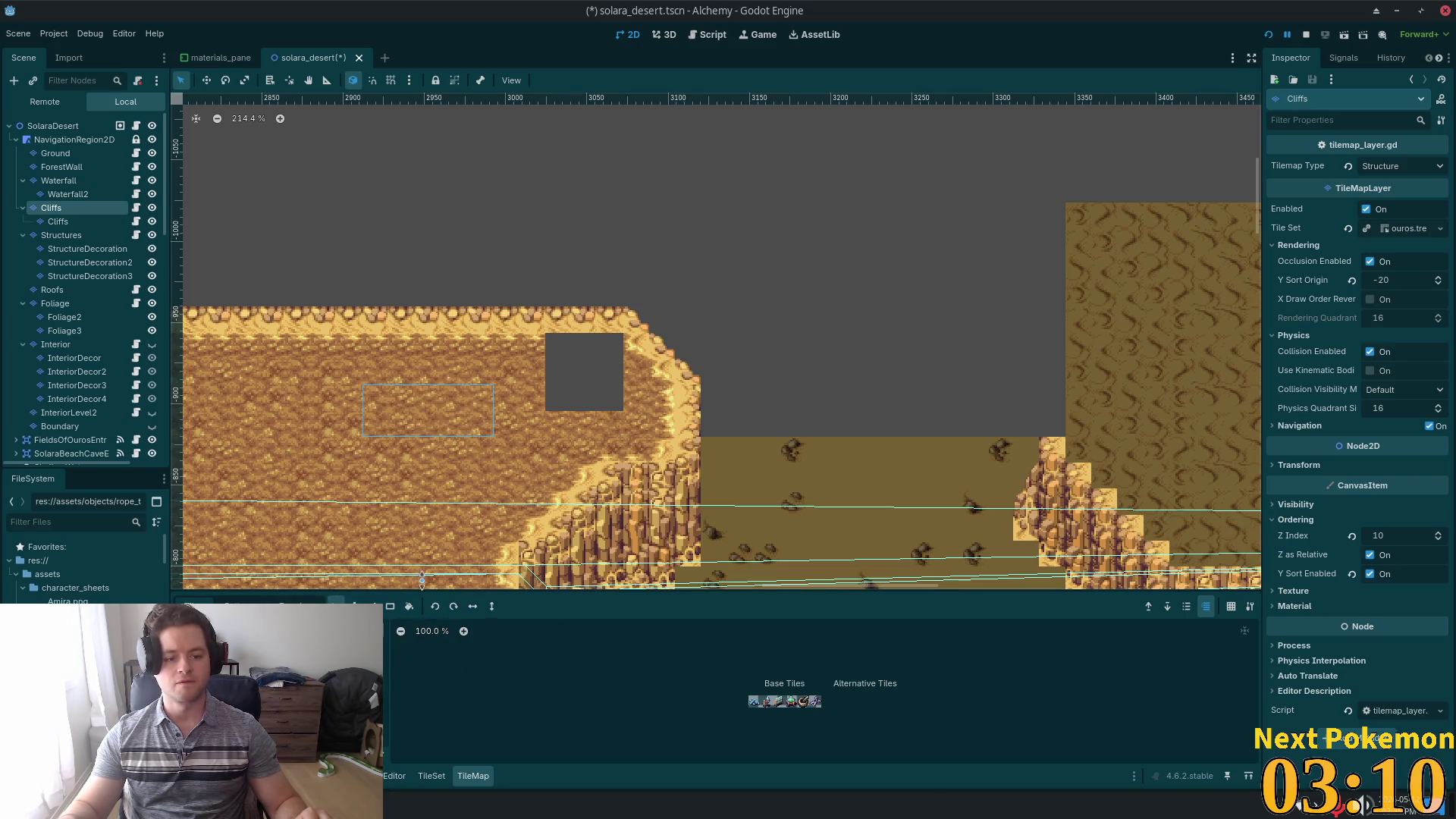
{"action": "mouse_move", "coordinate": [260, 411]}
{"action": "left_mouse_down"}
{"action": "mouse_move", "coordinate": [314, 437]}
{"action": "mouse_move", "coordinate": [363, 489]}
{"action": "left_mouse_up"}
{"action": "key", "text": "ctrl+c"}
{"action": "key", "text": "ctrl+v"}
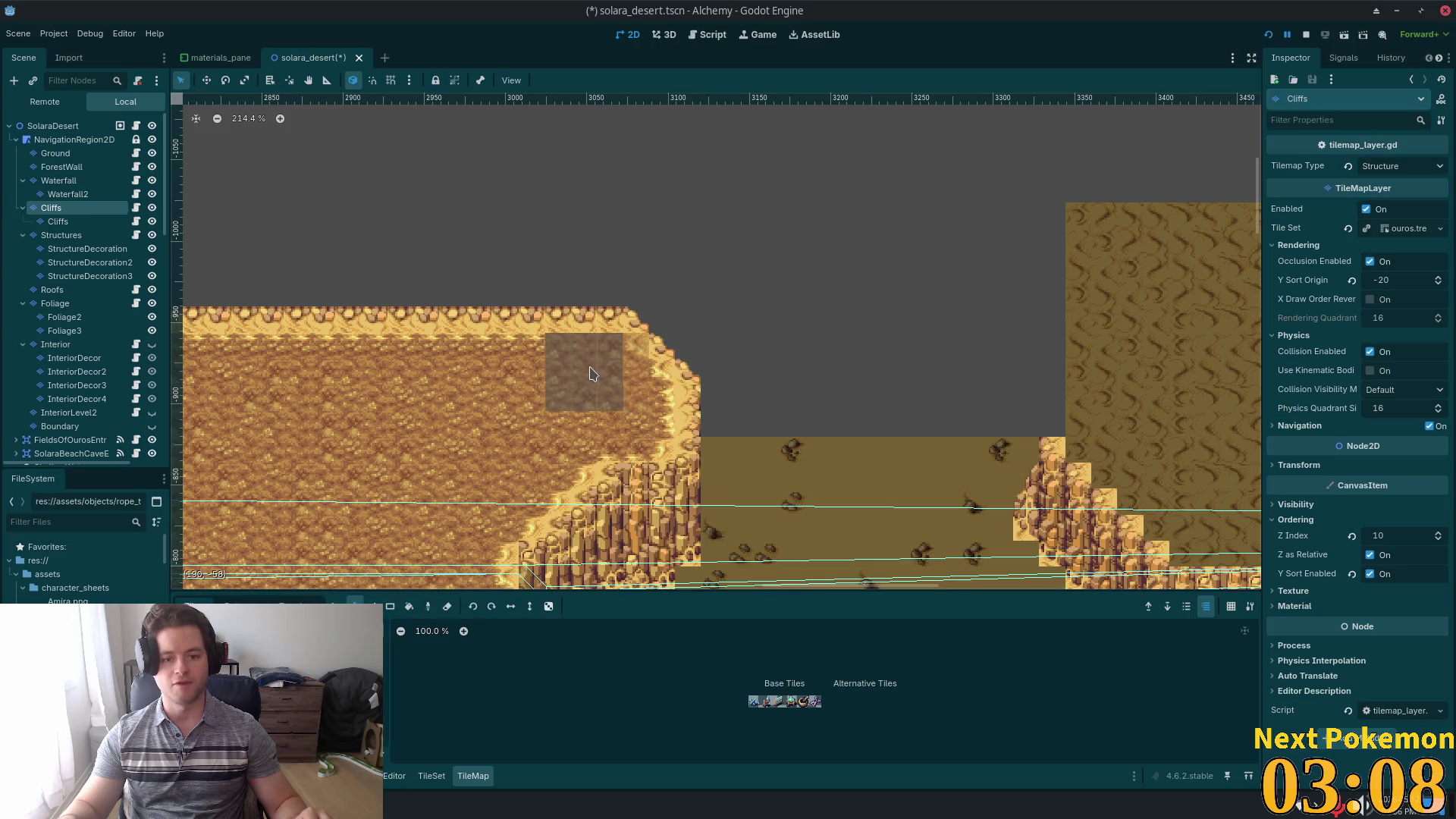
{"action": "left_click", "coordinate": [574, 379]}
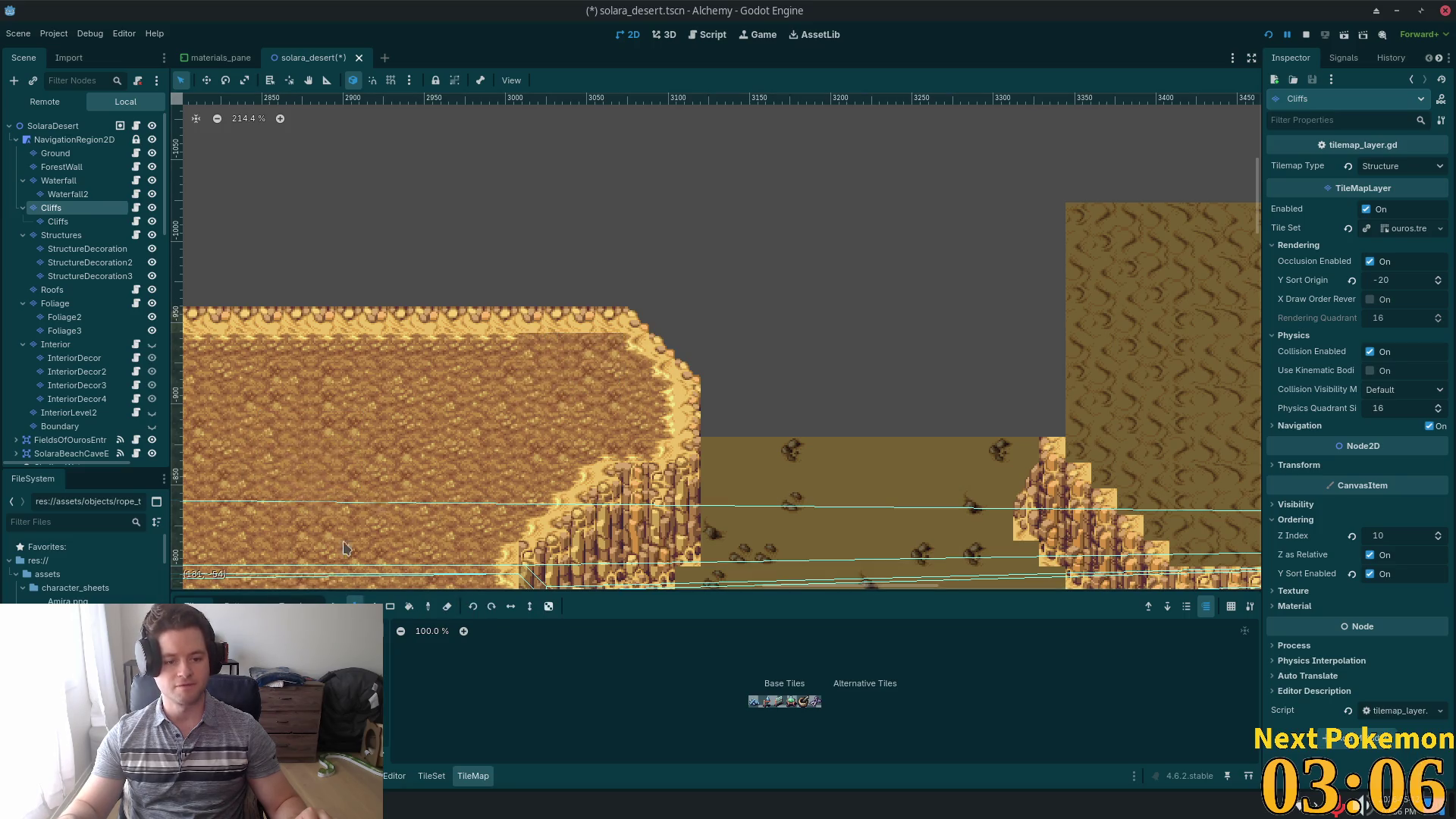
- Select and duplicate the cliff-top tiles along the plateau edge
{"action": "left_click_drag", "start_coordinate": [409, 330], "coordinate": [479, 350]}
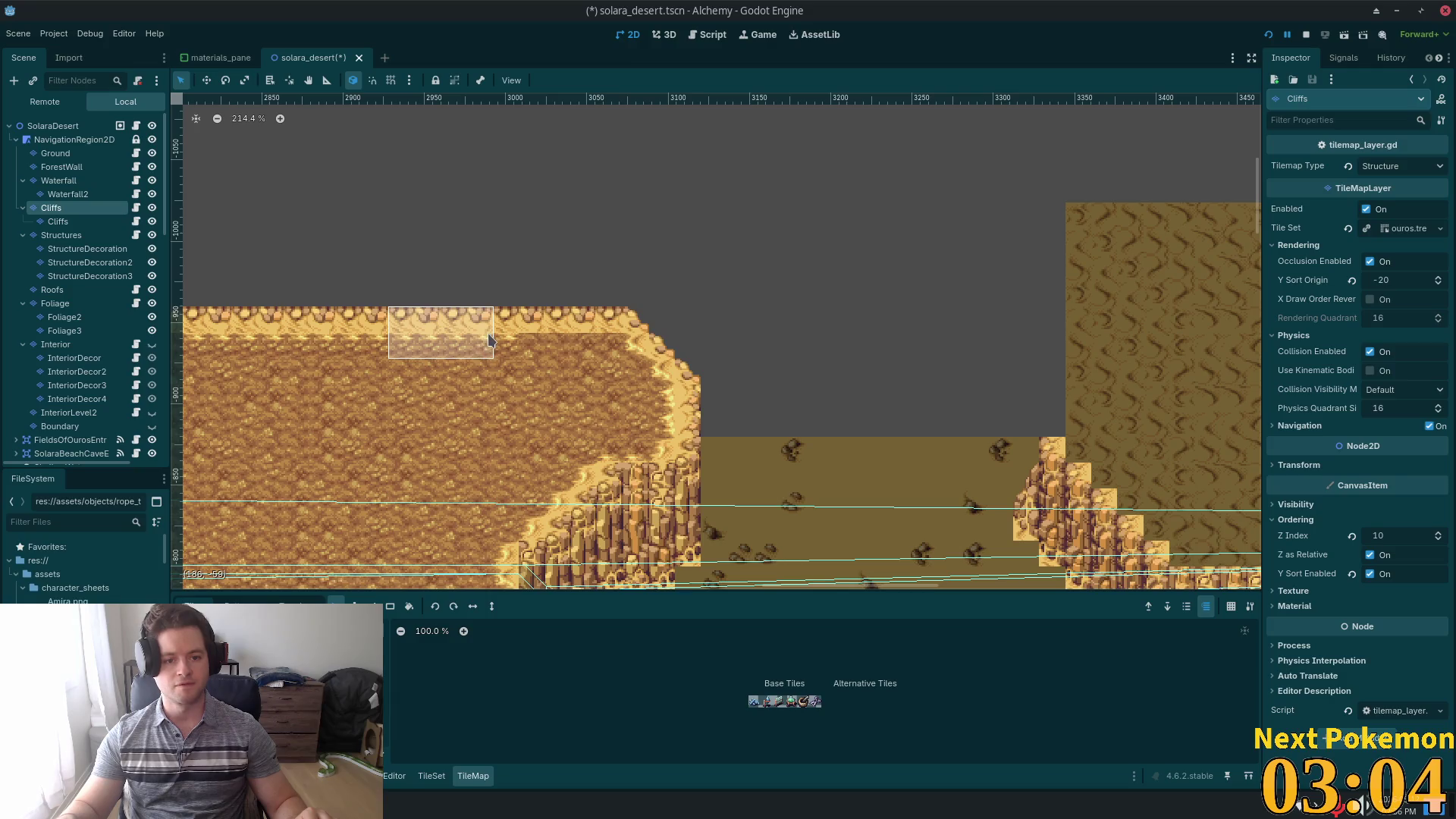
{"action": "key", "text": "d"}
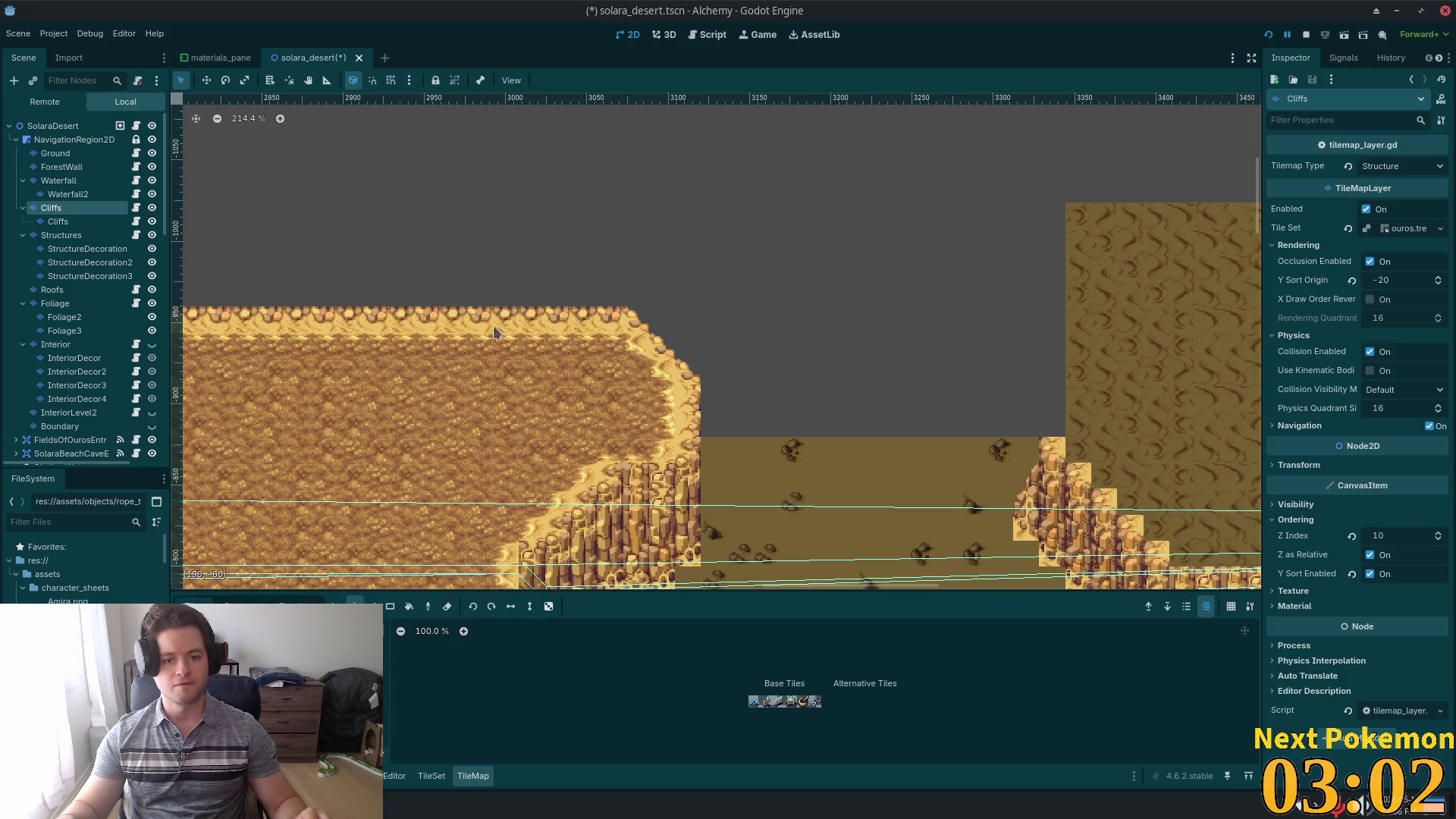
{"action": "scroll", "coordinate": [803, 394], "scroll_direction": "down", "scroll_amount": 2}
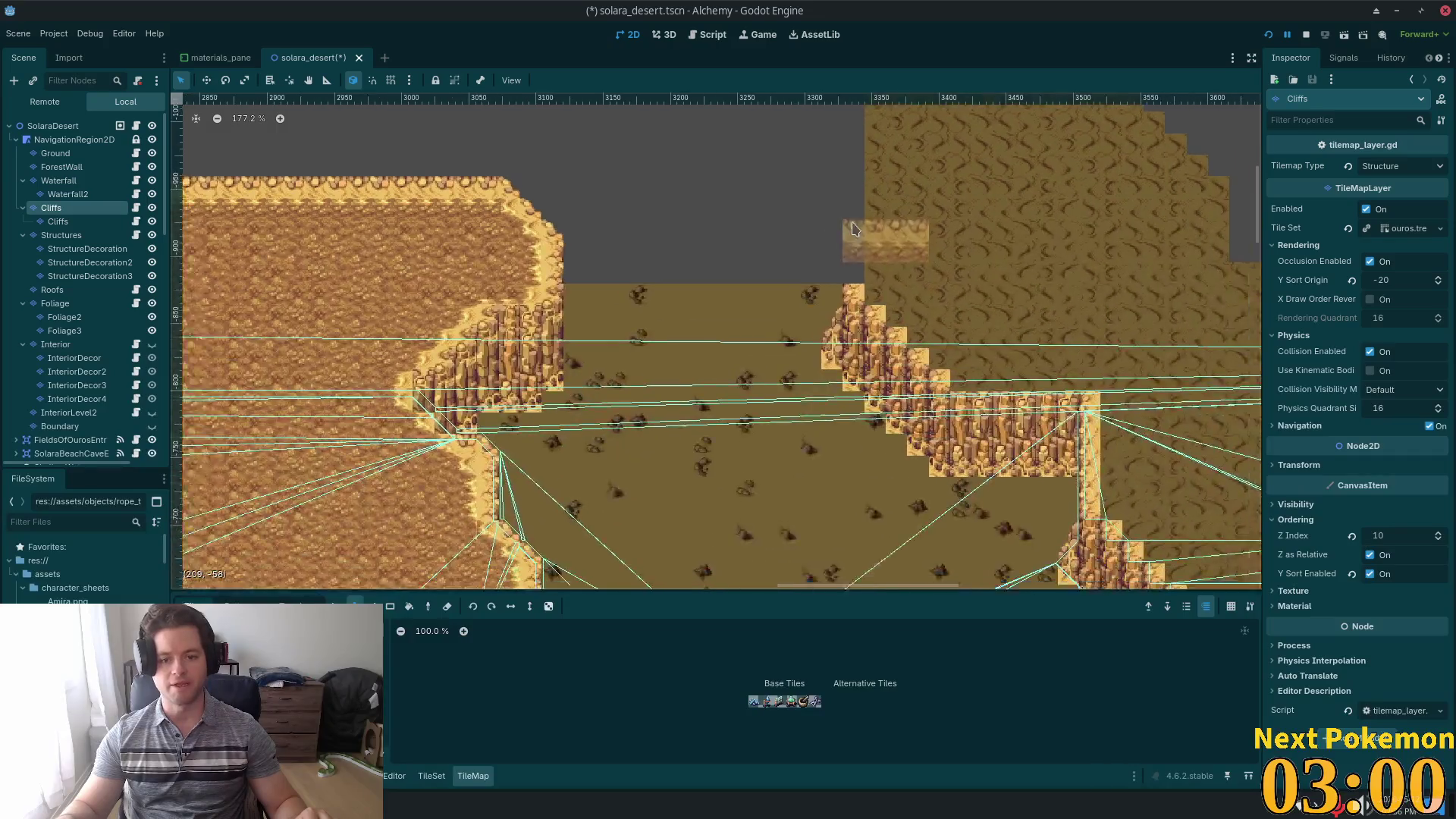
- Select the whole cliff plateau's tiles and copy them
{"action": "scroll", "coordinate": [1030, 280], "scroll_direction": "up", "scroll_amount": 1}
{"action": "mouse_move", "coordinate": [1029, 280]}
{"action": "left_mouse_down"}
{"action": "mouse_move", "coordinate": [933, 365]}
{"action": "mouse_move", "coordinate": [749, 349]}
{"action": "left_mouse_up"}
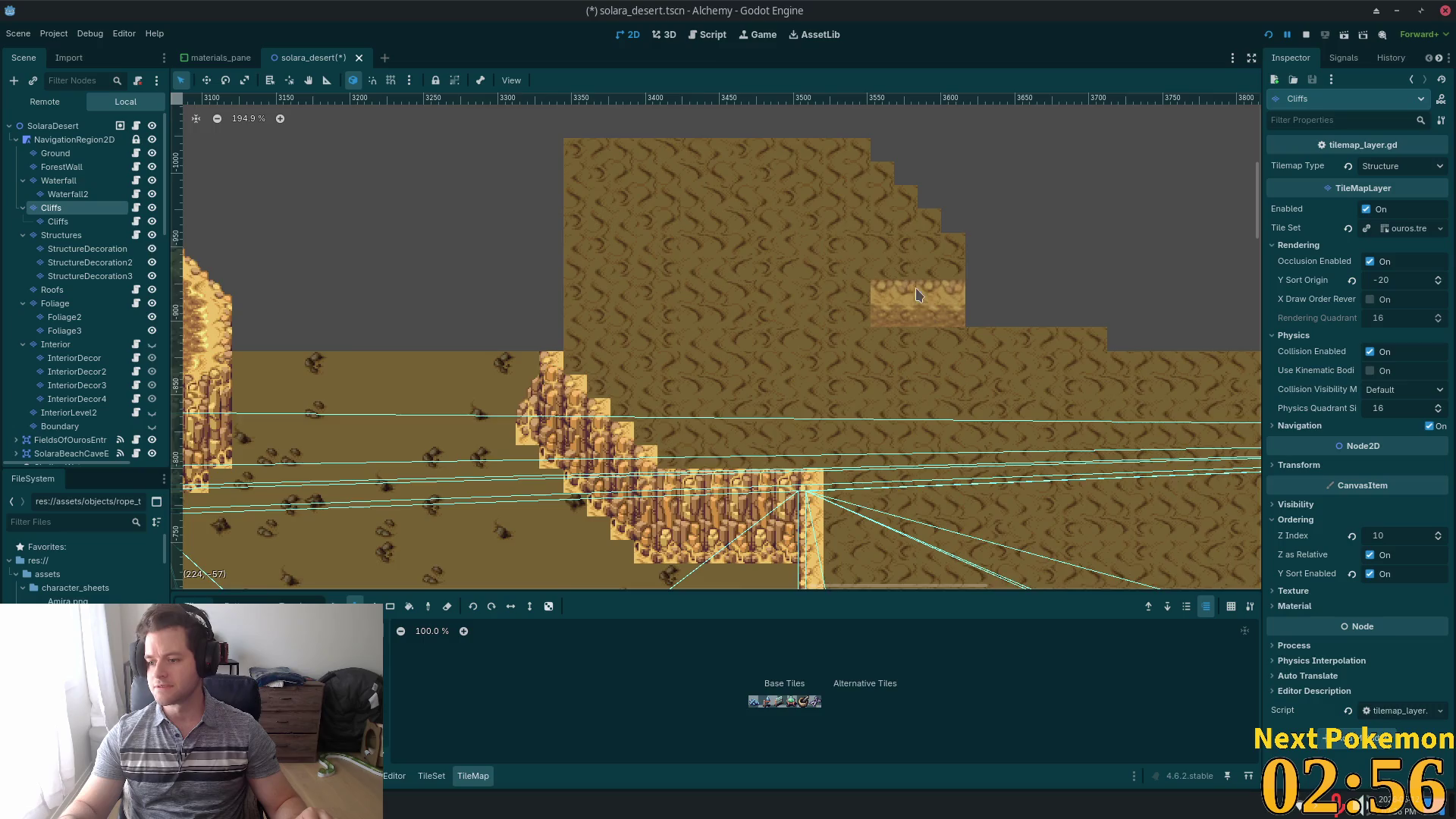
{"action": "scroll", "coordinate": [796, 319], "scroll_direction": "down", "scroll_amount": 2}
{"action": "left_click_drag", "start_coordinate": [561, 262], "coordinate": [588, 345]}
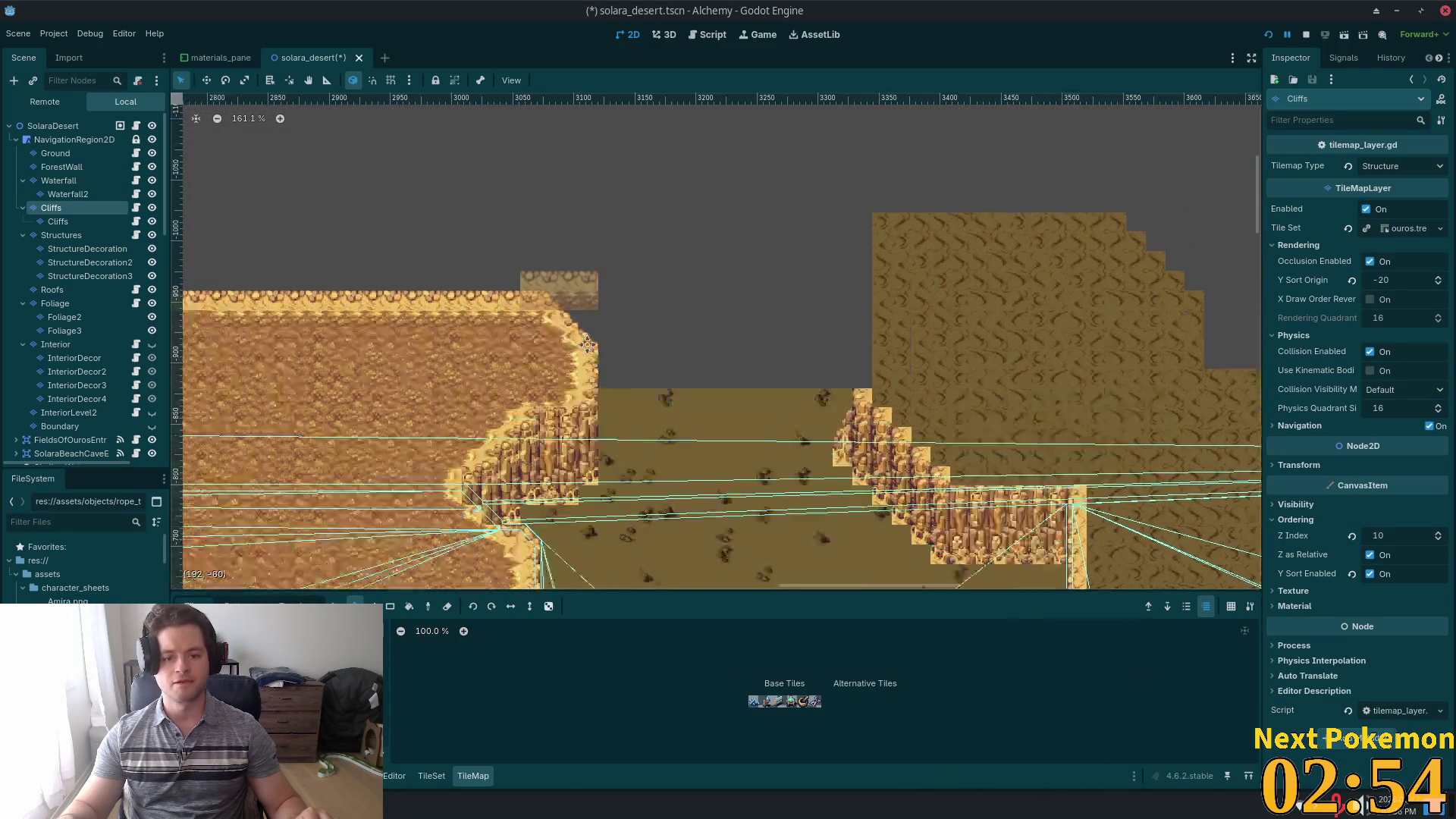
{"action": "scroll", "coordinate": [587, 345], "scroll_direction": "up", "scroll_amount": 6}
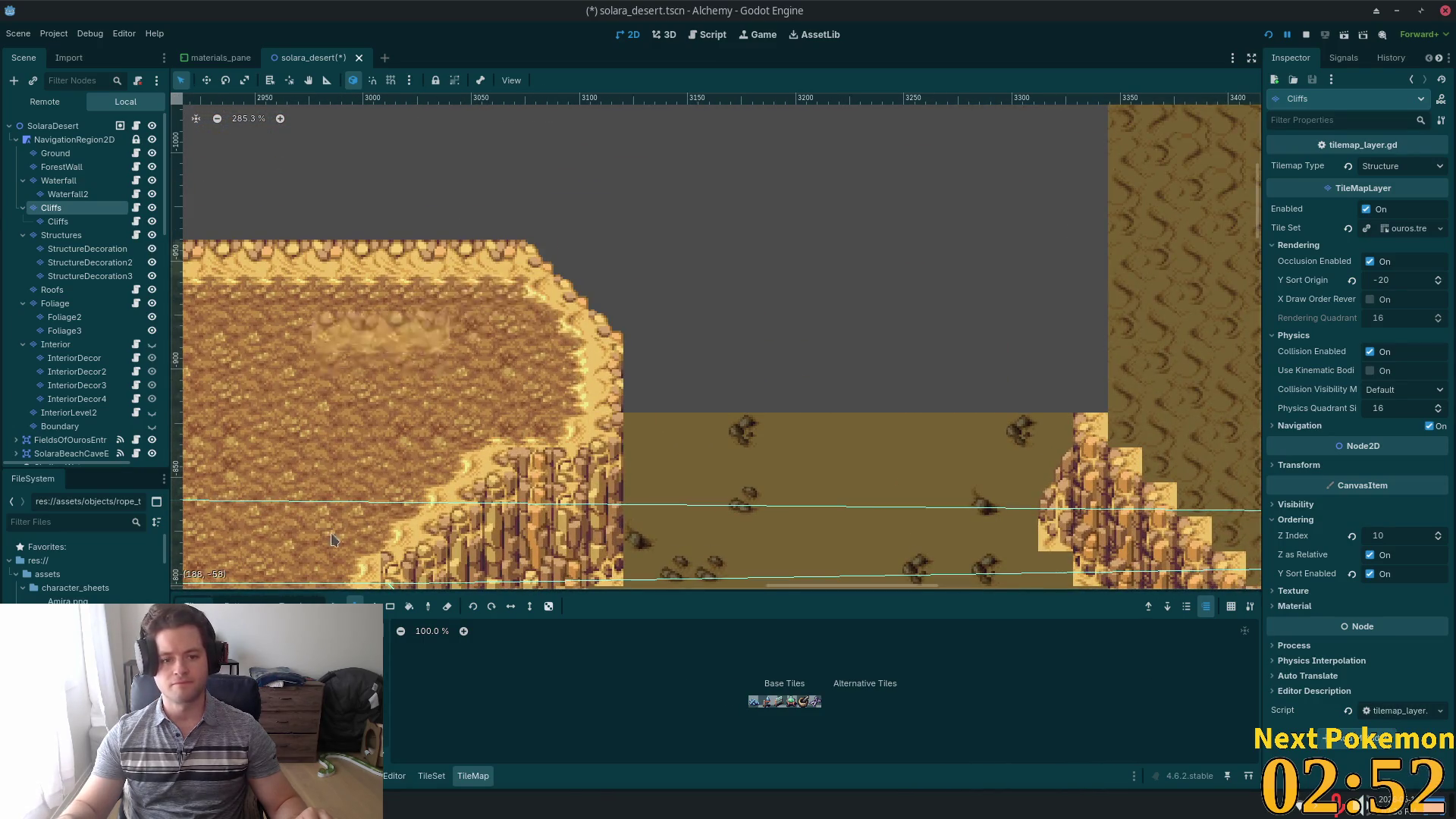
{"action": "key", "text": "s"}
{"action": "mouse_move", "coordinate": [659, 229]}
{"action": "left_mouse_down"}
{"action": "mouse_move", "coordinate": [469, 385]}
{"action": "mouse_move", "coordinate": [348, 436]}
{"action": "mouse_move", "coordinate": [277, 414]}
{"action": "left_mouse_up"}
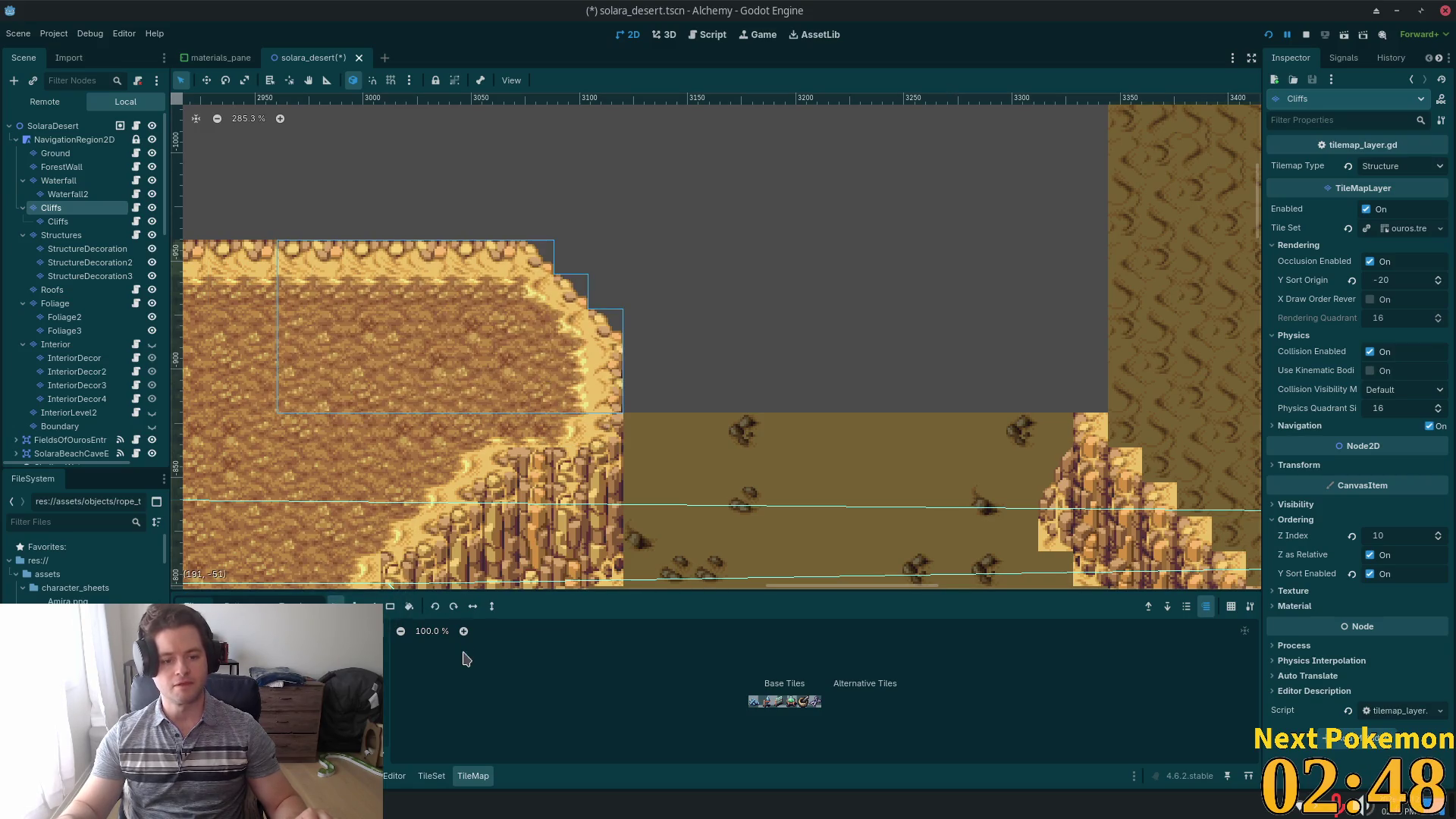
{"action": "key", "text": "ctrl+c"}
{"action": "key", "text": "ctrl+v"}
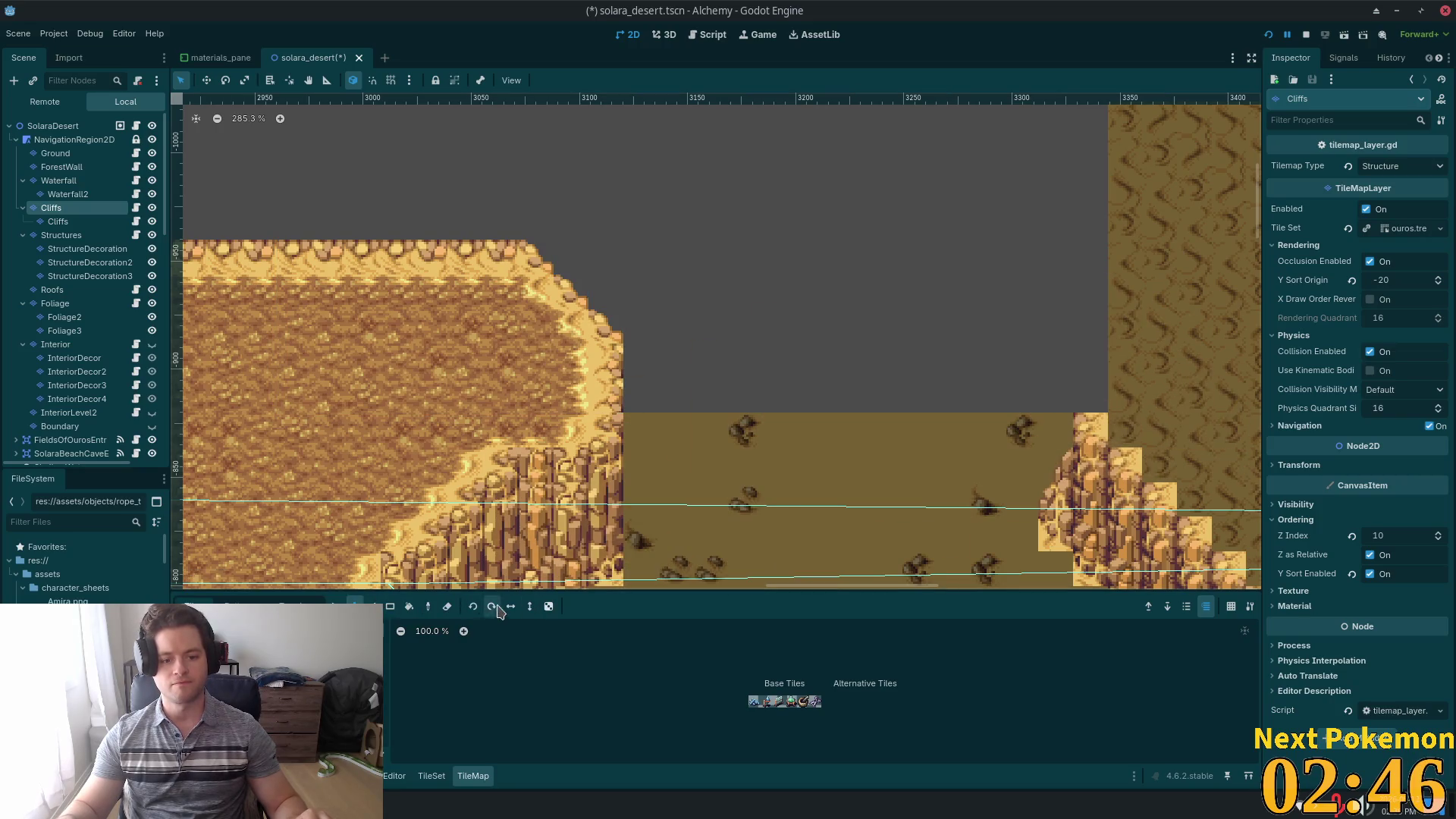
- Stamp the copied cliff plateau onto the raised sand mesa on the right
{"action": "scroll", "coordinate": [702, 362], "scroll_direction": "right", "scroll_amount": 5}
{"action": "scroll", "coordinate": [702, 362], "scroll_direction": "down", "scroll_amount": 1}
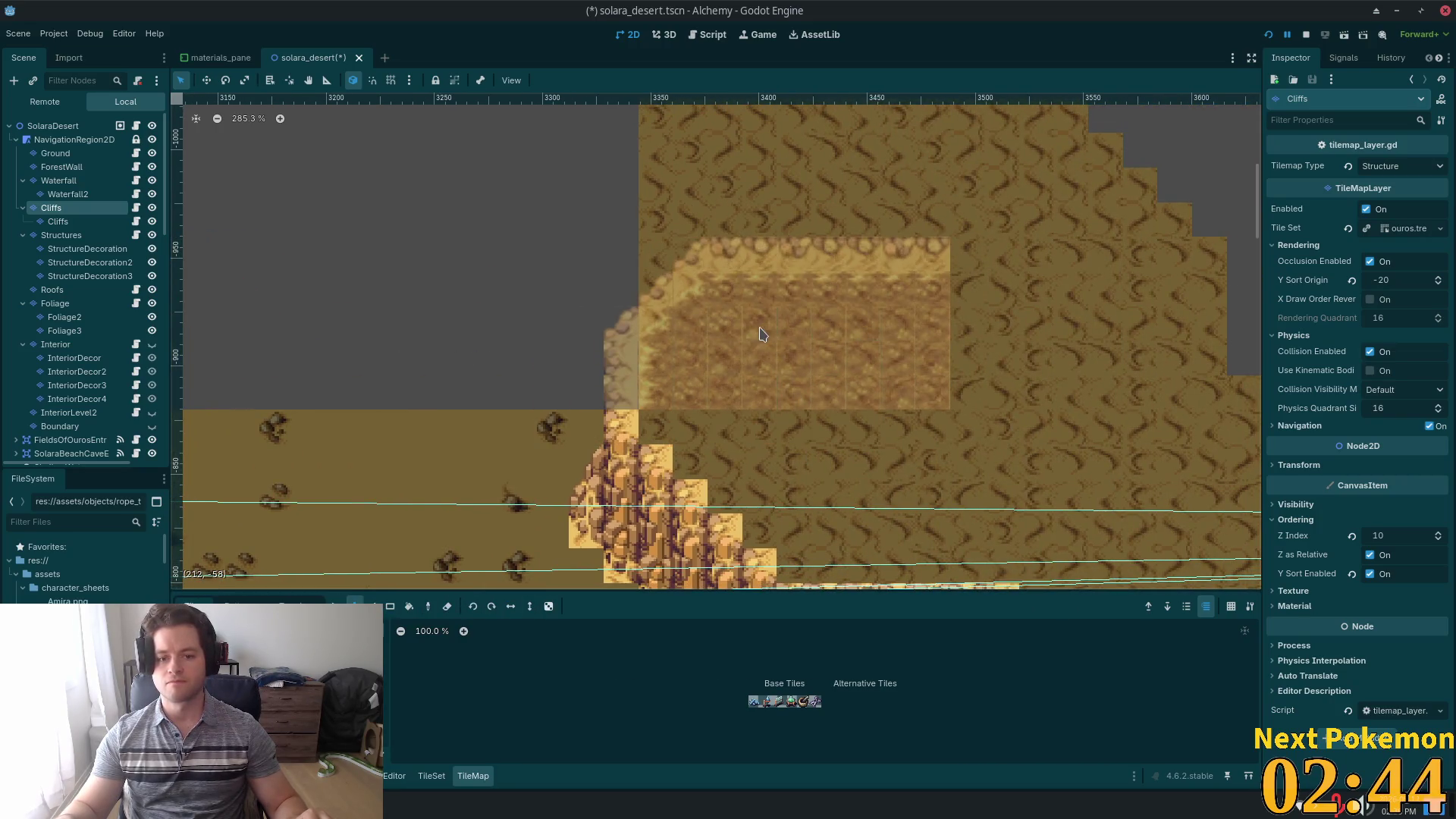
{"action": "left_click", "coordinate": [758, 331]}
{"action": "scroll", "coordinate": [637, 371], "scroll_direction": "down", "scroll_amount": 3}
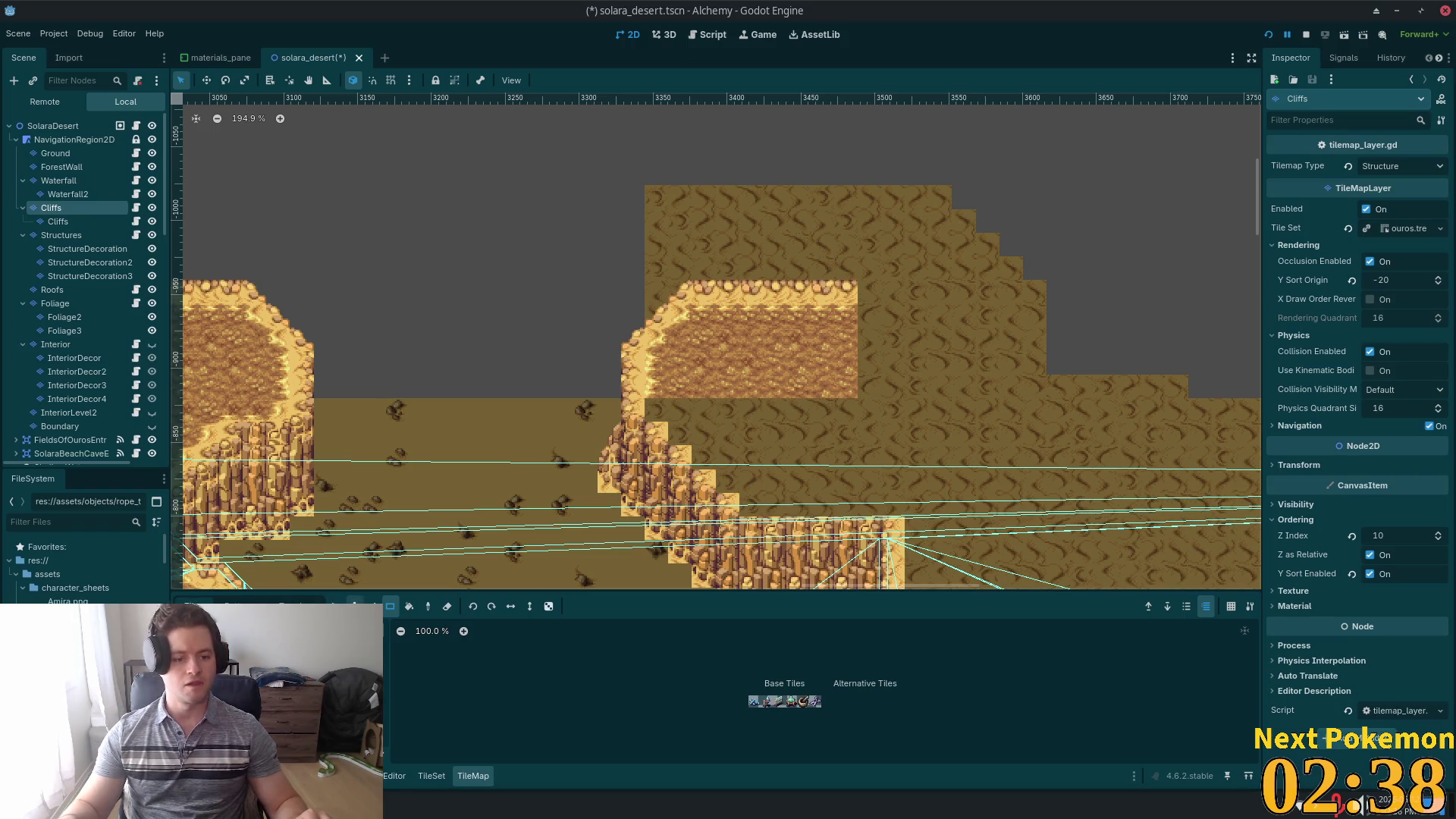
- Paint a rectangle strip of cliff-top tiles on the mesa, then undo it
{"action": "key", "text": "s"}
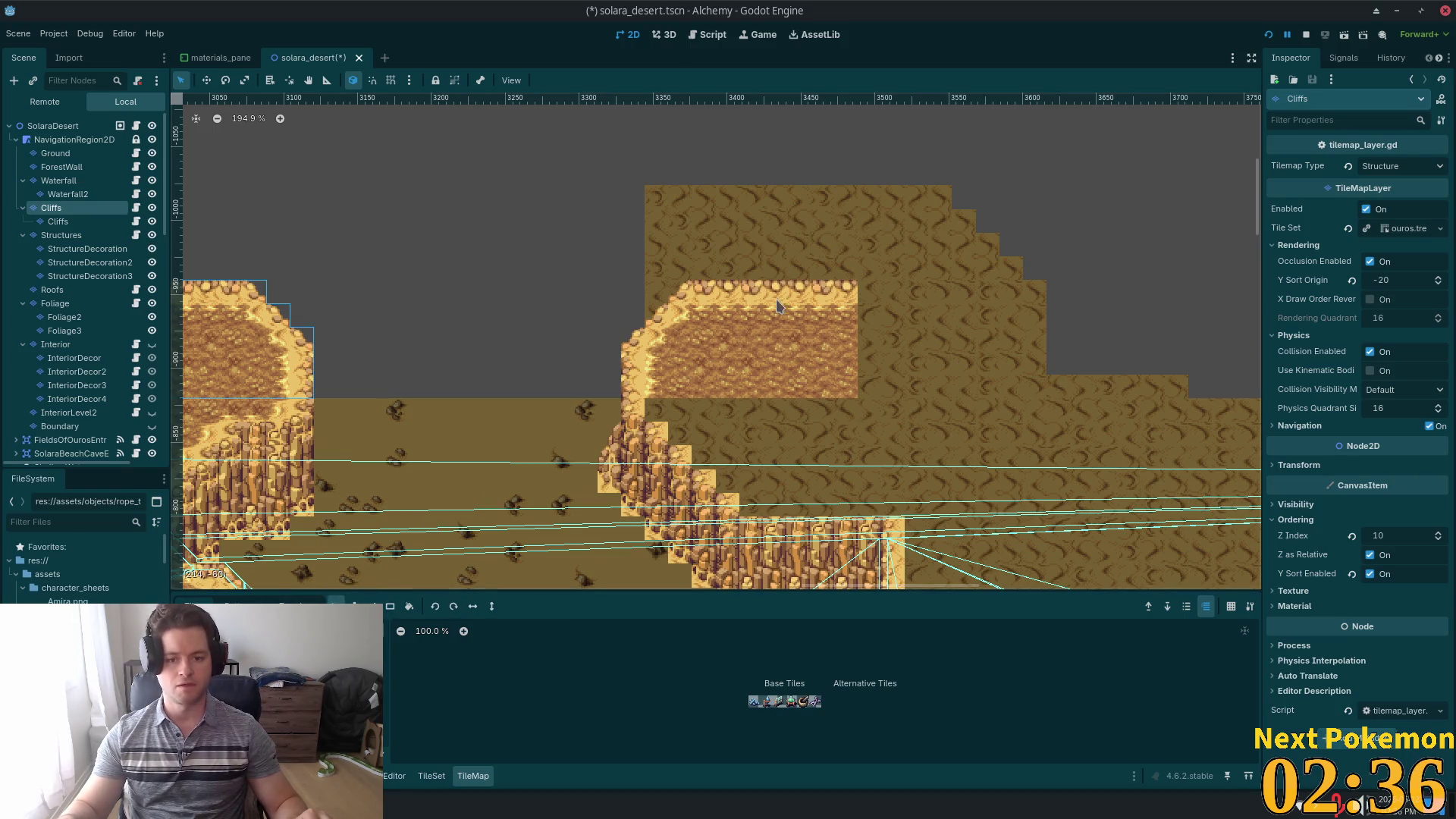
{"action": "left_click", "coordinate": [391, 607]}
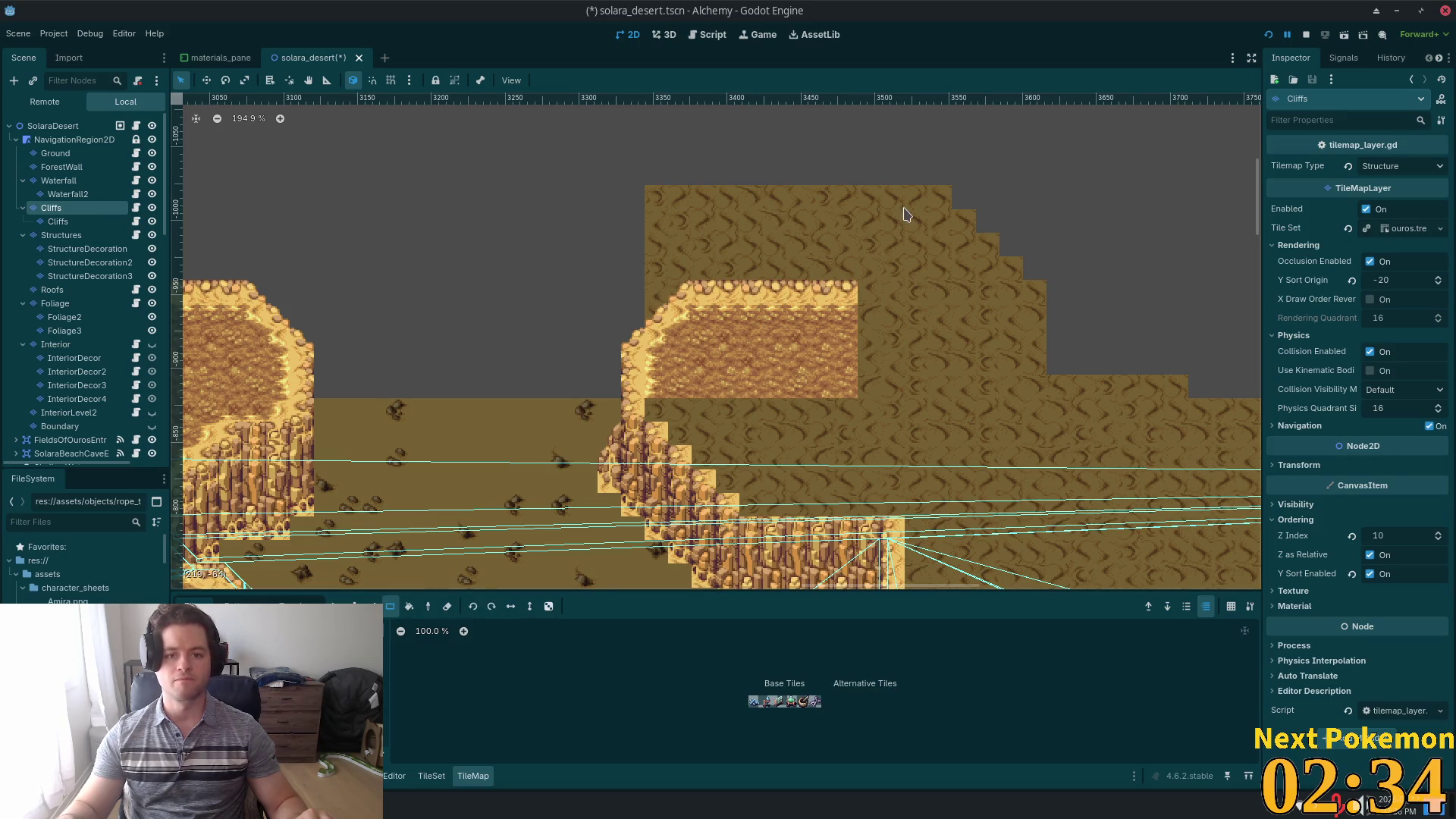
{"action": "mouse_move", "coordinate": [675, 194]}
{"action": "left_mouse_down"}
{"action": "mouse_move", "coordinate": [728, 214]}
{"action": "mouse_move", "coordinate": [899, 222]}
{"action": "left_mouse_up"}
{"action": "key", "text": "ctrl+z"}
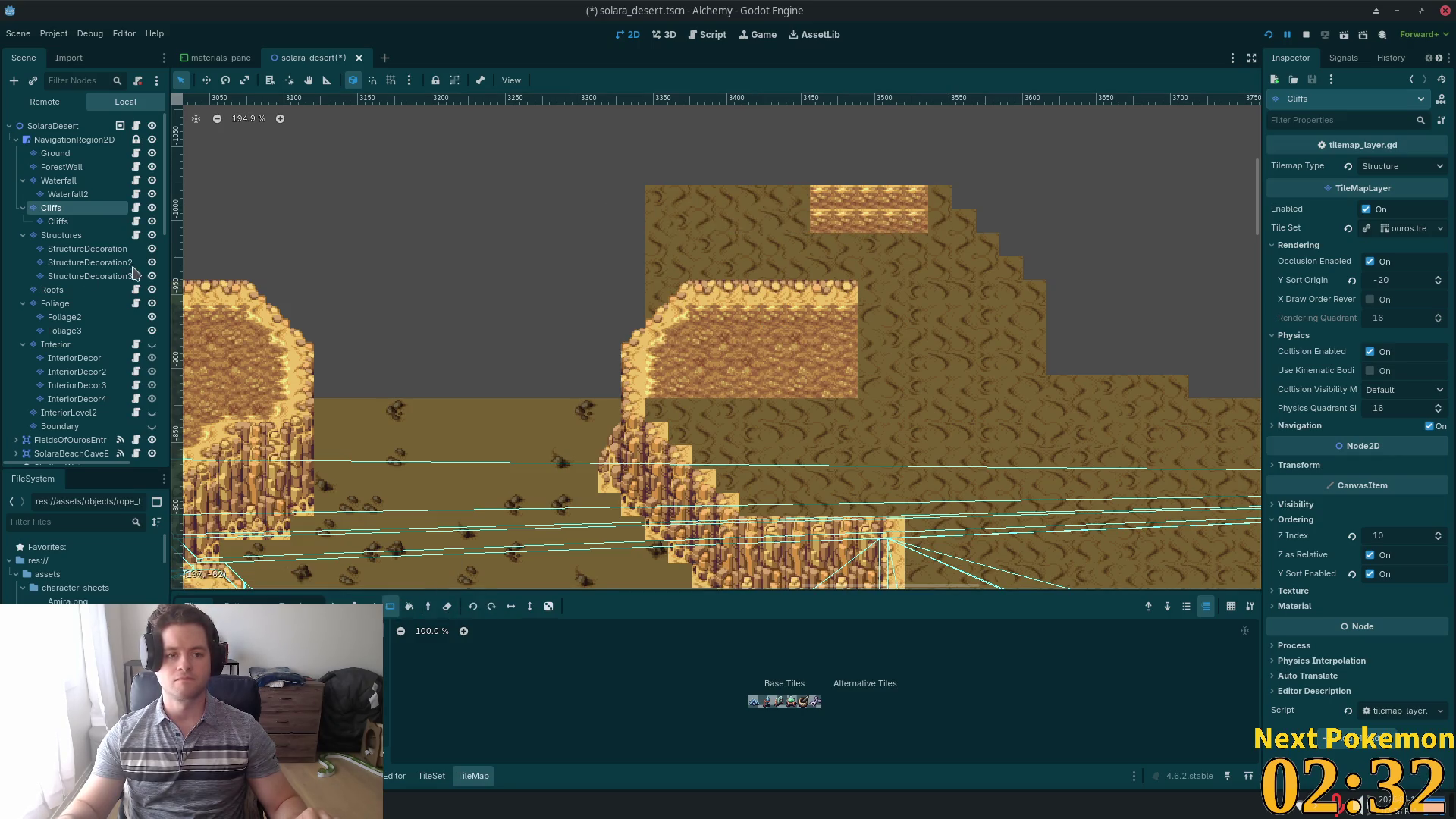
{"action": "left_click", "coordinate": [106, 221]}
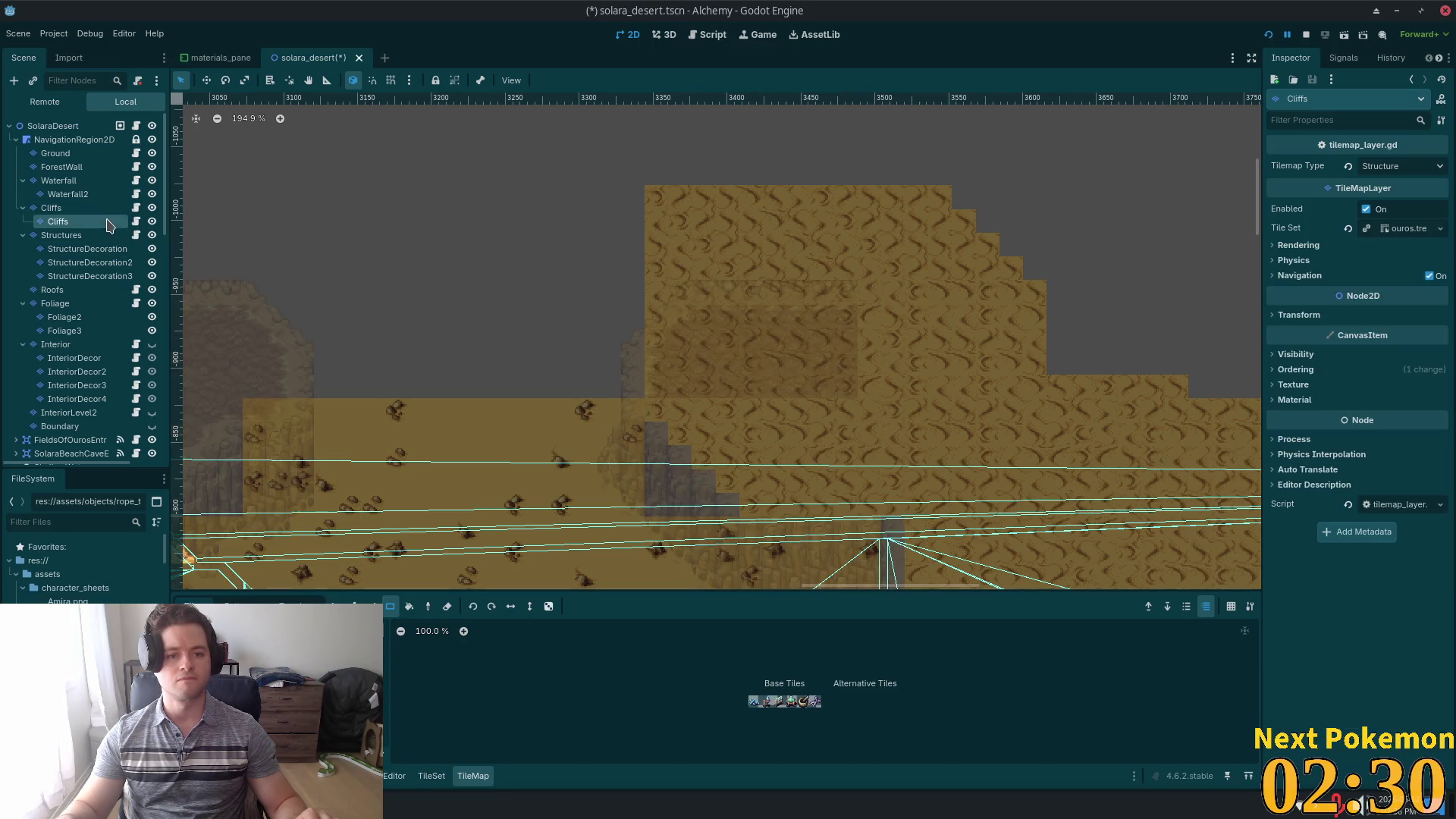
- On the Ground layer, undo the mesa's upper sand rows and save the scene
{"action": "left_click", "coordinate": [114, 154]}
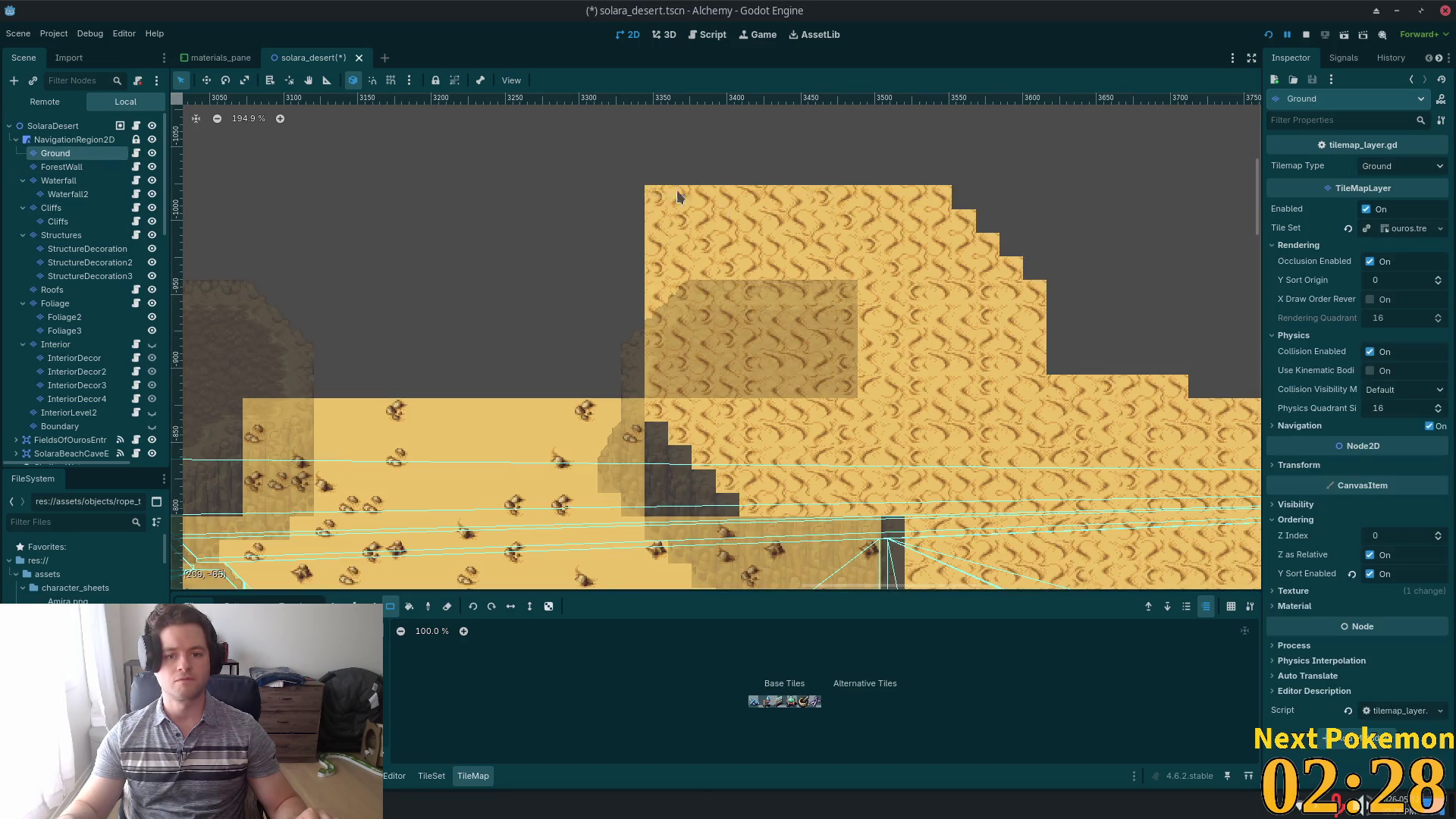
{"action": "key", "text": "ctrl+z"}
{"action": "mouse_move", "coordinate": [653, 293]}
{"action": "left_mouse_down"}
{"action": "mouse_move", "coordinate": [669, 289]}
{"action": "mouse_move", "coordinate": [652, 308]}
{"action": "left_mouse_up"}
{"action": "key", "text": "ctrl+s"}
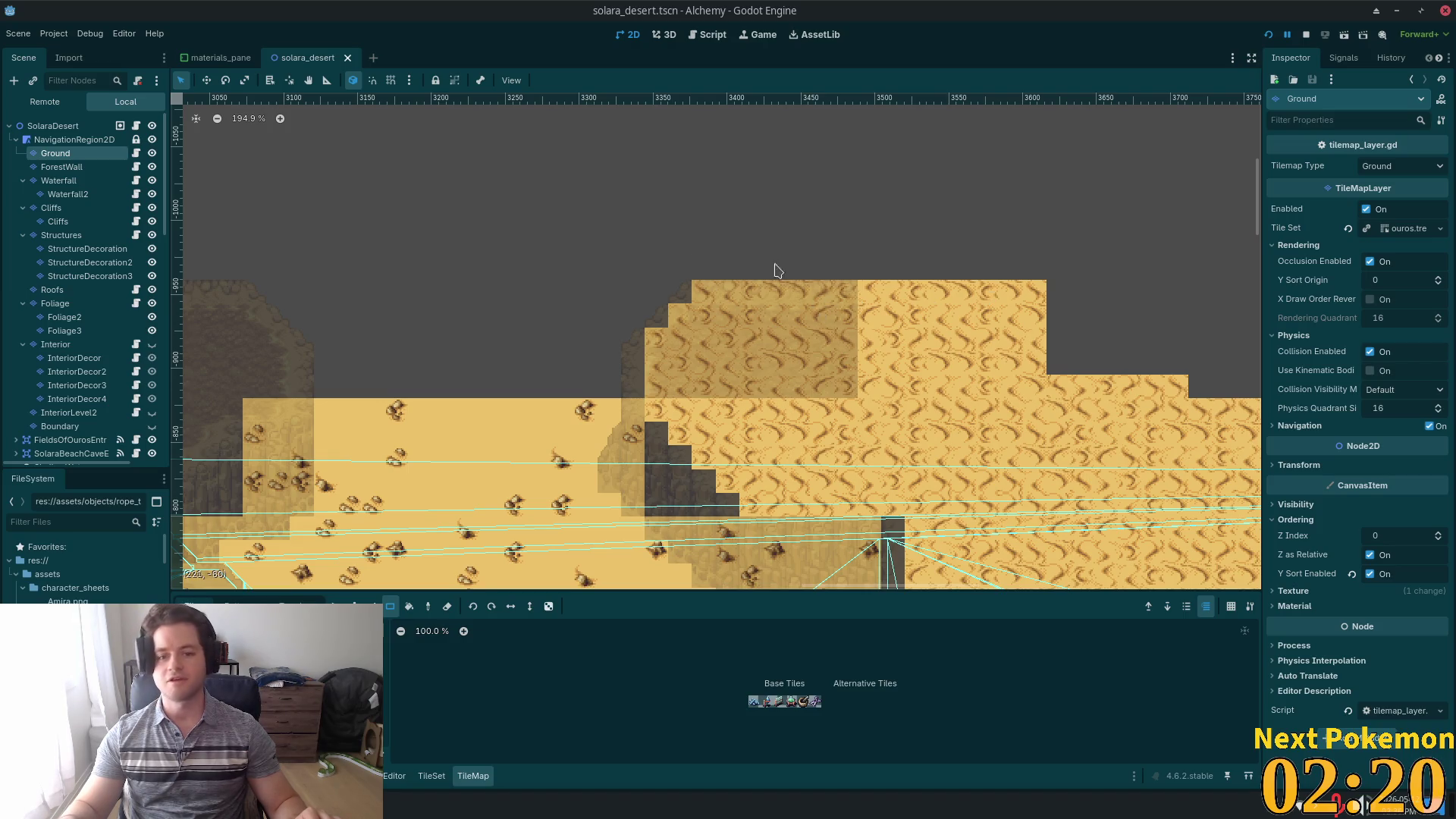
- Copy a block of Ground sand tiles onto the mesa's upper-left corner
{"action": "left_click", "coordinate": [206, 82]}
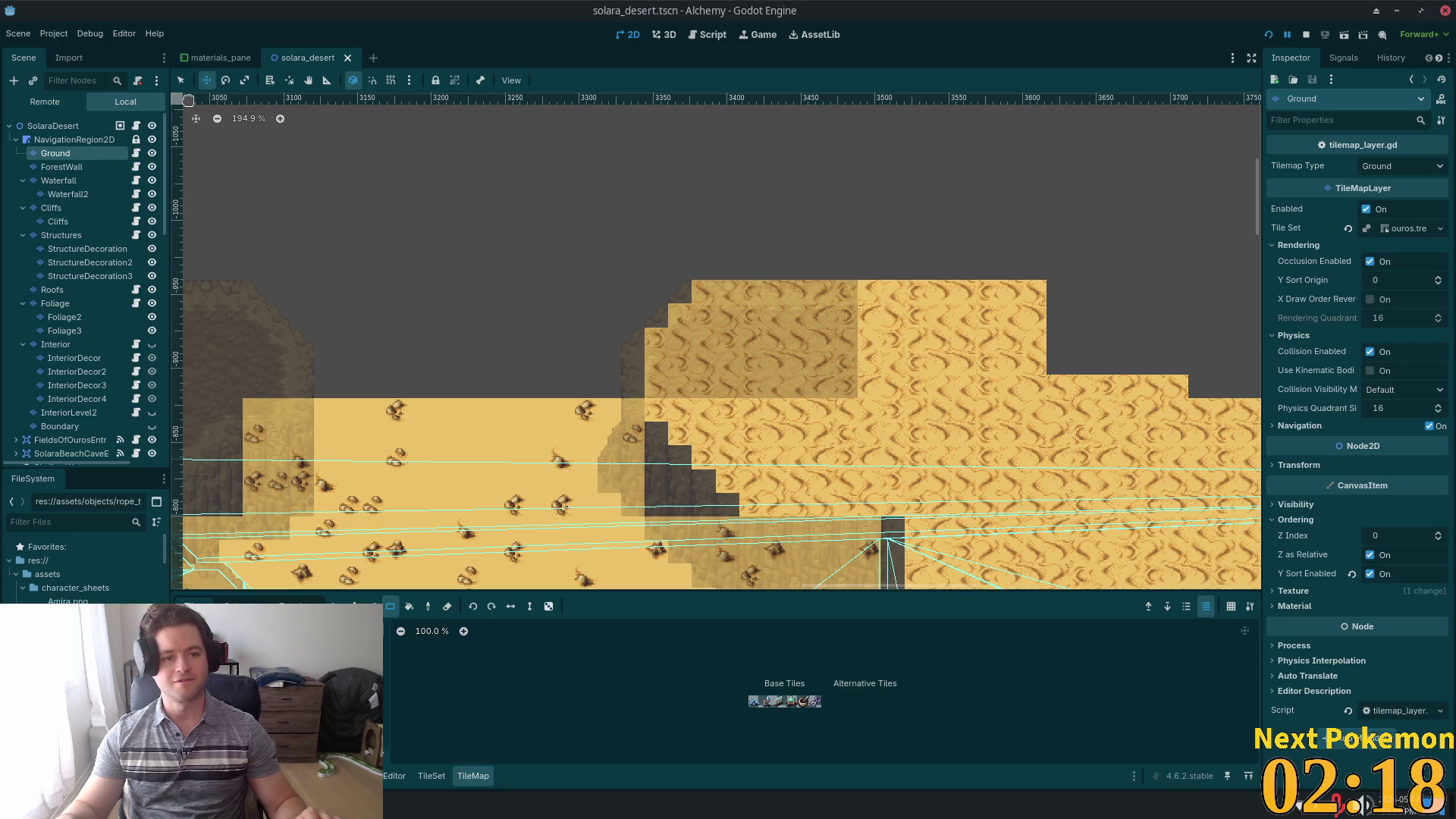
{"action": "left_click", "coordinate": [53, 125]}
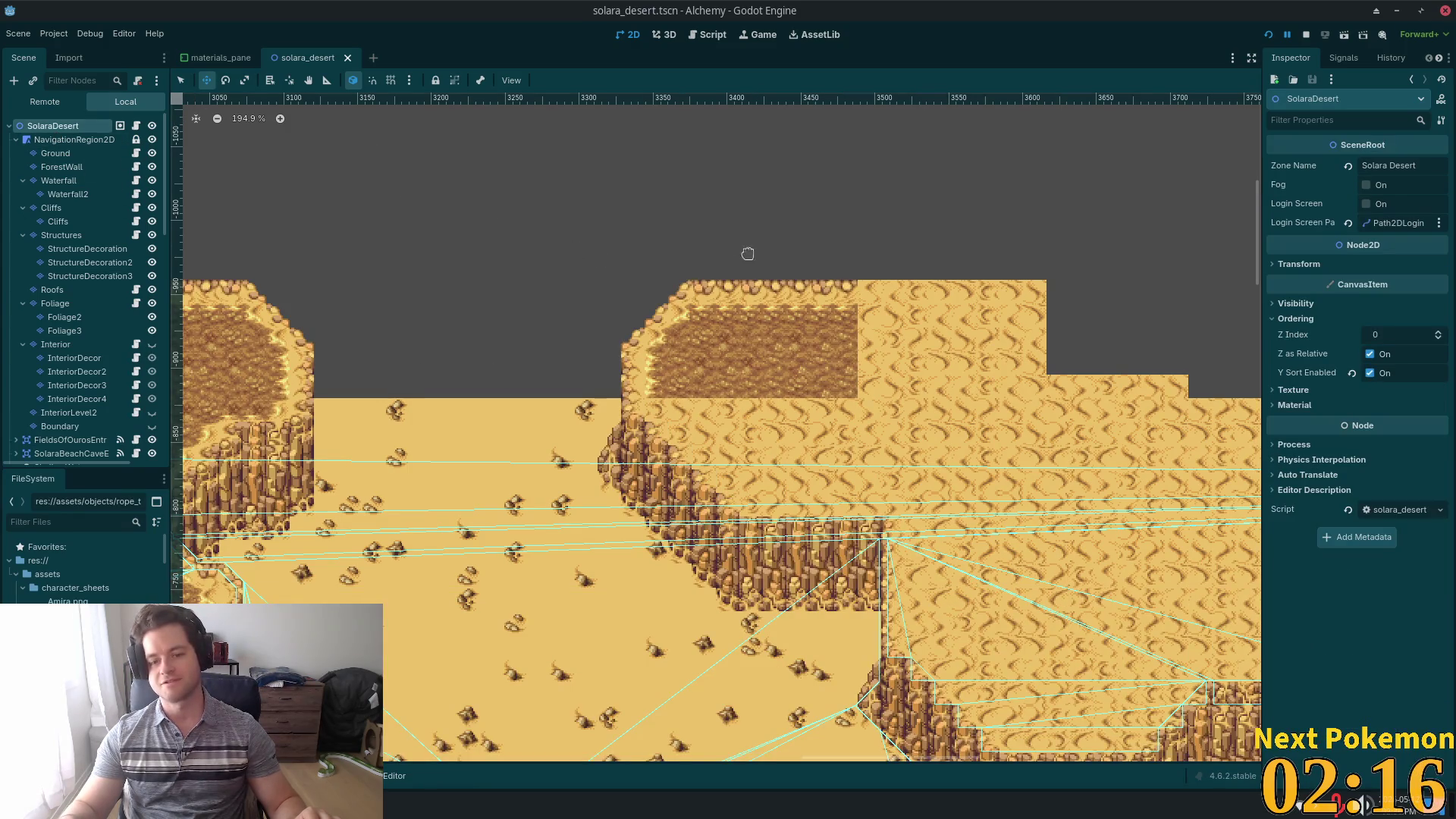
{"action": "scroll", "coordinate": [921, 402], "scroll_direction": "up", "scroll_amount": 3}
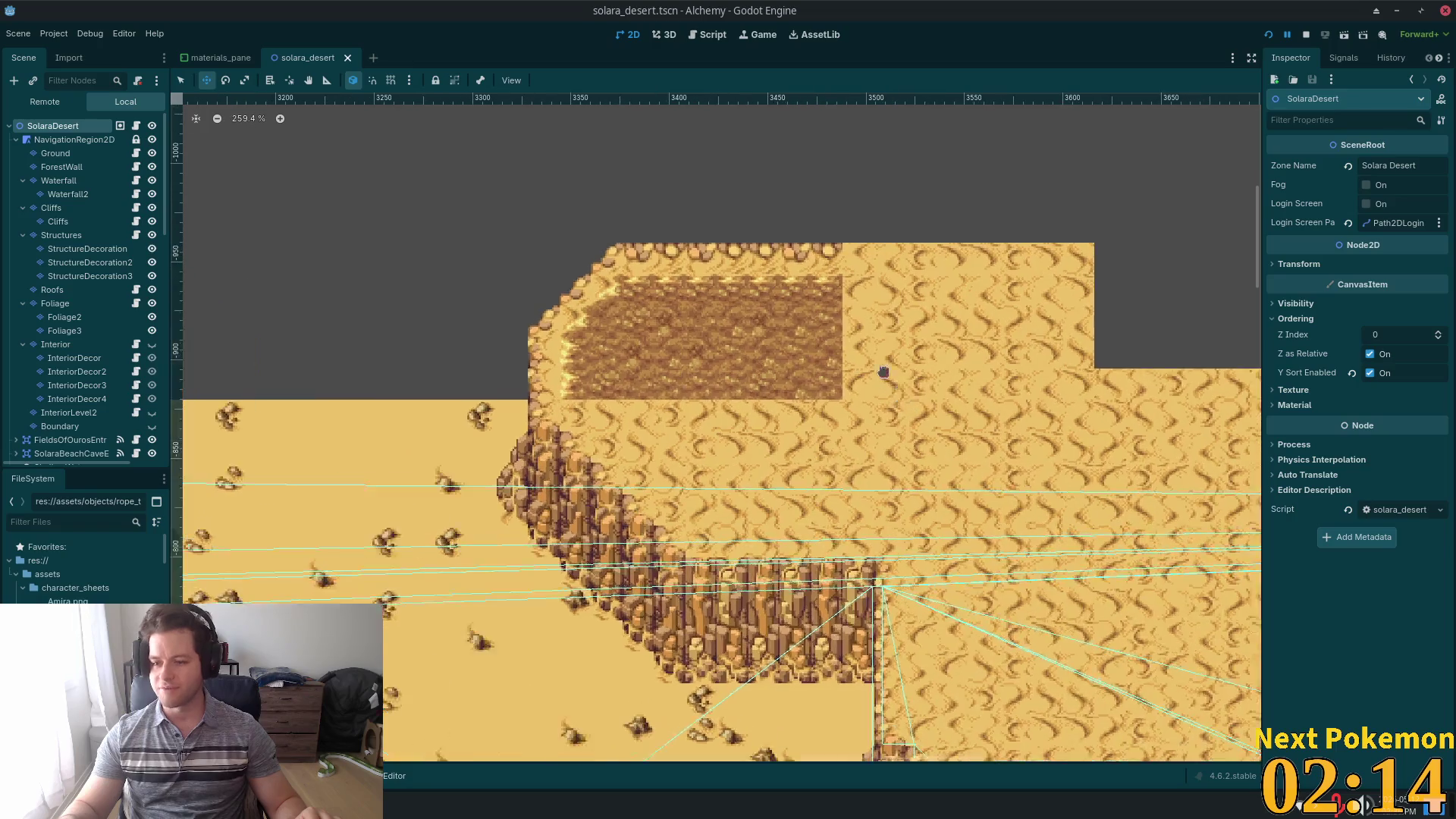
{"action": "left_click", "coordinate": [181, 81]}
{"action": "left_click", "coordinate": [851, 410]}
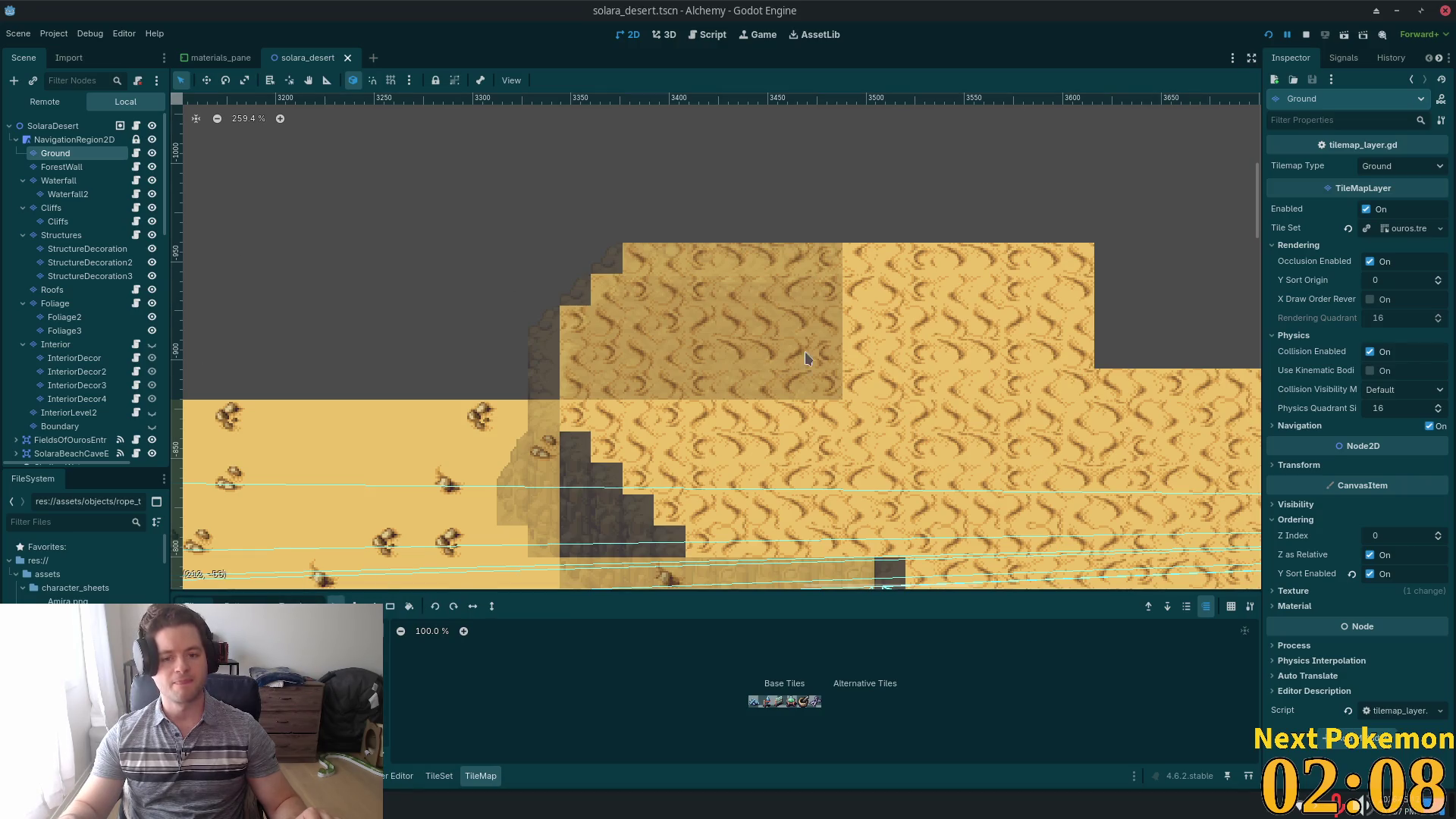
{"action": "mouse_move", "coordinate": [907, 370]}
{"action": "left_mouse_down"}
{"action": "mouse_move", "coordinate": [1067, 475]}
{"action": "mouse_move", "coordinate": [1094, 525]}
{"action": "left_mouse_up"}
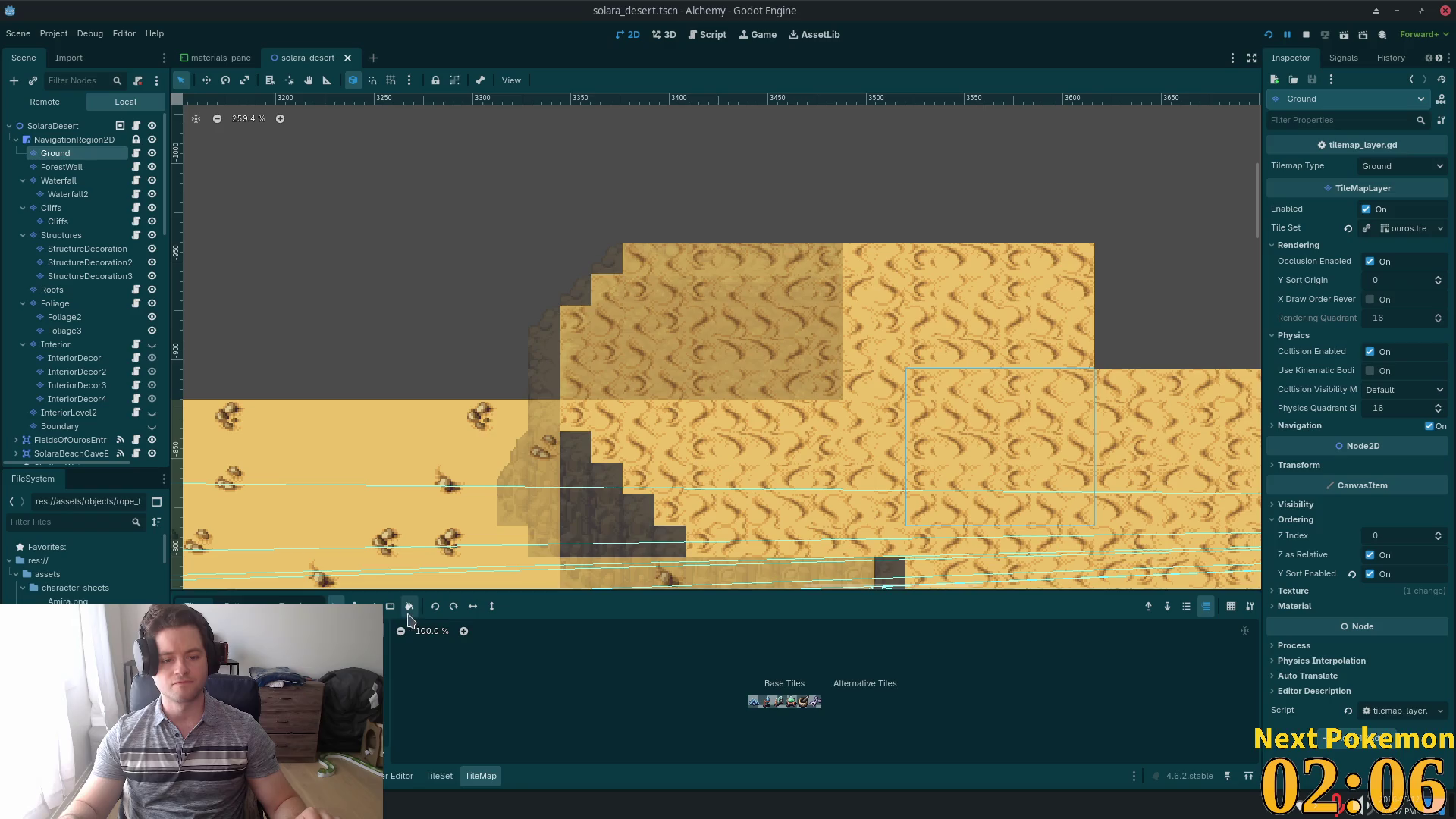
{"action": "key", "text": "ctrl+v"}
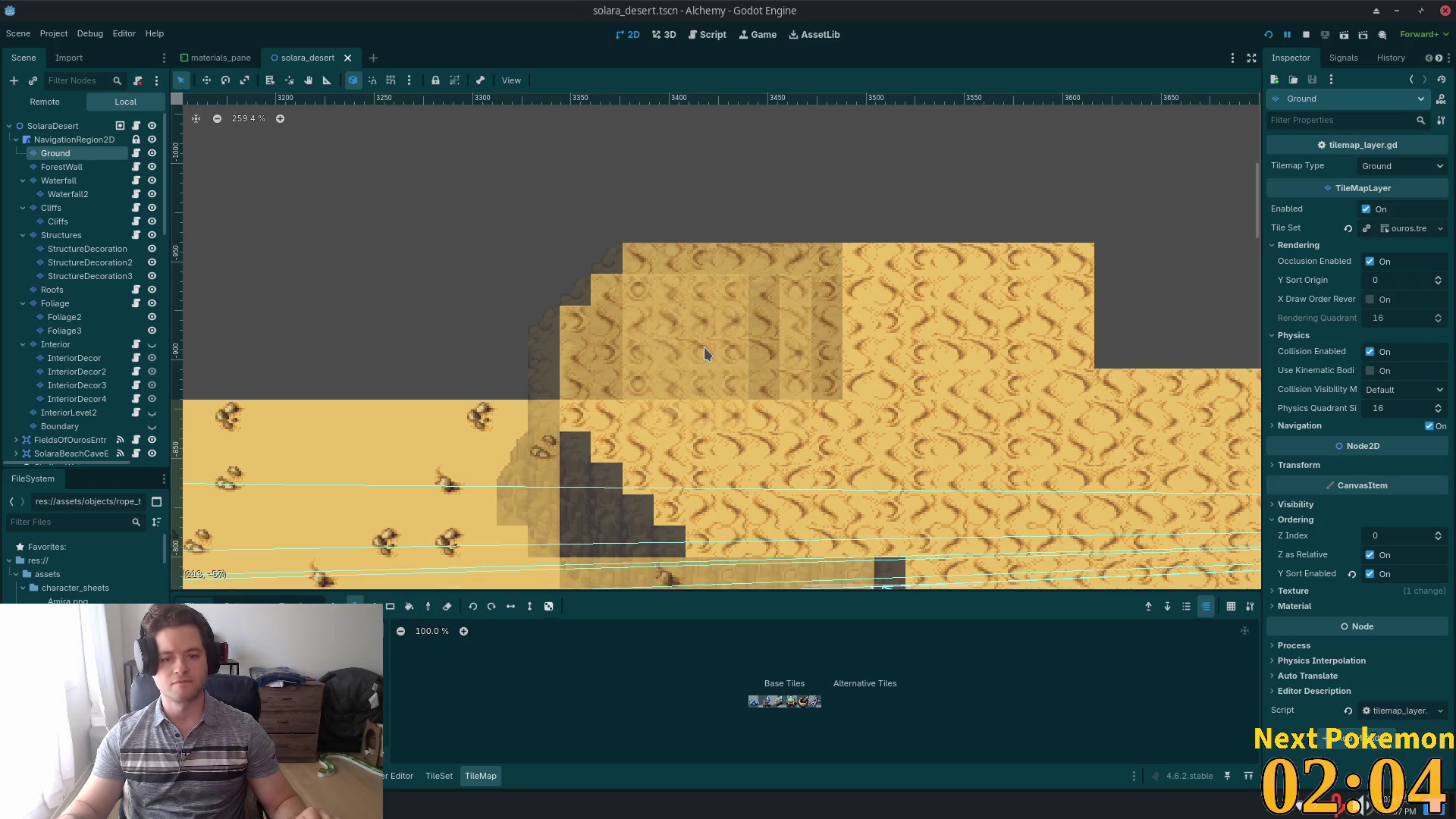
{"action": "left_click", "coordinate": [790, 329]}
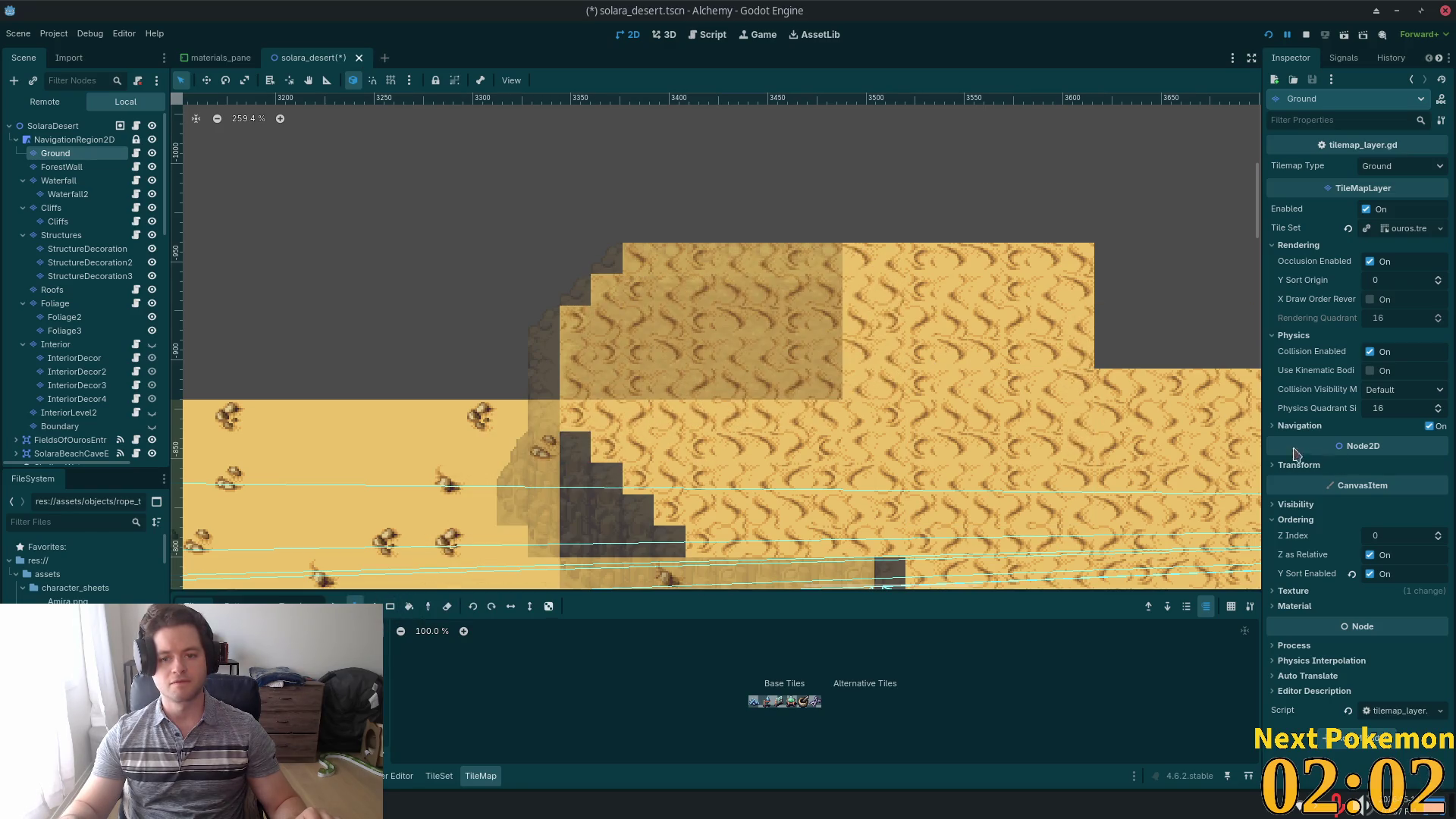
- On the parent Cliffs layer, erase the stray cliff tiles inside the plateau
{"action": "left_click", "coordinate": [48, 127]}
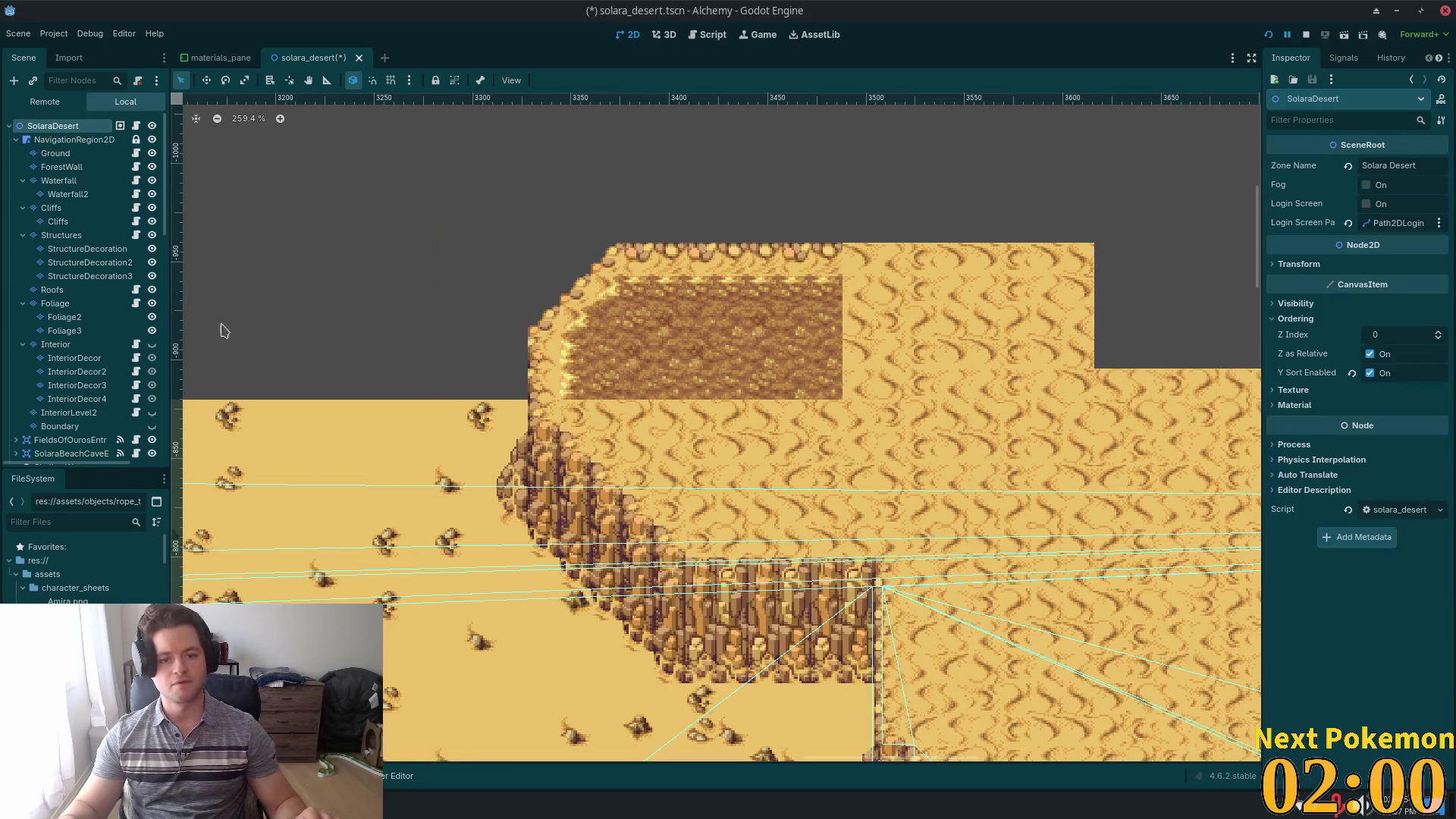
{"action": "left_click", "coordinate": [58, 221]}
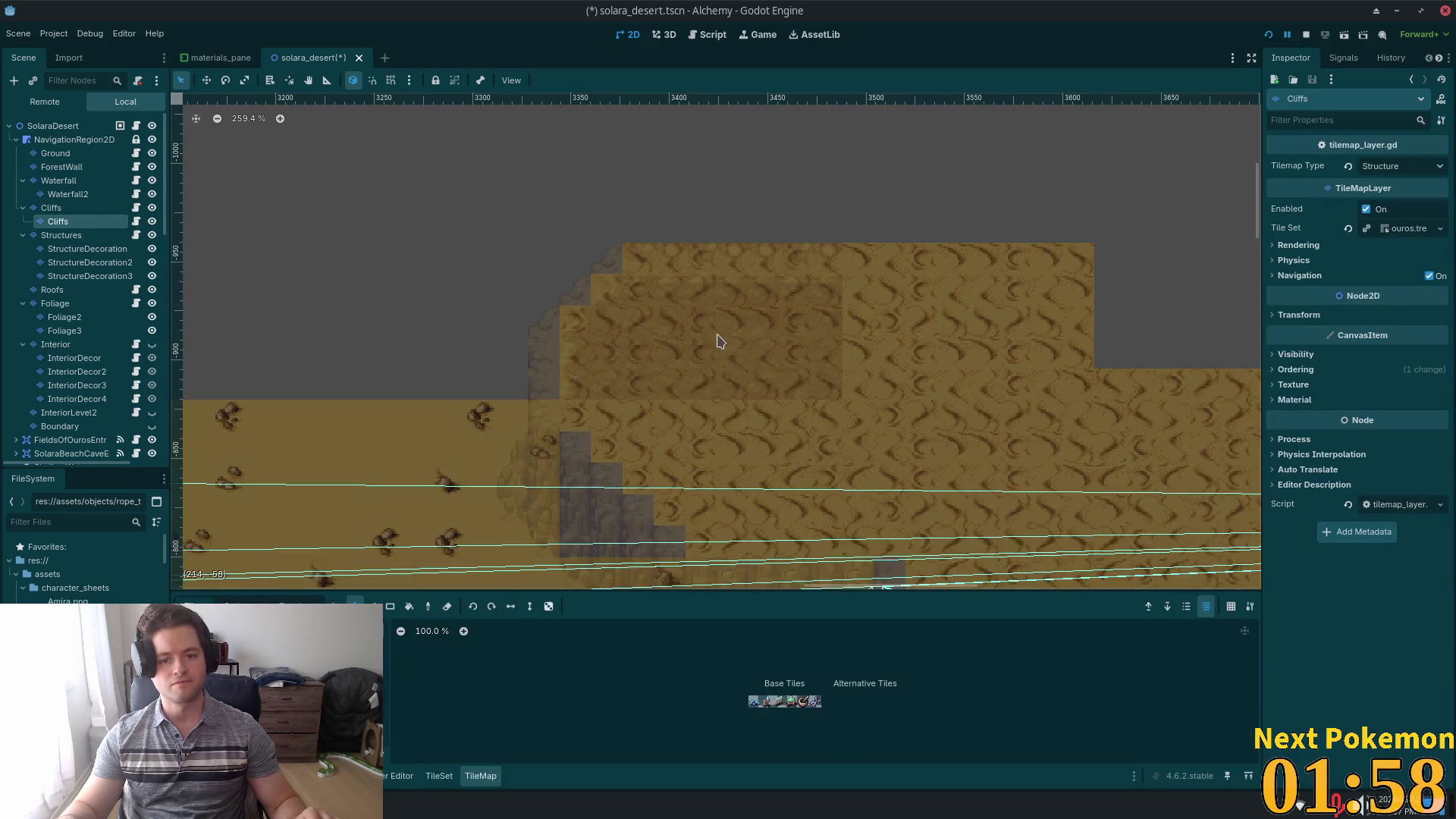
{"action": "left_click", "coordinate": [51, 208]}
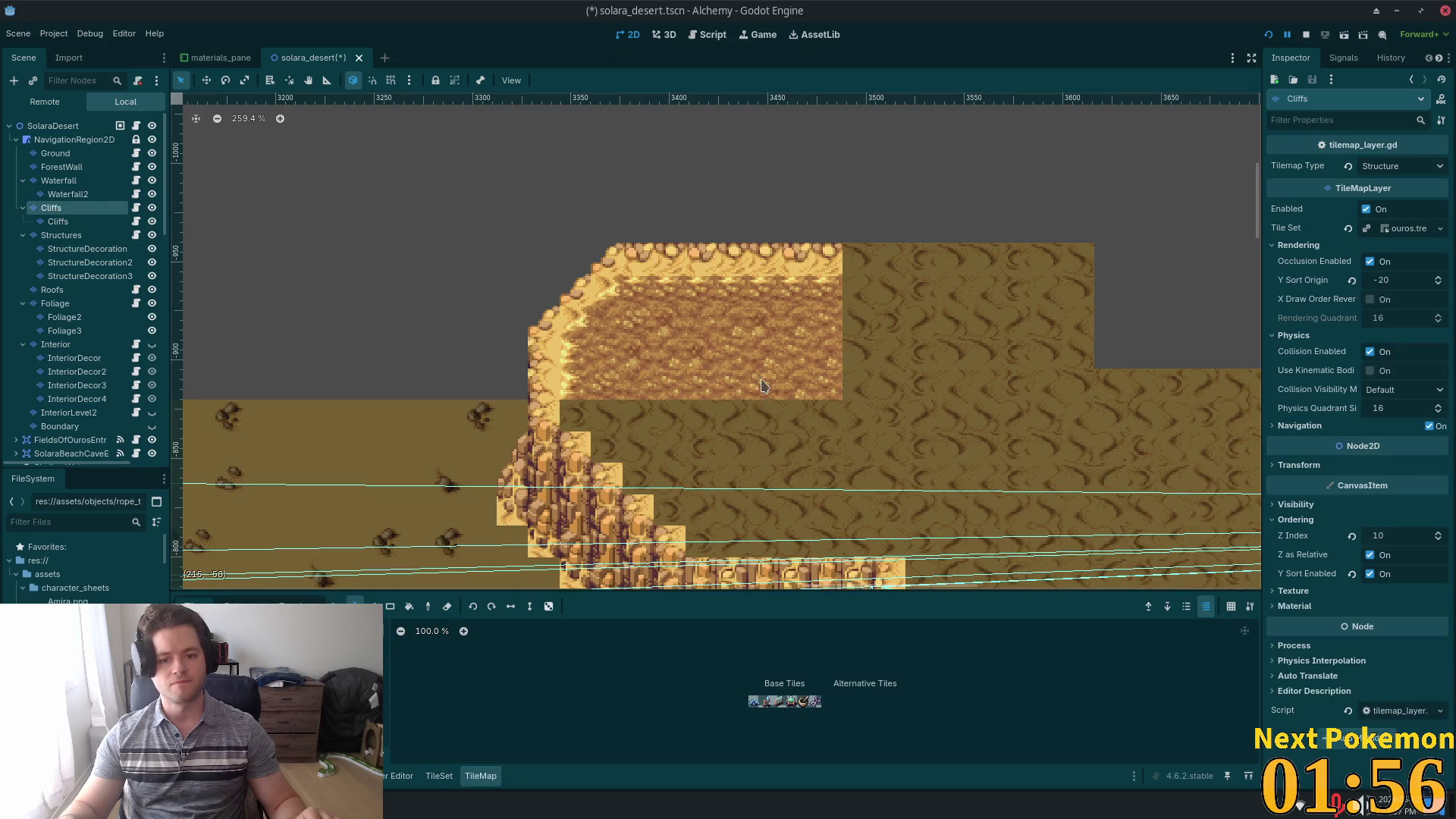
{"action": "mouse_move", "coordinate": [762, 387]}
{"action": "left_mouse_down"}
{"action": "mouse_move", "coordinate": [803, 375]}
{"action": "mouse_move", "coordinate": [822, 326]}
{"action": "mouse_move", "coordinate": [788, 305]}
{"action": "mouse_move", "coordinate": [826, 309]}
{"action": "mouse_move", "coordinate": [762, 291]}
{"action": "mouse_move", "coordinate": [701, 314]}
{"action": "mouse_move", "coordinate": [756, 347]}
{"action": "mouse_move", "coordinate": [743, 391]}
{"action": "mouse_move", "coordinate": [686, 319]}
{"action": "mouse_move", "coordinate": [637, 322]}
{"action": "mouse_move", "coordinate": [640, 309]}
{"action": "mouse_move", "coordinate": [580, 356]}
{"action": "mouse_move", "coordinate": [584, 386]}
{"action": "mouse_move", "coordinate": [637, 362]}
{"action": "left_mouse_up"}
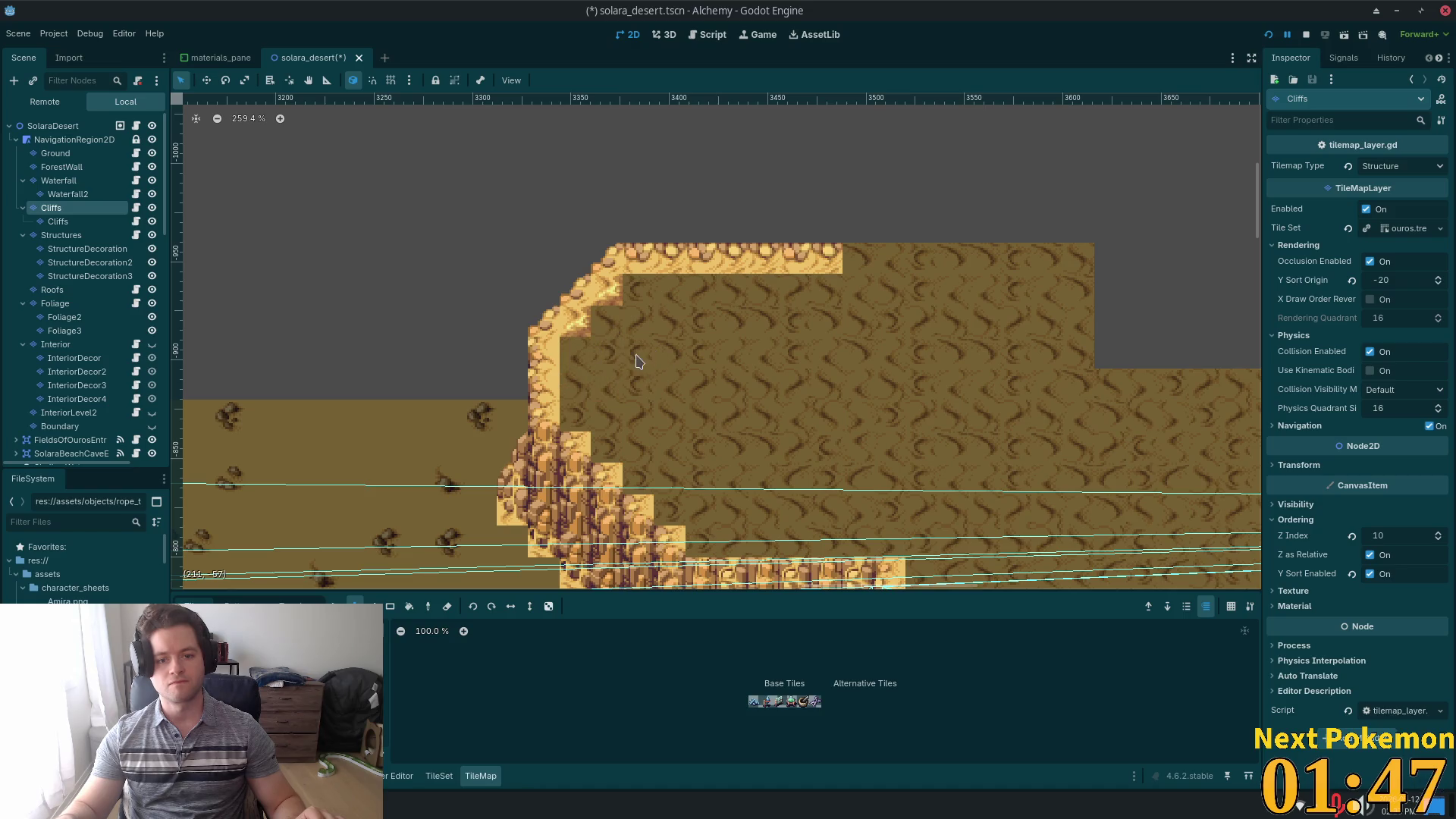
{"action": "left_click", "coordinate": [72, 126]}
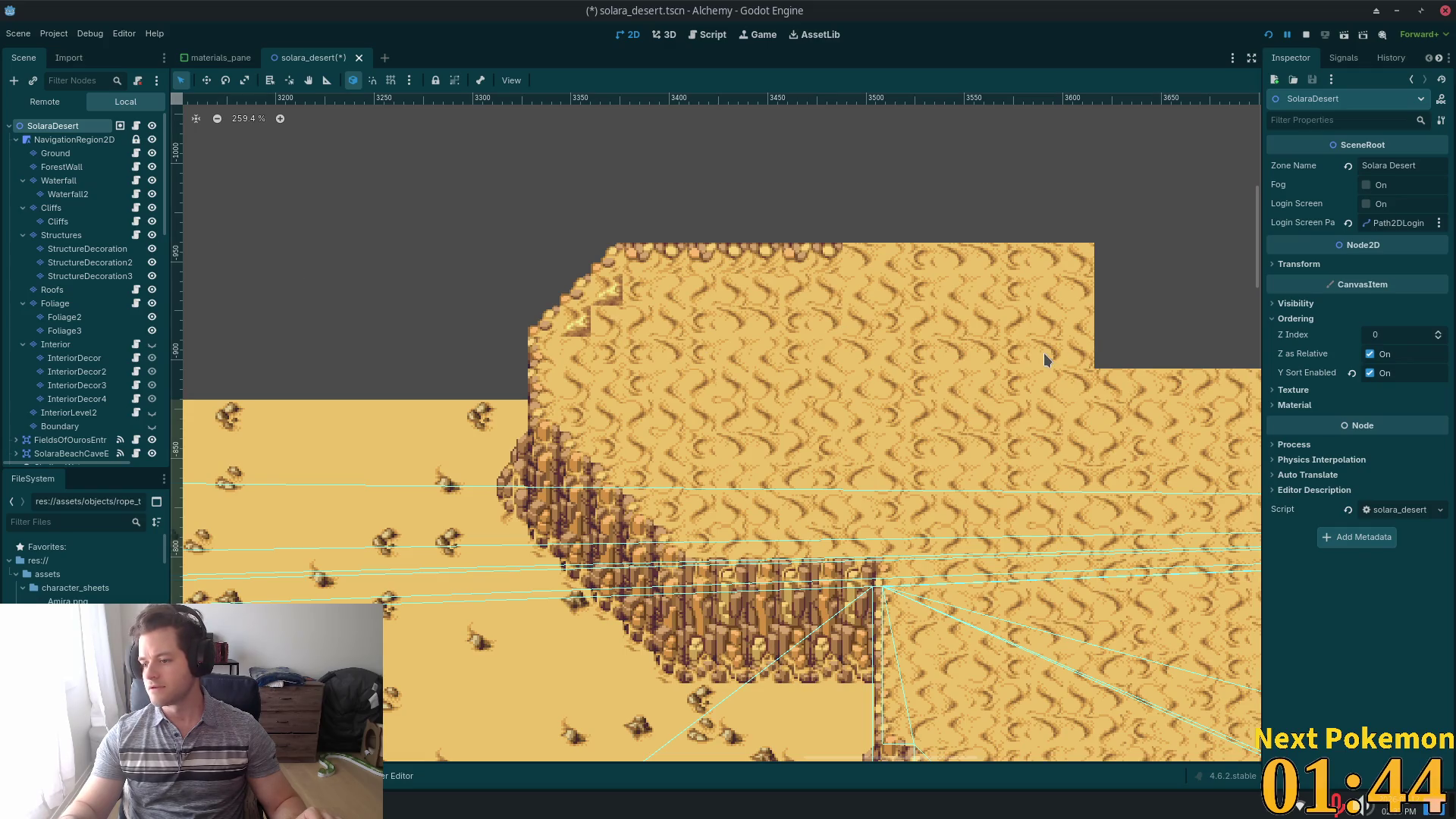
- Replace a stray cliff-edge tile with plain ground and return to the SolaraDesert root
{"action": "scroll", "coordinate": [1045, 359], "scroll_direction": "down", "scroll_amount": 4}
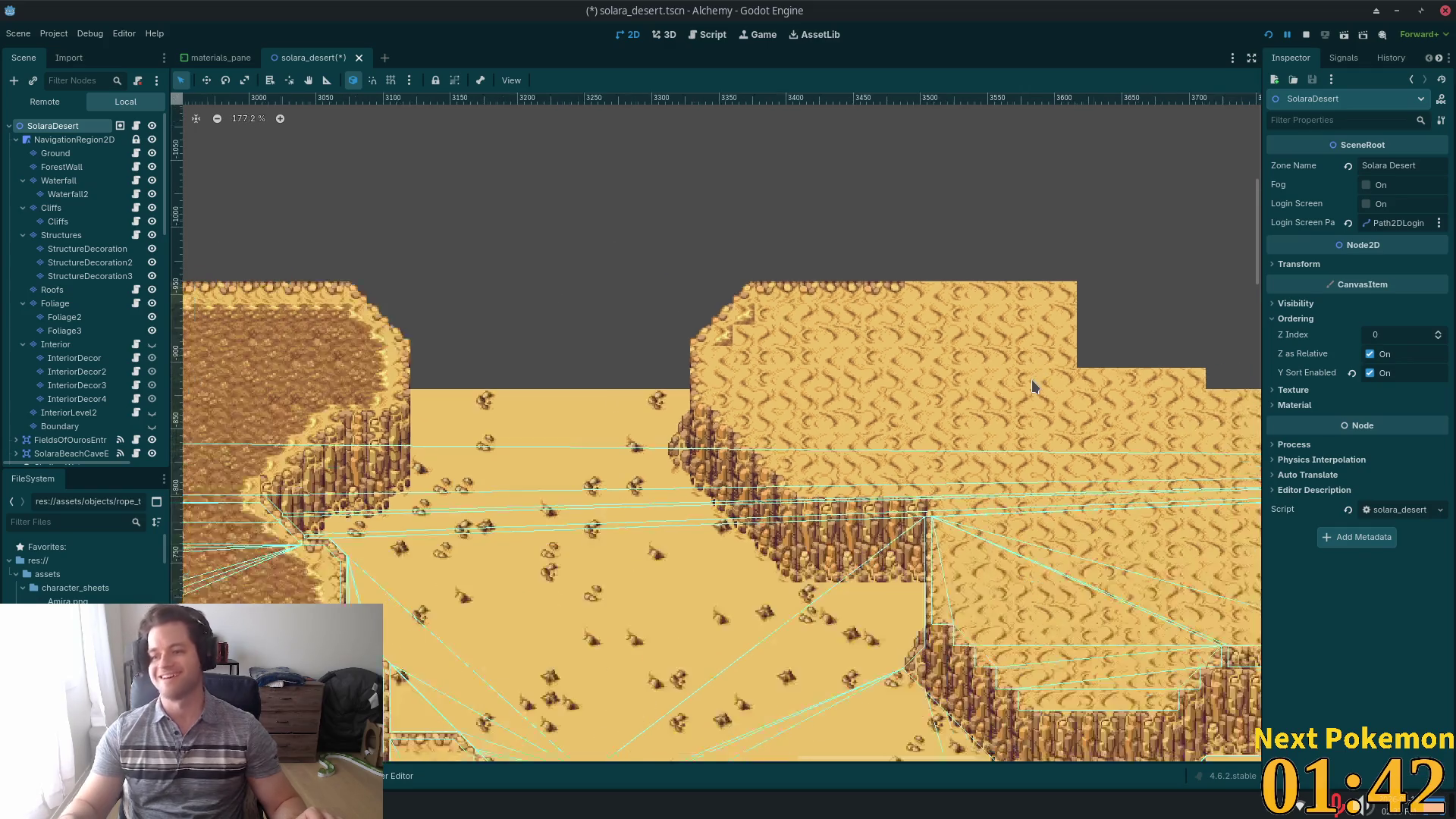
{"action": "scroll", "coordinate": [682, 313], "scroll_direction": "up", "scroll_amount": 8}
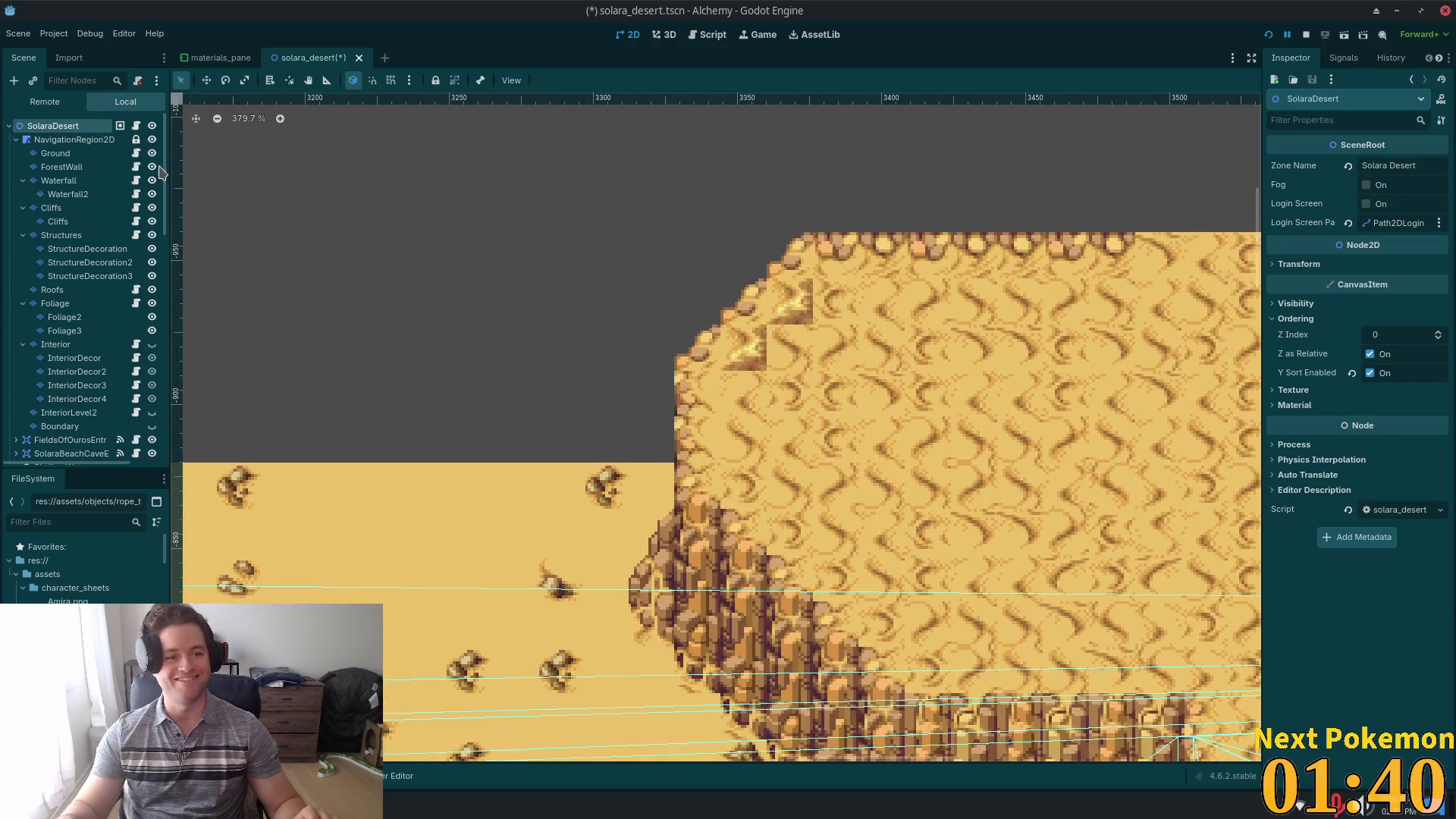
{"action": "left_click", "coordinate": [51, 208]}
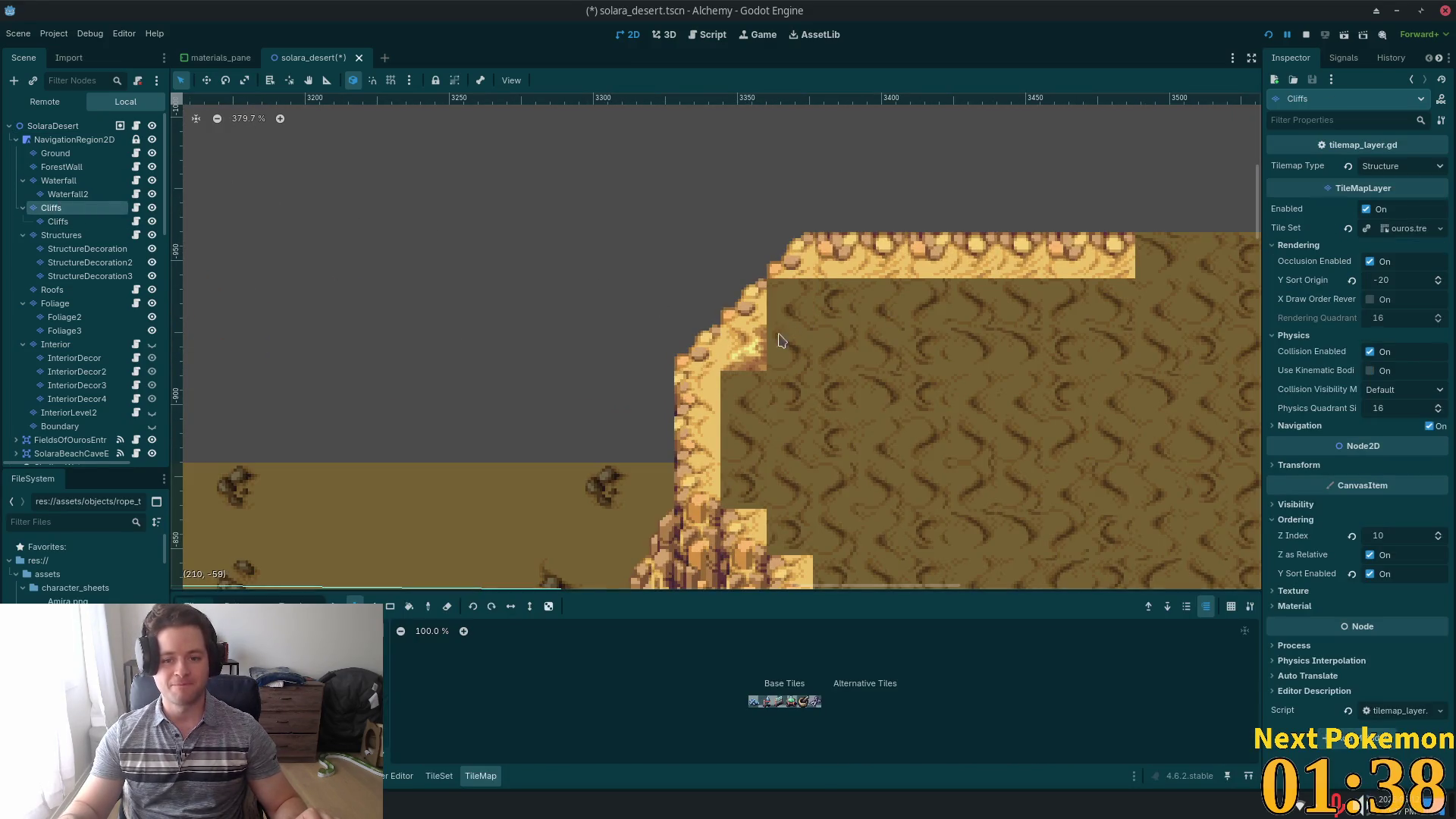
{"action": "left_click", "coordinate": [747, 361]}
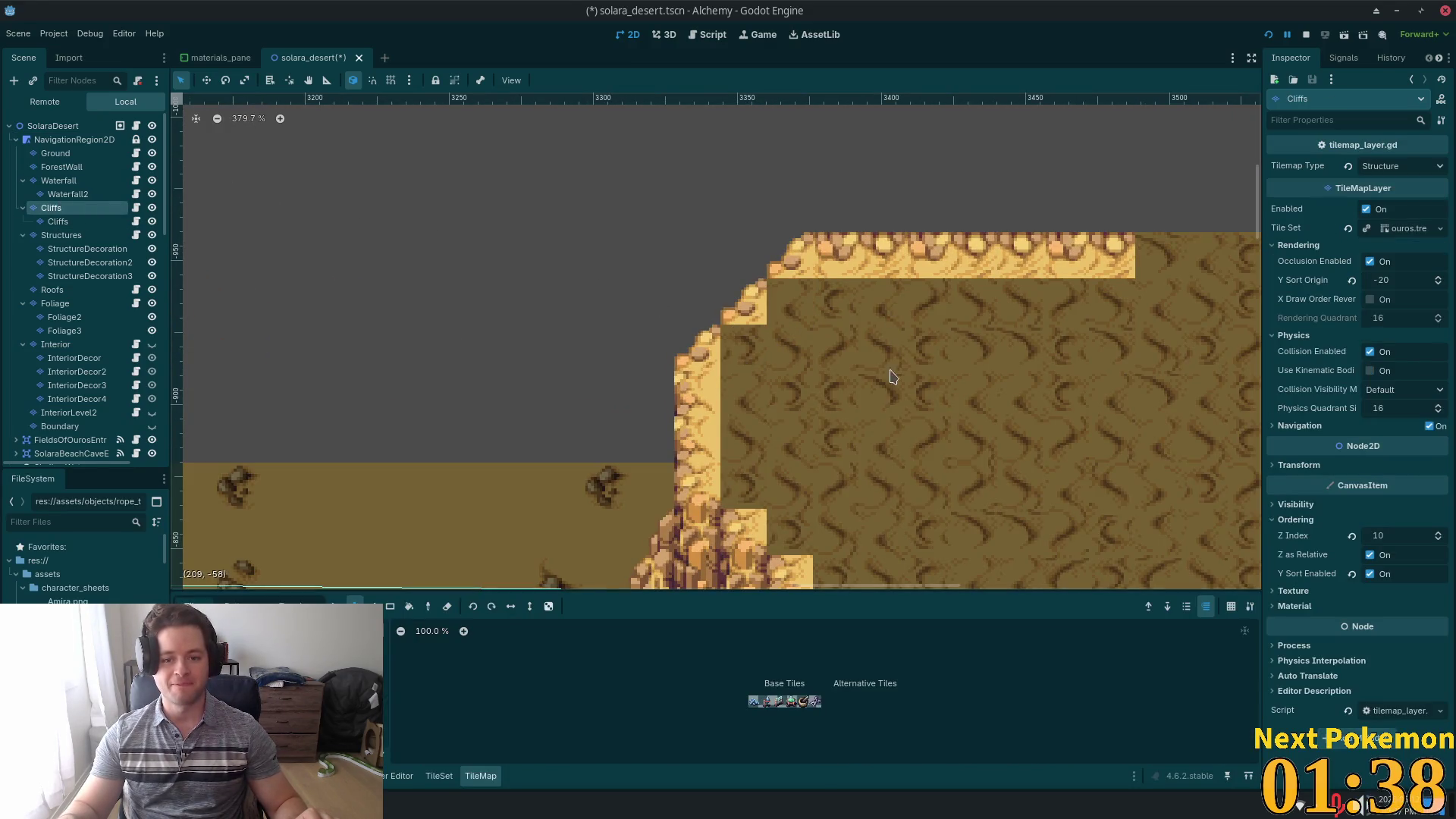
{"action": "left_click", "coordinate": [52, 126]}
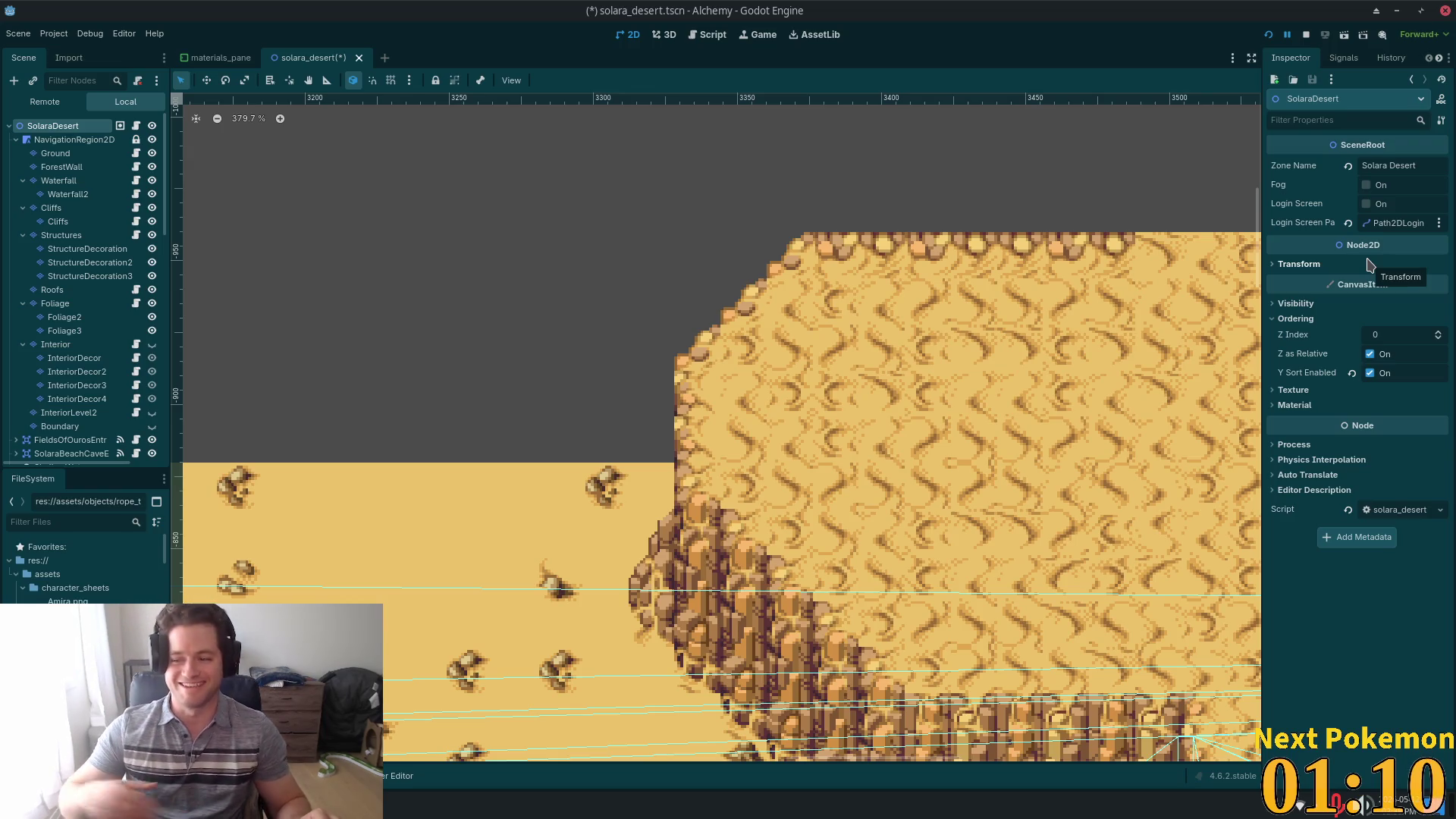
{"action": "scroll", "coordinate": [968, 316], "scroll_direction": "down", "scroll_amount": 4}
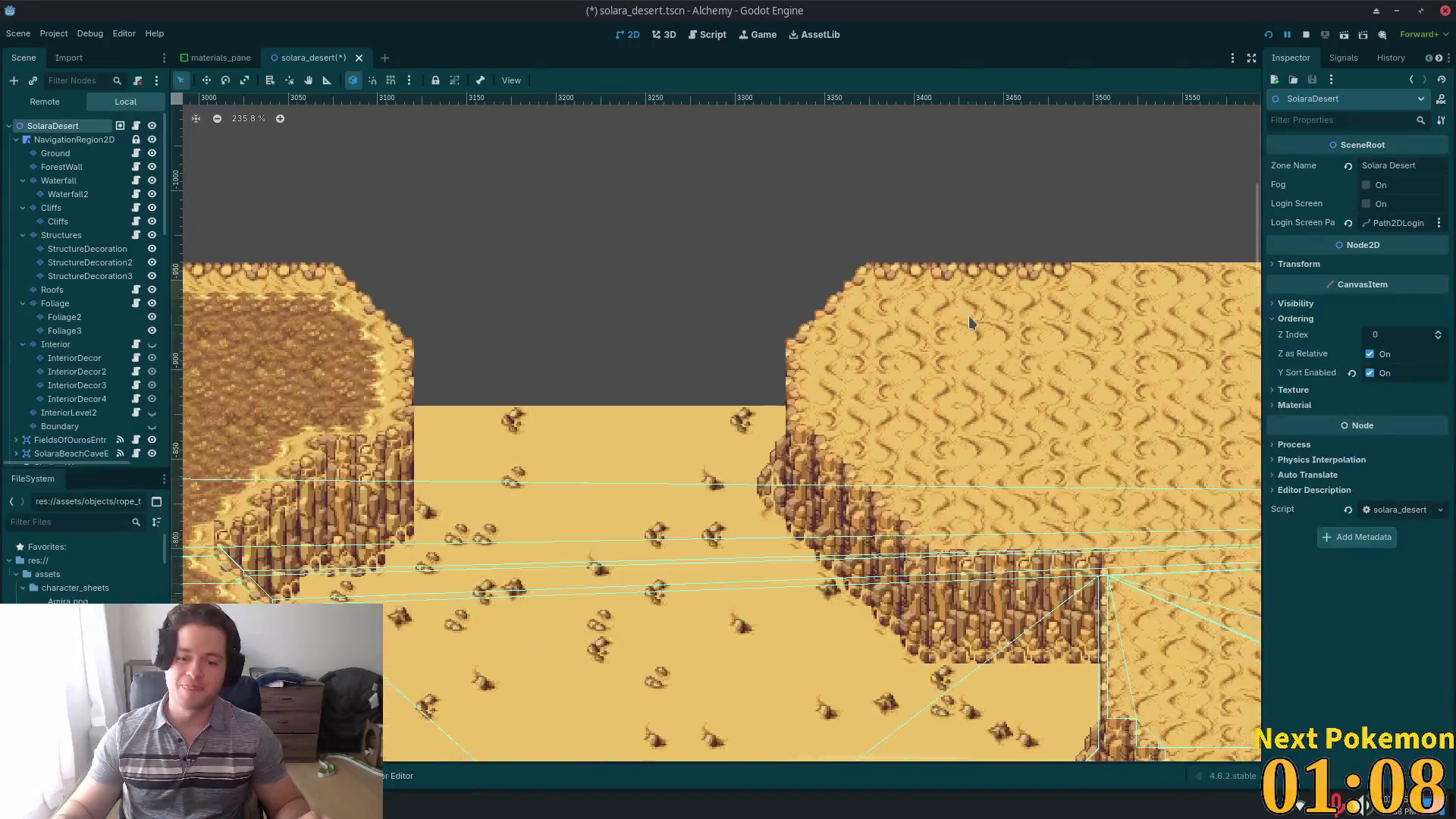
{"action": "scroll", "coordinate": [882, 355], "scroll_direction": "down", "scroll_amount": 2}
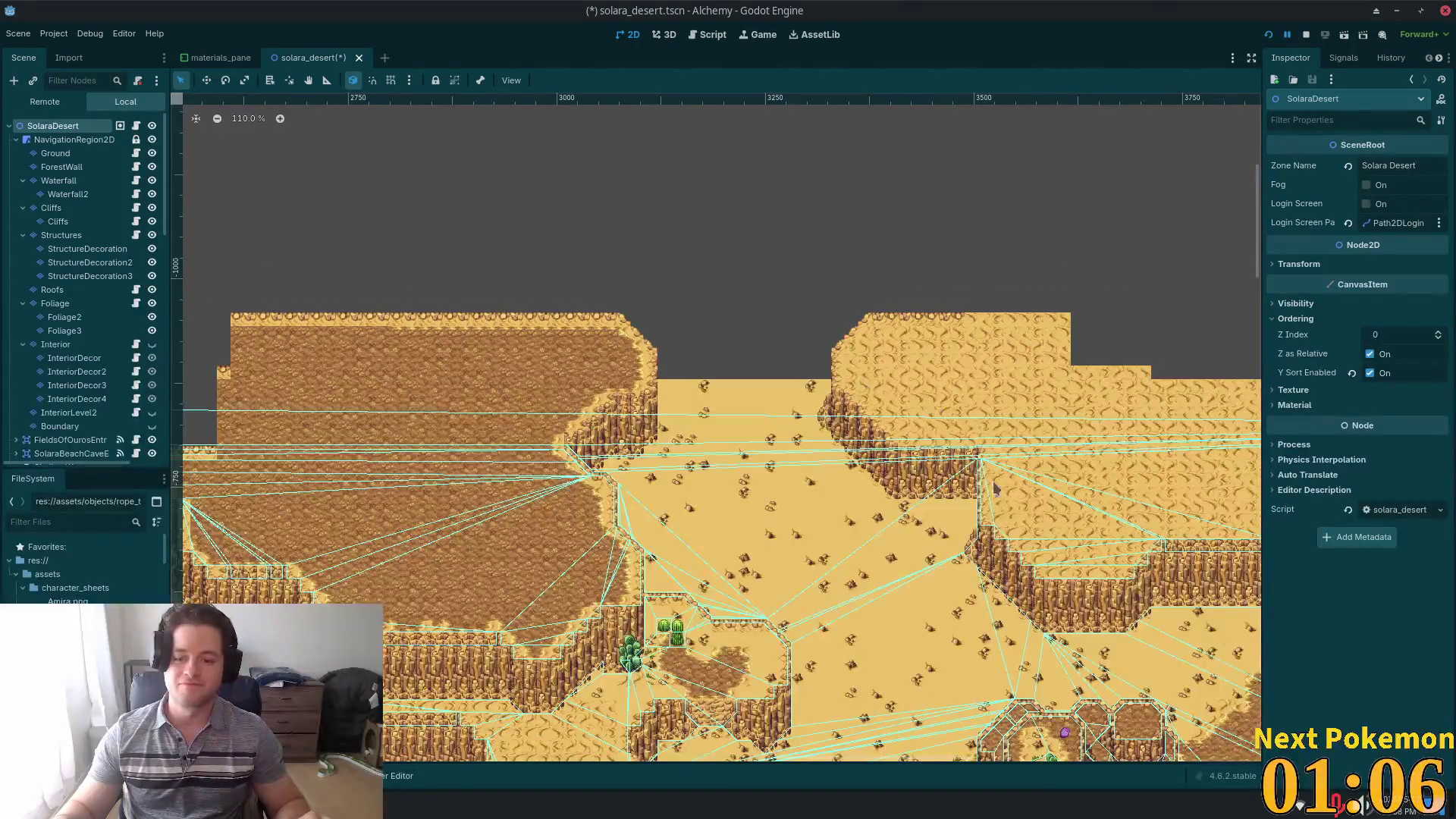
{"action": "scroll", "coordinate": [1009, 523], "scroll_direction": "down", "scroll_amount": 1}
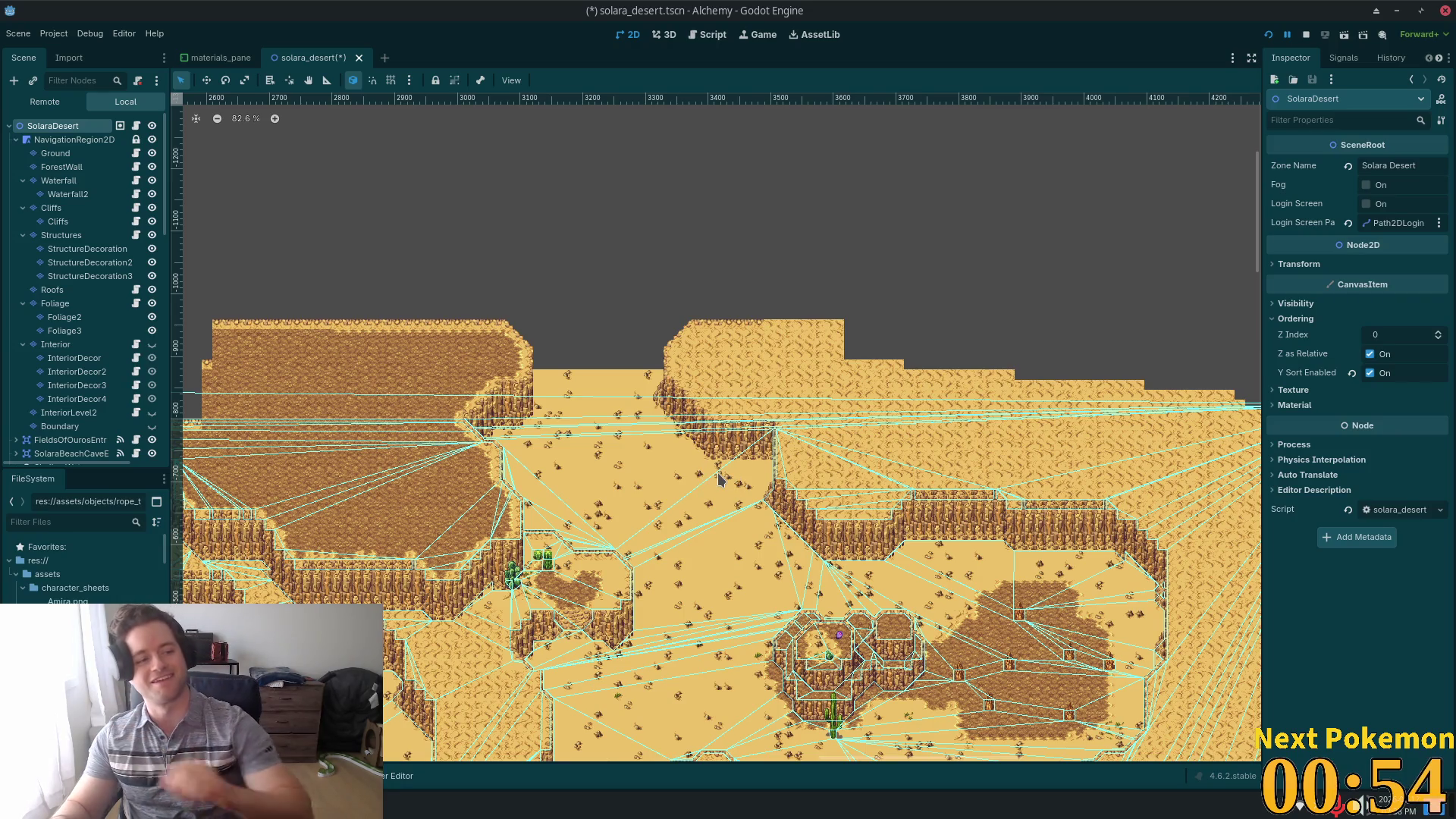
{"action": "scroll", "coordinate": [718, 478], "scroll_direction": "up", "scroll_amount": 10}
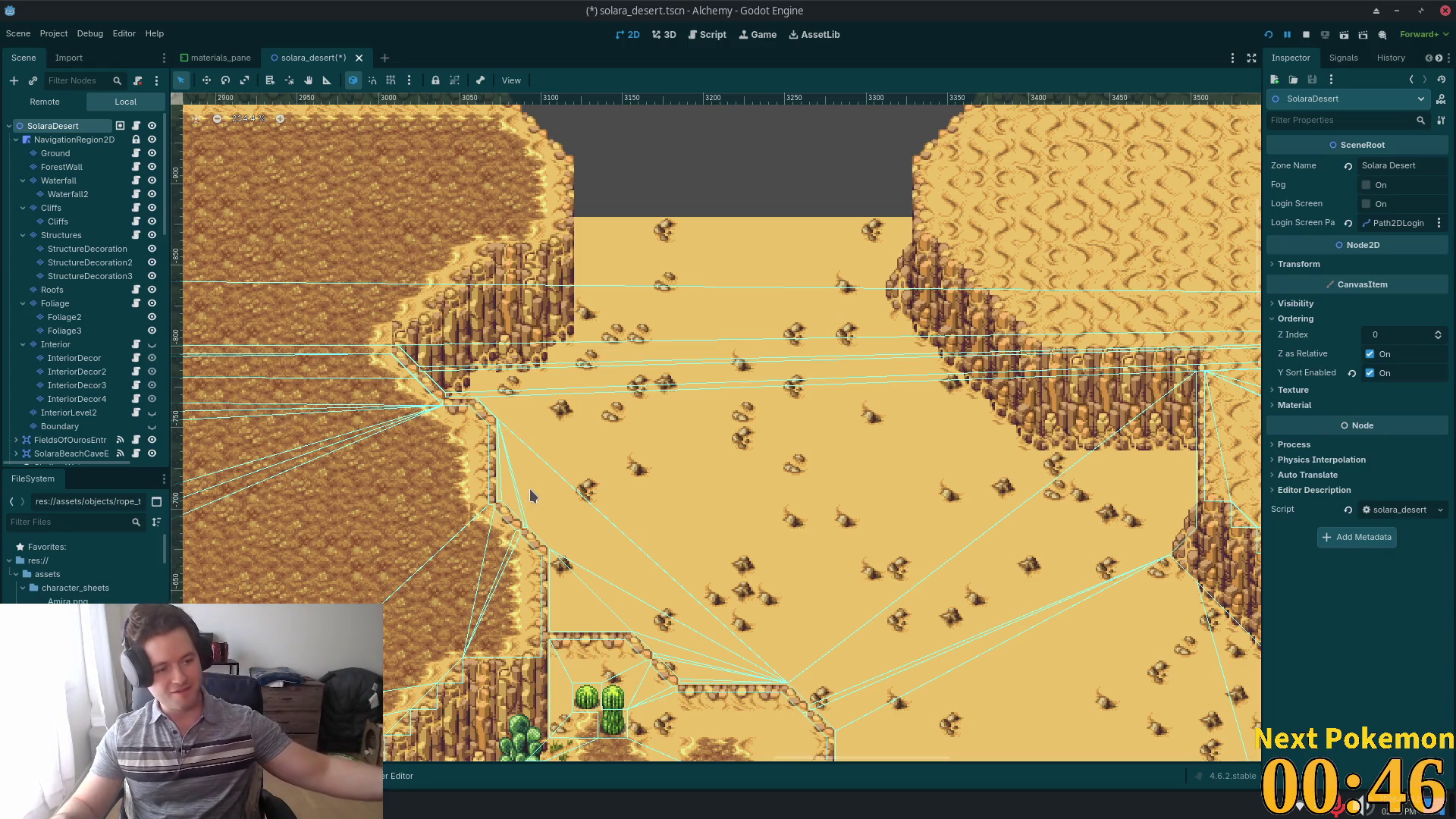
{"action": "scroll", "coordinate": [780, 266], "scroll_direction": "down", "scroll_amount": 2}
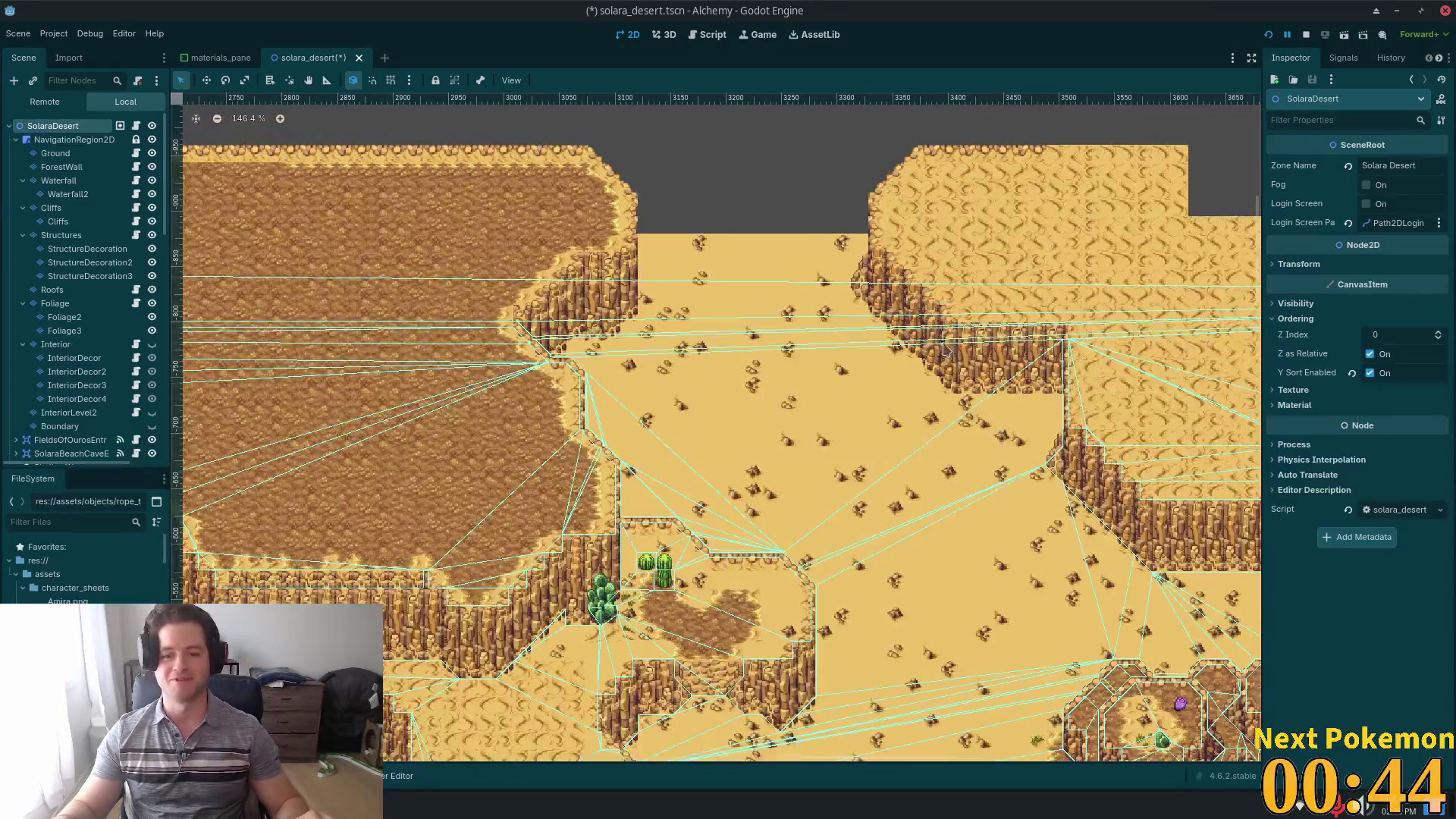
{"action": "scroll", "coordinate": [944, 349], "scroll_direction": "down", "scroll_amount": 2}
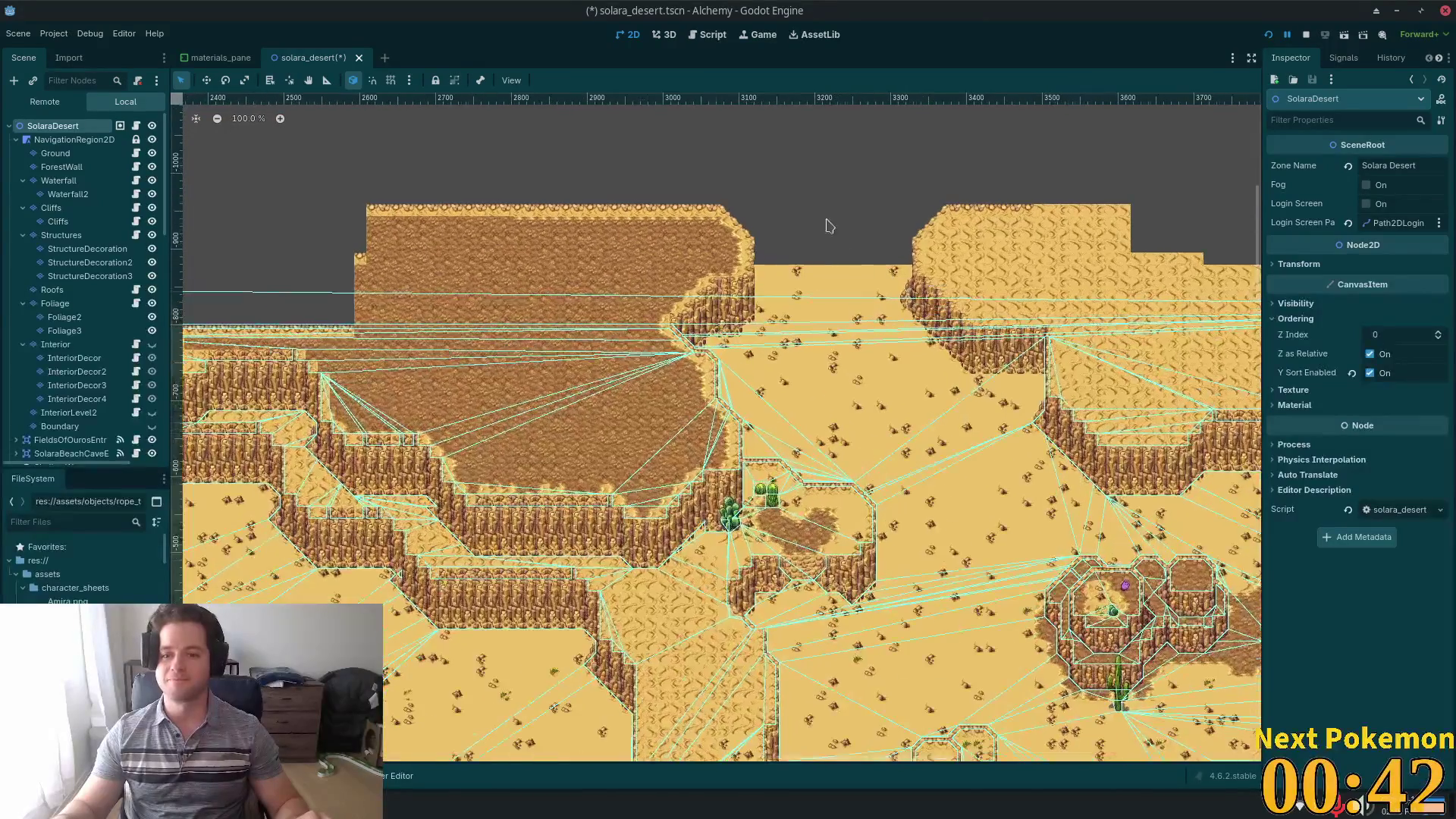
{"action": "scroll", "coordinate": [826, 225], "scroll_direction": "up", "scroll_amount": 2}
{"action": "scroll", "coordinate": [1016, 252], "scroll_direction": "up", "scroll_amount": 2}
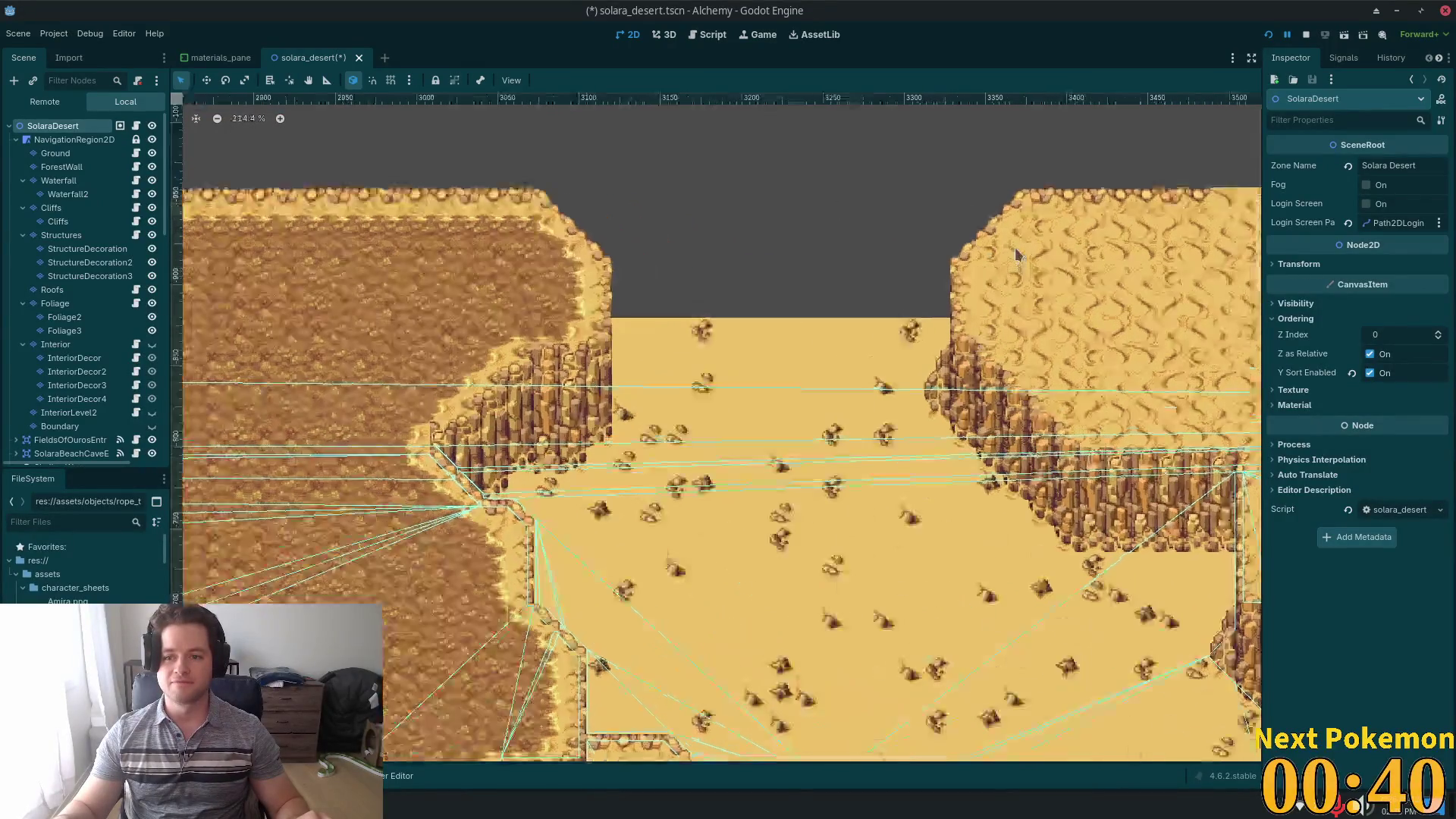
{"action": "scroll", "coordinate": [950, 259], "scroll_direction": "up", "scroll_amount": 1}
{"action": "scroll", "coordinate": [944, 296], "scroll_direction": "down", "scroll_amount": 1}
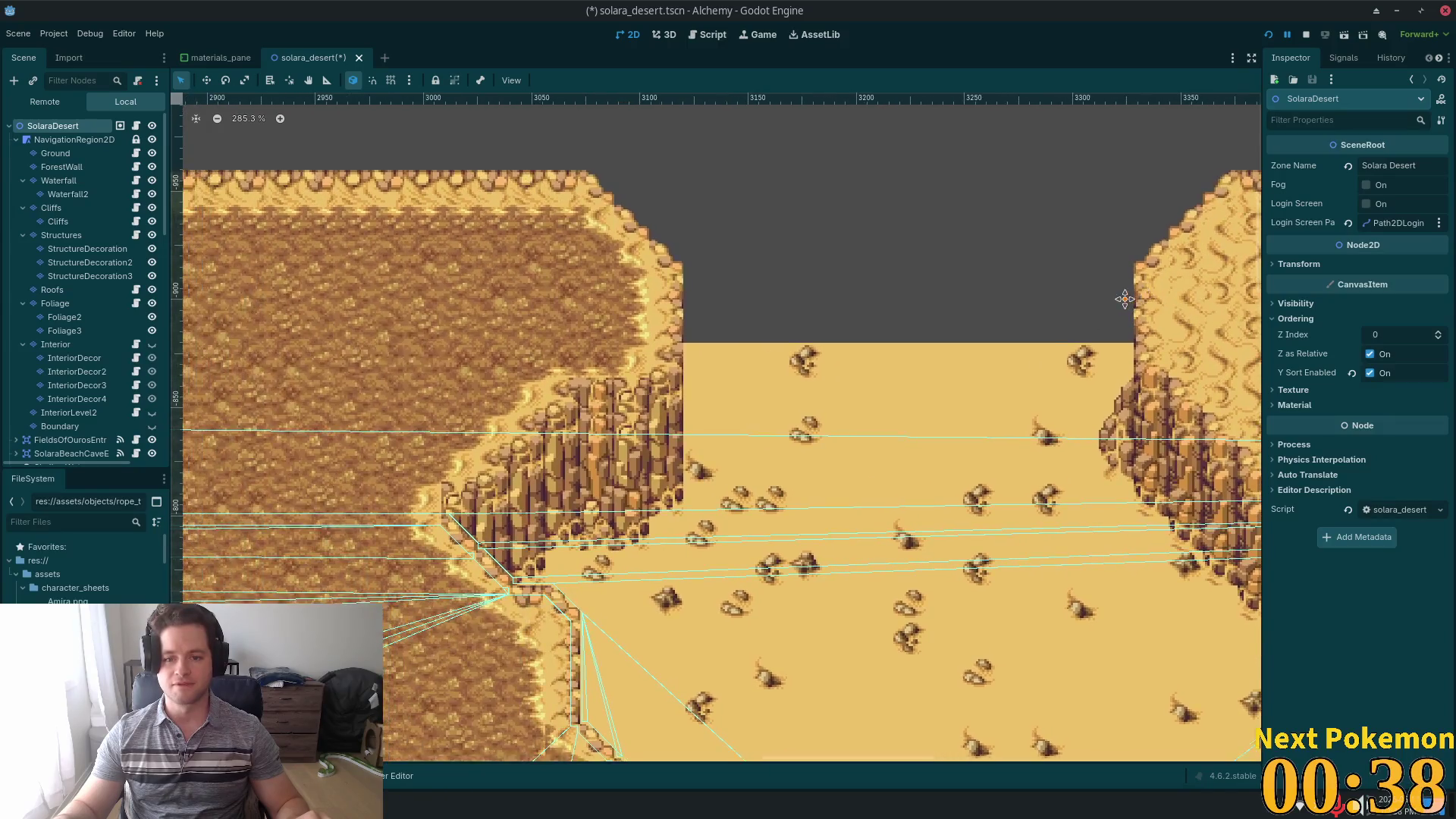
{"action": "left_click_drag", "start_coordinate": [944, 295], "coordinate": [762, 139]}
{"action": "scroll", "coordinate": [762, 138], "scroll_direction": "down", "scroll_amount": 5}
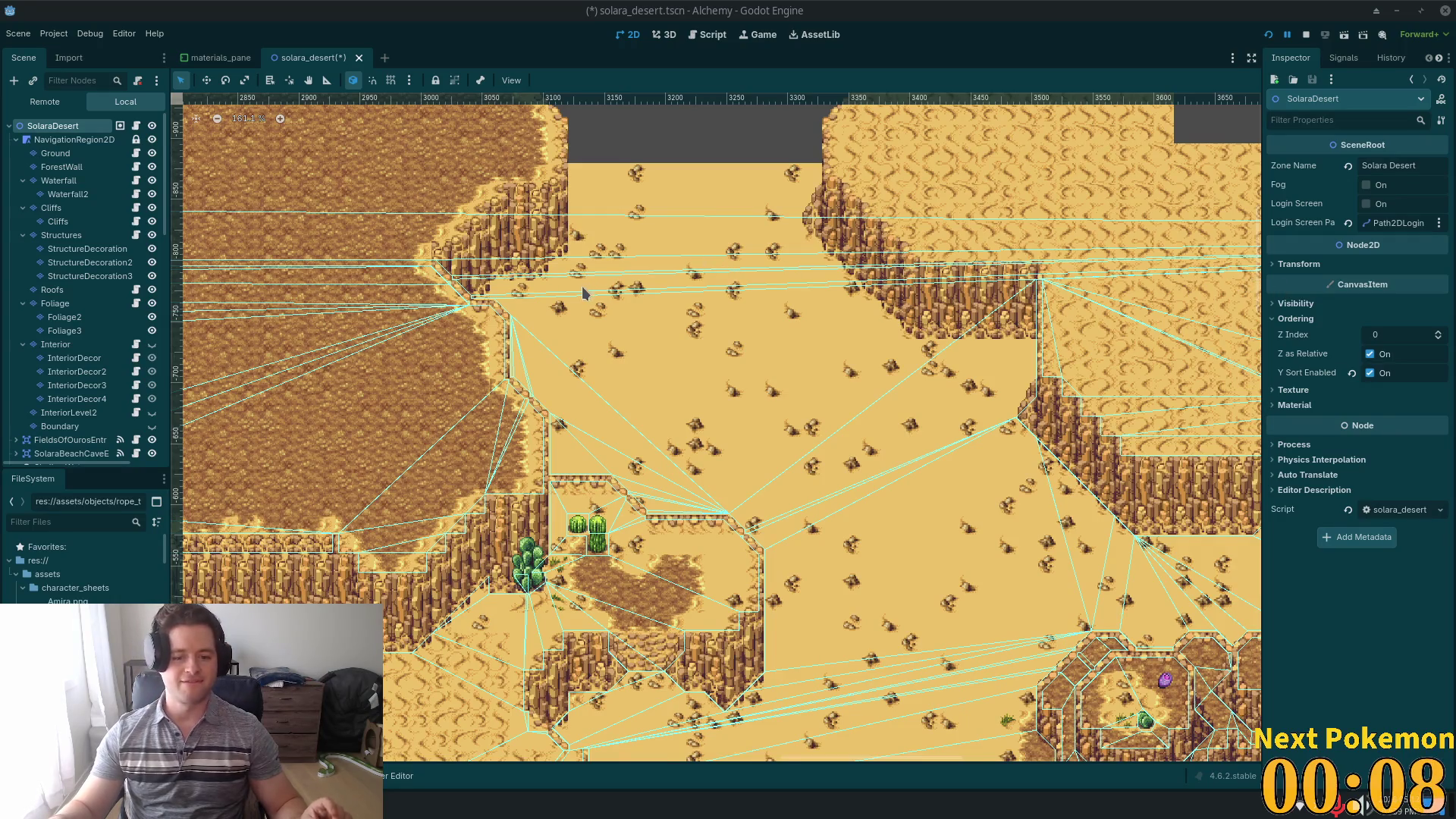
{"action": "scroll", "coordinate": [595, 273], "scroll_direction": "up", "scroll_amount": 2}
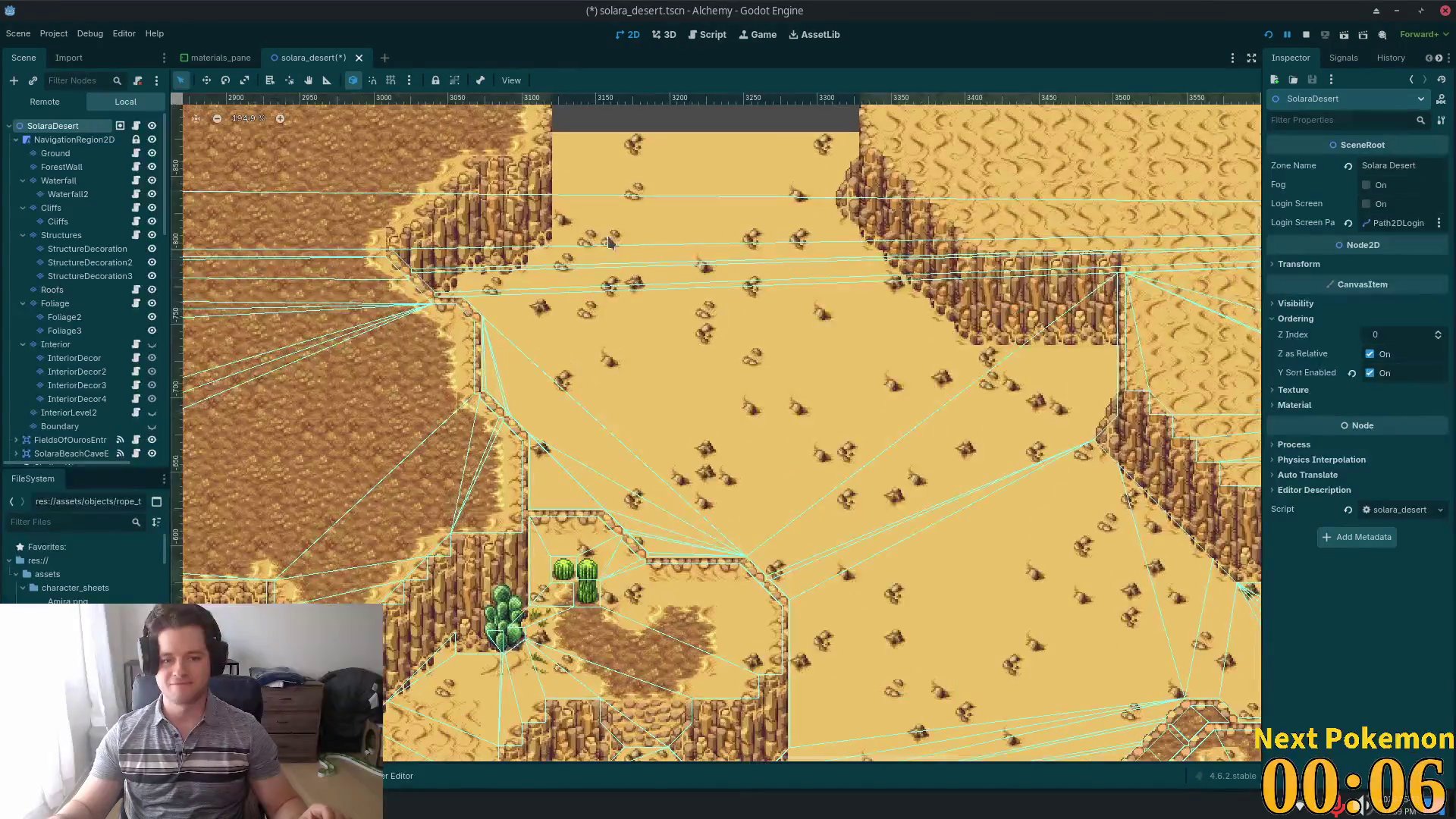
{"action": "scroll", "coordinate": [643, 228], "scroll_direction": "up", "scroll_amount": 2}
{"action": "scroll", "coordinate": [942, 229], "scroll_direction": "down", "scroll_amount": 8}
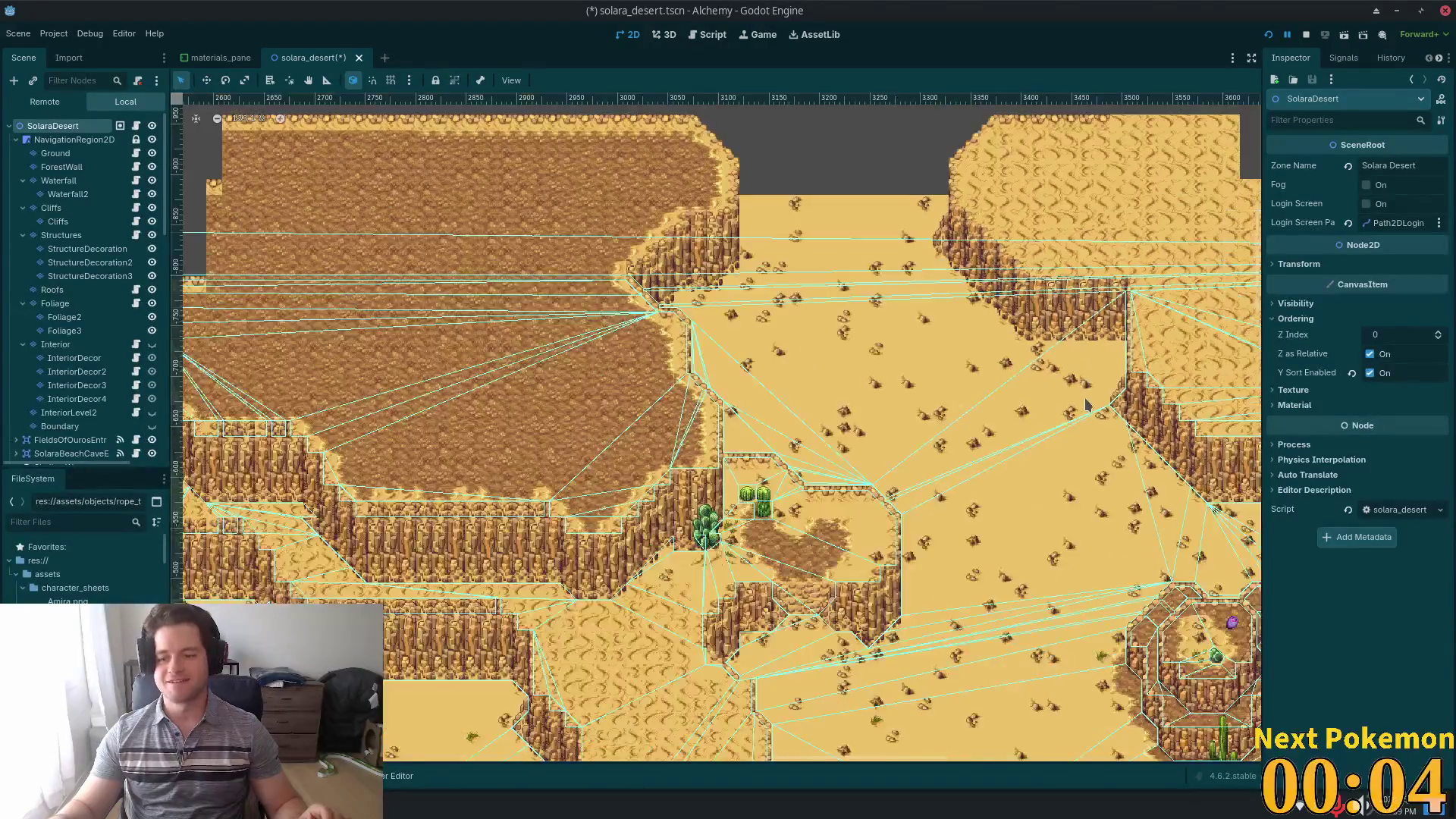
{"action": "scroll", "coordinate": [595, 463], "scroll_direction": "down", "scroll_amount": 10}
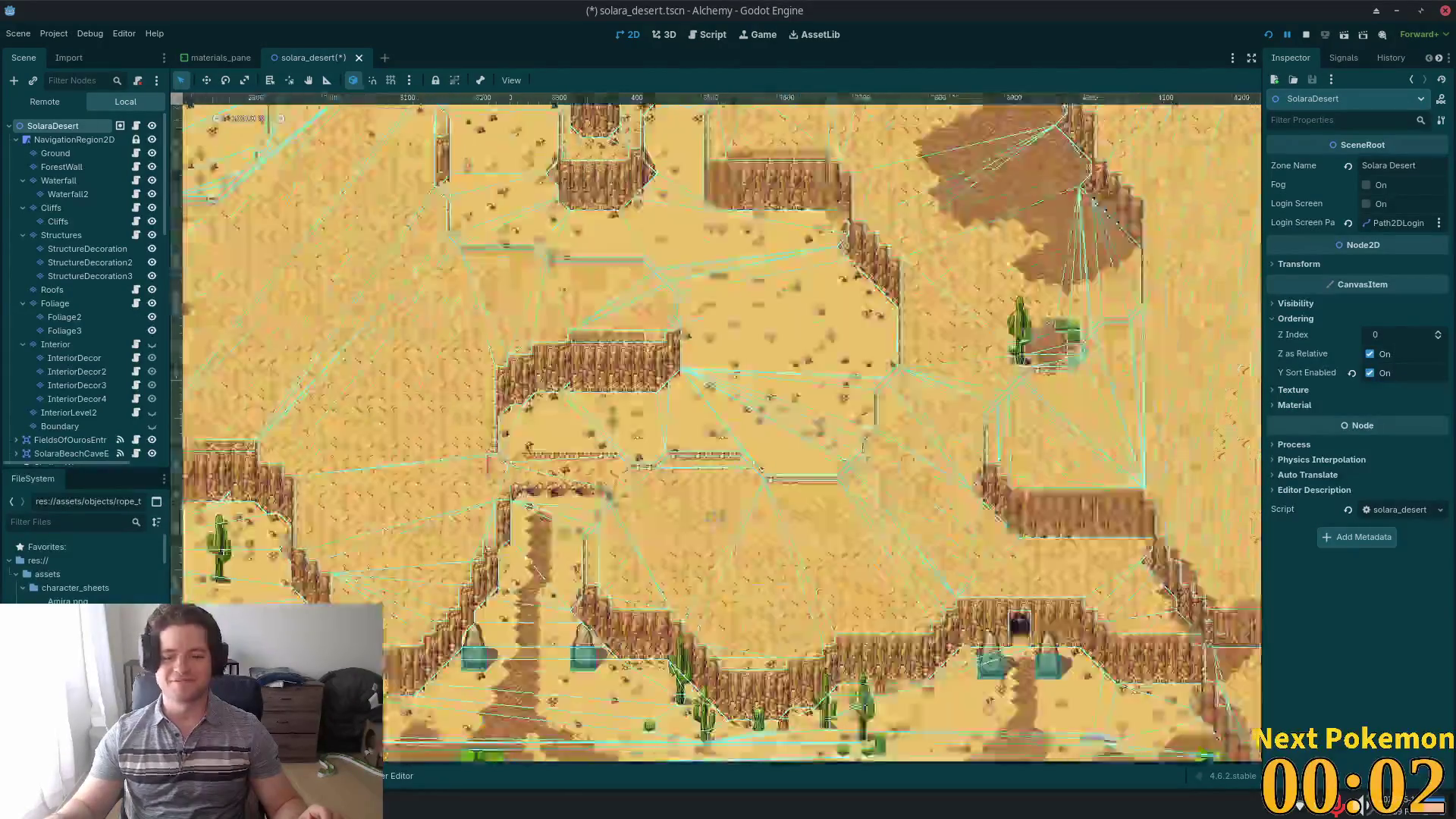
{"action": "scroll", "coordinate": [592, 461], "scroll_direction": "up", "scroll_amount": 2}
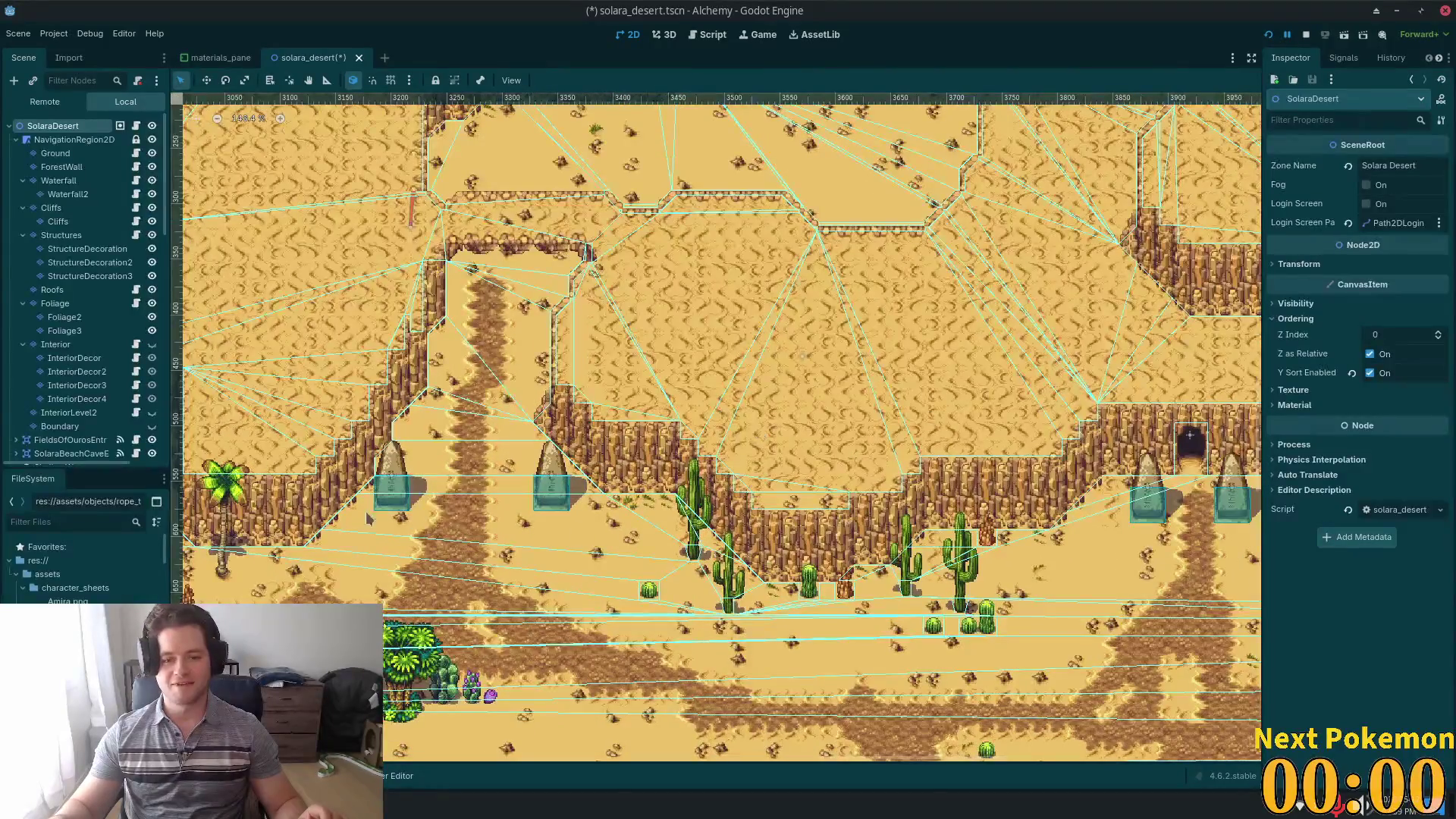
{"action": "scroll", "coordinate": [567, 370], "scroll_direction": "up", "scroll_amount": 2}
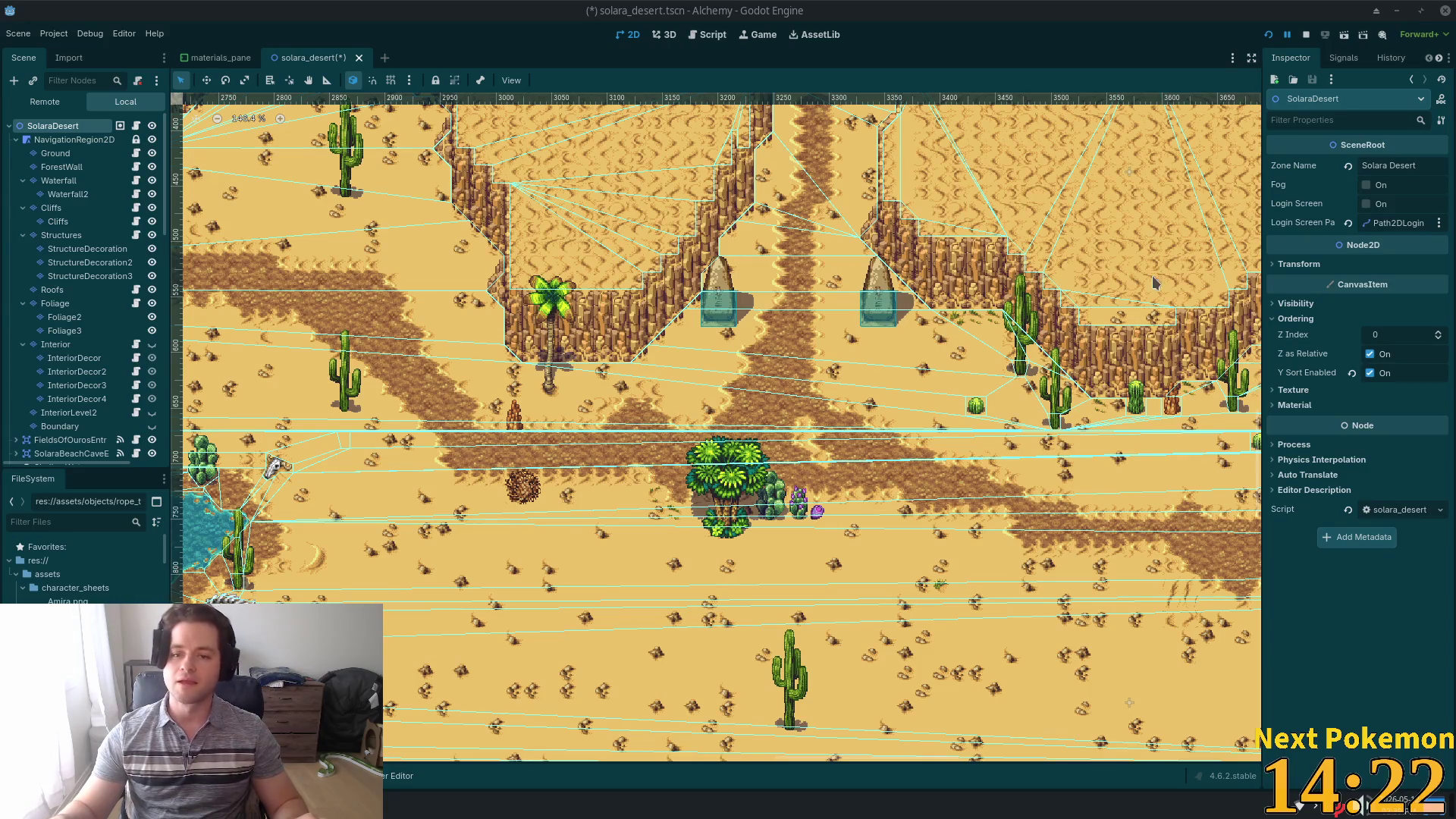
{"action": "scroll", "coordinate": [781, 288], "scroll_direction": "up", "scroll_amount": 2}
{"action": "scroll", "coordinate": [743, 296], "scroll_direction": "down", "scroll_amount": 2}
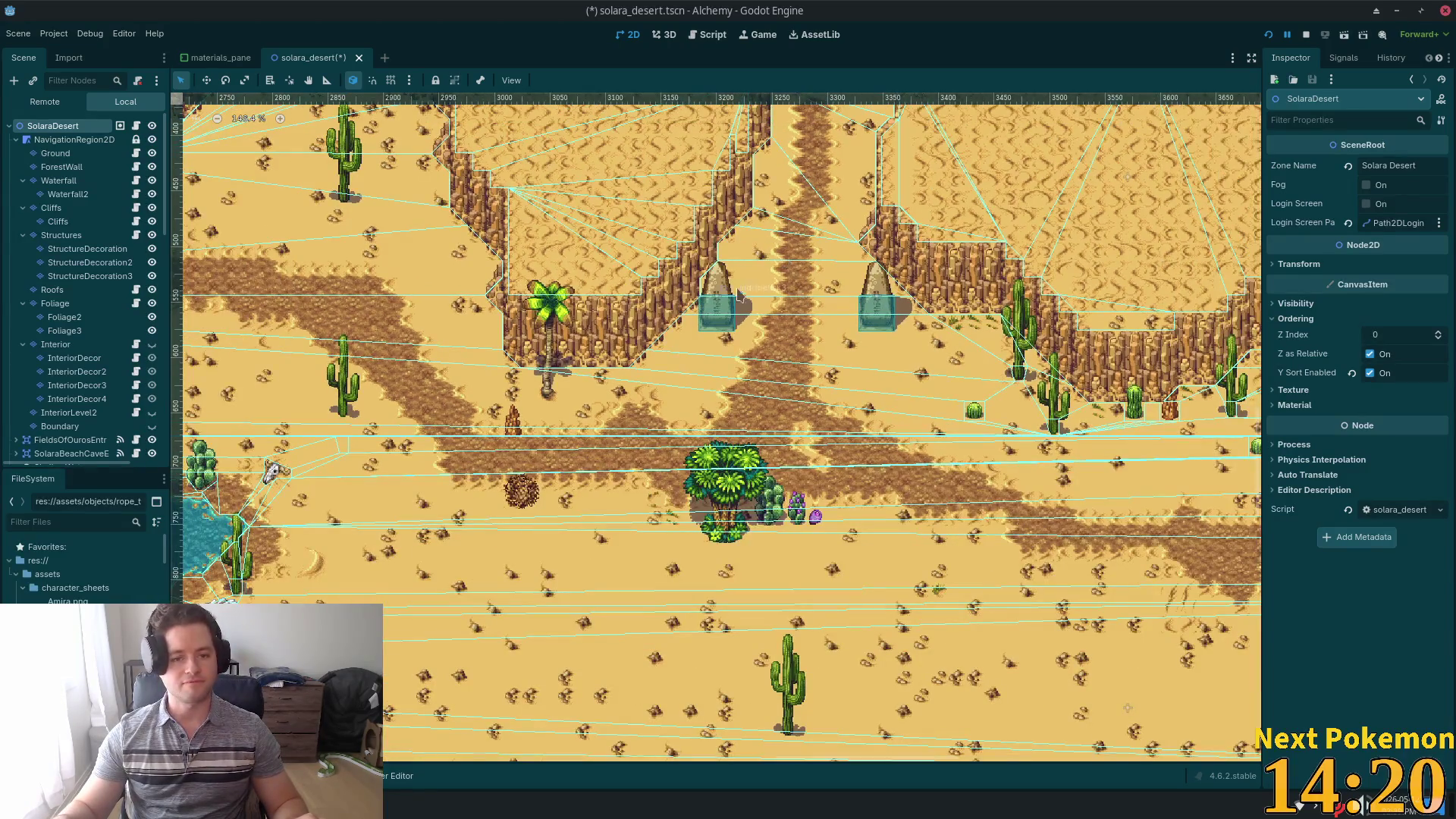
{"action": "scroll", "coordinate": [112, 333], "scroll_direction": "down", "scroll_amount": 3}
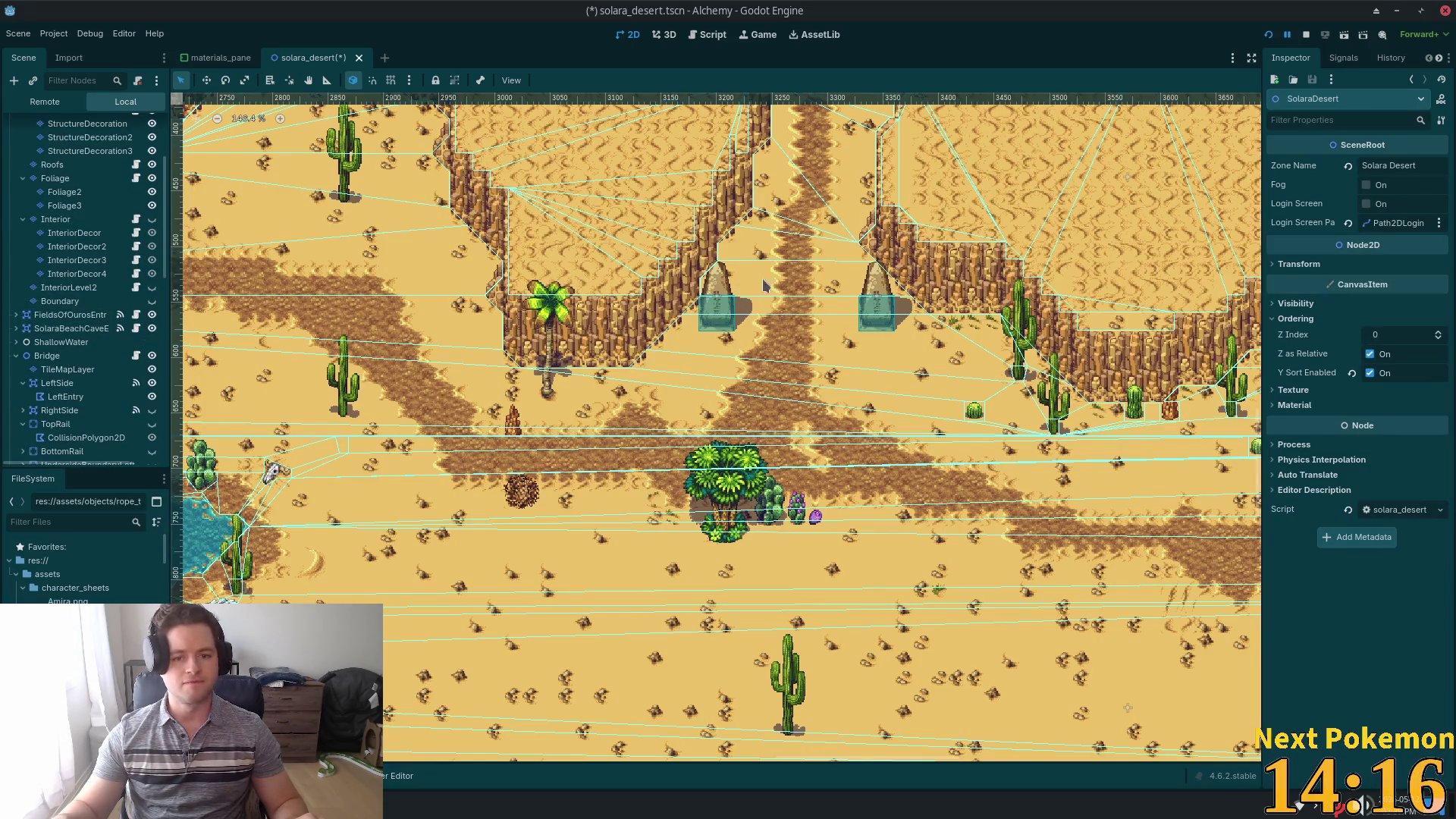
- Browse the obelisk nodes: SandObelisk3, the SandObelisks group and the first SandObelisk
{"action": "left_click", "coordinate": [713, 304]}
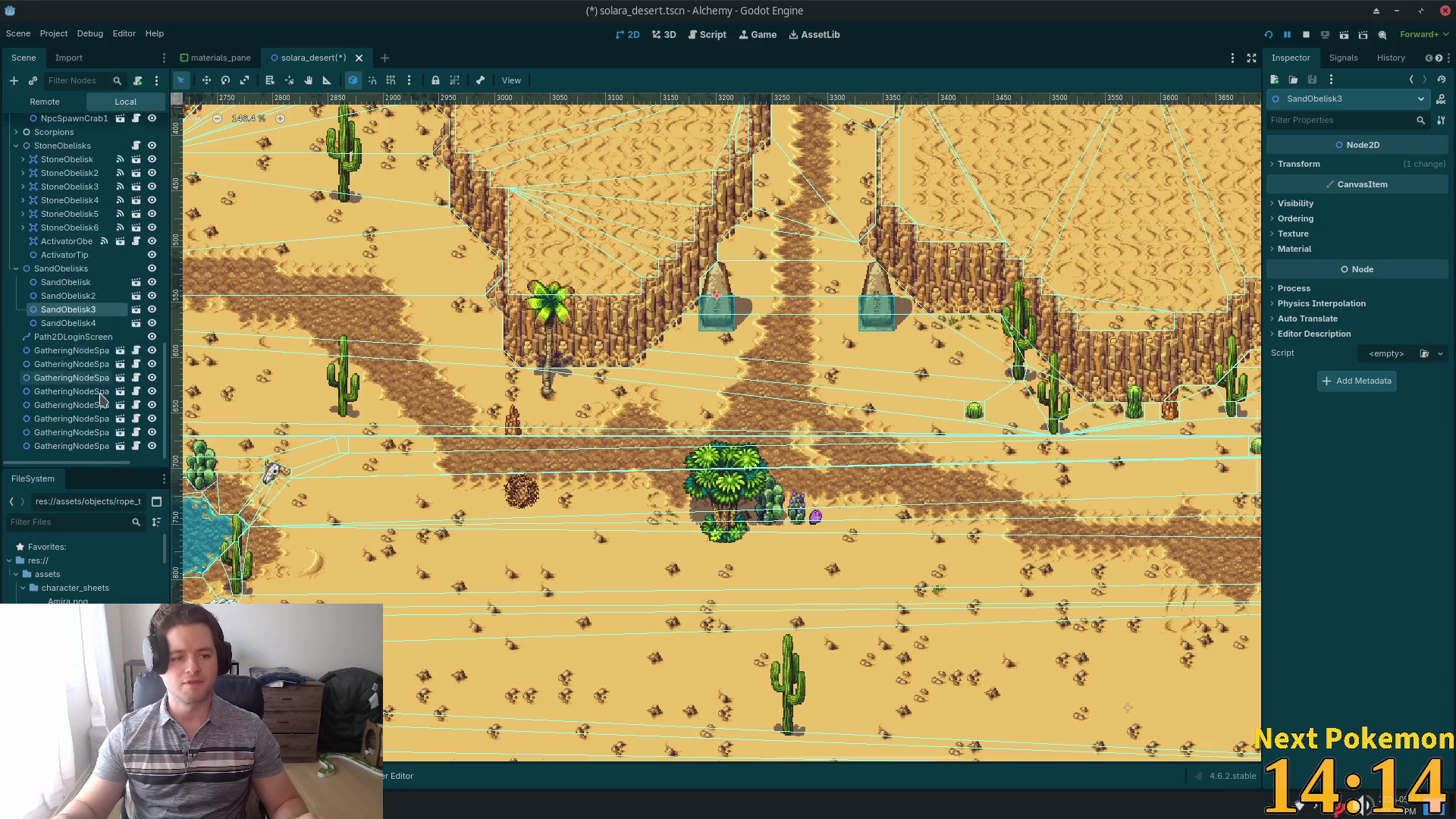
{"action": "scroll", "coordinate": [252, 354], "scroll_direction": "down", "scroll_amount": 3}
{"action": "scroll", "coordinate": [813, 411], "scroll_direction": "up", "scroll_amount": 5}
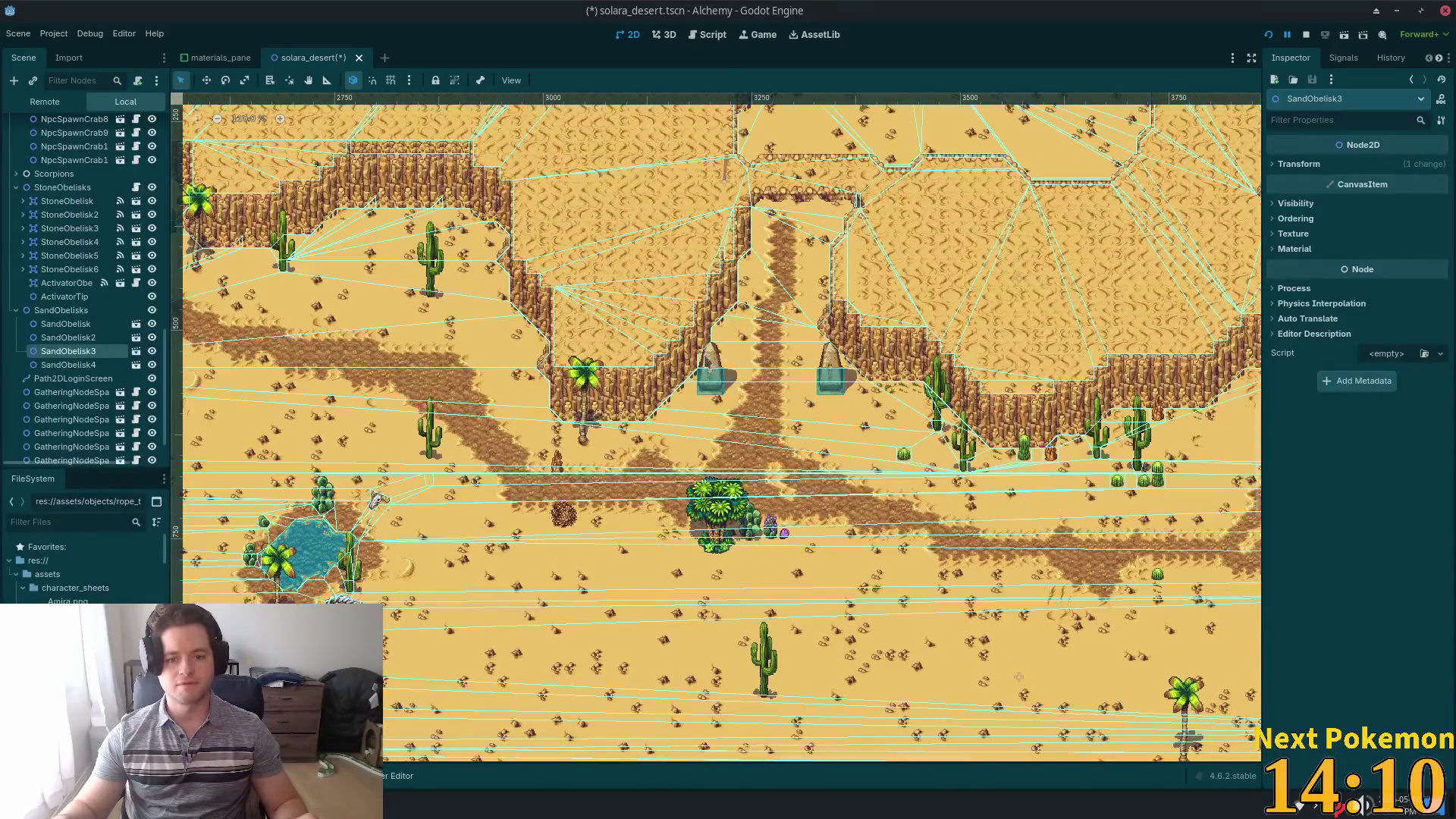
{"action": "scroll", "coordinate": [728, 434], "scroll_direction": "up", "scroll_amount": 3}
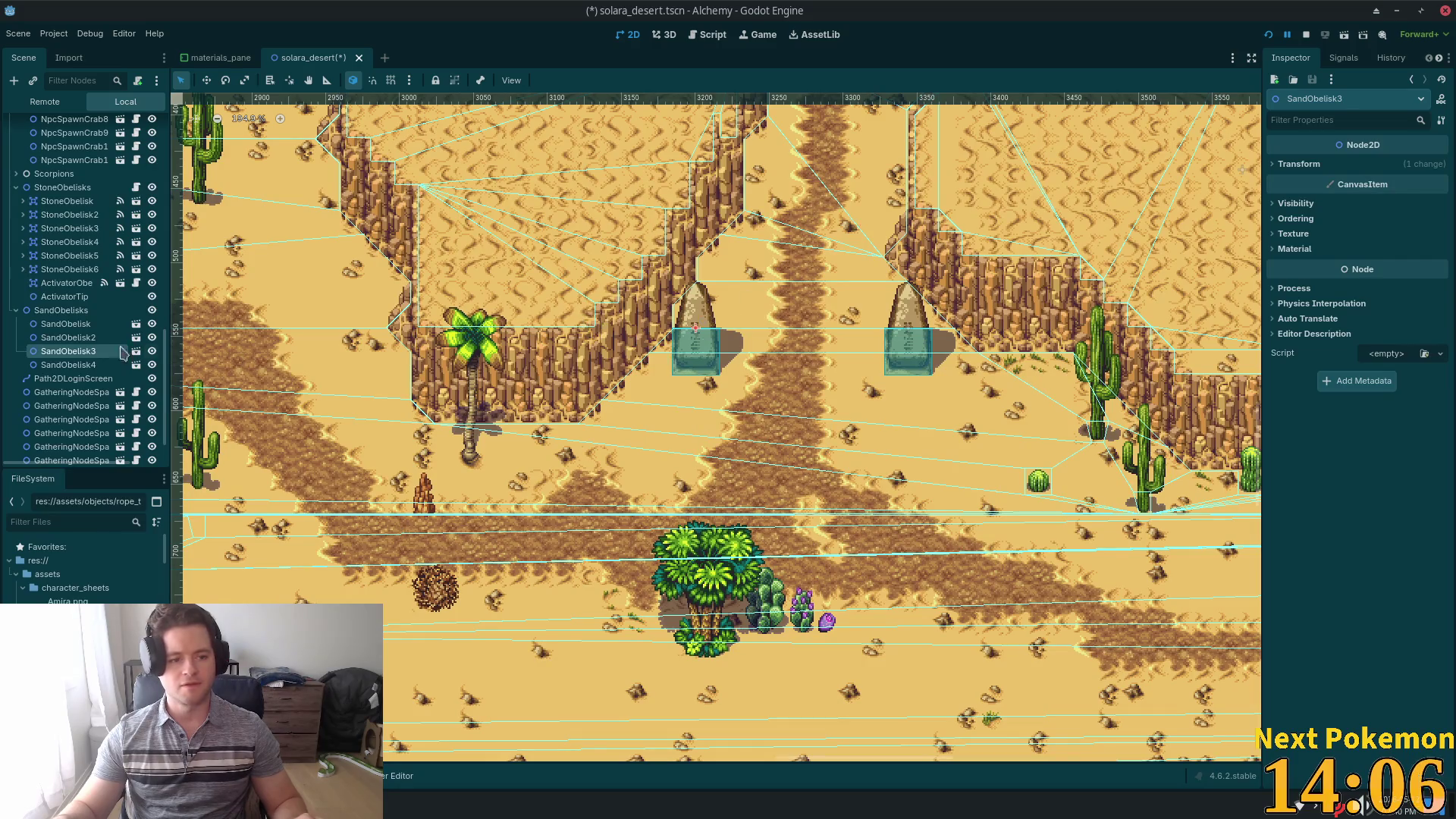
{"action": "left_click", "coordinate": [125, 313]}
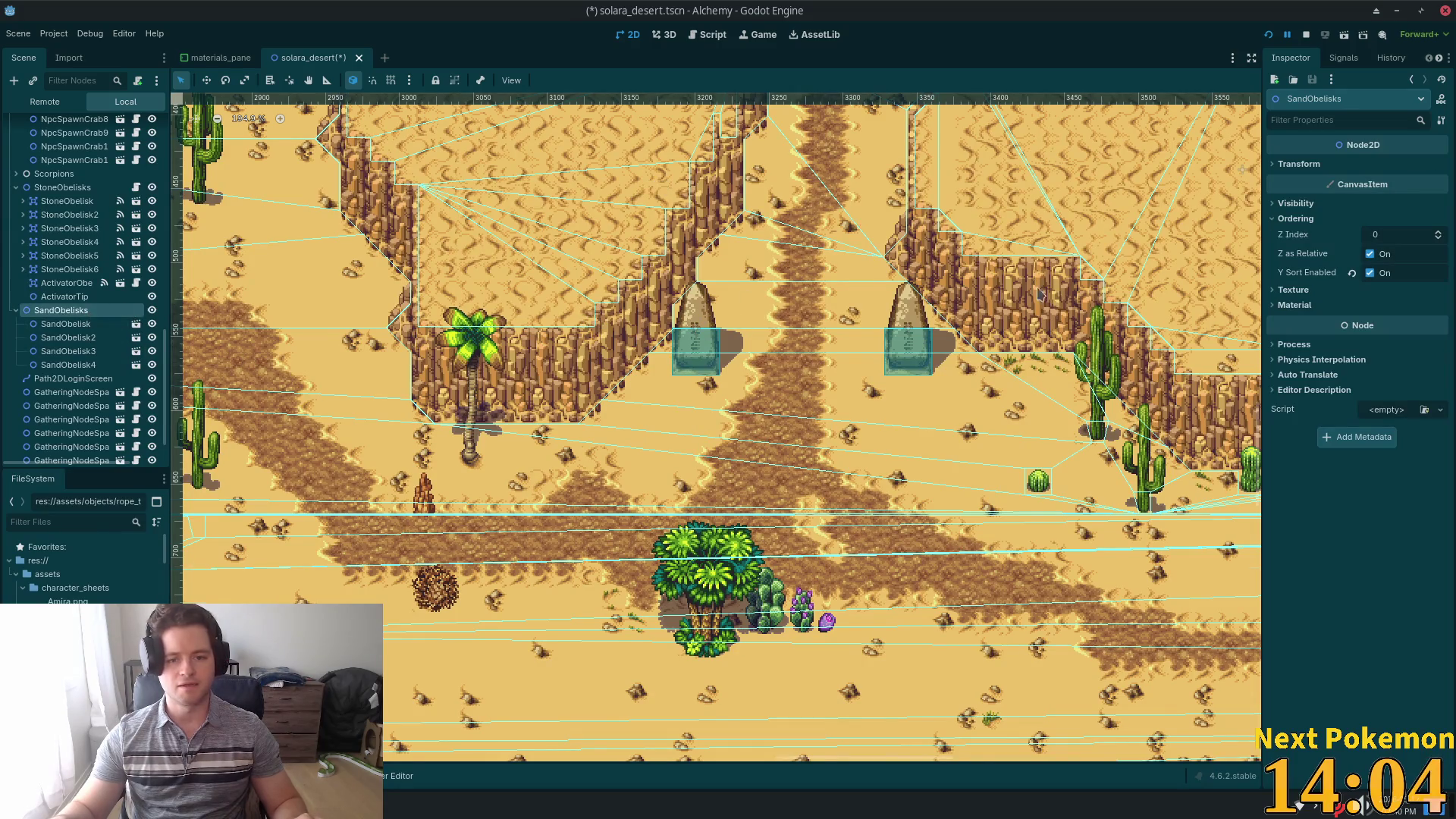
{"action": "scroll", "coordinate": [667, 186], "scroll_direction": "up", "scroll_amount": 5}
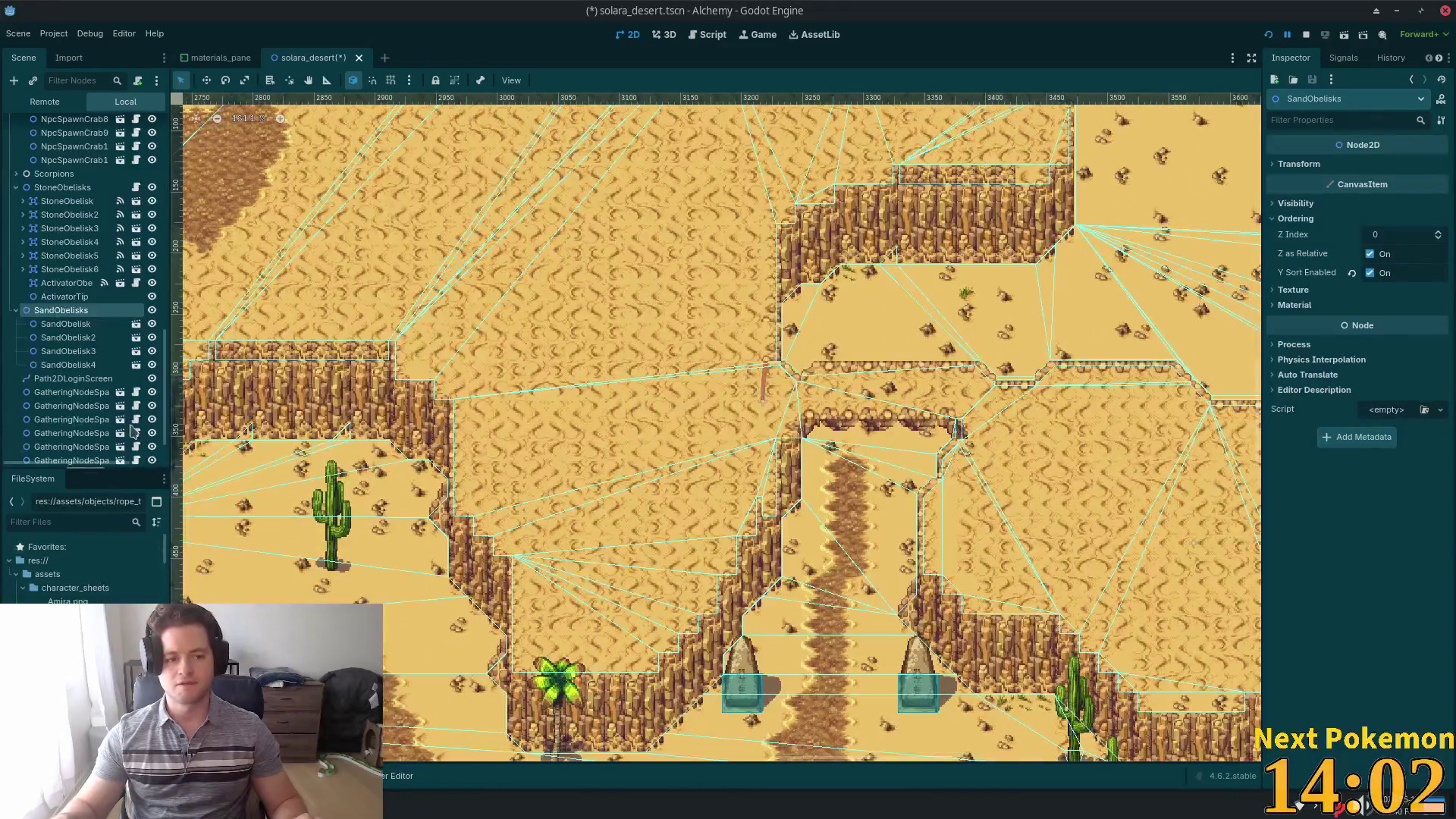
{"action": "left_click", "coordinate": [66, 323]}
{"action": "scroll", "coordinate": [599, 520], "scroll_direction": "down", "scroll_amount": 5}
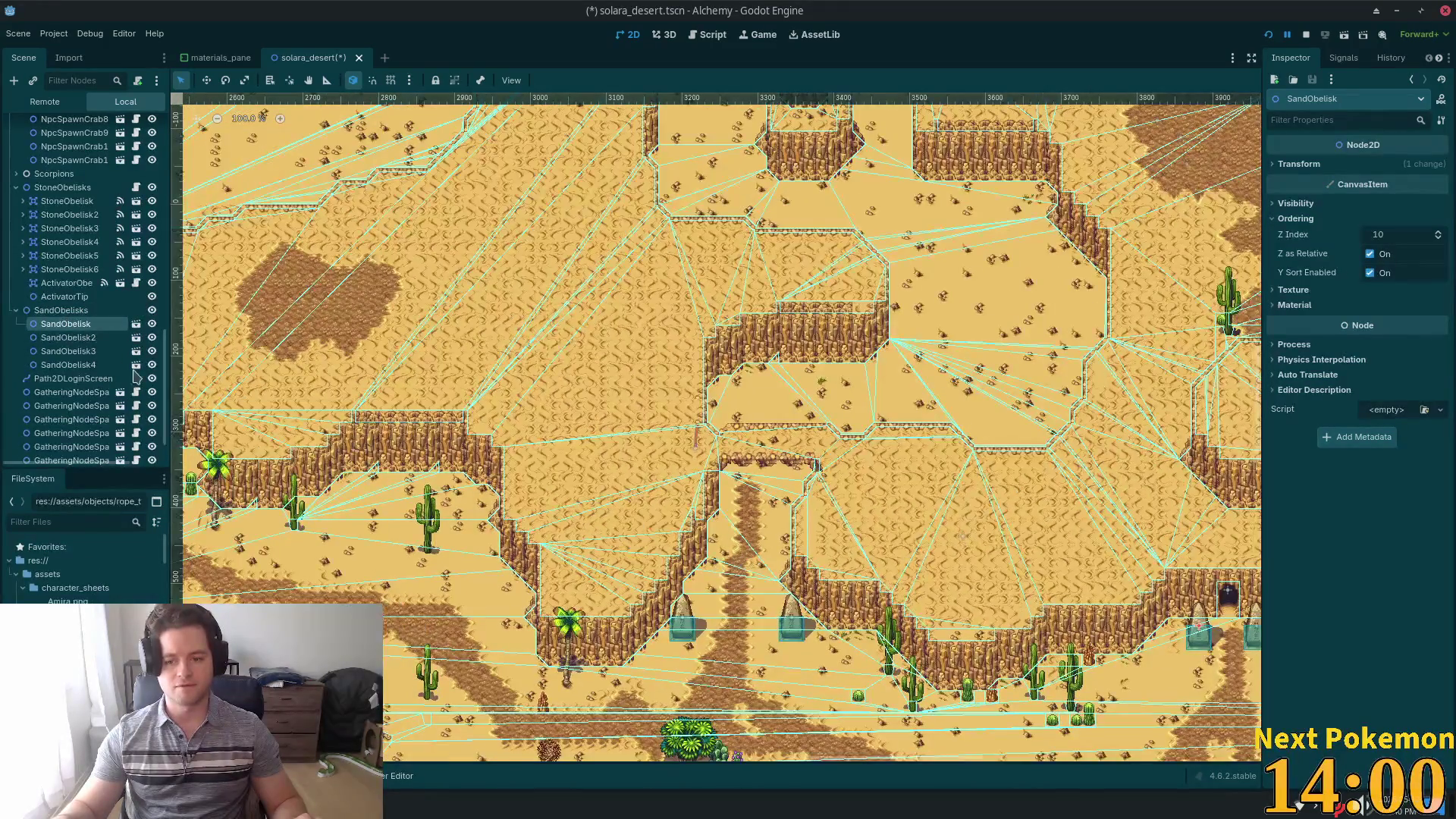
{"action": "right_click", "coordinate": [84, 328]}
{"action": "key", "text": "Escape"}
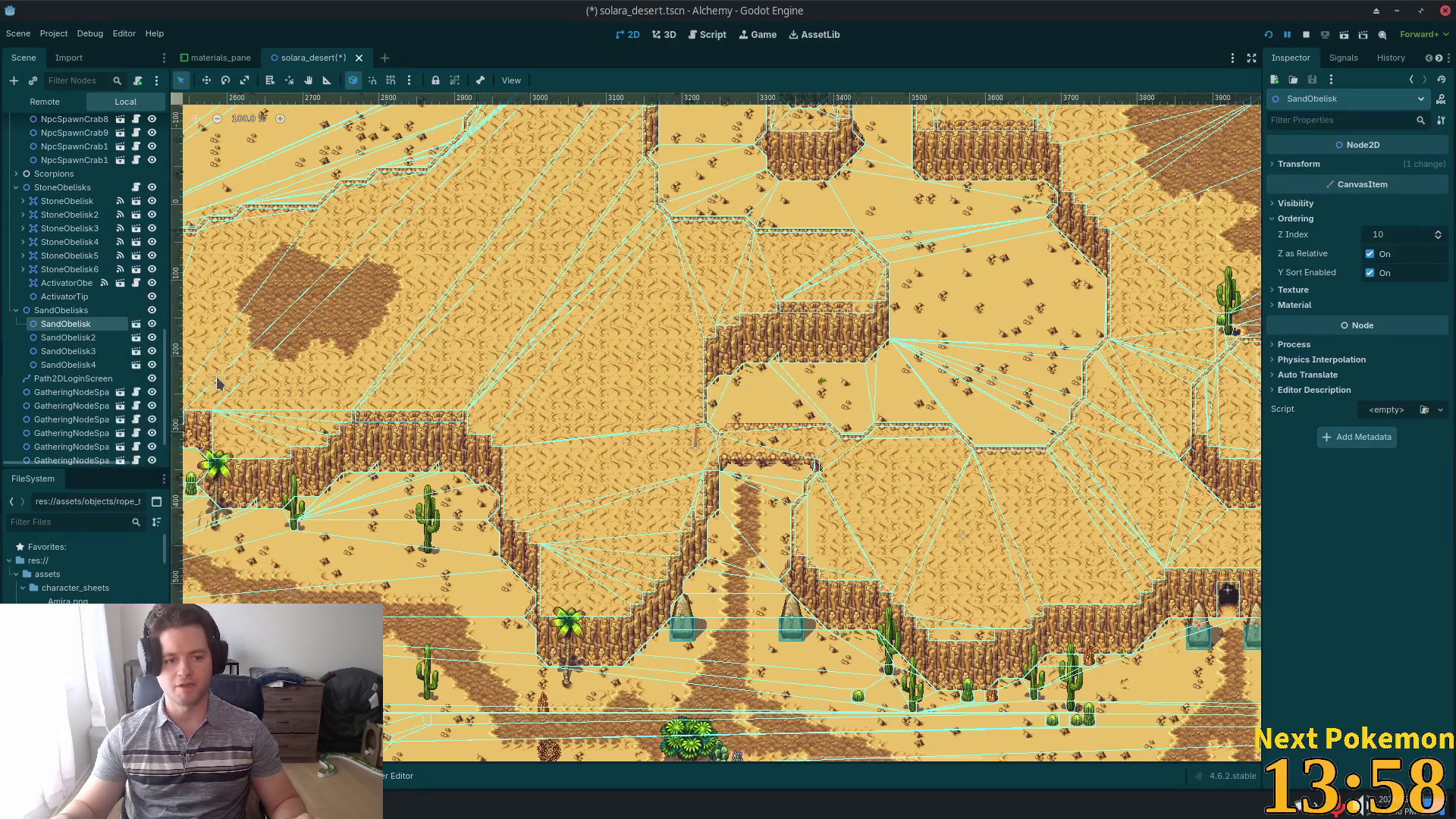
{"action": "scroll", "coordinate": [620, 513], "scroll_direction": "up", "scroll_amount": 10}
{"action": "scroll", "coordinate": [985, 729], "scroll_direction": "down", "scroll_amount": 1}
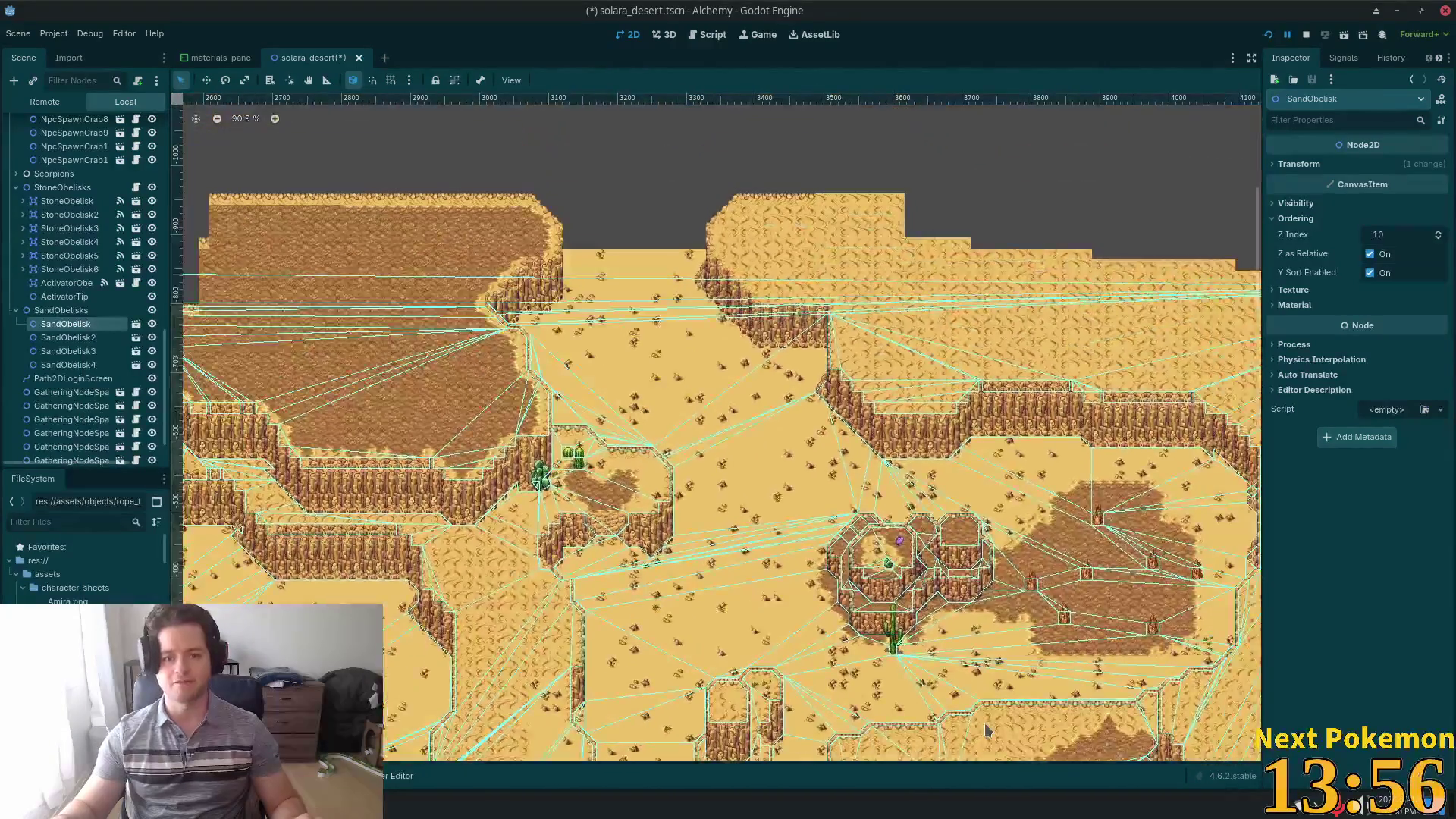
{"action": "scroll", "coordinate": [579, 292], "scroll_direction": "up", "scroll_amount": 9}
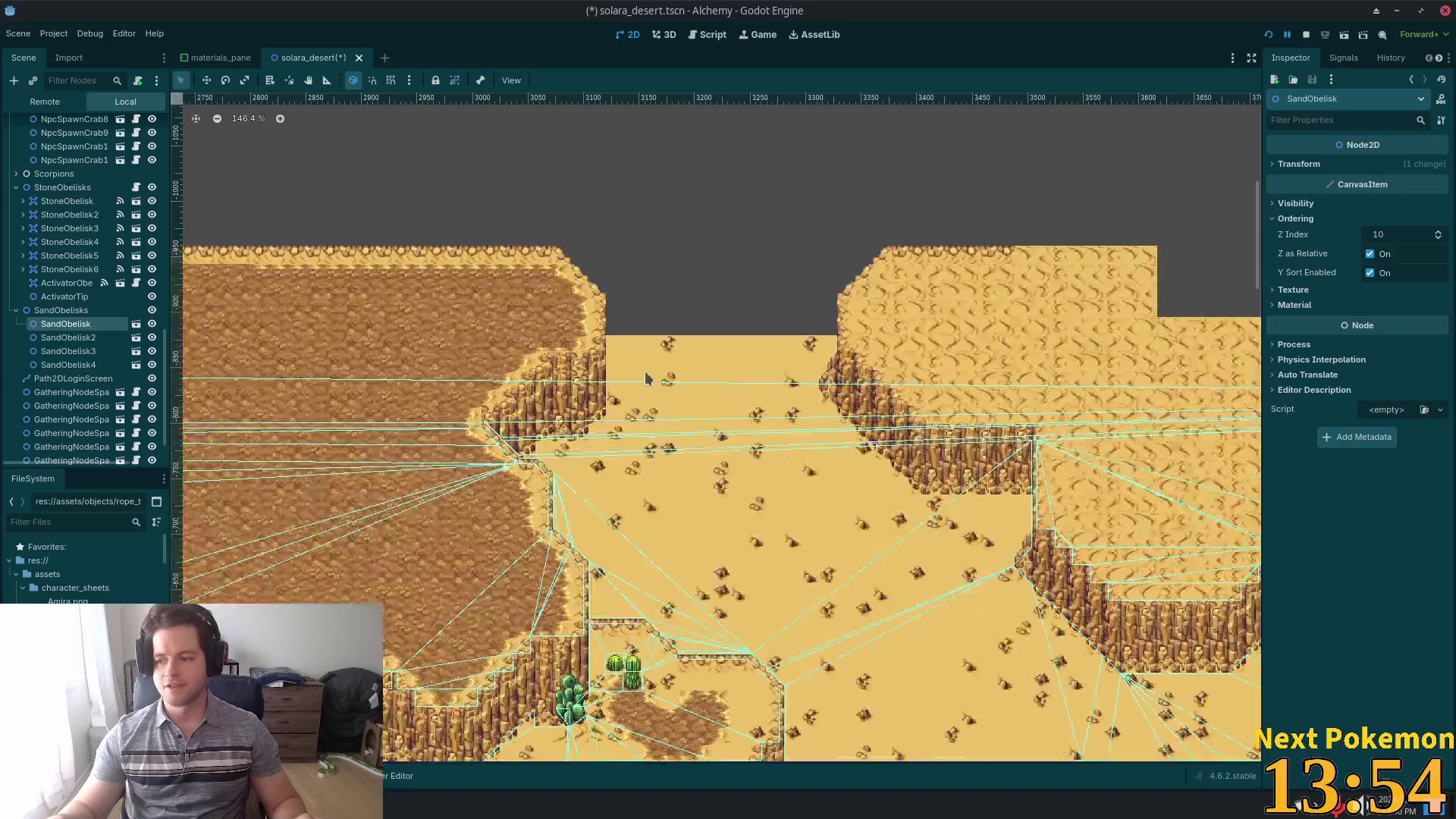
{"action": "scroll", "coordinate": [657, 394], "scroll_direction": "up", "scroll_amount": 3}
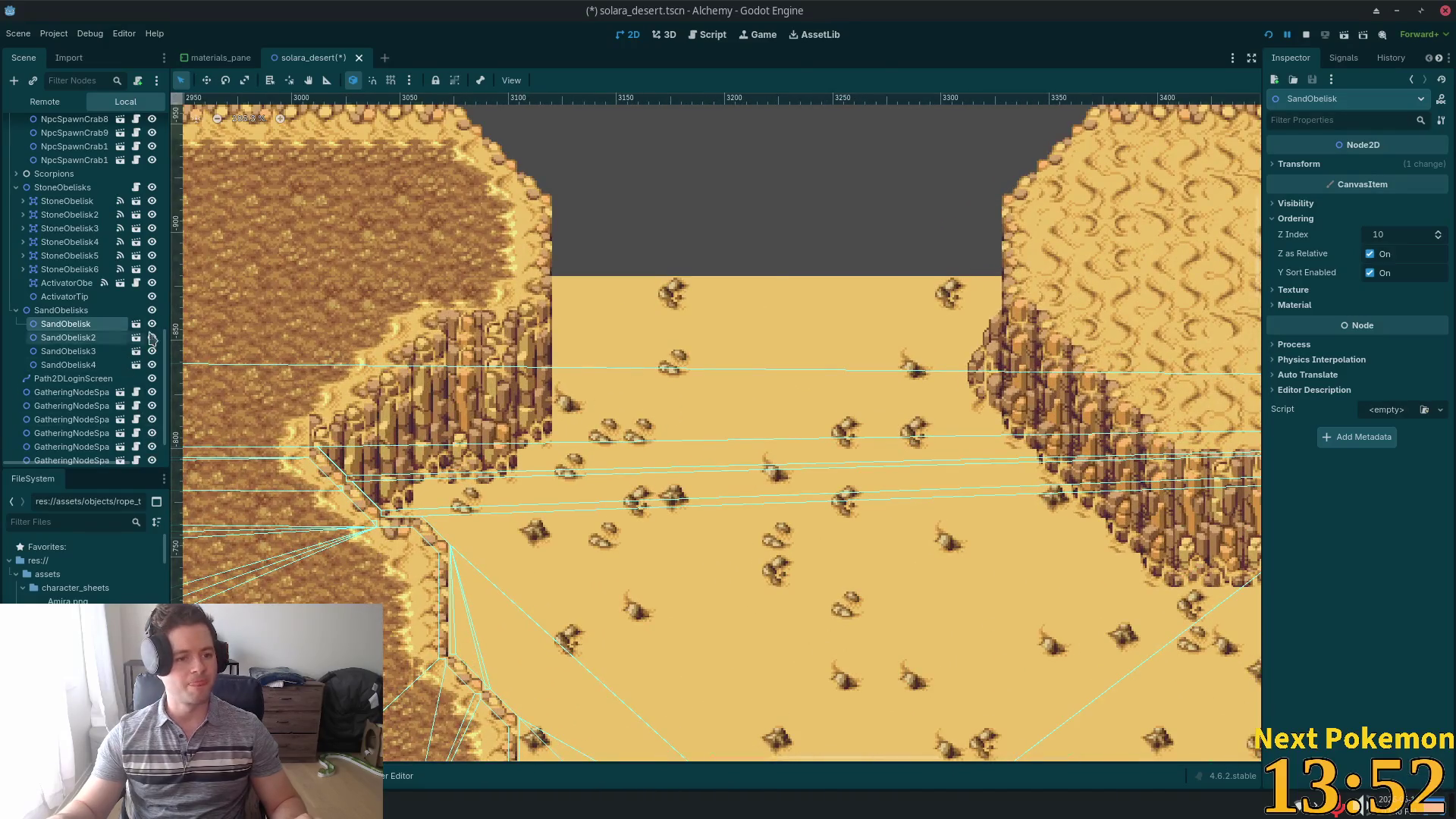
- Paste SandObelisk5 into SandObelisks at the canyon top and move it up against the edge
{"action": "left_click", "coordinate": [104, 311]}
{"action": "right_click", "coordinate": [604, 283]}
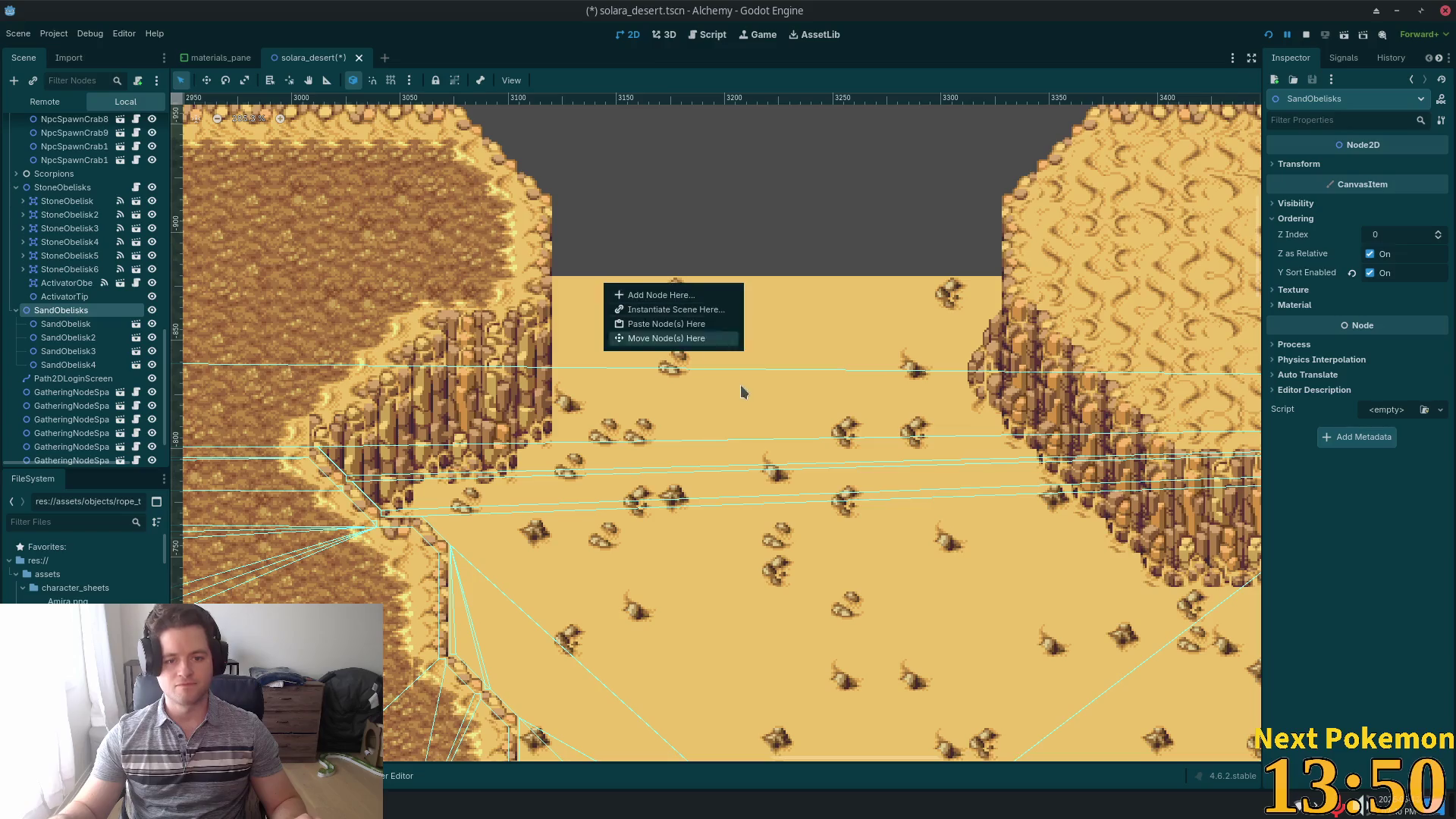
{"action": "left_click", "coordinate": [703, 325]}
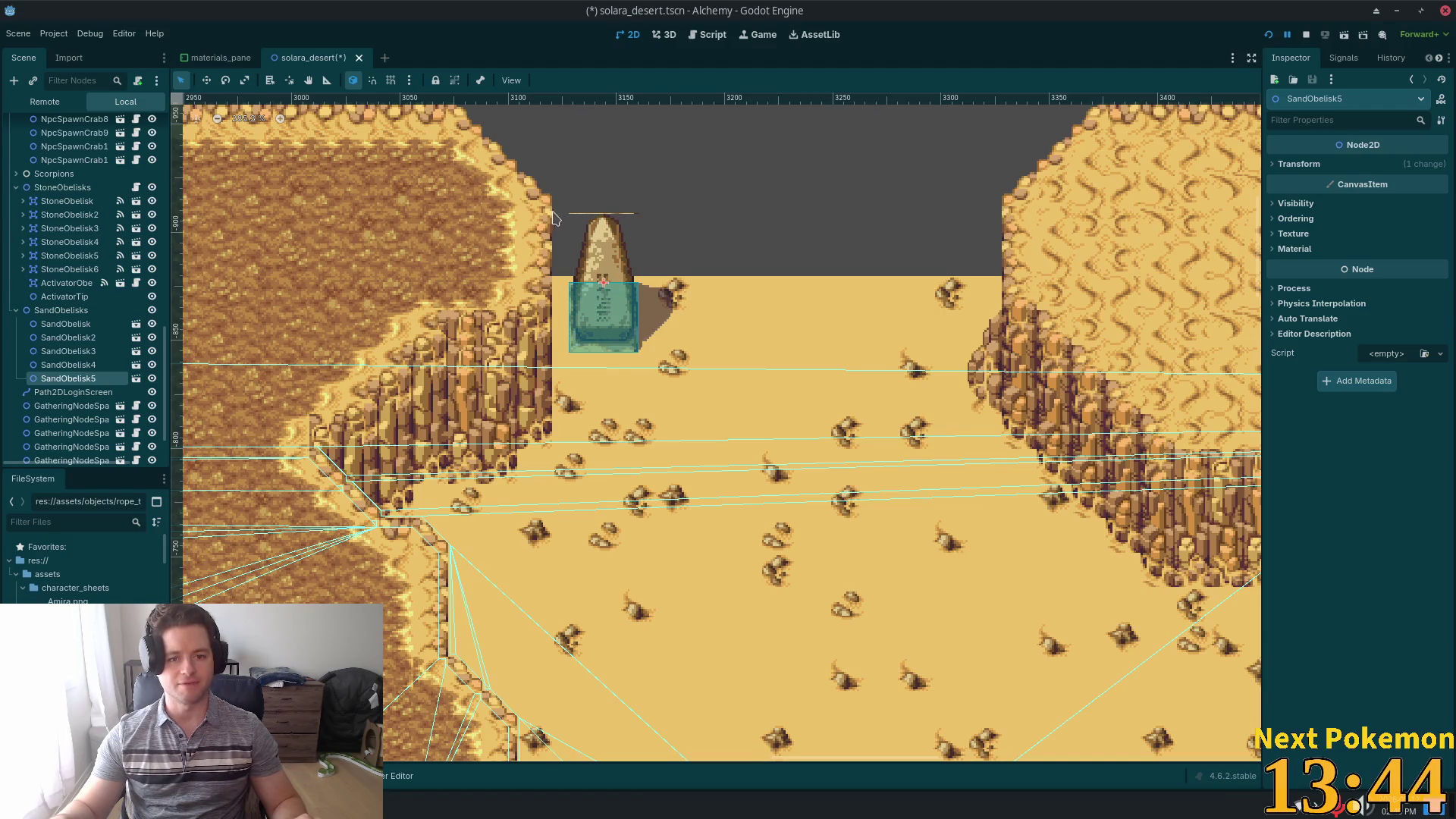
{"action": "left_click", "coordinate": [210, 84]}
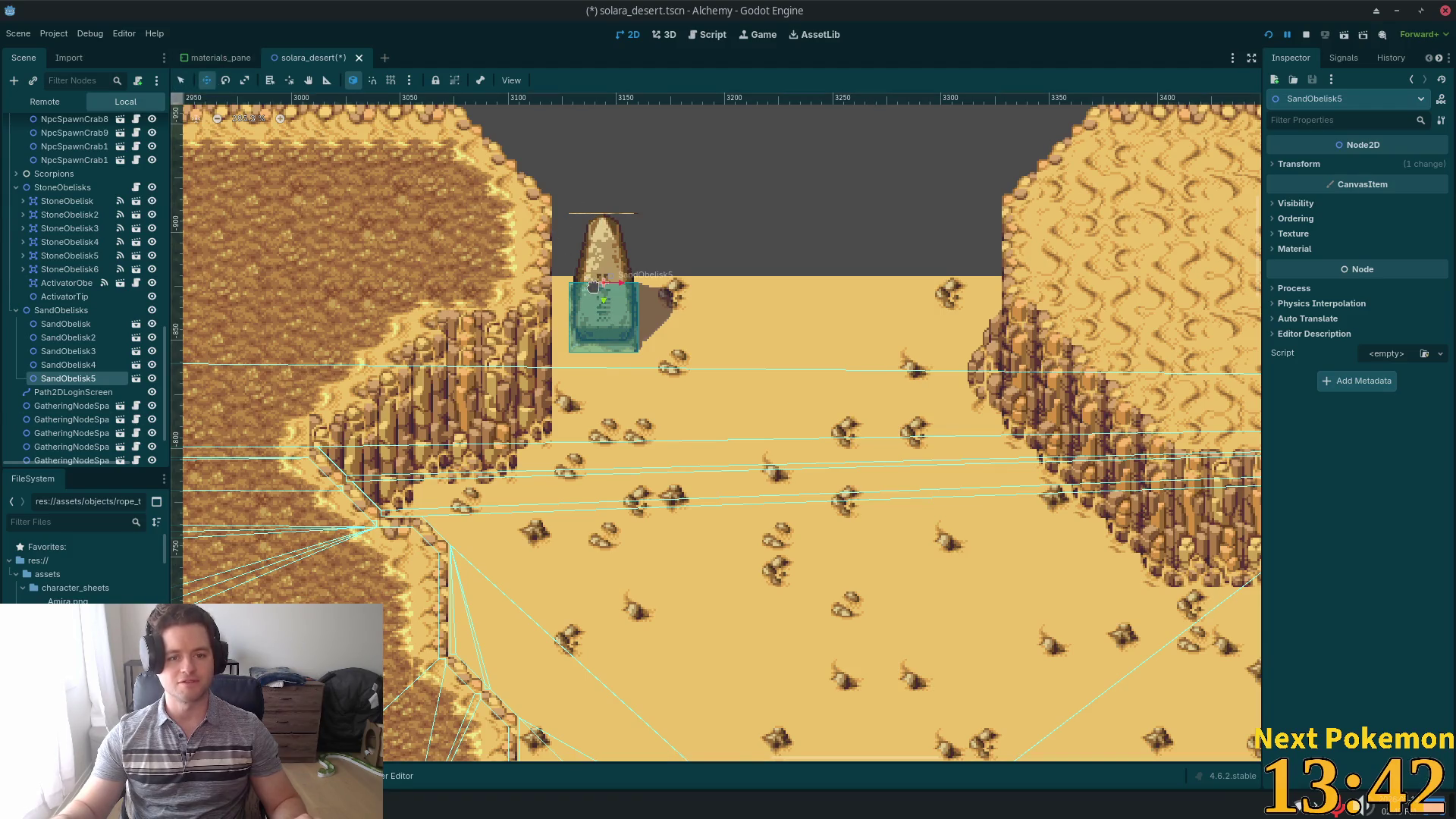
{"action": "left_click_drag", "start_coordinate": [591, 284], "coordinate": [576, 262]}
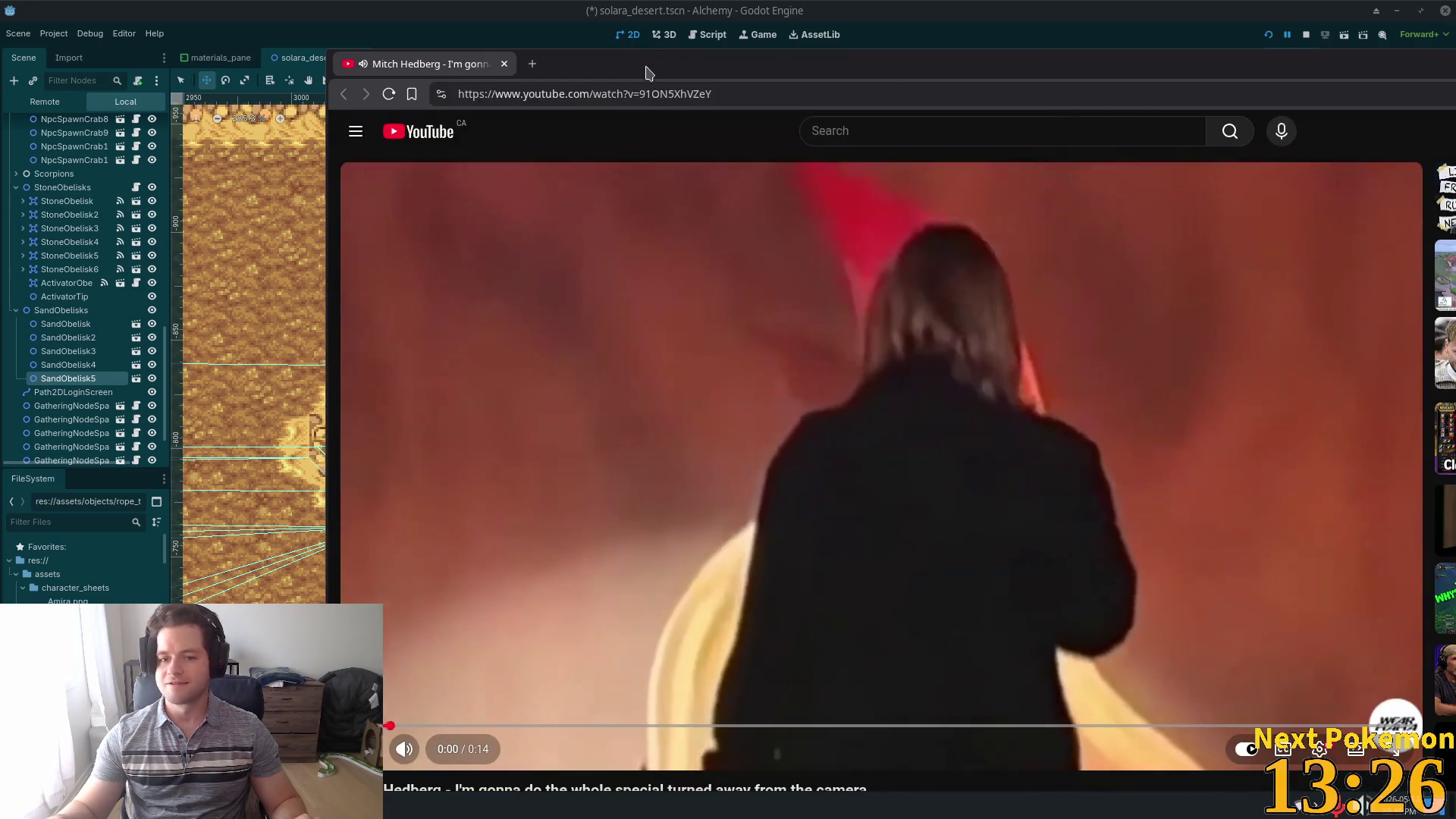
- Maximize the browser, switch to another recommended comedy clip, then close the browser
{"action": "double_click", "coordinate": [650, 66]}
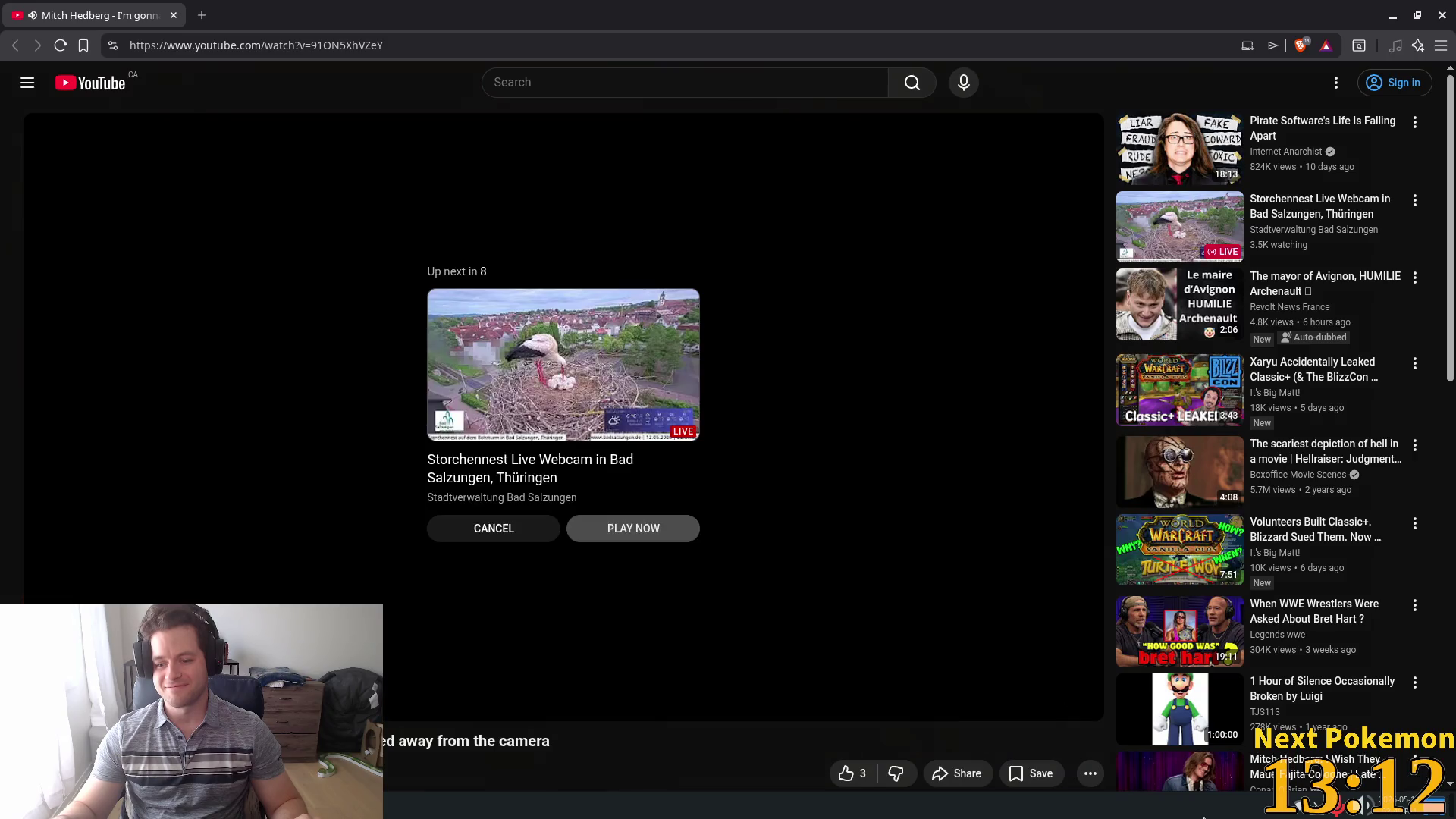
{"action": "left_click", "coordinate": [1168, 774]}
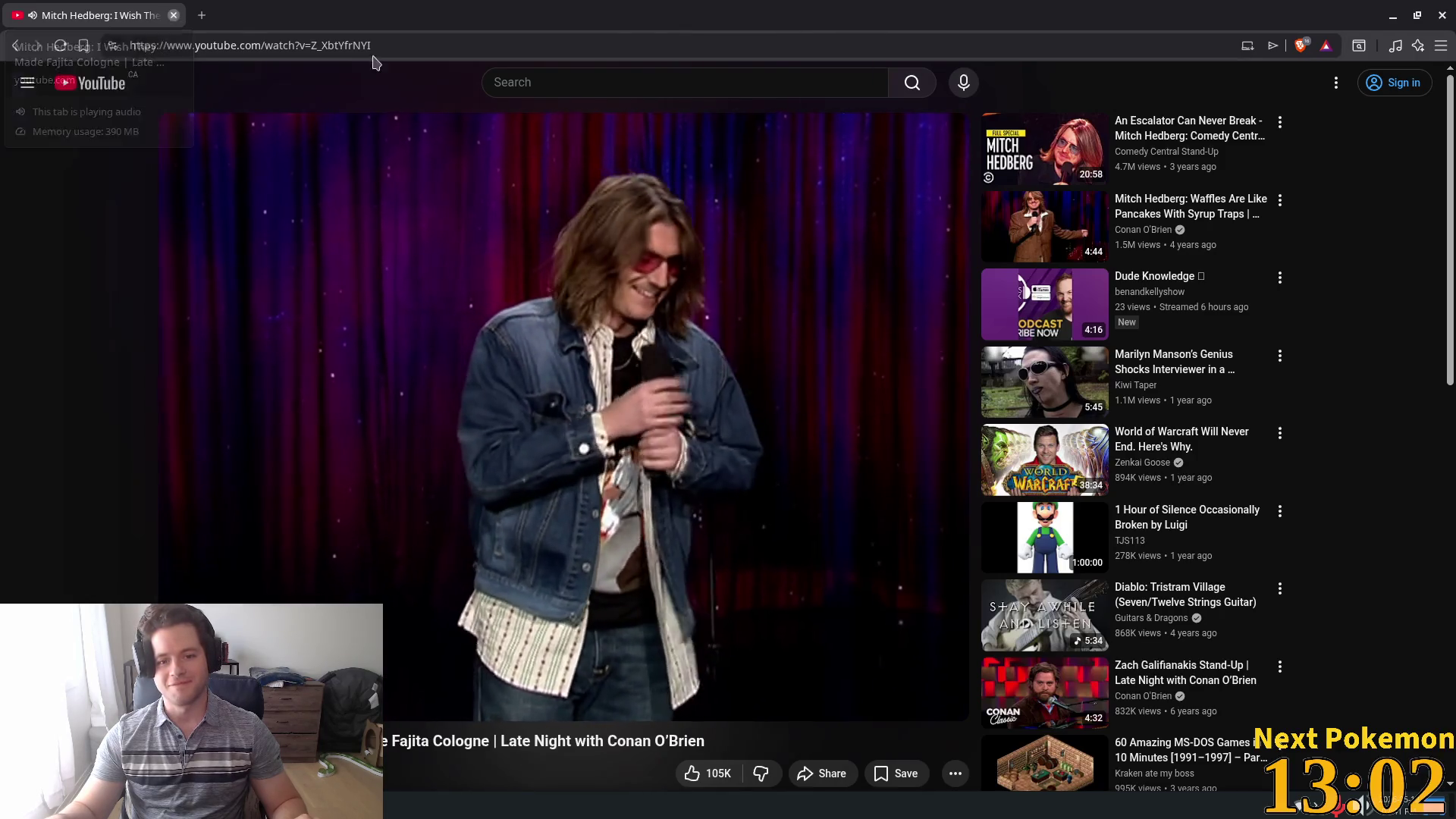
{"action": "left_click", "coordinate": [173, 15]}
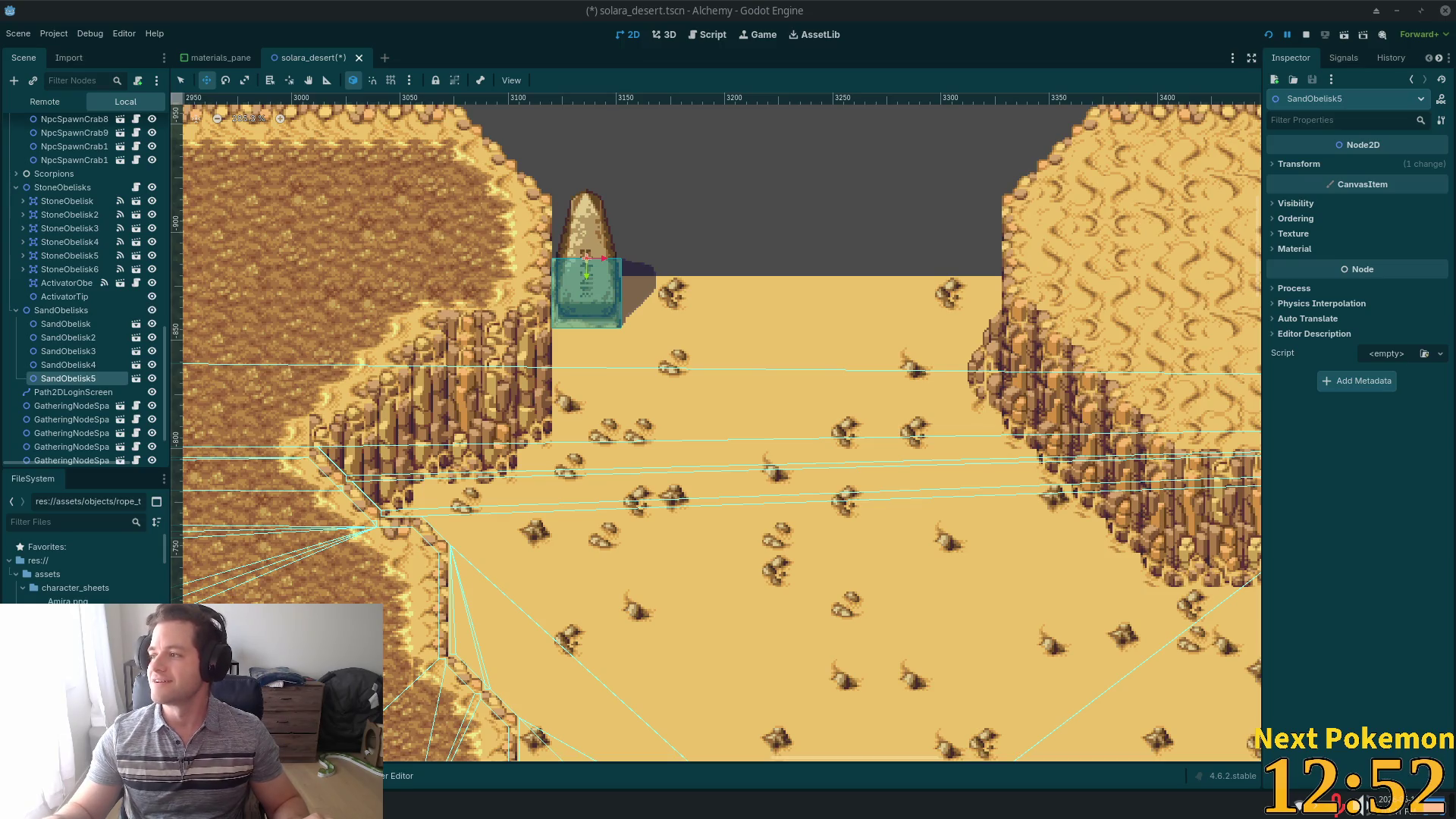
{"action": "double_click", "coordinate": [76, 365]}
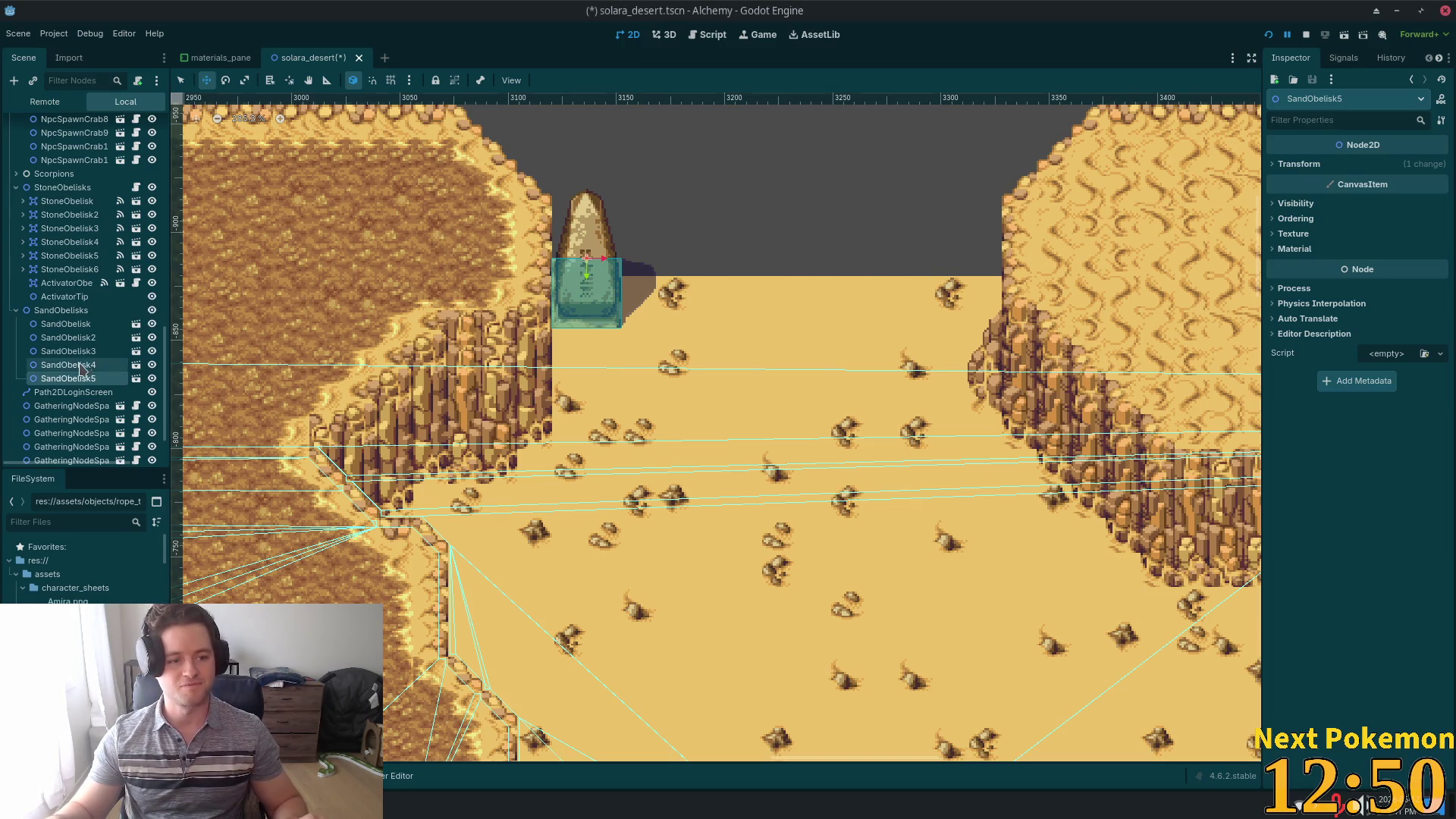
{"action": "left_click", "coordinate": [76, 378]}
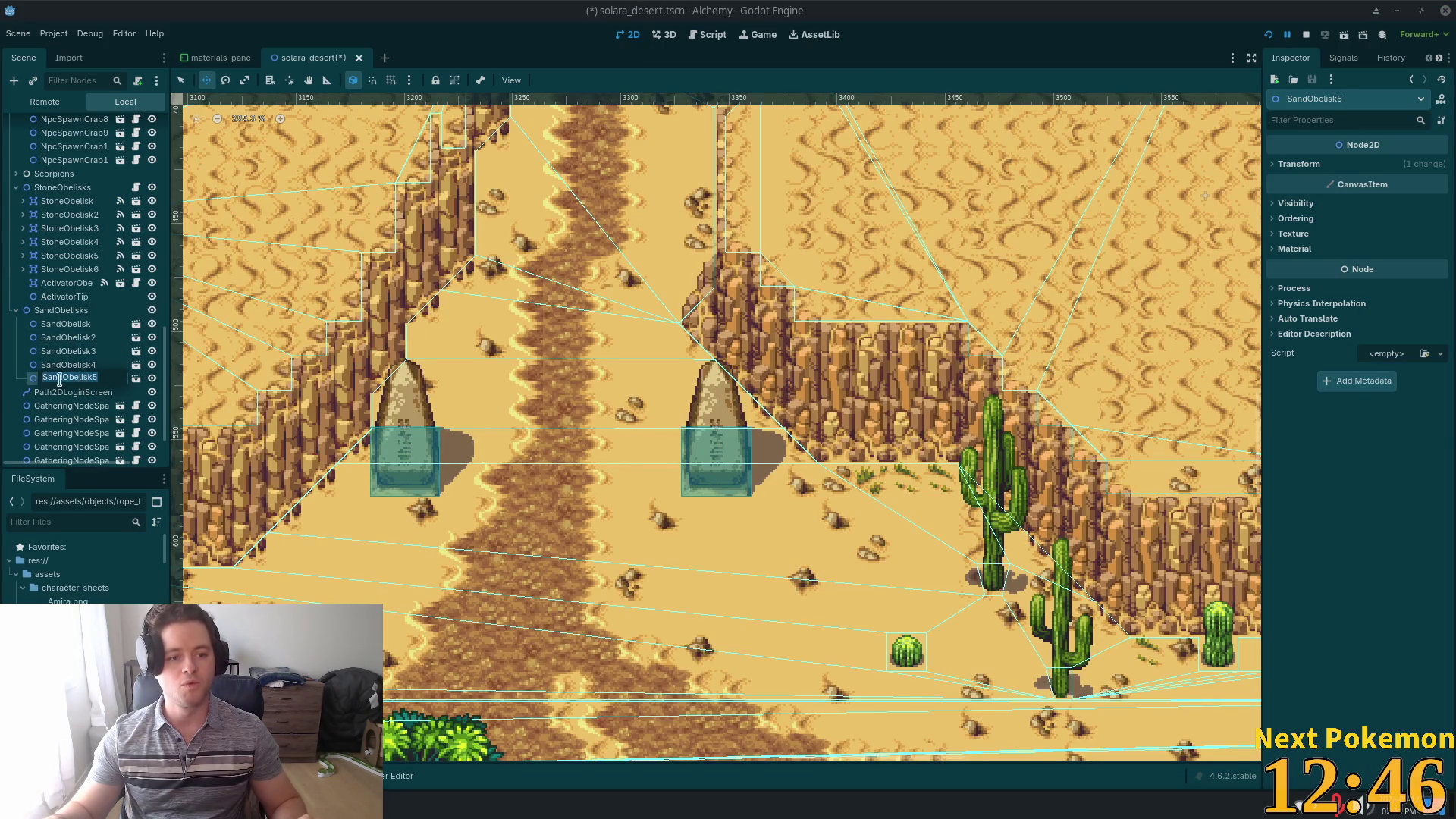
{"action": "double_click", "coordinate": [68, 378]}
{"action": "scroll", "coordinate": [733, 365], "scroll_direction": "down", "scroll_amount": 3}
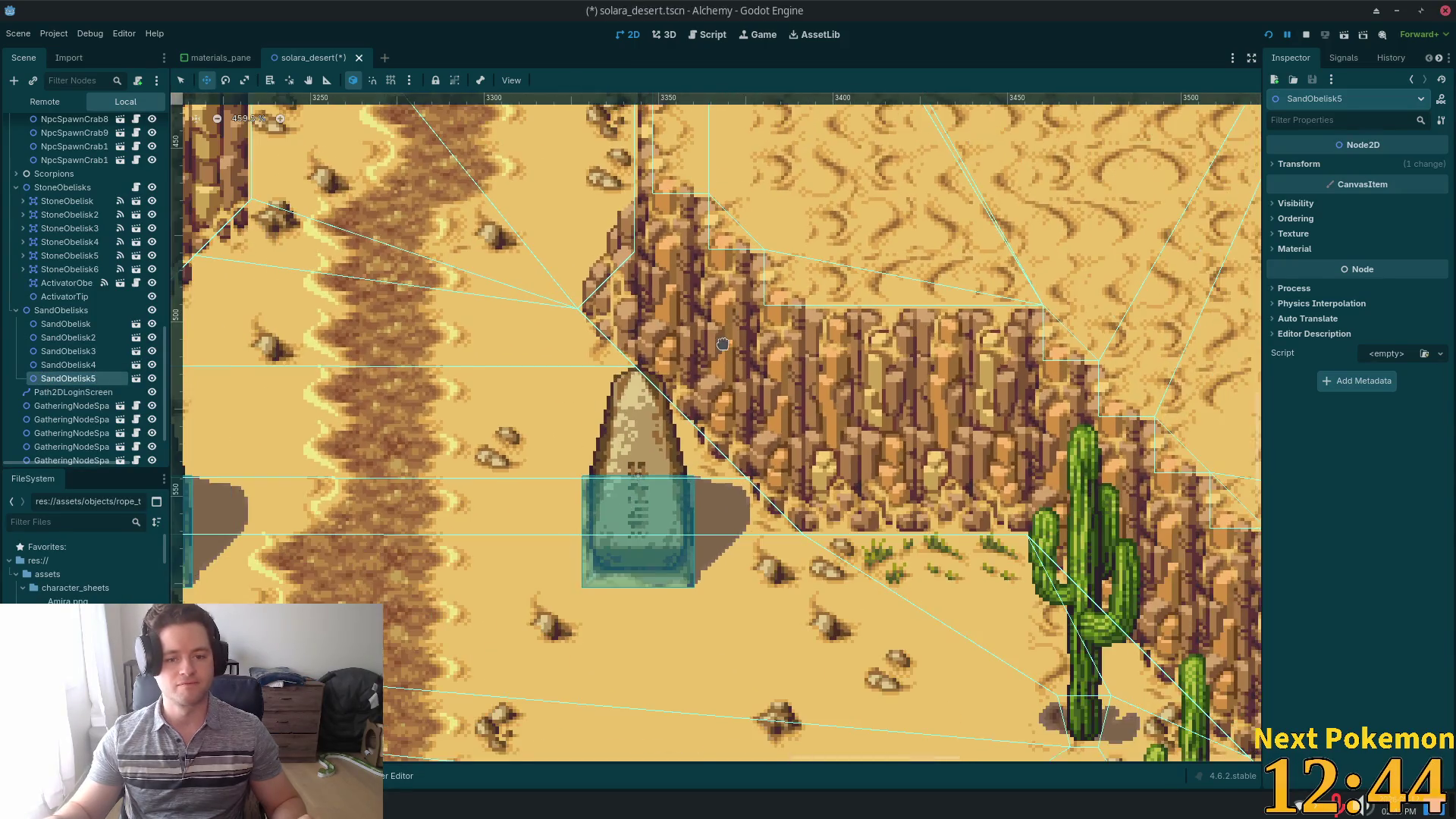
{"action": "scroll", "coordinate": [733, 365], "scroll_direction": "down", "scroll_amount": 5}
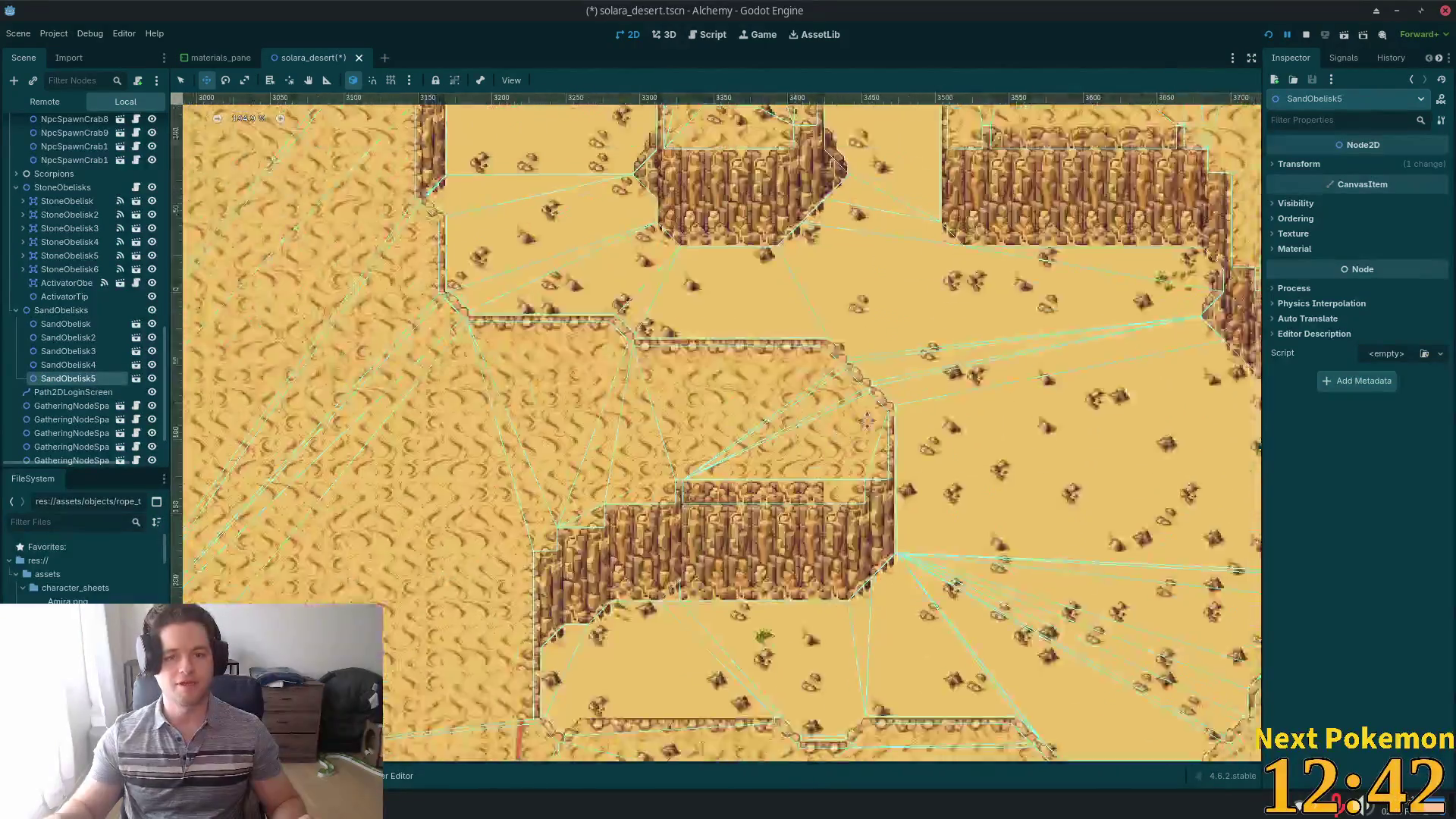
{"action": "scroll", "coordinate": [934, 461], "scroll_direction": "up", "scroll_amount": 5}
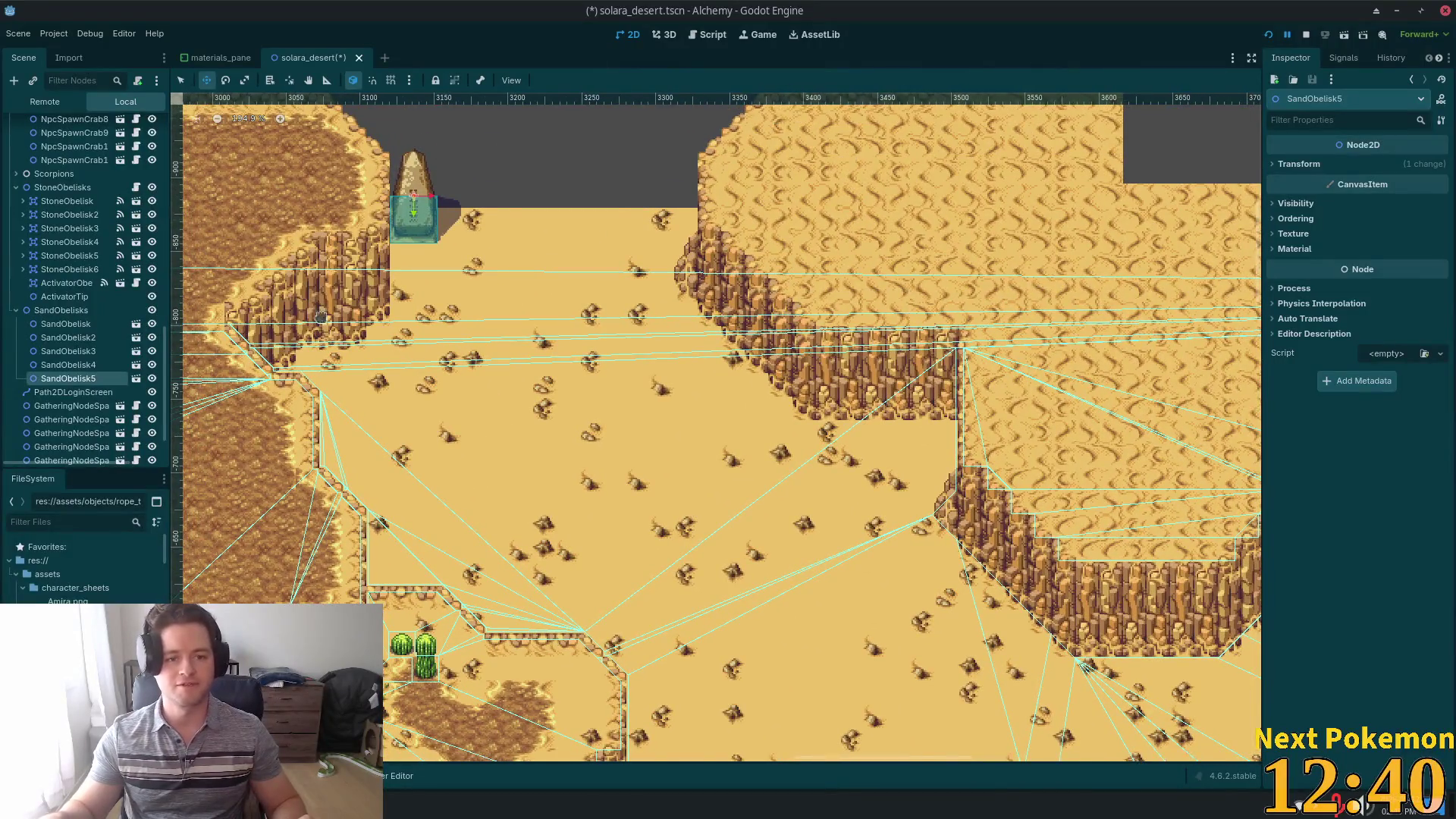
{"action": "scroll", "coordinate": [659, 205], "scroll_direction": "up", "scroll_amount": 8}
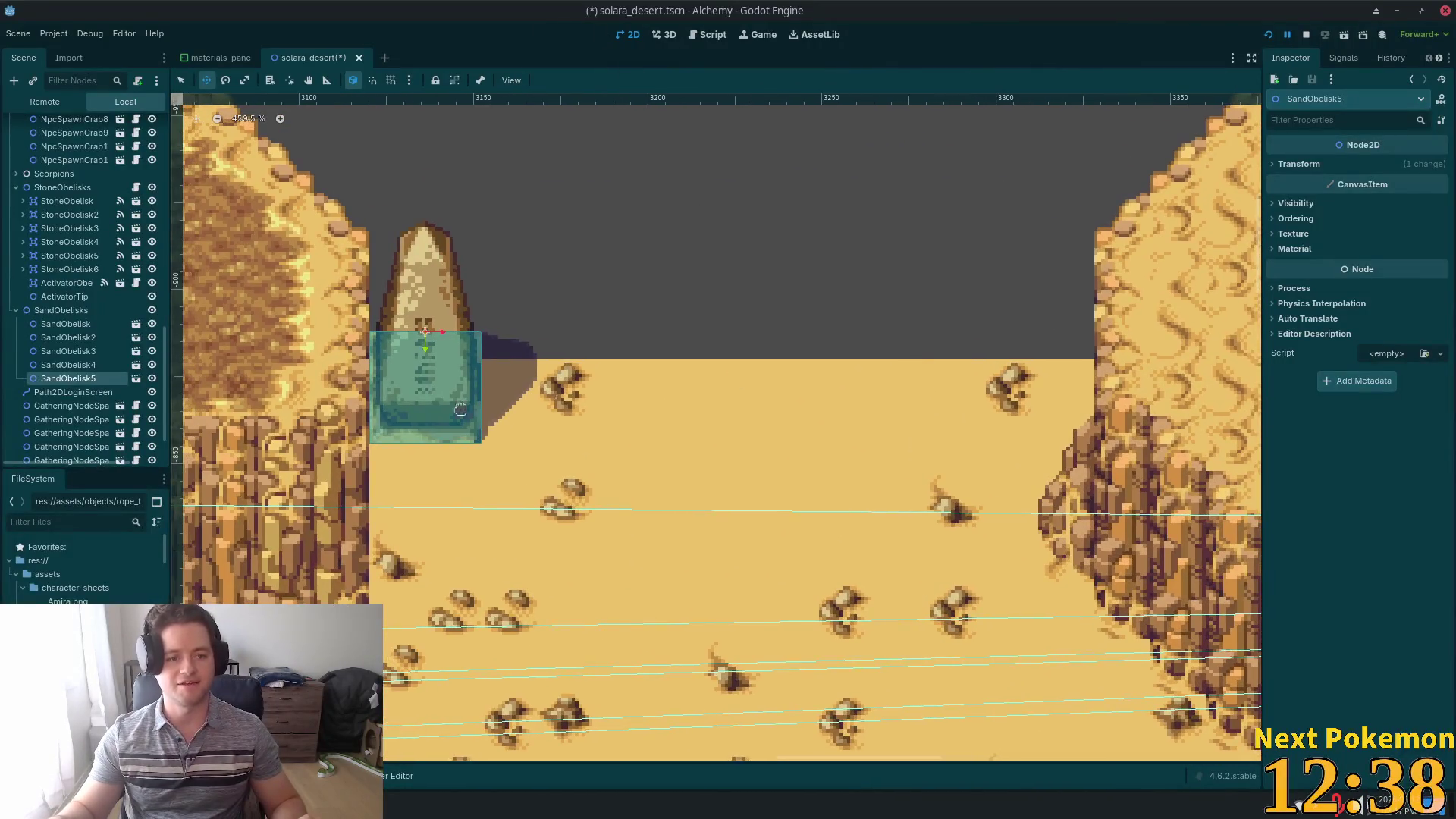
- Duplicate the obelisk three times into two pairs, shifting the right pair against the right cliff
{"action": "left_click", "coordinate": [44, 370]}
{"action": "key", "text": "ctrl+d"}
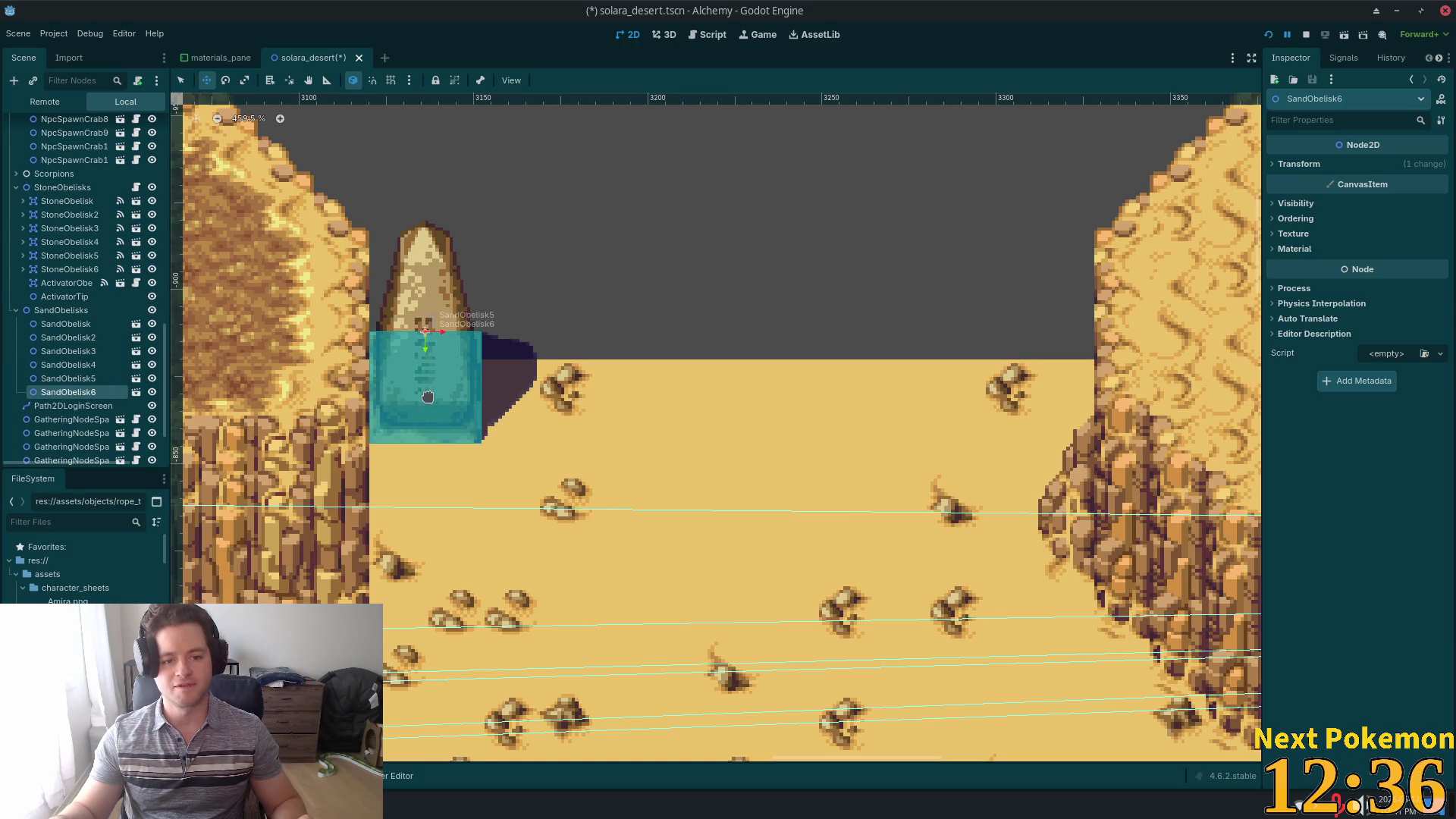
{"action": "mouse_move", "coordinate": [439, 396]}
{"action": "left_mouse_down"}
{"action": "mouse_move", "coordinate": [724, 400]}
{"action": "mouse_move", "coordinate": [536, 404]}
{"action": "mouse_move", "coordinate": [570, 403]}
{"action": "mouse_move", "coordinate": [555, 403]}
{"action": "left_mouse_up"}
{"action": "key", "text": "ctrl+d"}
{"action": "mouse_move", "coordinate": [660, 409]}
{"action": "left_mouse_down"}
{"action": "mouse_move", "coordinate": [976, 402]}
{"action": "mouse_move", "coordinate": [951, 410]}
{"action": "mouse_move", "coordinate": [977, 416]}
{"action": "left_mouse_up"}
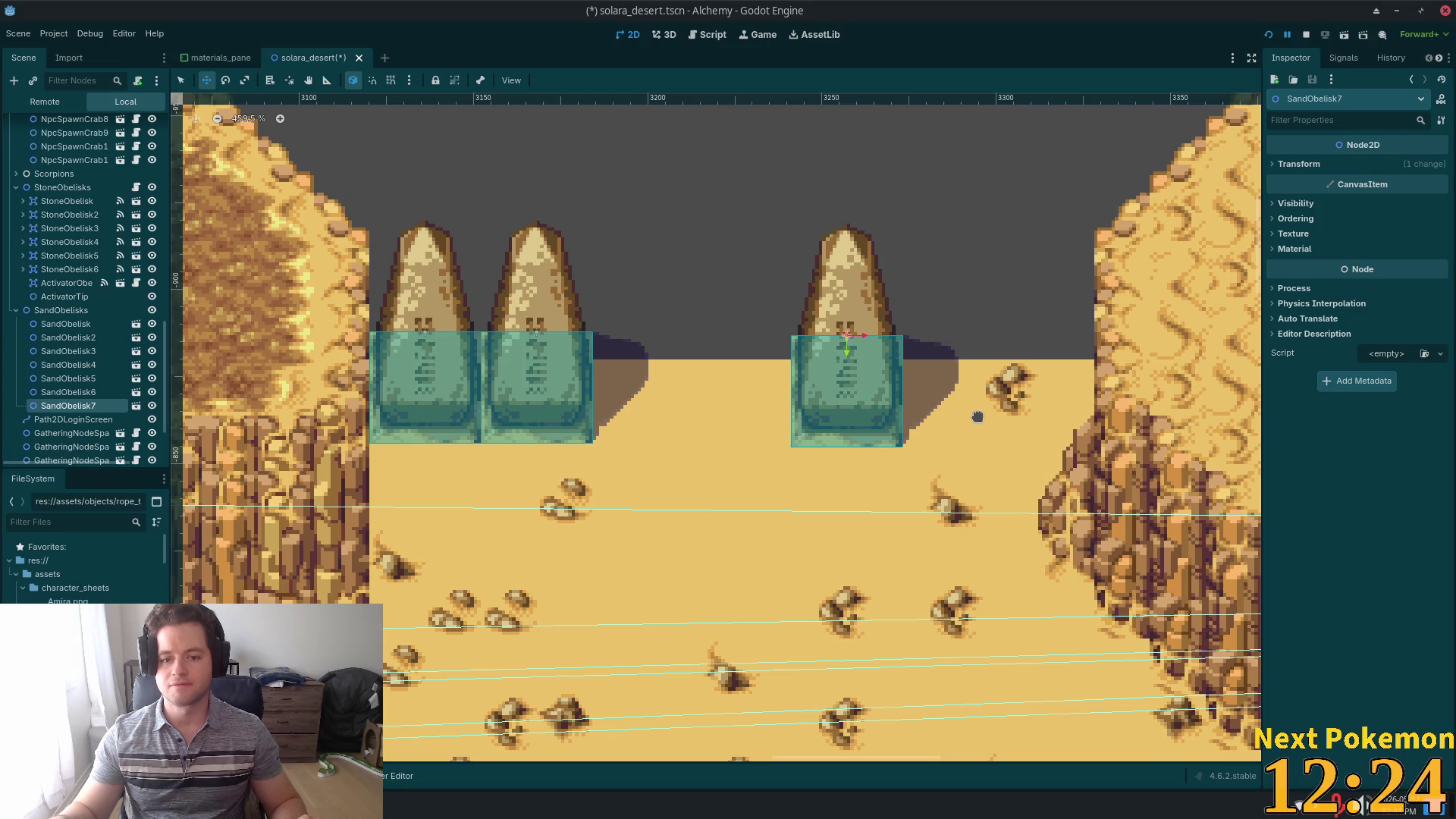
{"action": "key", "text": "ctrl+d"}
{"action": "left_click_drag", "start_coordinate": [656, 413], "coordinate": [762, 409]}
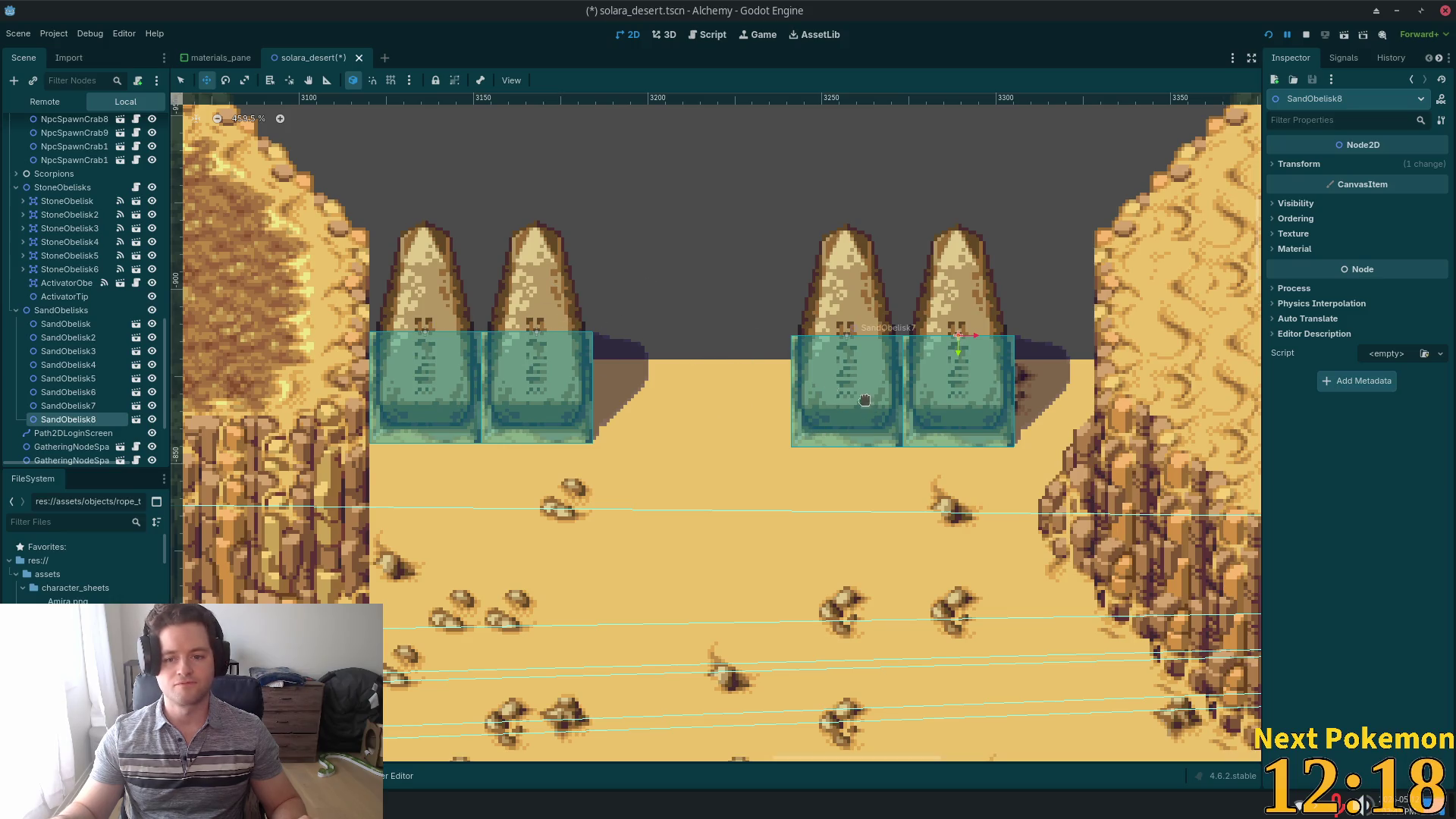
{"action": "left_click", "coordinate": [90, 407], "text": "ctrl"}
{"action": "mouse_move", "coordinate": [643, 297]}
{"action": "left_mouse_down"}
{"action": "mouse_move", "coordinate": [695, 273]}
{"action": "mouse_move", "coordinate": [747, 278]}
{"action": "left_mouse_up"}
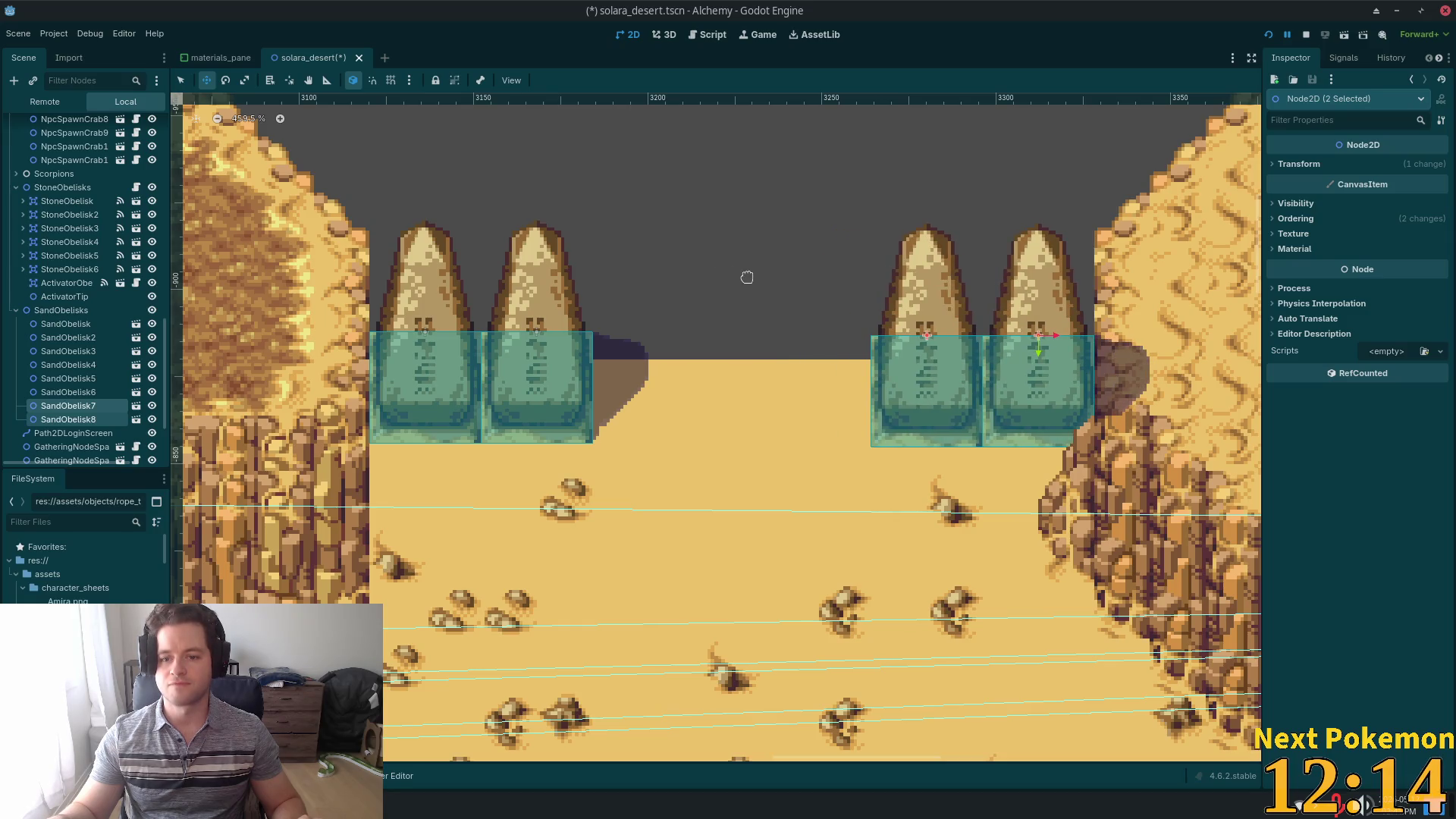
{"action": "scroll", "coordinate": [816, 377], "scroll_direction": "down", "scroll_amount": 6}
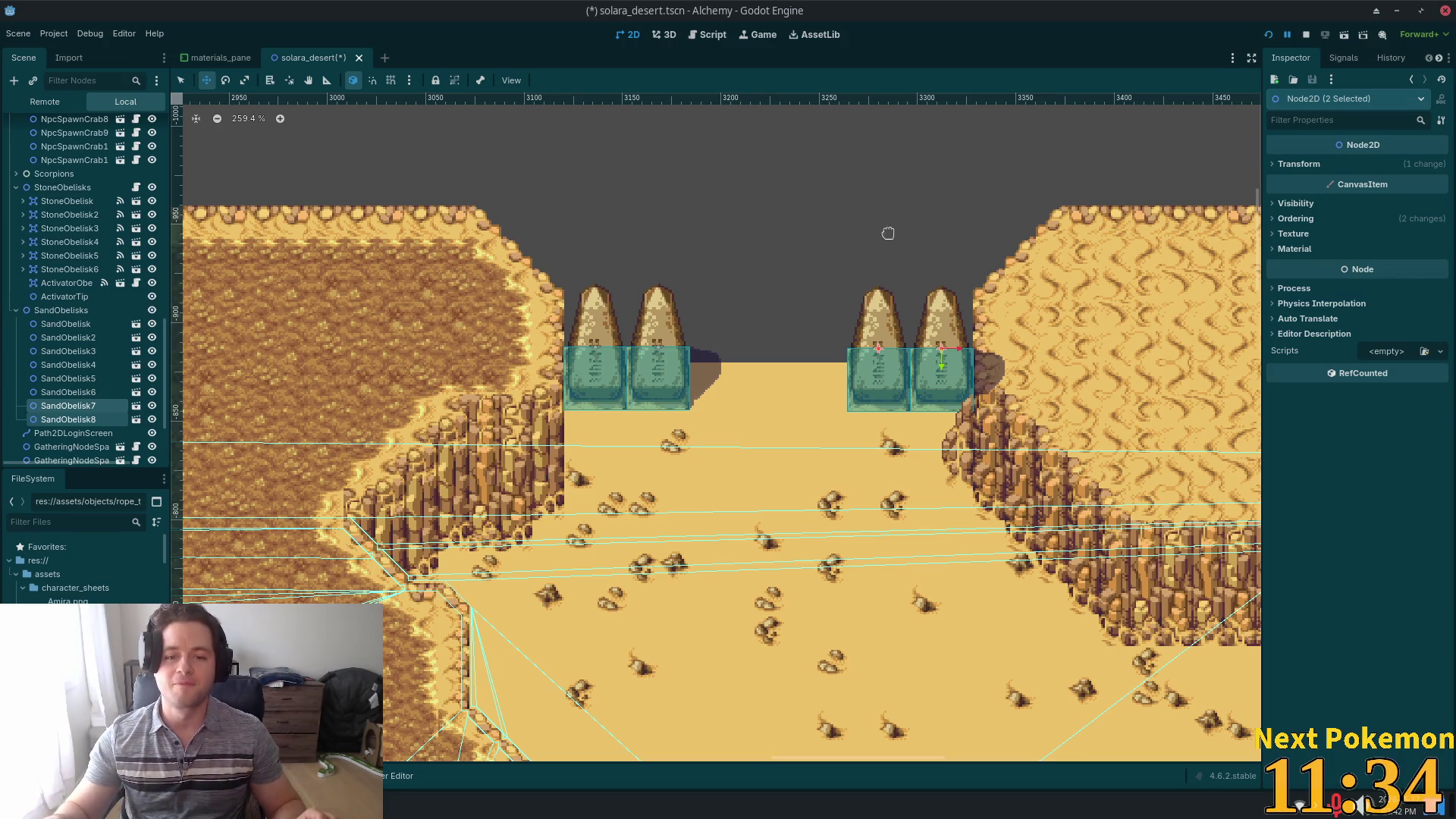
- Zoom in on the obelisk pairs and save solara_desert.tscn with Ctrl+S
{"action": "scroll", "coordinate": [864, 262], "scroll_direction": "up", "scroll_amount": 3}
{"action": "scroll", "coordinate": [864, 262], "scroll_direction": "up", "scroll_amount": 1}
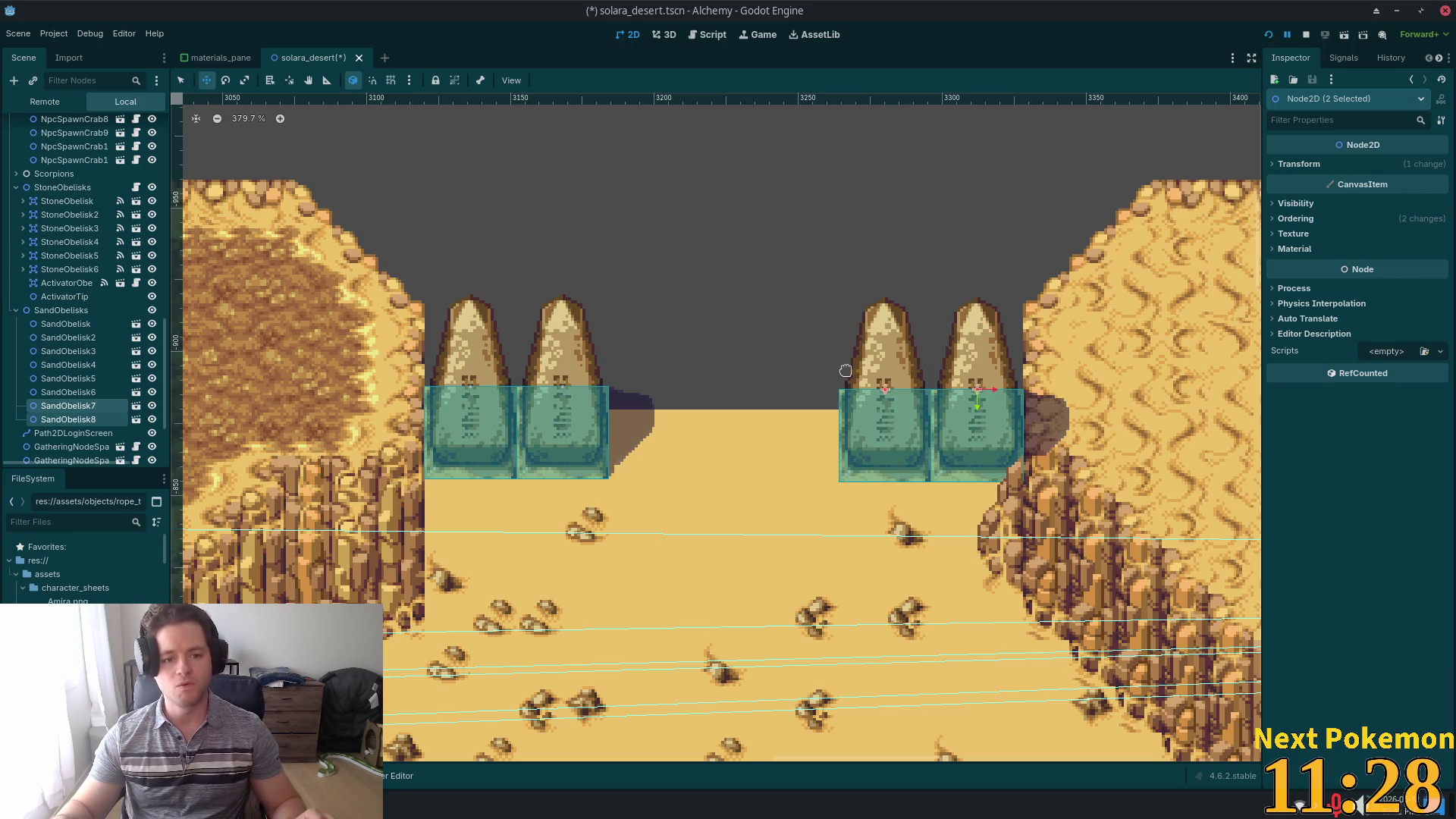
{"action": "key", "text": "ctrl+s"}
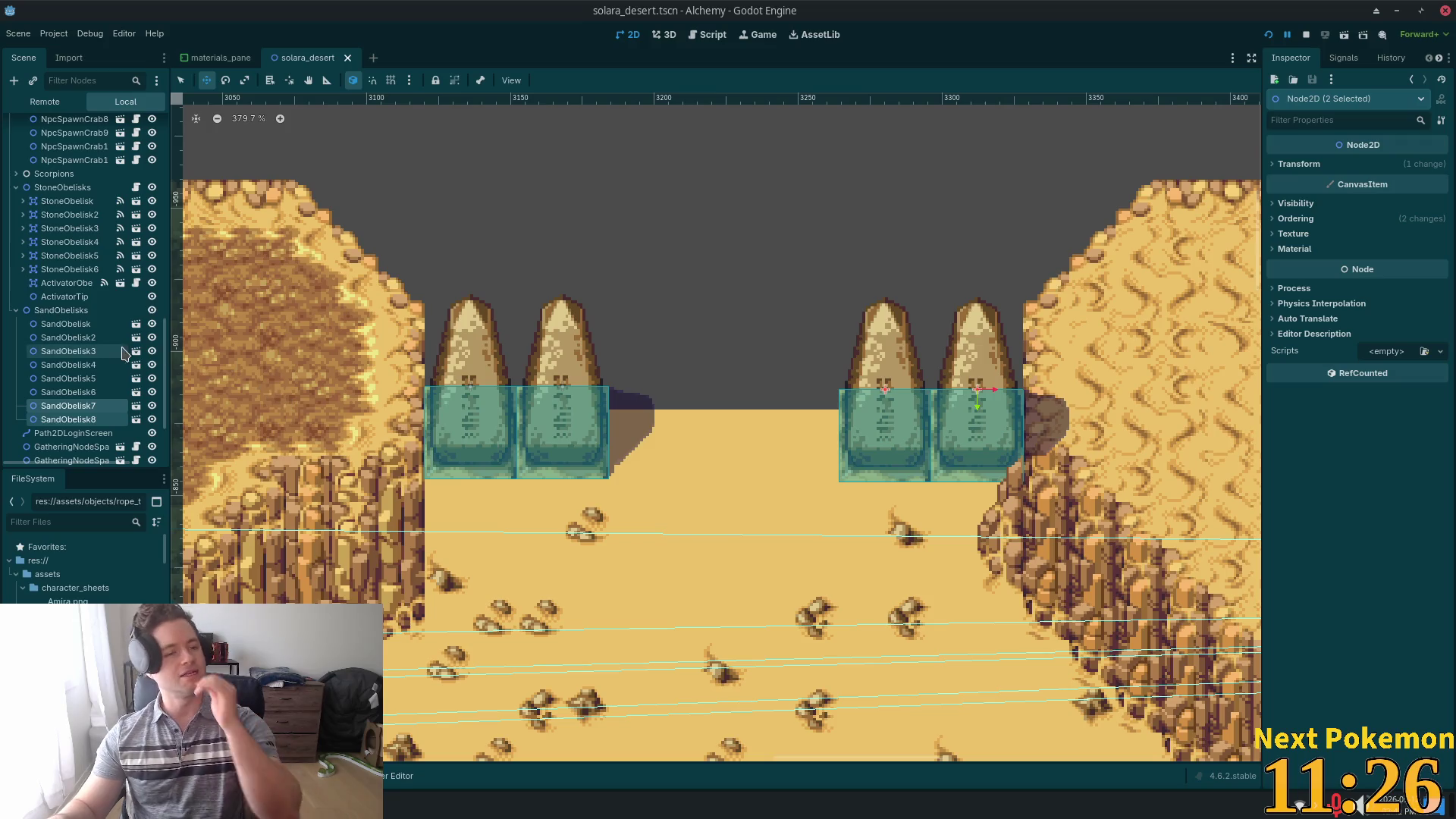
{"action": "scroll", "coordinate": [127, 327], "scroll_direction": "up", "scroll_amount": 2}
{"action": "scroll", "coordinate": [127, 328], "scroll_direction": "up", "scroll_amount": 5}
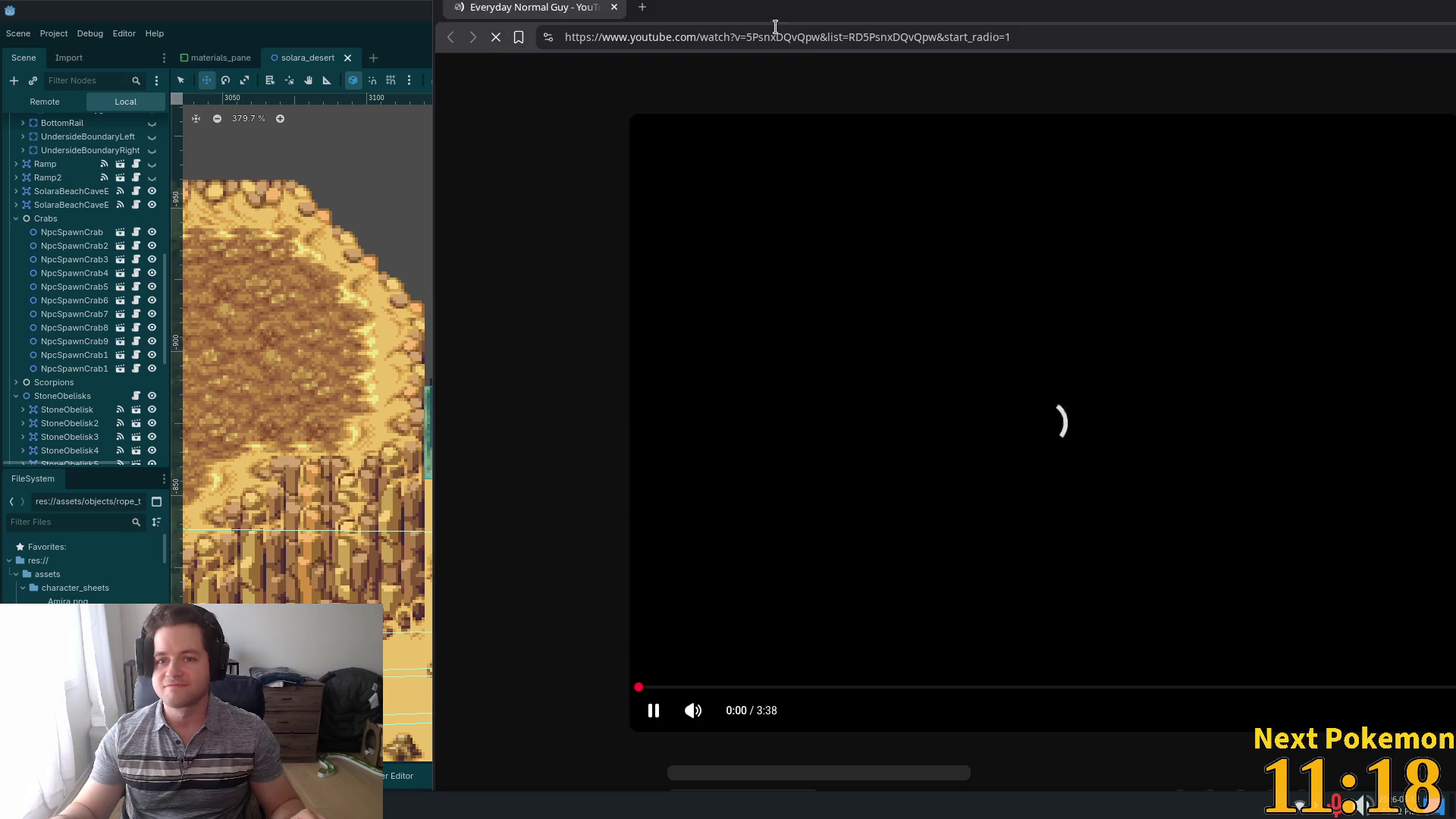
- Maximize the music video, skip ahead to about 1:09, then minimize the browser
{"action": "key", "text": "super+Up"}
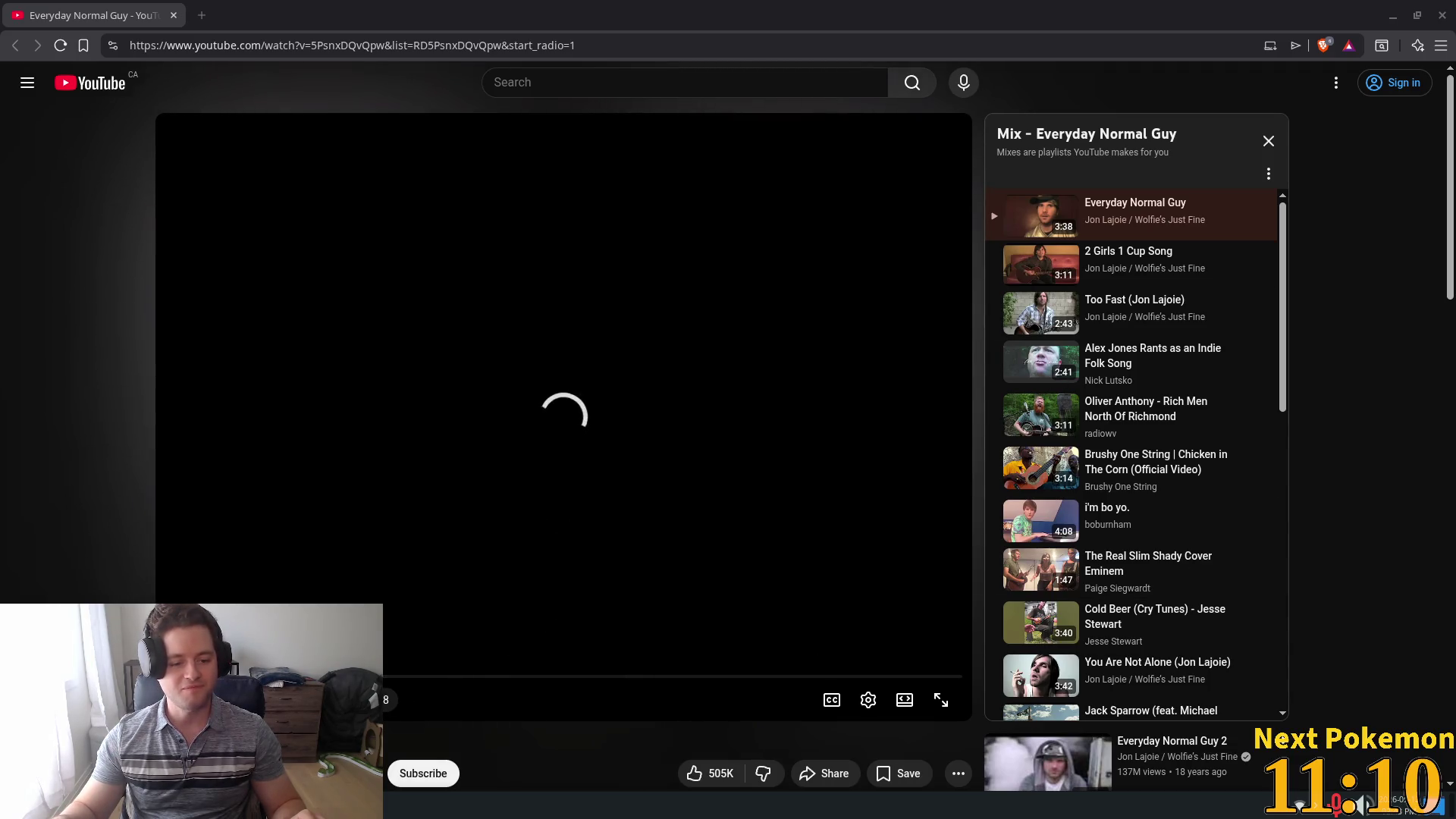
{"action": "left_click_drag", "start_coordinate": [266, 675], "coordinate": [592, 675]}
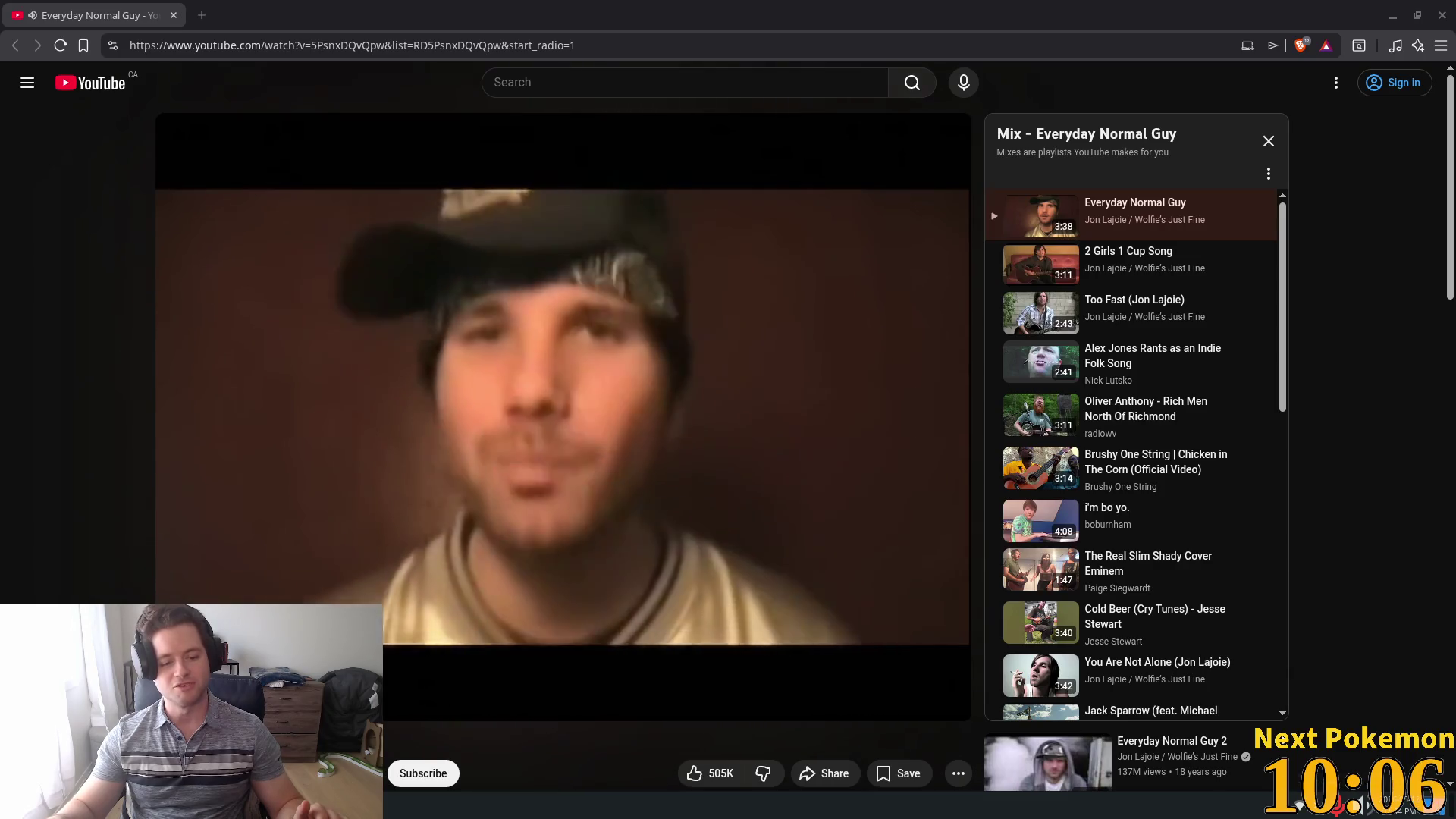
{"action": "scroll", "coordinate": [728, 455], "scroll_direction": "down", "scroll_amount": 1}
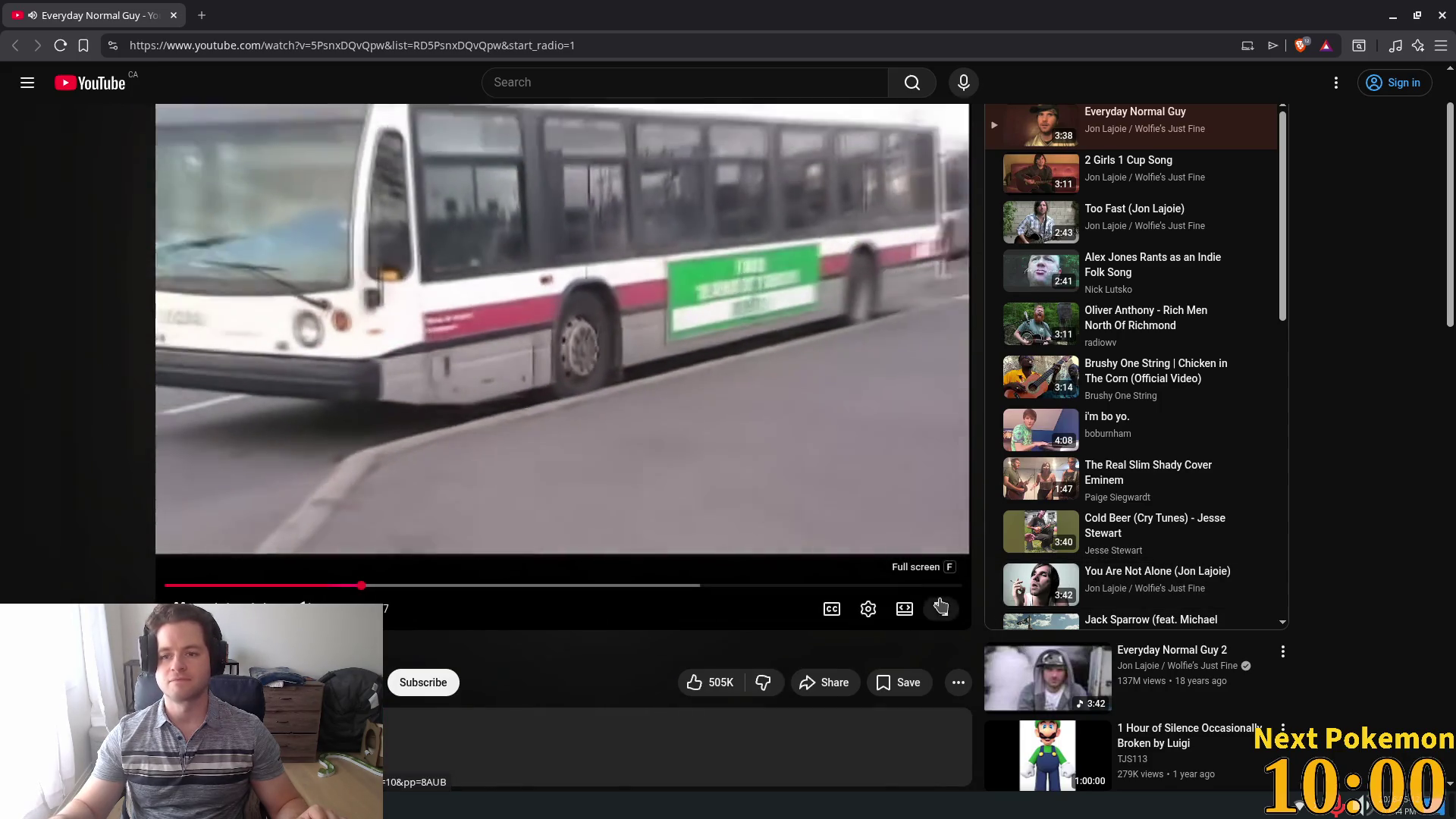
{"action": "scroll", "coordinate": [872, 588], "scroll_direction": "up", "scroll_amount": 1}
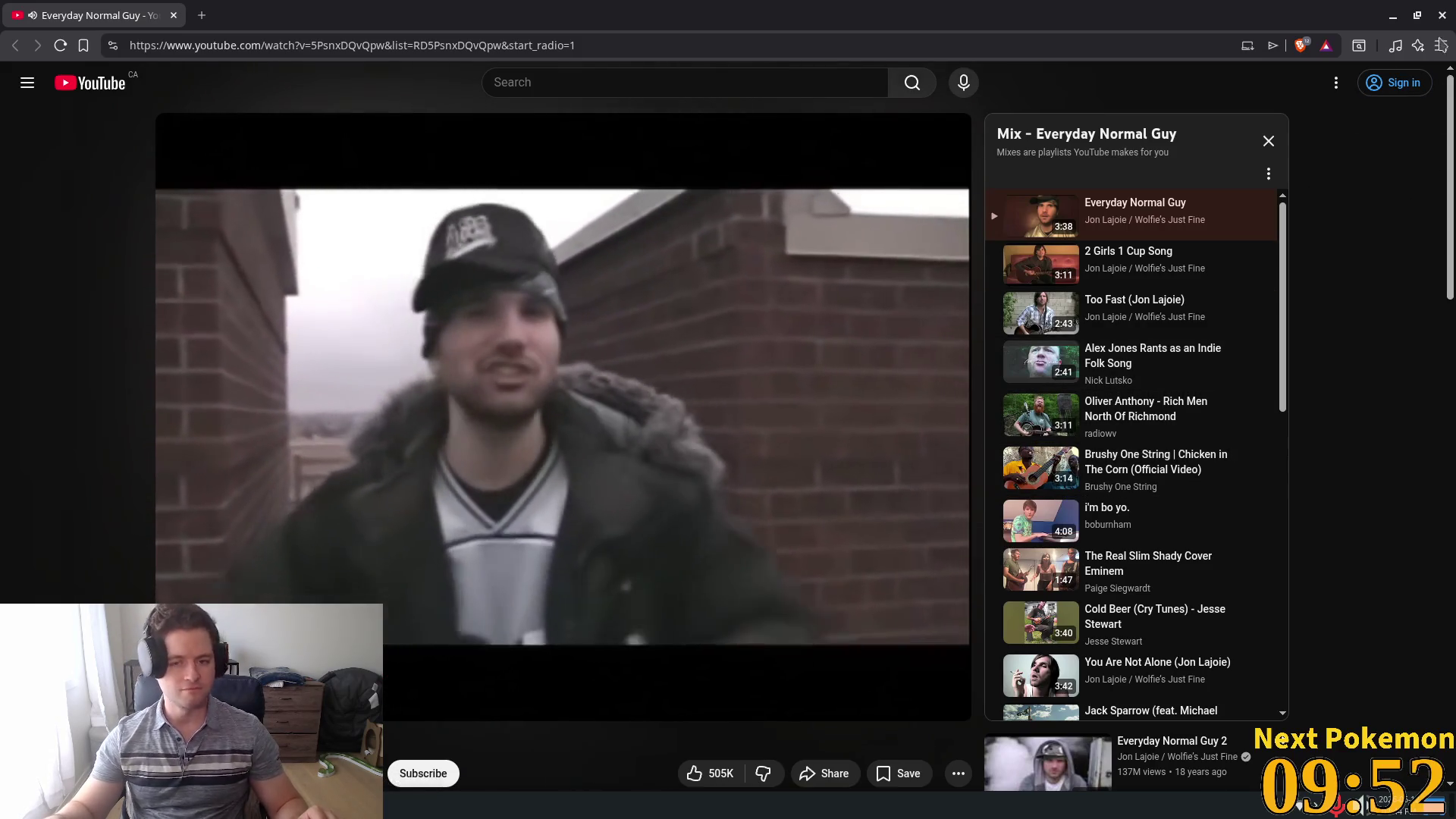
{"action": "left_click", "coordinate": [1391, 15]}
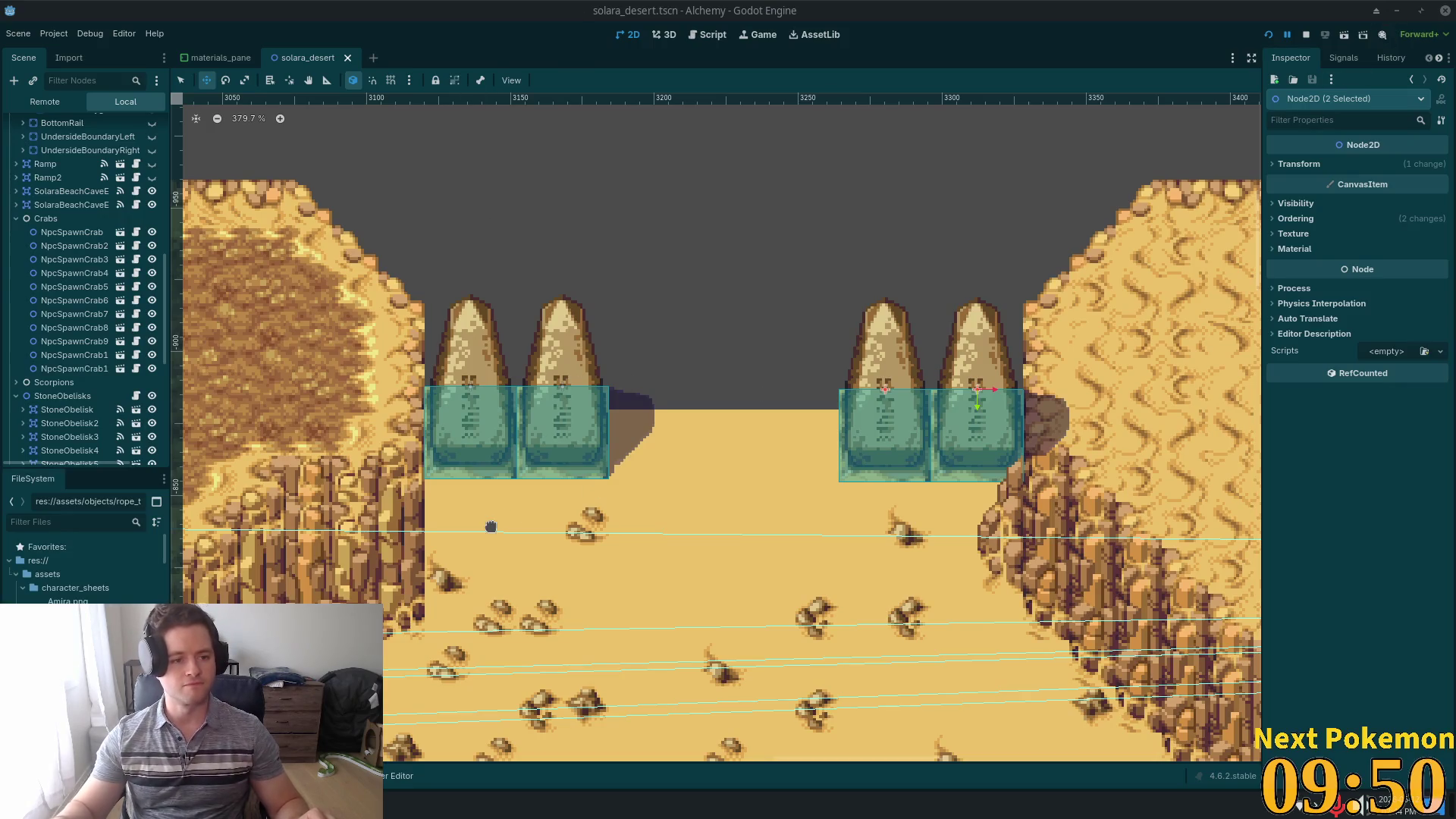
- Re-expand the assets folder and open tilesets to reveal activator_obelisk.png in the FileSystem dock
{"action": "left_click", "coordinate": [15, 574]}
{"action": "left_click", "coordinate": [16, 574]}
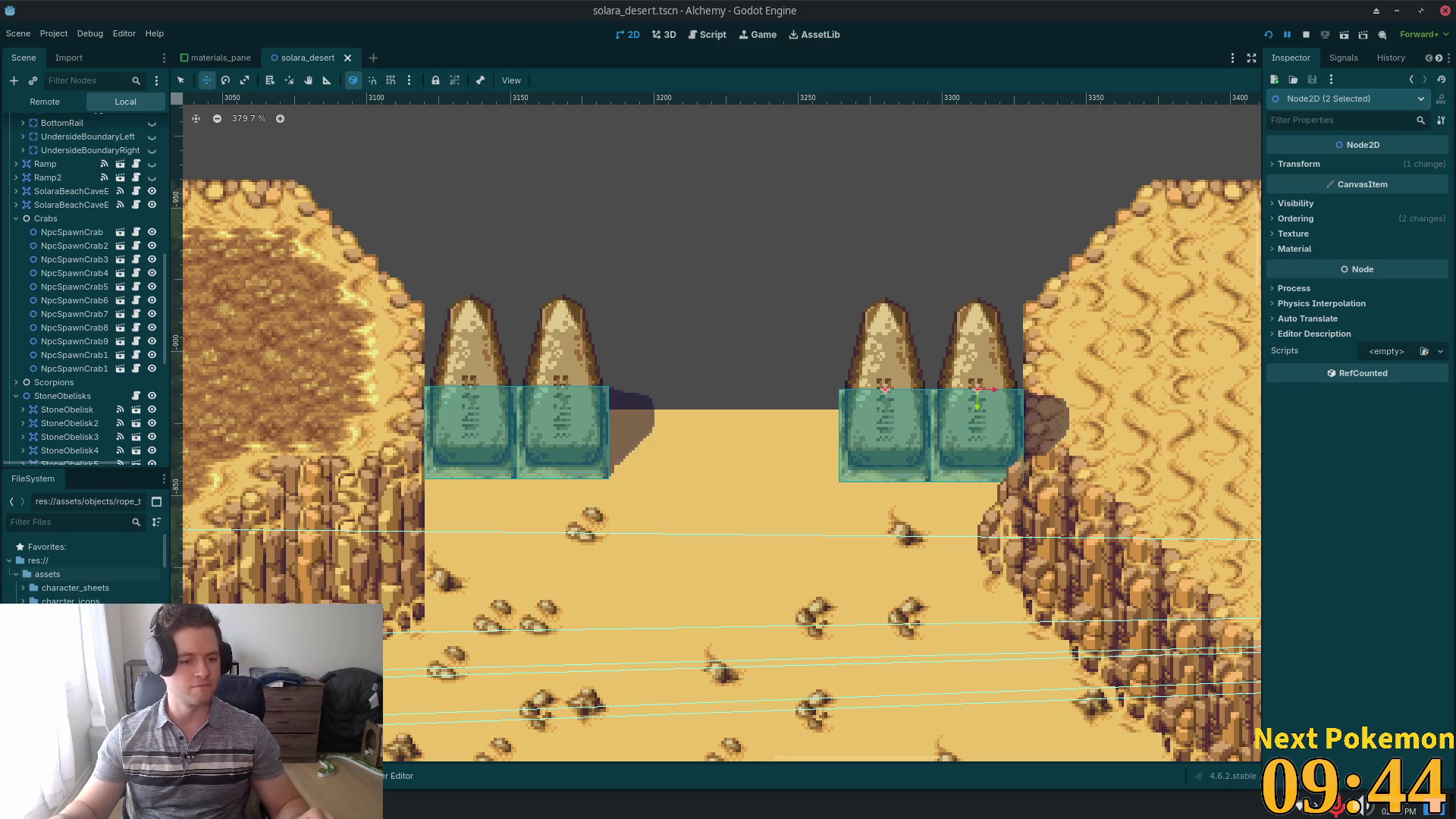
{"action": "scroll", "coordinate": [87, 569], "scroll_direction": "down", "scroll_amount": 3}
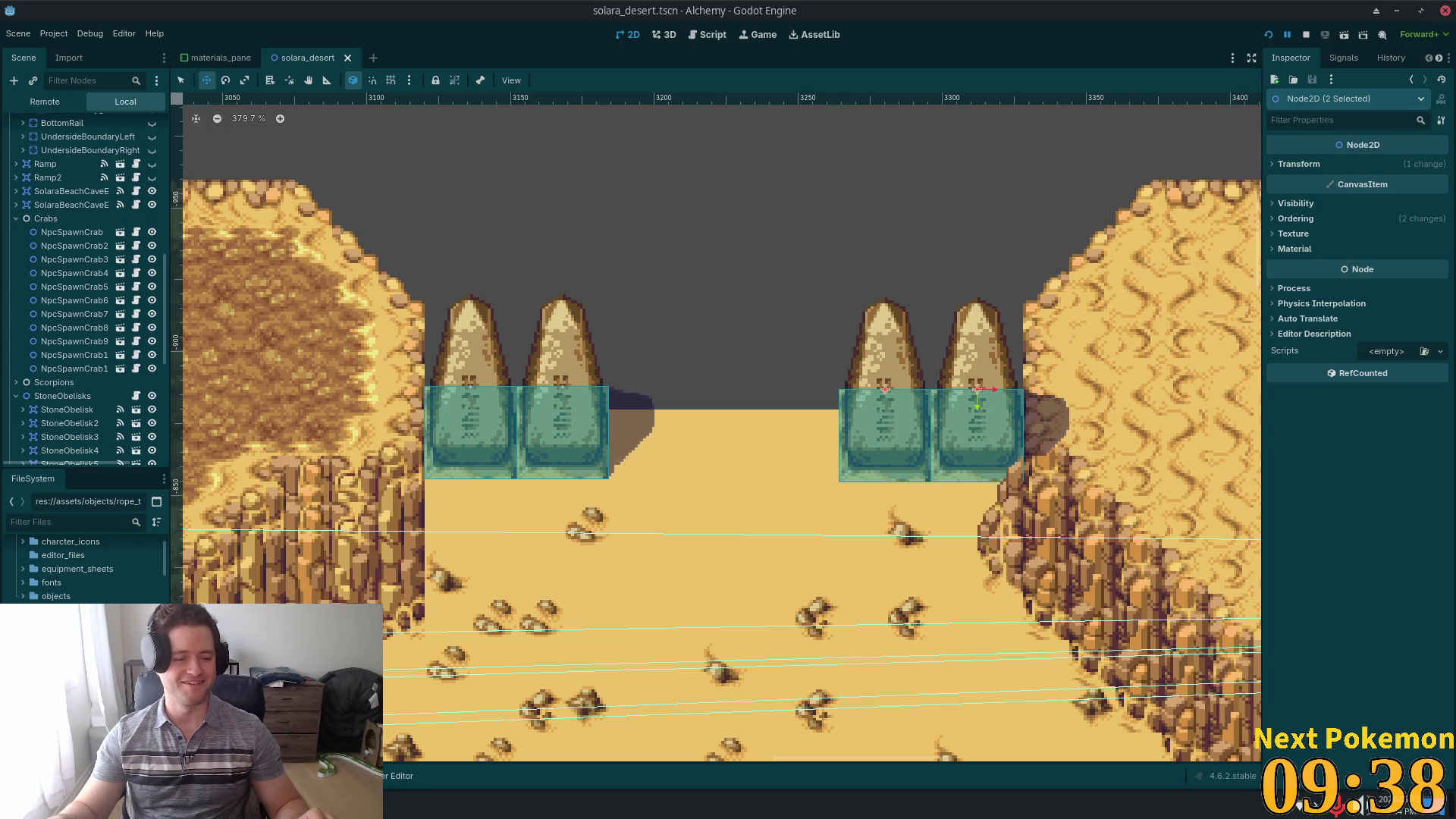
{"action": "scroll", "coordinate": [53, 569], "scroll_direction": "down", "scroll_amount": 3}
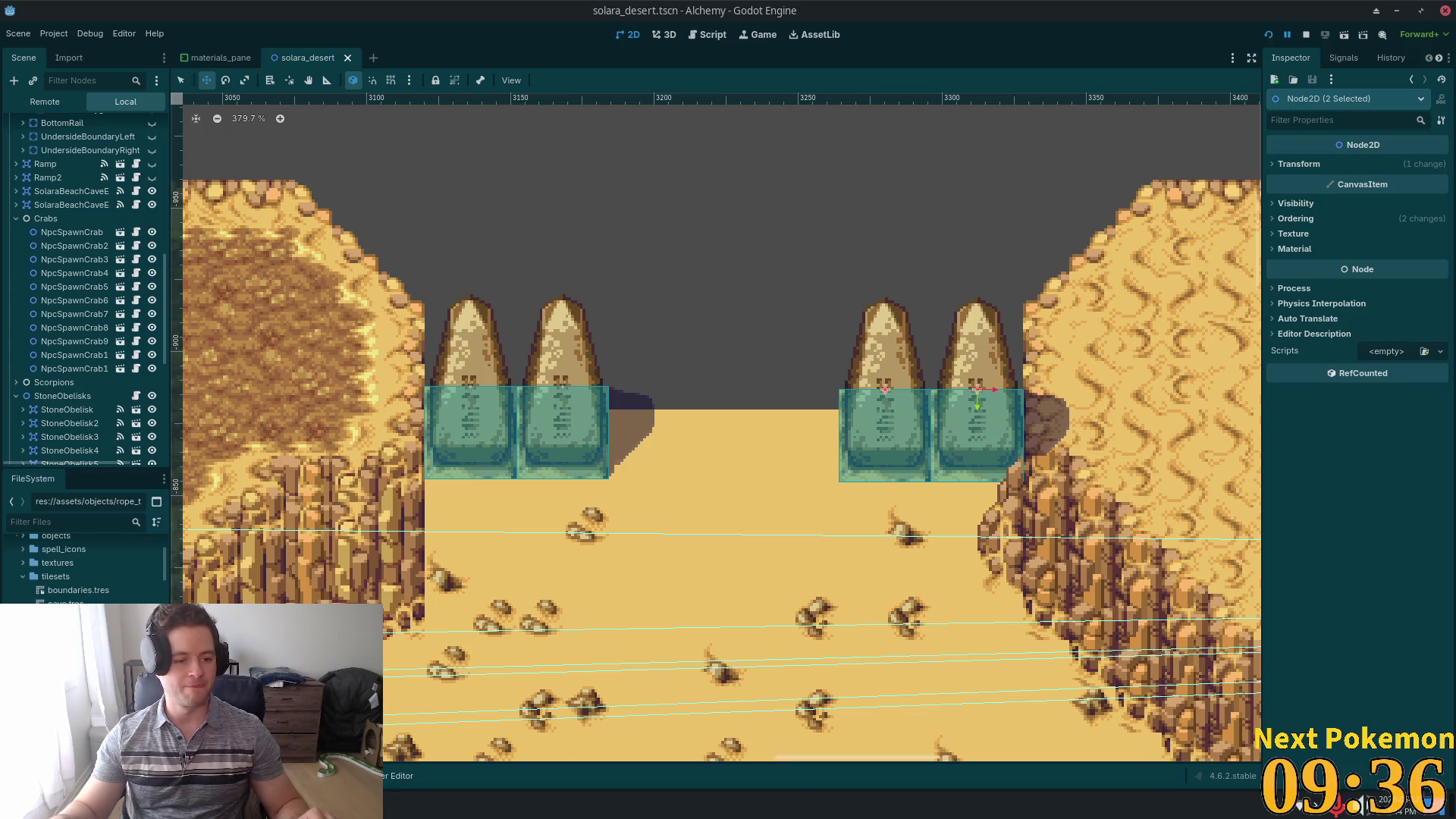
{"action": "double_click", "coordinate": [53, 576]}
{"action": "scroll", "coordinate": [53, 576], "scroll_direction": "up", "scroll_amount": 5}
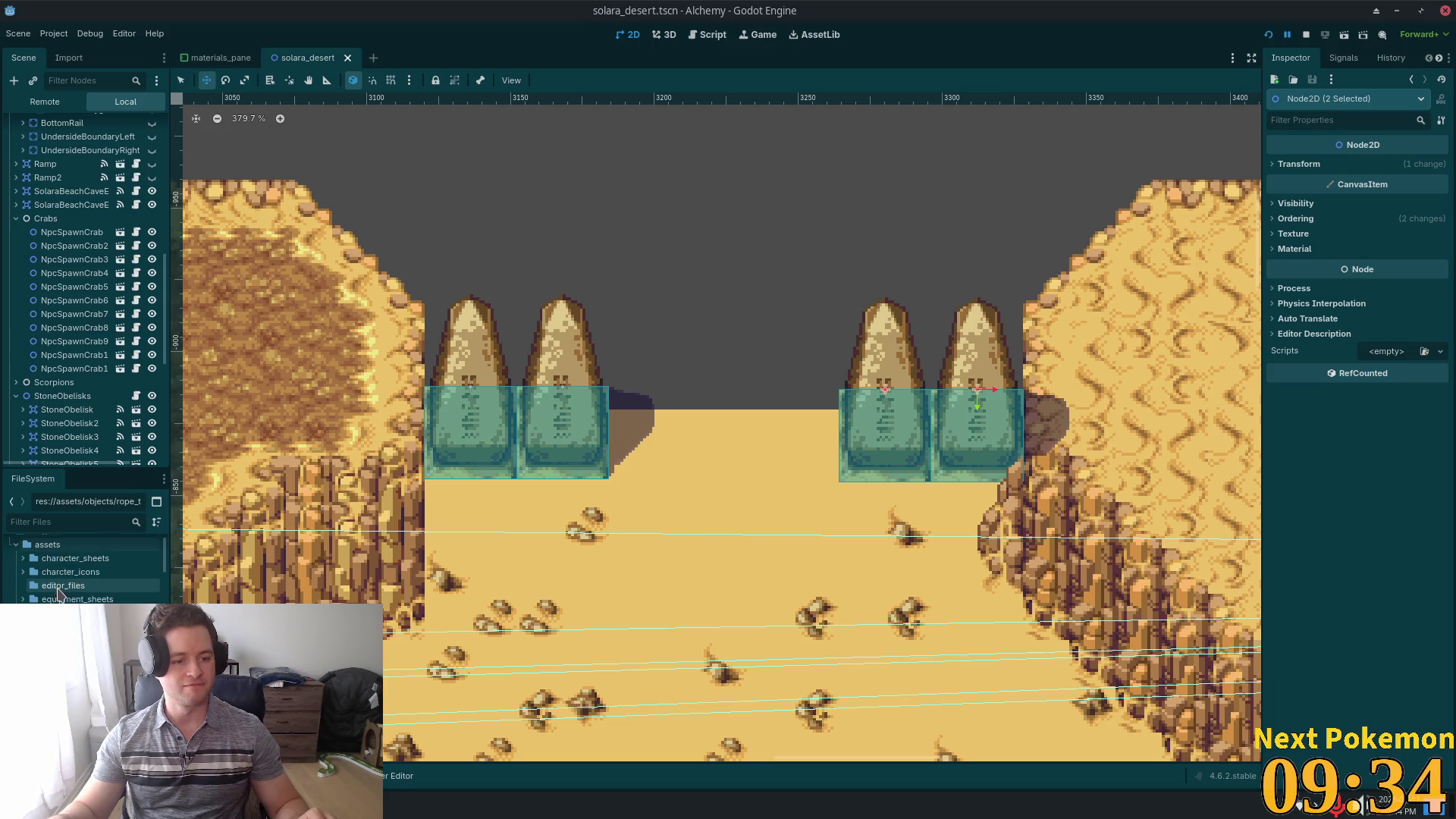
{"action": "scroll", "coordinate": [84, 569], "scroll_direction": "down", "scroll_amount": 5}
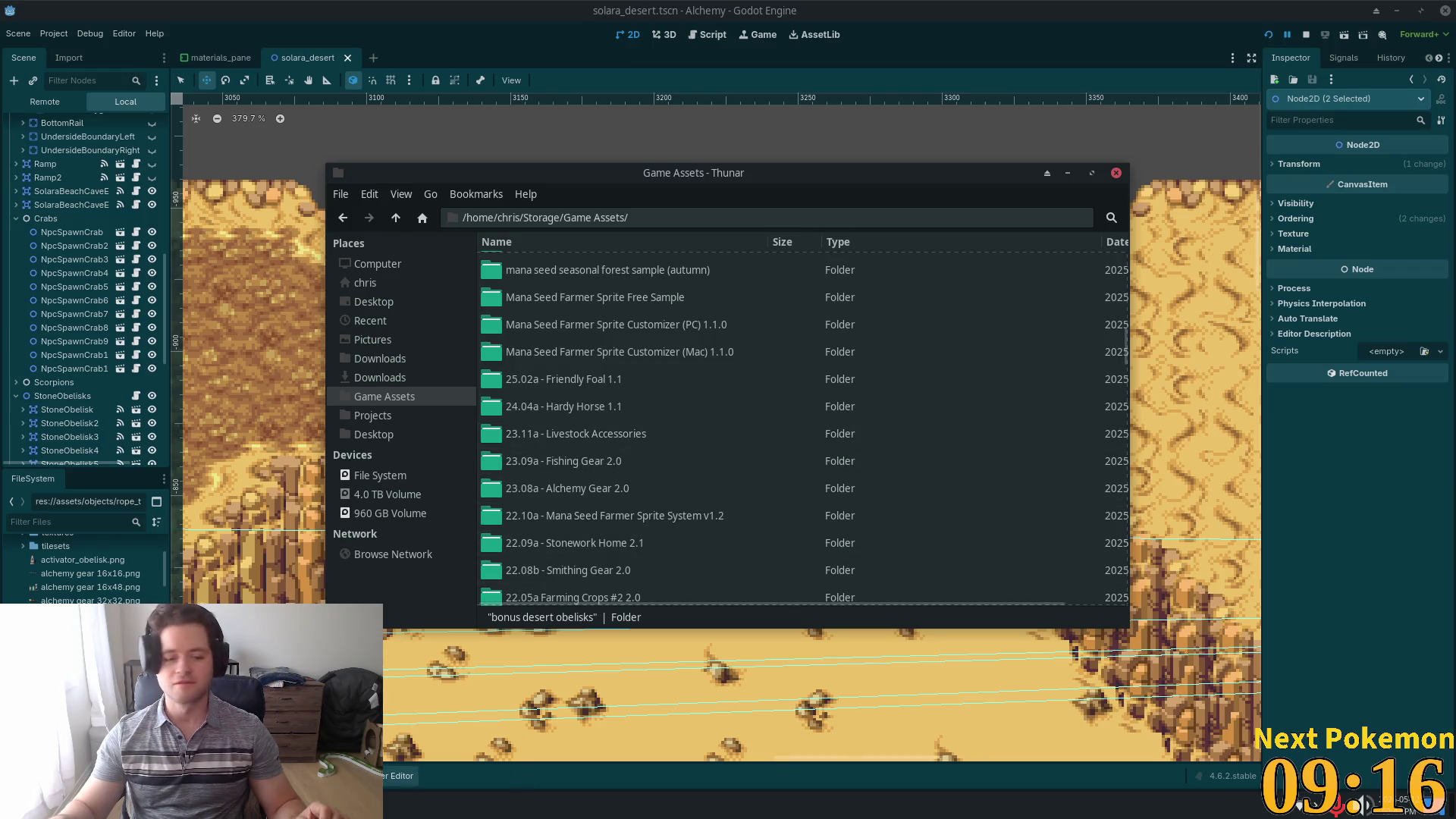
- Bring the Brave YouTube window to the front and maximize it full-screen
{"action": "left_click", "coordinate": [401, 804]}
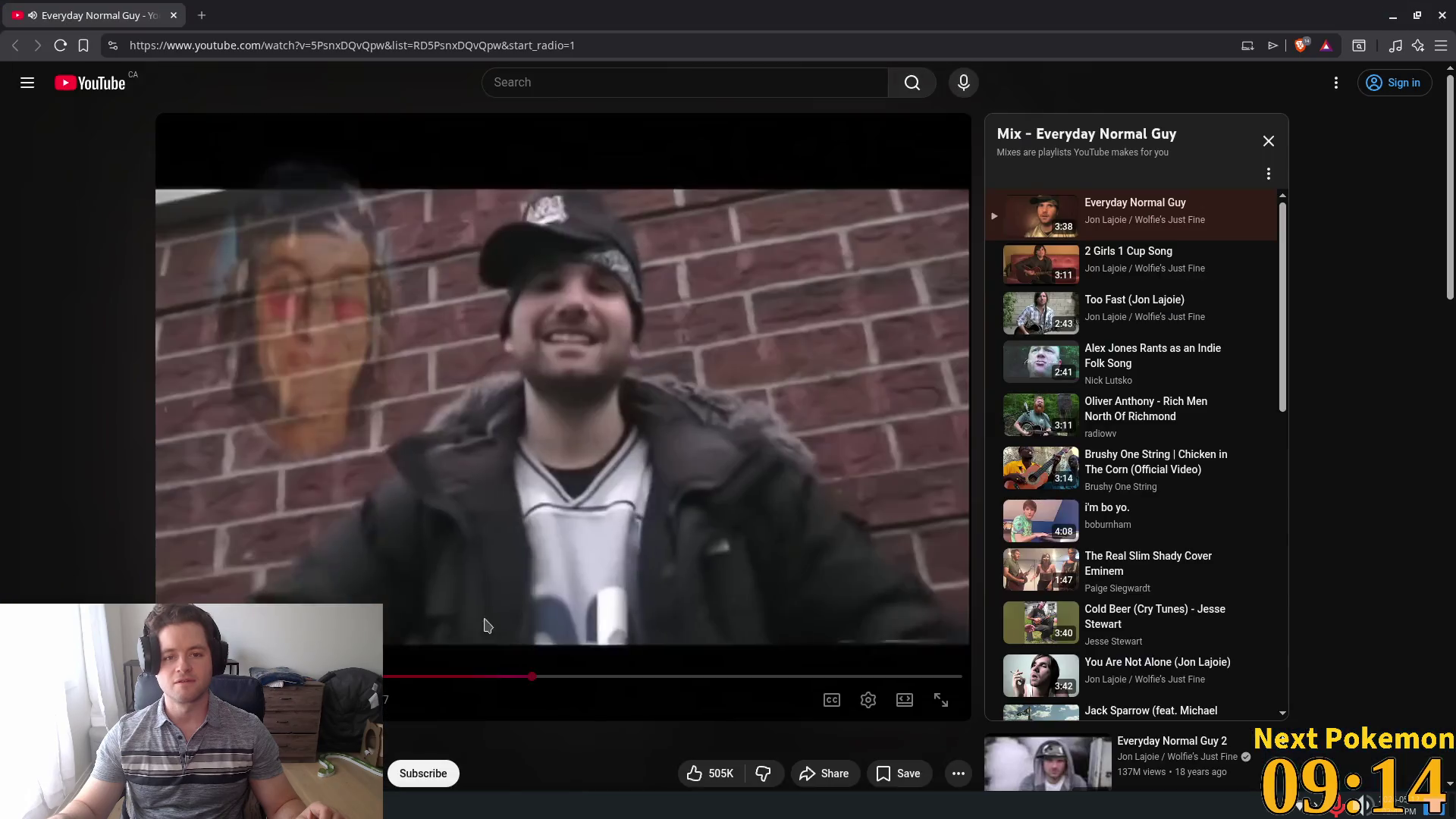
{"action": "left_click", "coordinate": [402, 746]}
{"action": "left_click", "coordinate": [174, 16]}
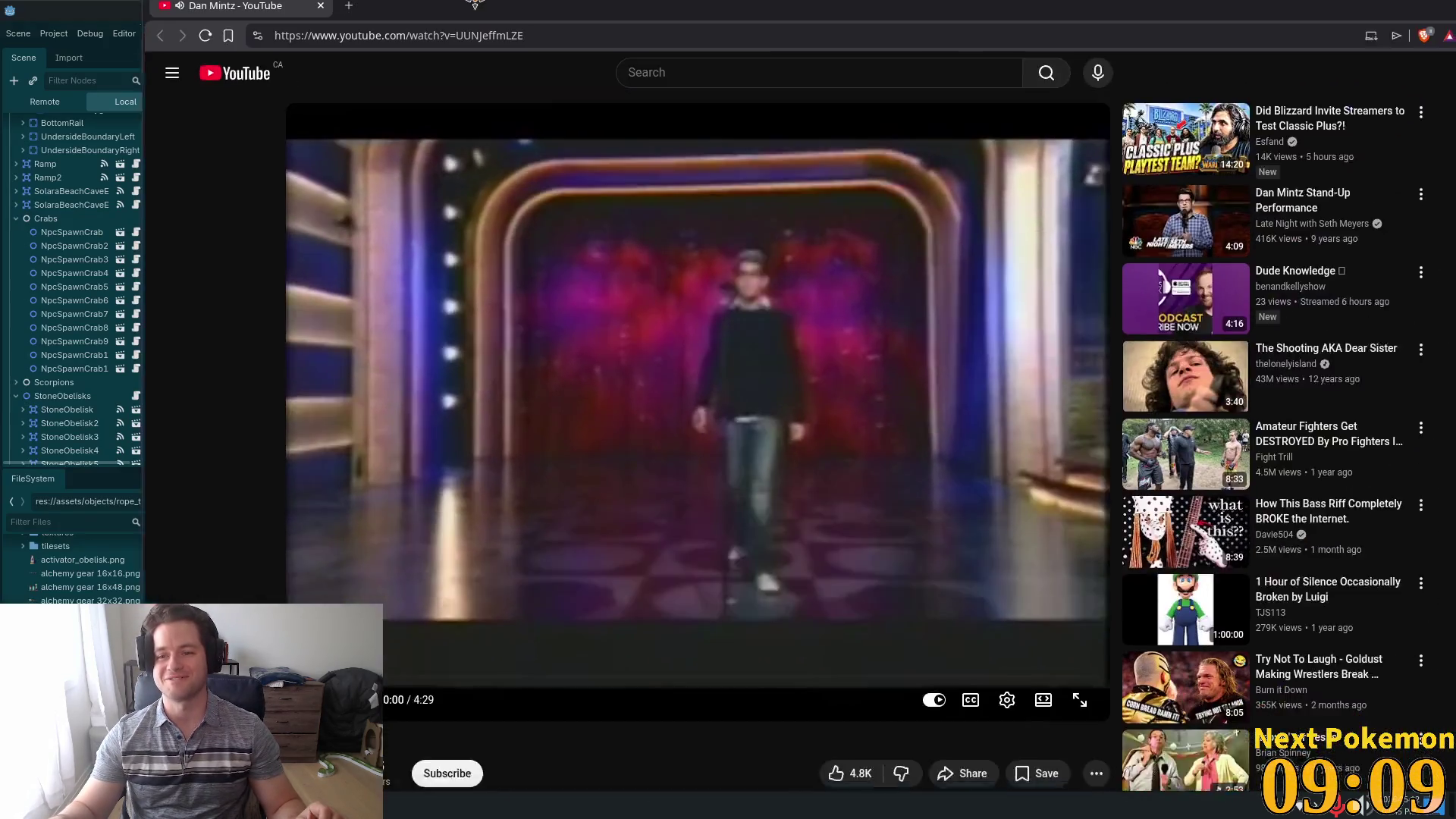
{"action": "left_click_drag", "start_coordinate": [474, 4], "coordinate": [475, 4]}
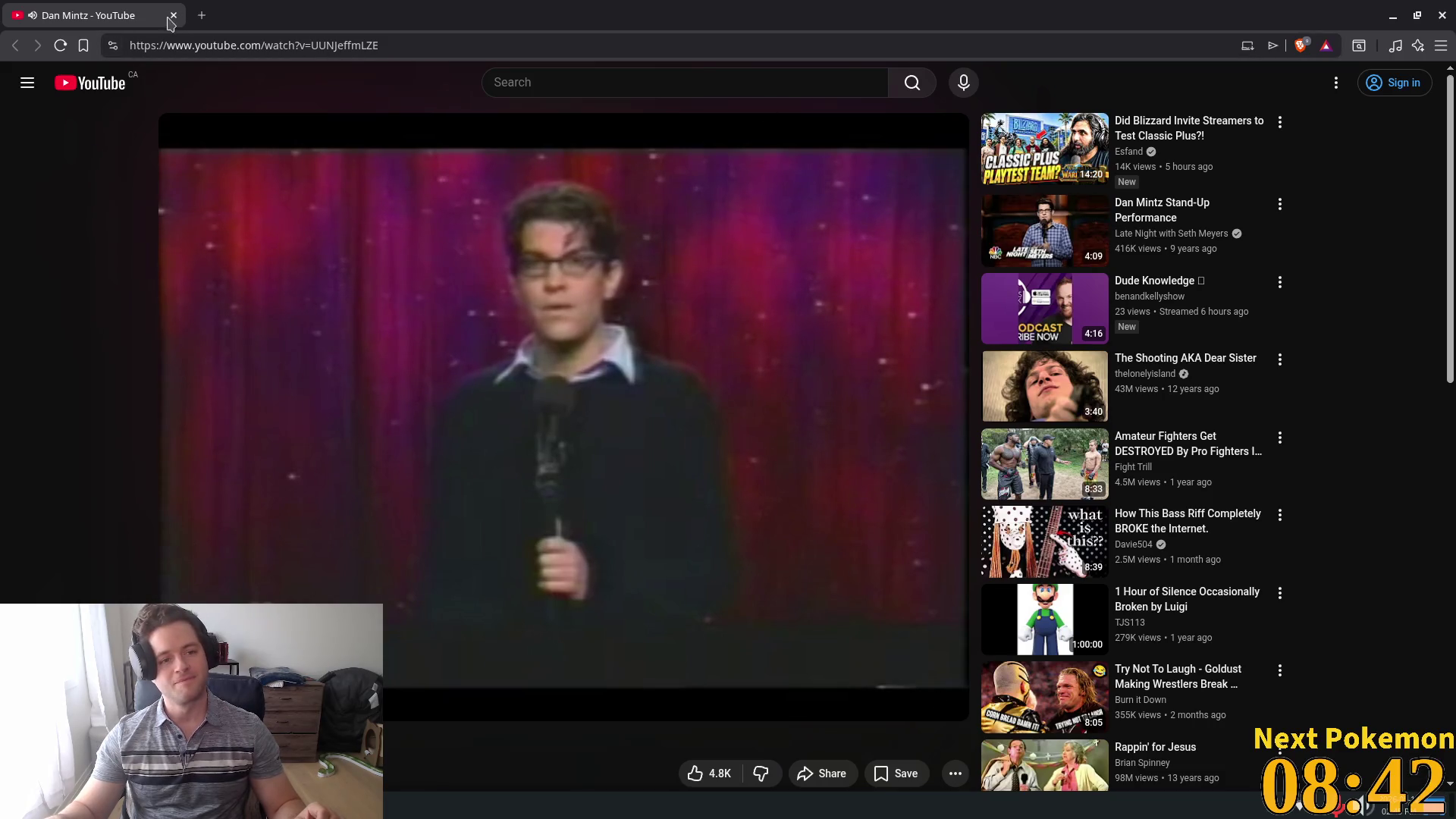
- Dismiss the YouTube browser window to reveal Thunar's Game Assets listing
{"action": "left_click", "coordinate": [174, 15]}
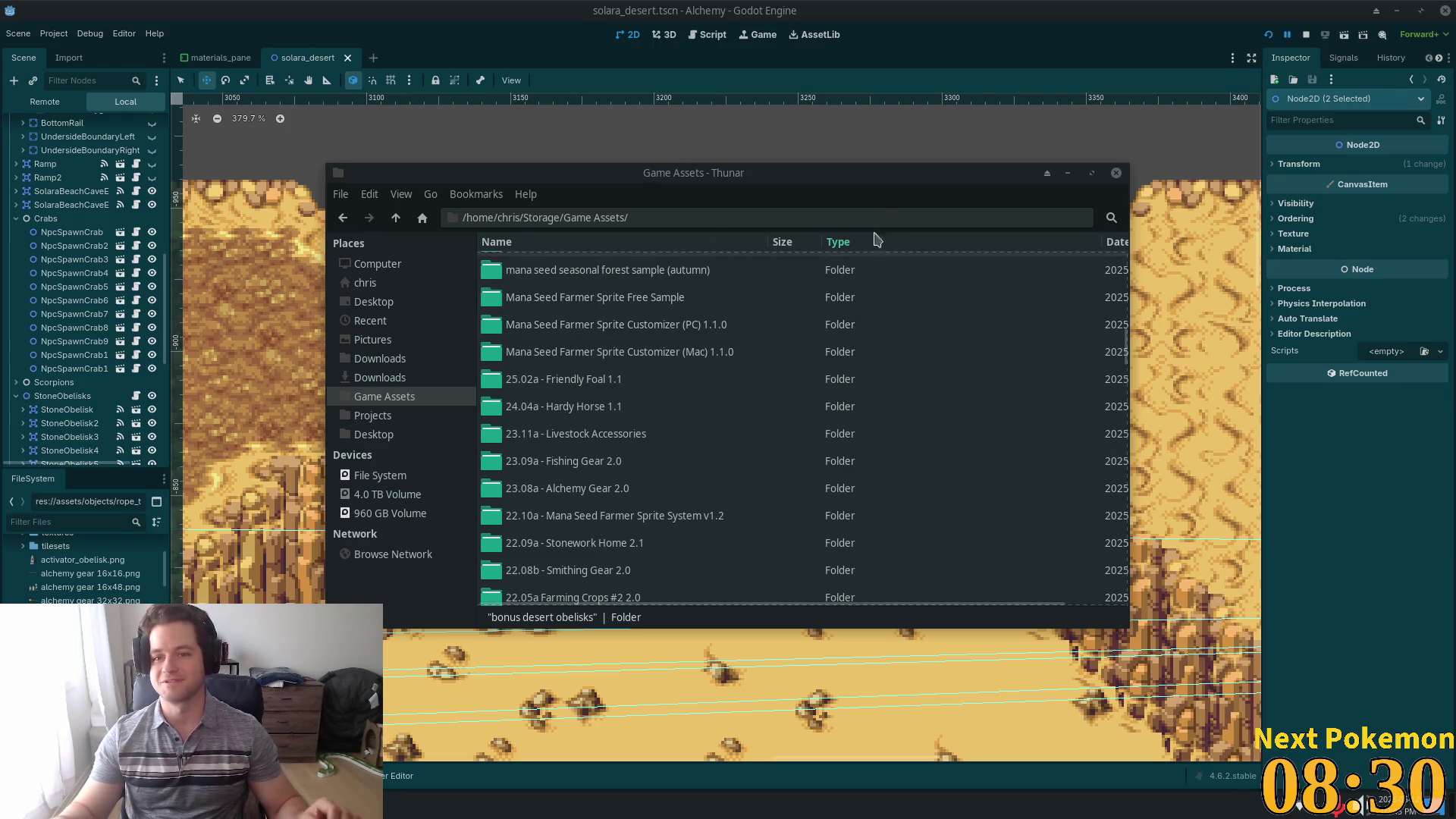
- Switch back to Thunar and open 20.07a - Winter Forest 4.0a > winter sheets
{"action": "left_click", "coordinate": [827, 8]}
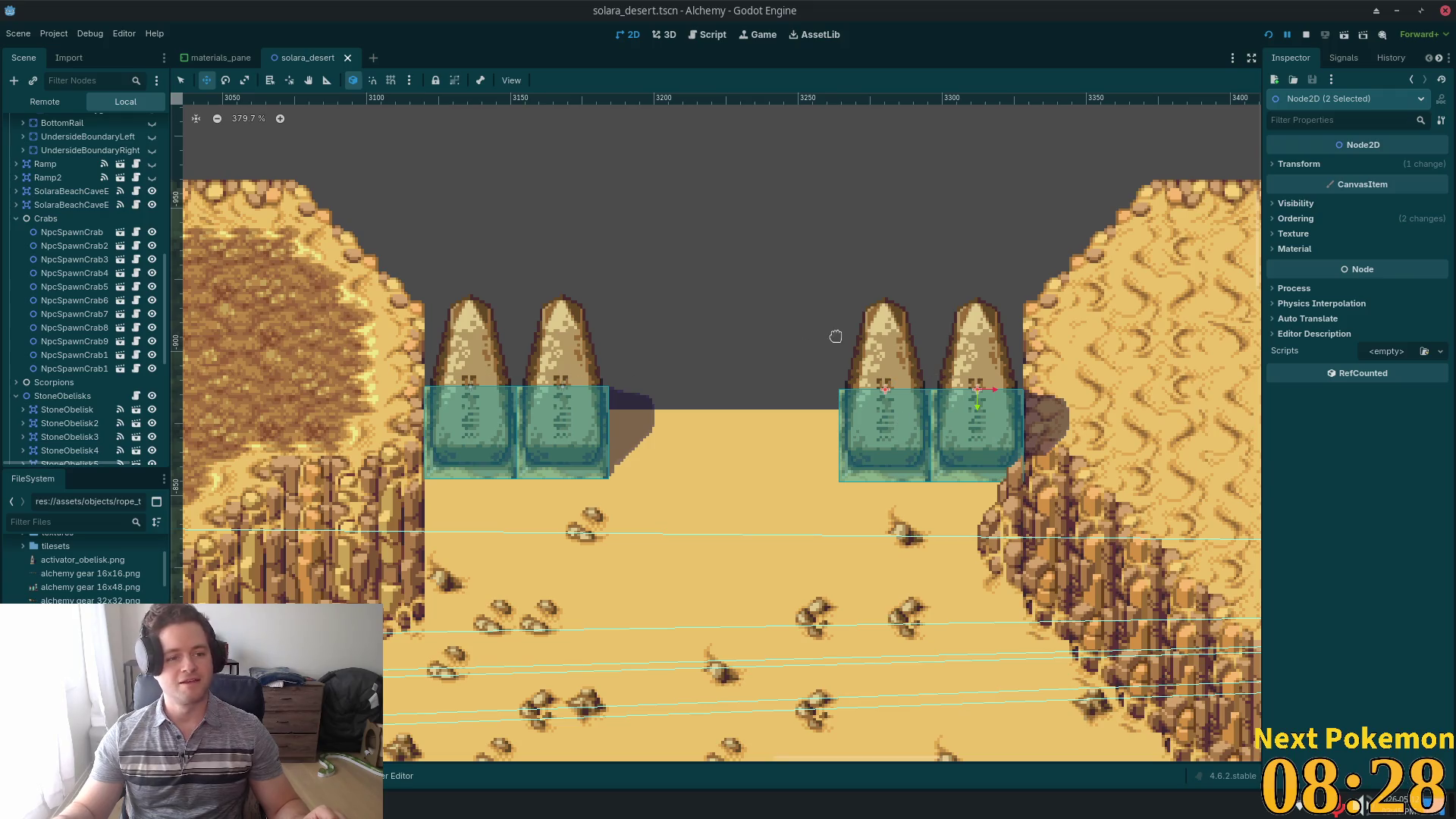
{"action": "key", "text": "alt+Tab"}
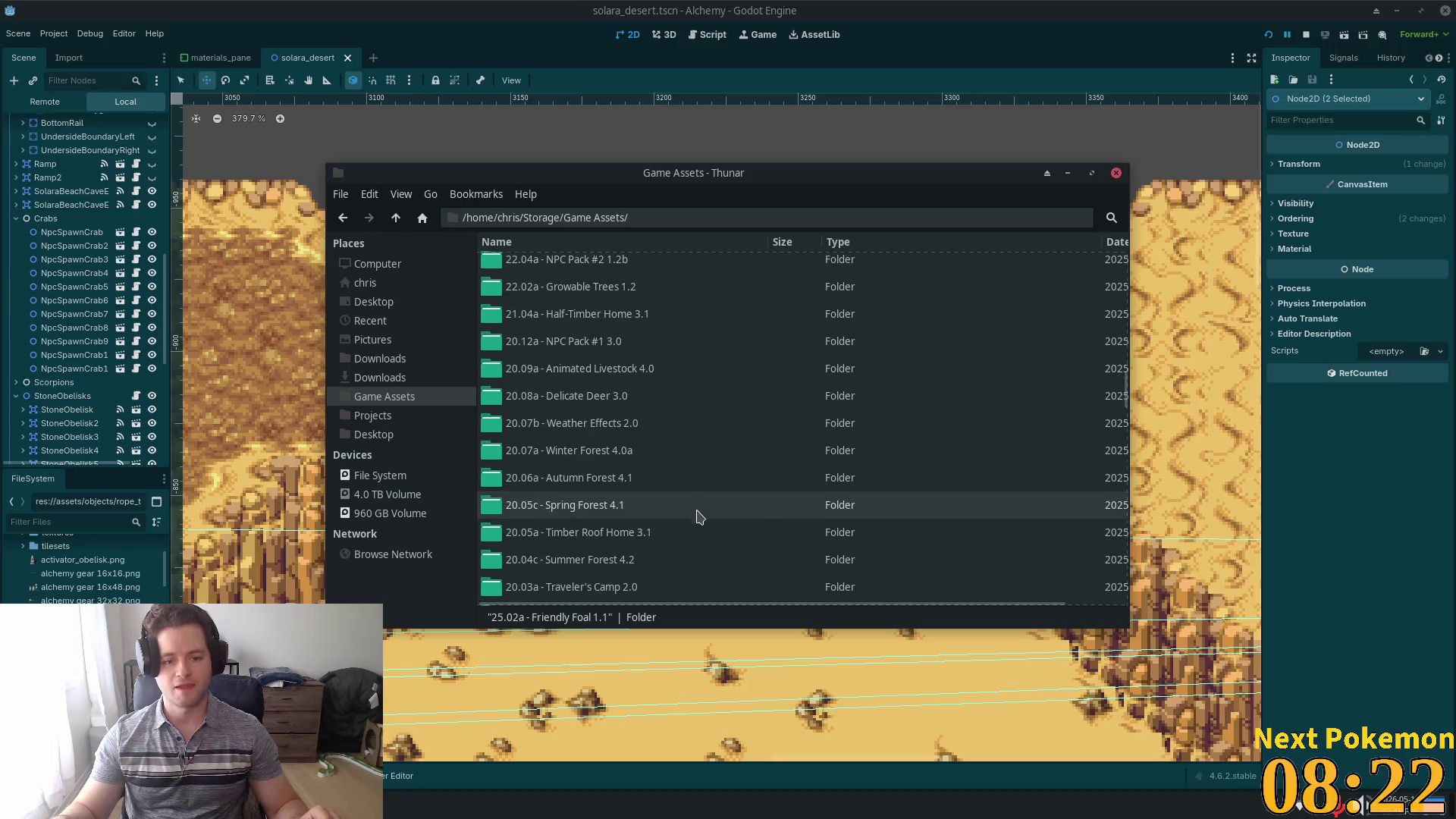
{"action": "double_click", "coordinate": [627, 455]}
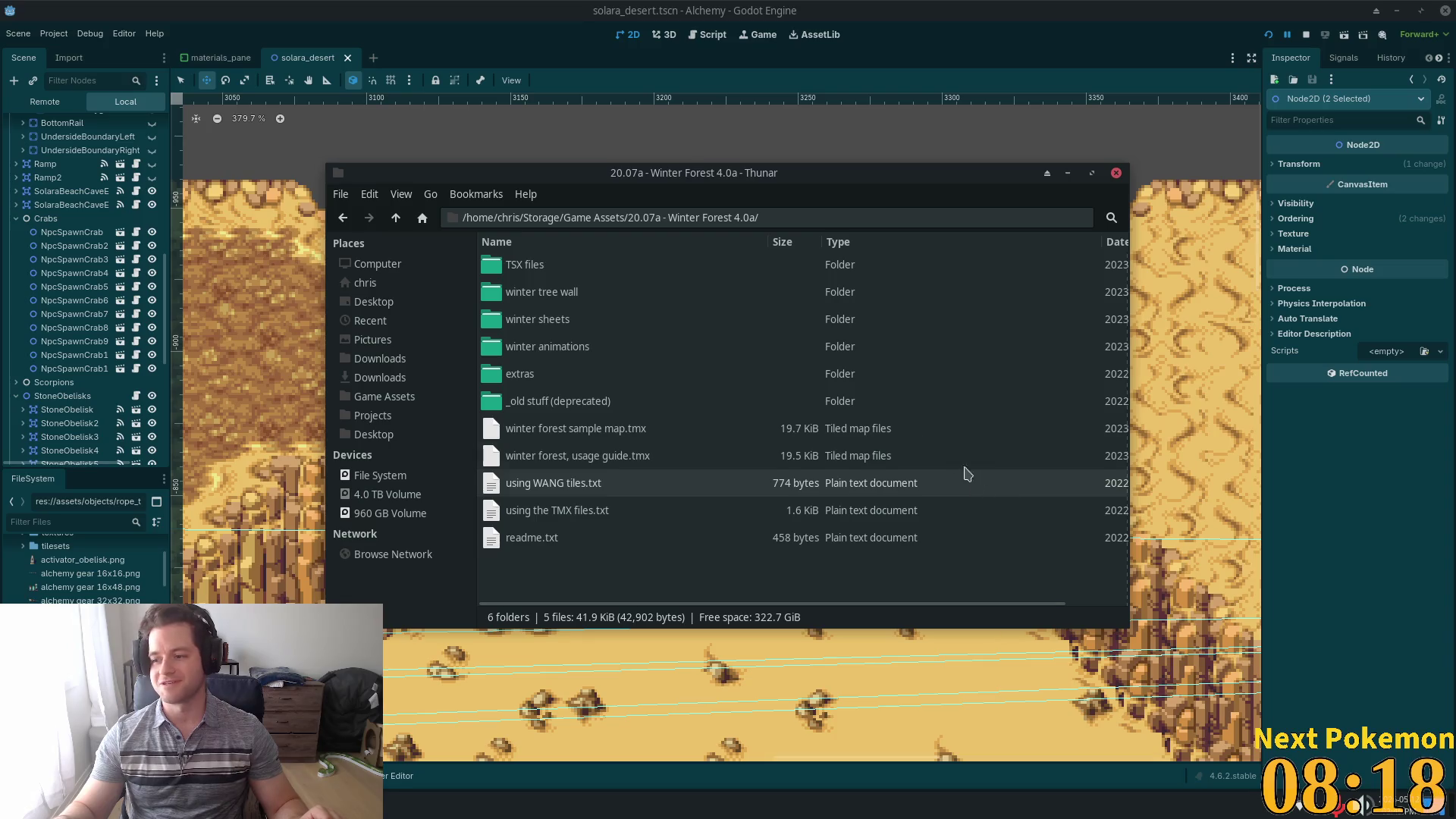
{"action": "left_click", "coordinate": [623, 350]}
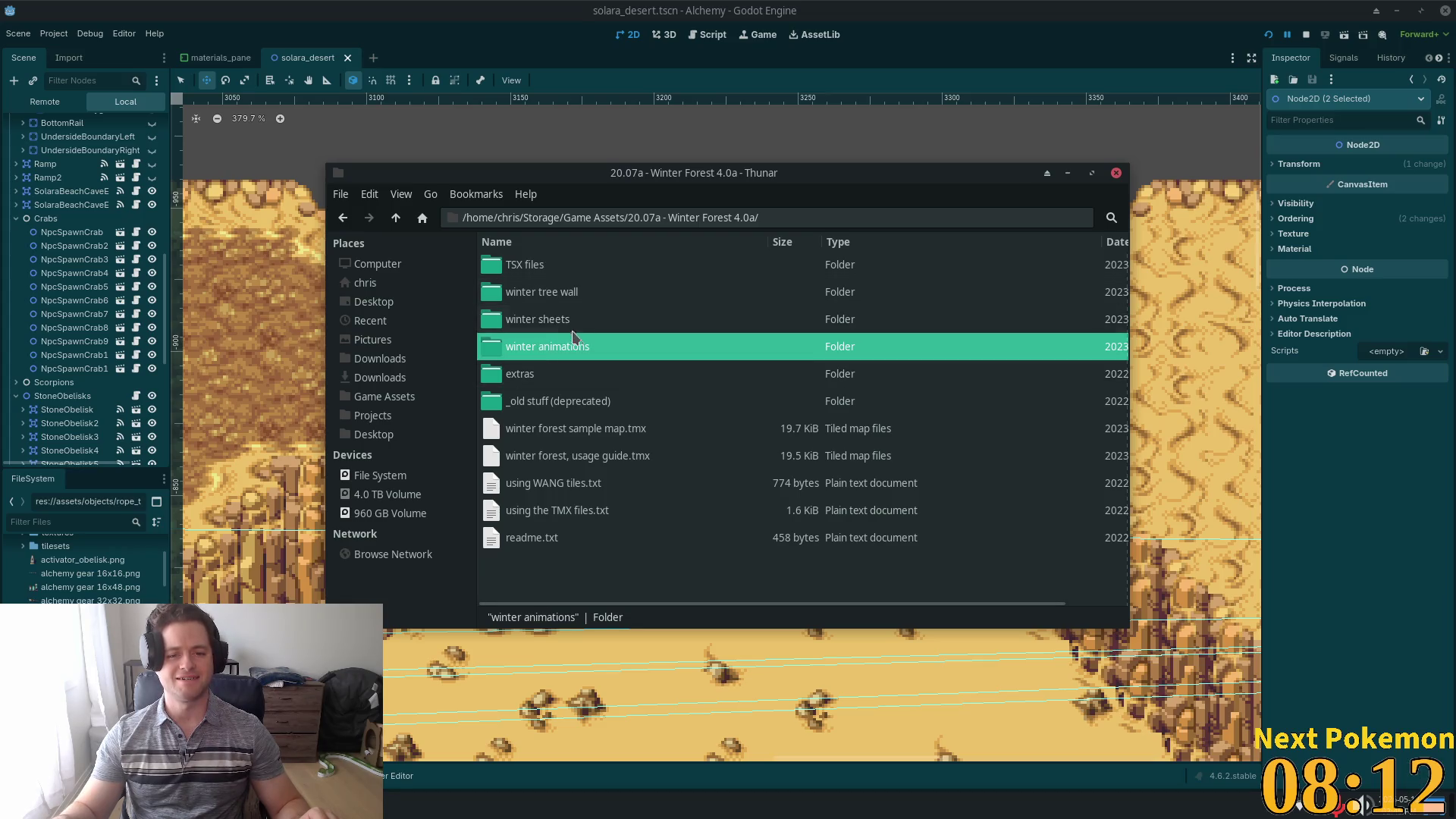
{"action": "double_click", "coordinate": [573, 322]}
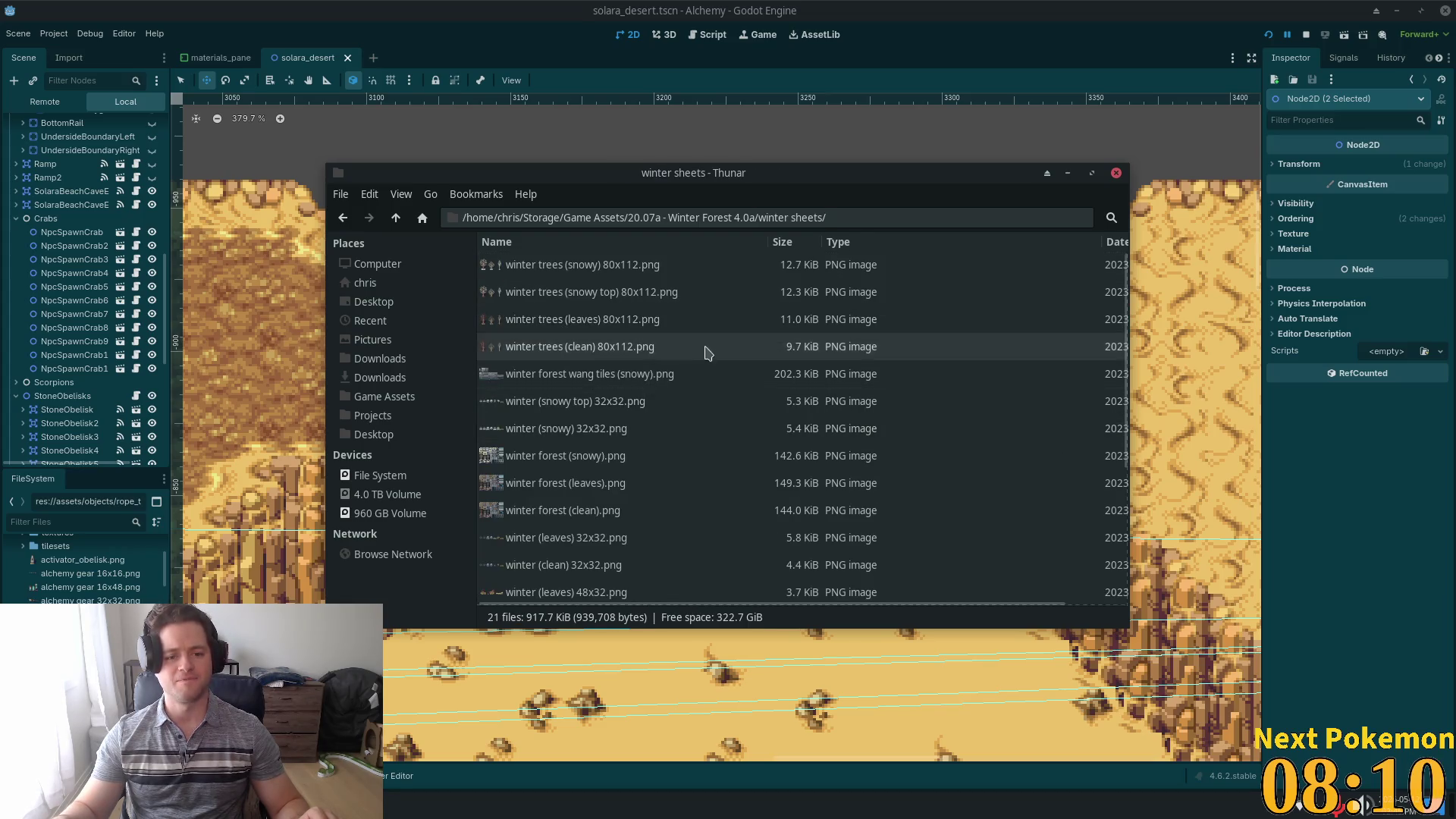
{"action": "left_click", "coordinate": [606, 457]}
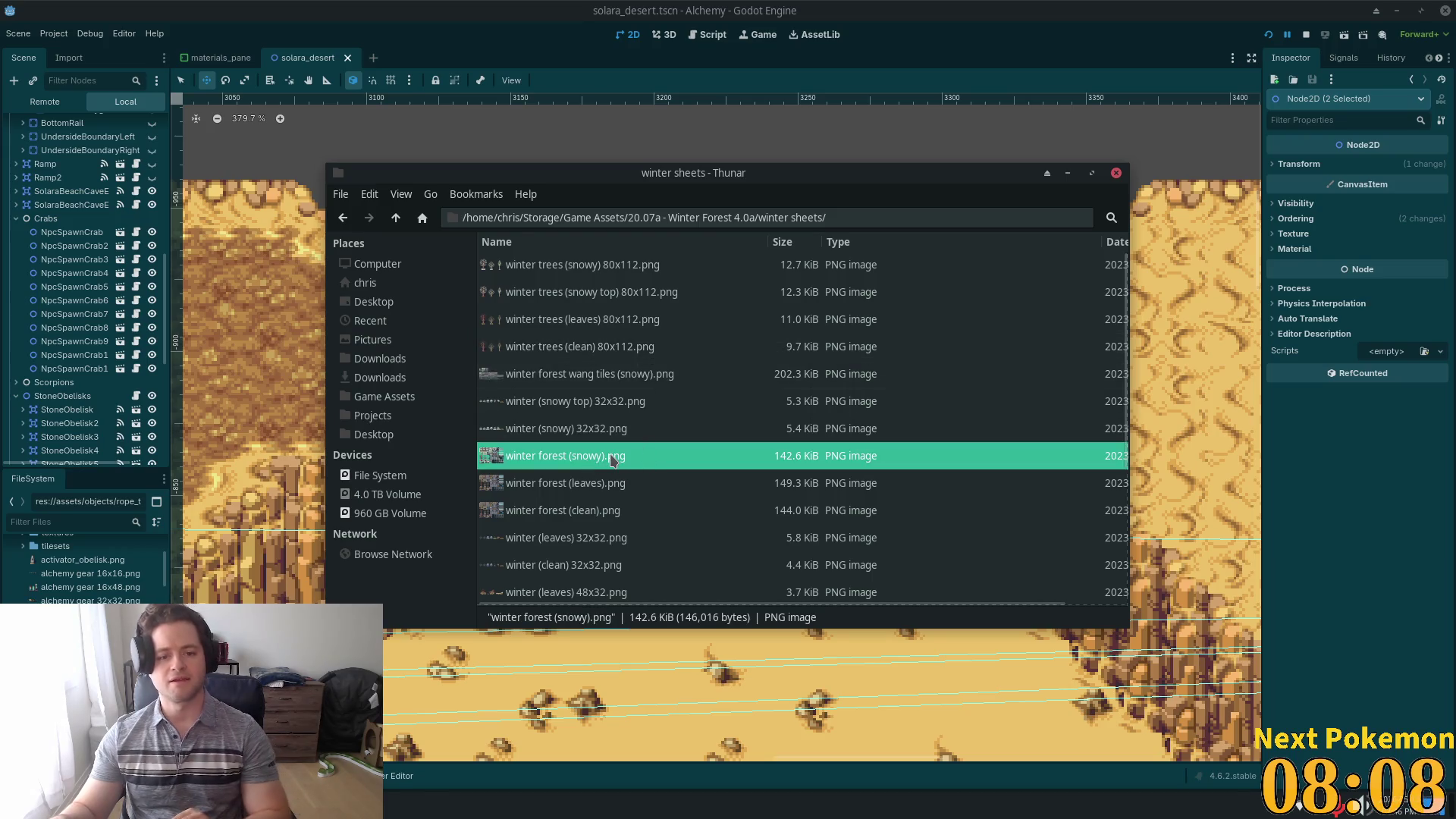
- Preview winter forest (leaves).png in Ristretto, then close Thunar and the image viewer
{"action": "double_click", "coordinate": [603, 486]}
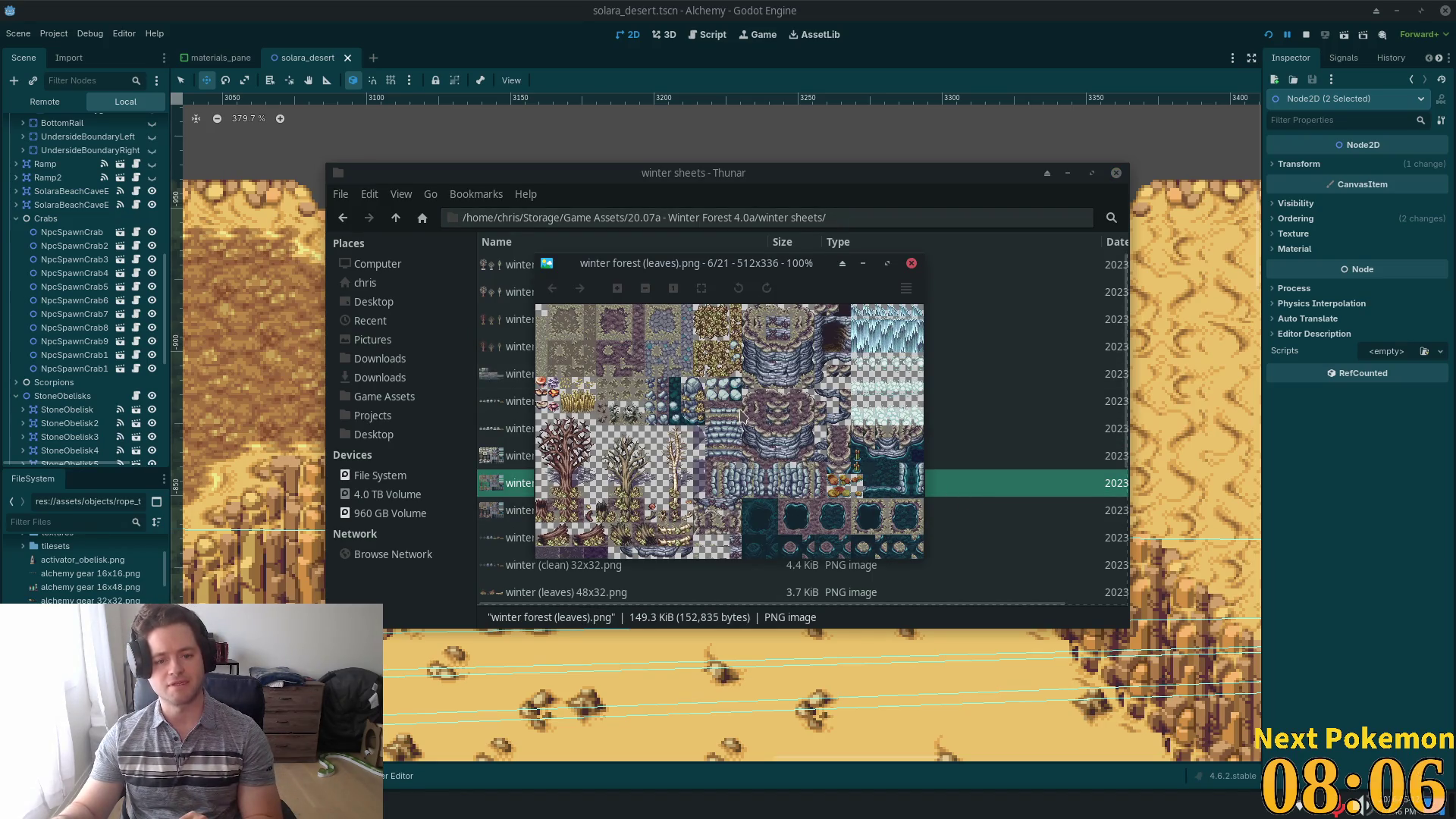
{"action": "scroll", "coordinate": [737, 429], "scroll_direction": "up", "scroll_amount": 1}
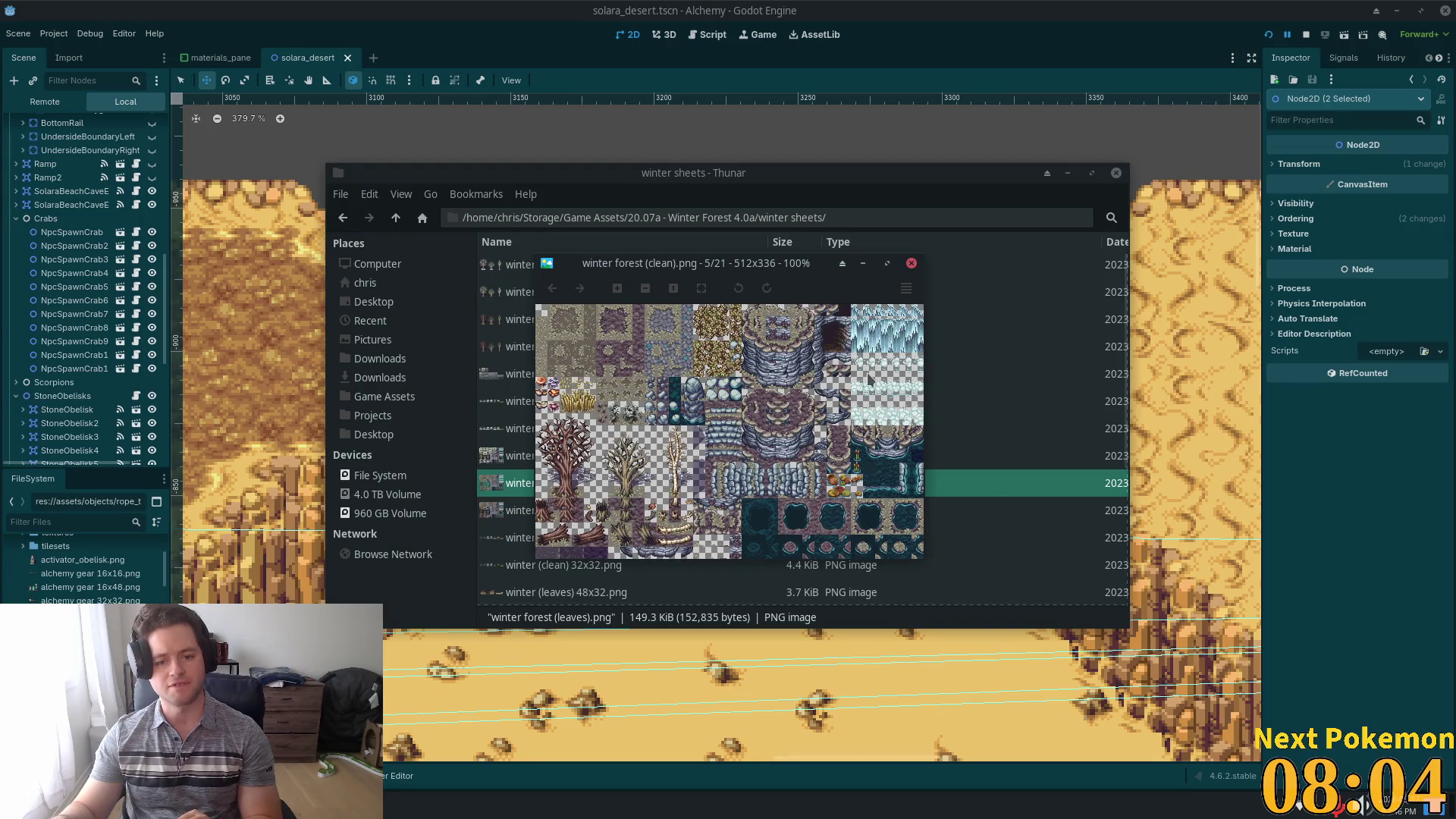
{"action": "scroll", "coordinate": [698, 383], "scroll_direction": "up", "scroll_amount": 2}
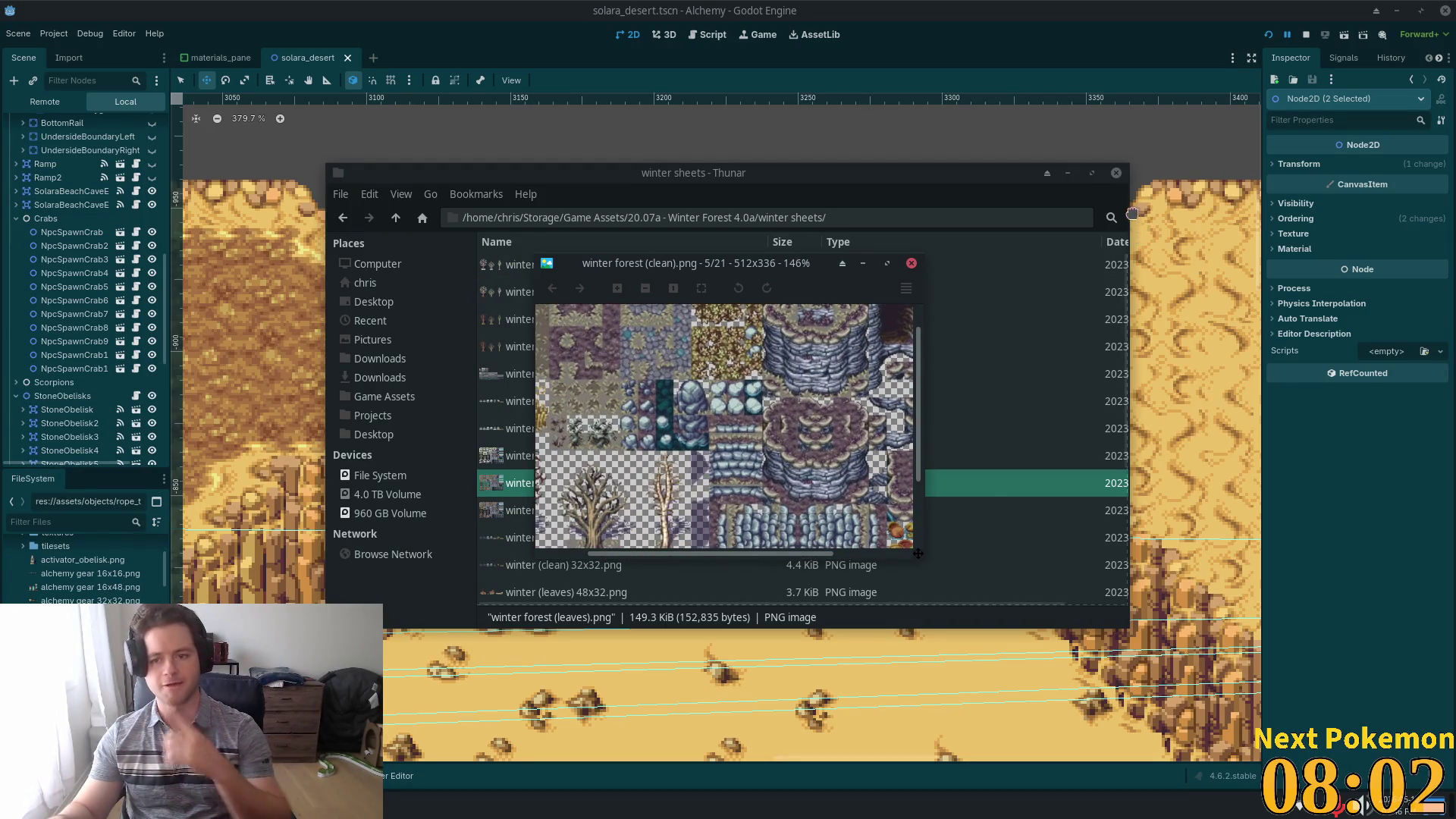
{"action": "left_click", "coordinate": [1106, 187]}
{"action": "left_click", "coordinate": [1116, 173]}
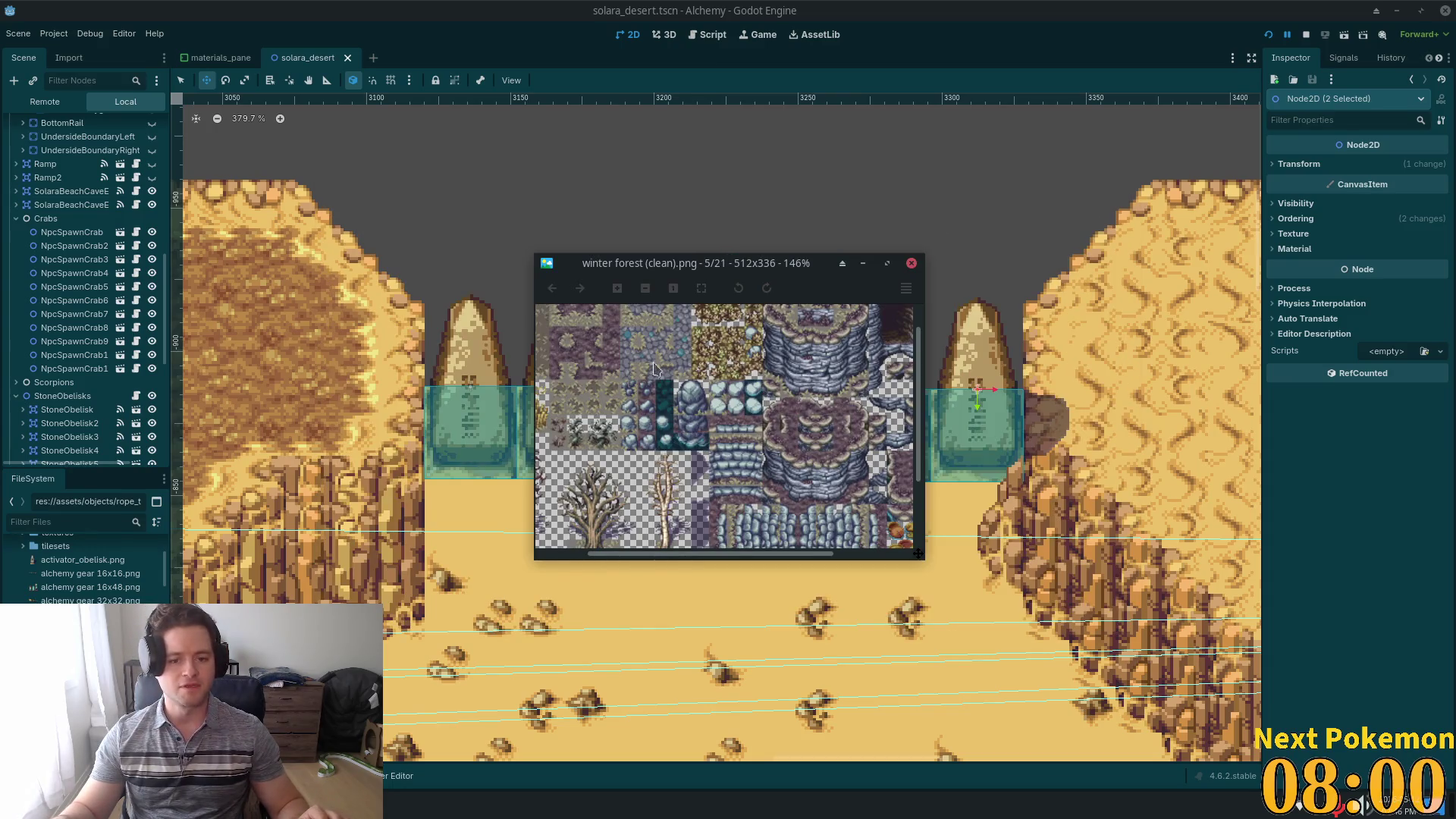
{"action": "left_click", "coordinate": [911, 264]}
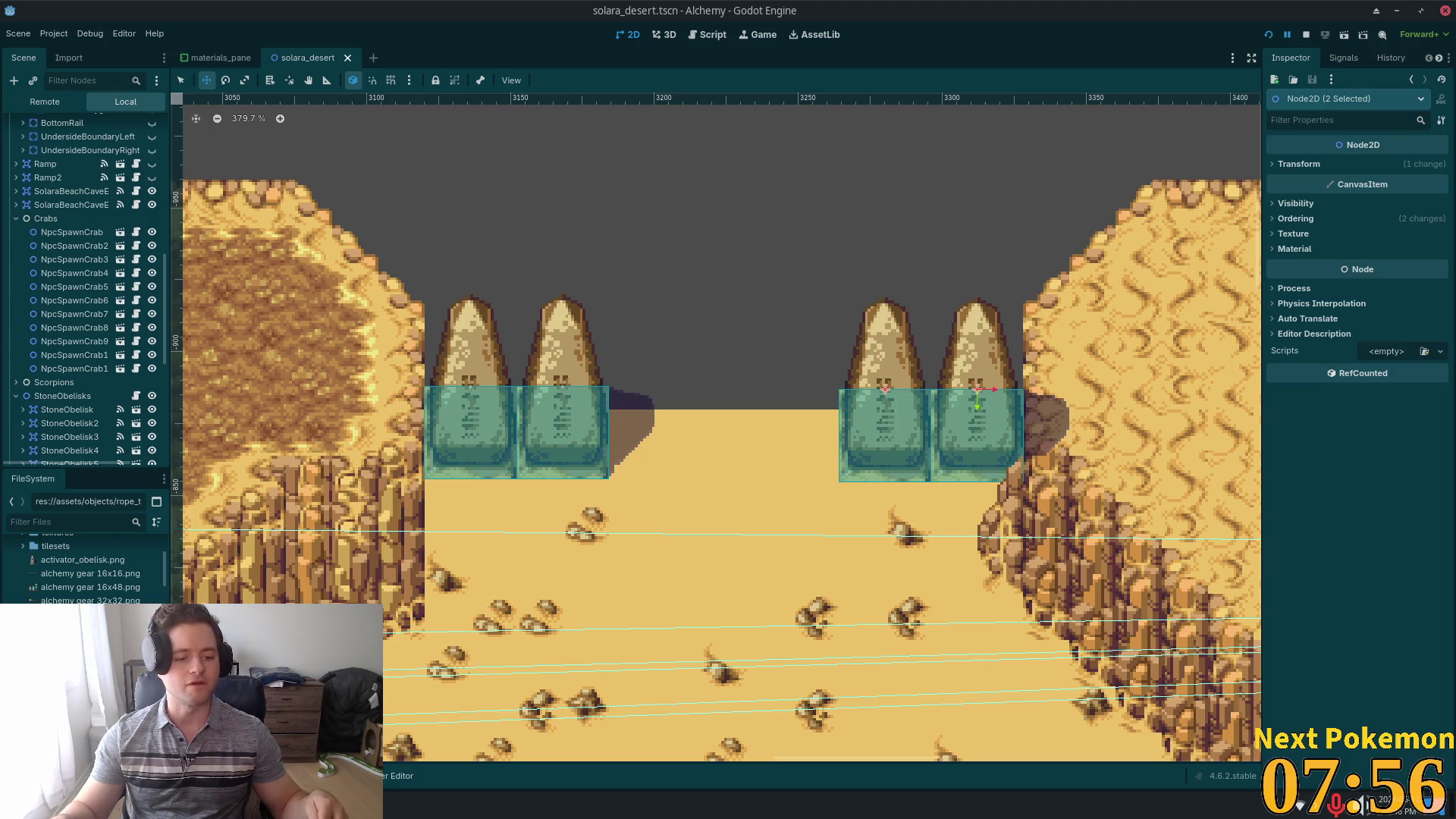
- Launch Thunar from the Whisker menu and go to the Game Assets folder
{"action": "key", "text": "super"}
{"action": "left_click", "coordinate": [162, 507]}
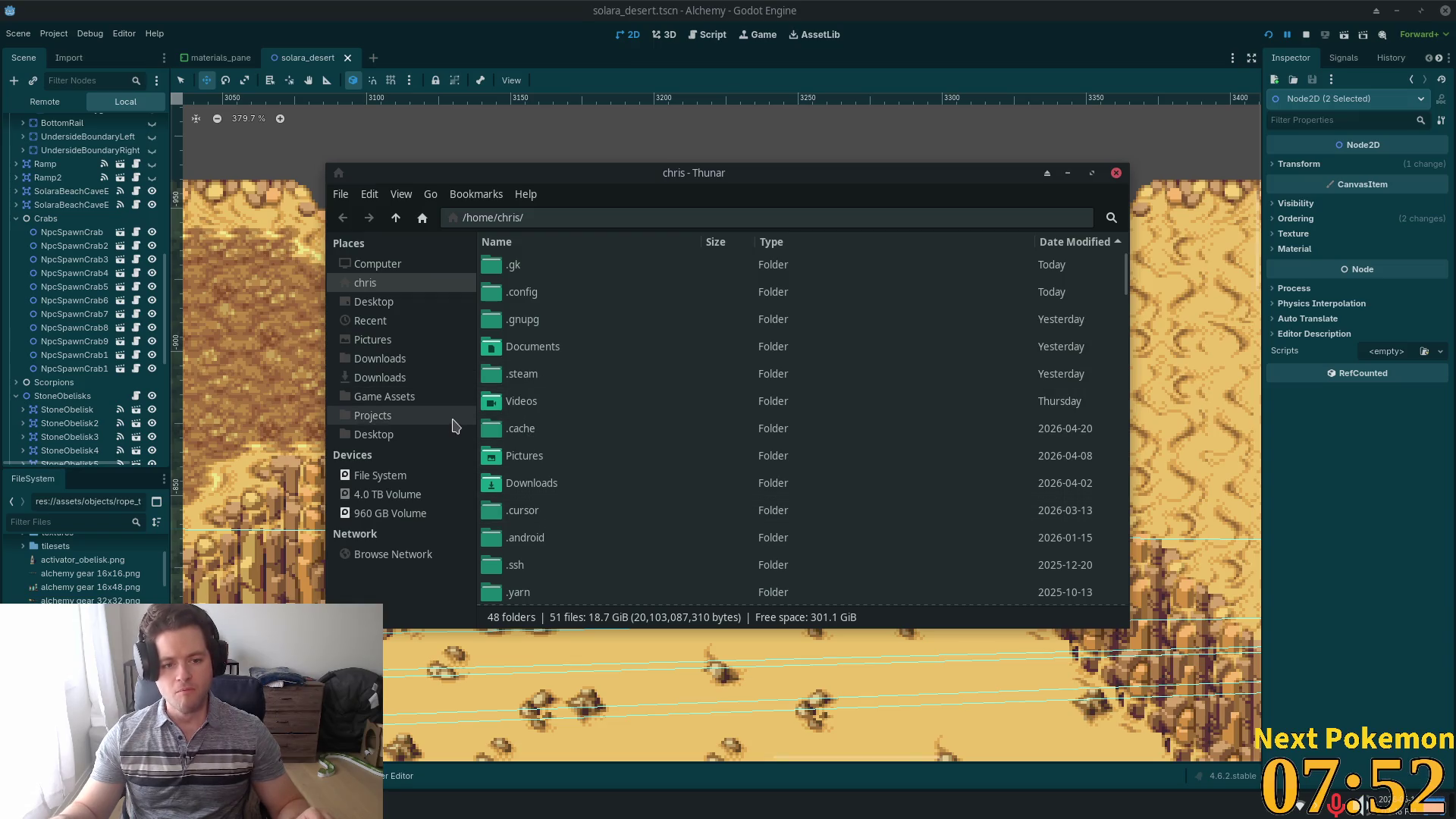
{"action": "left_click", "coordinate": [430, 396]}
{"action": "scroll", "coordinate": [650, 400], "scroll_direction": "down", "scroll_amount": 5}
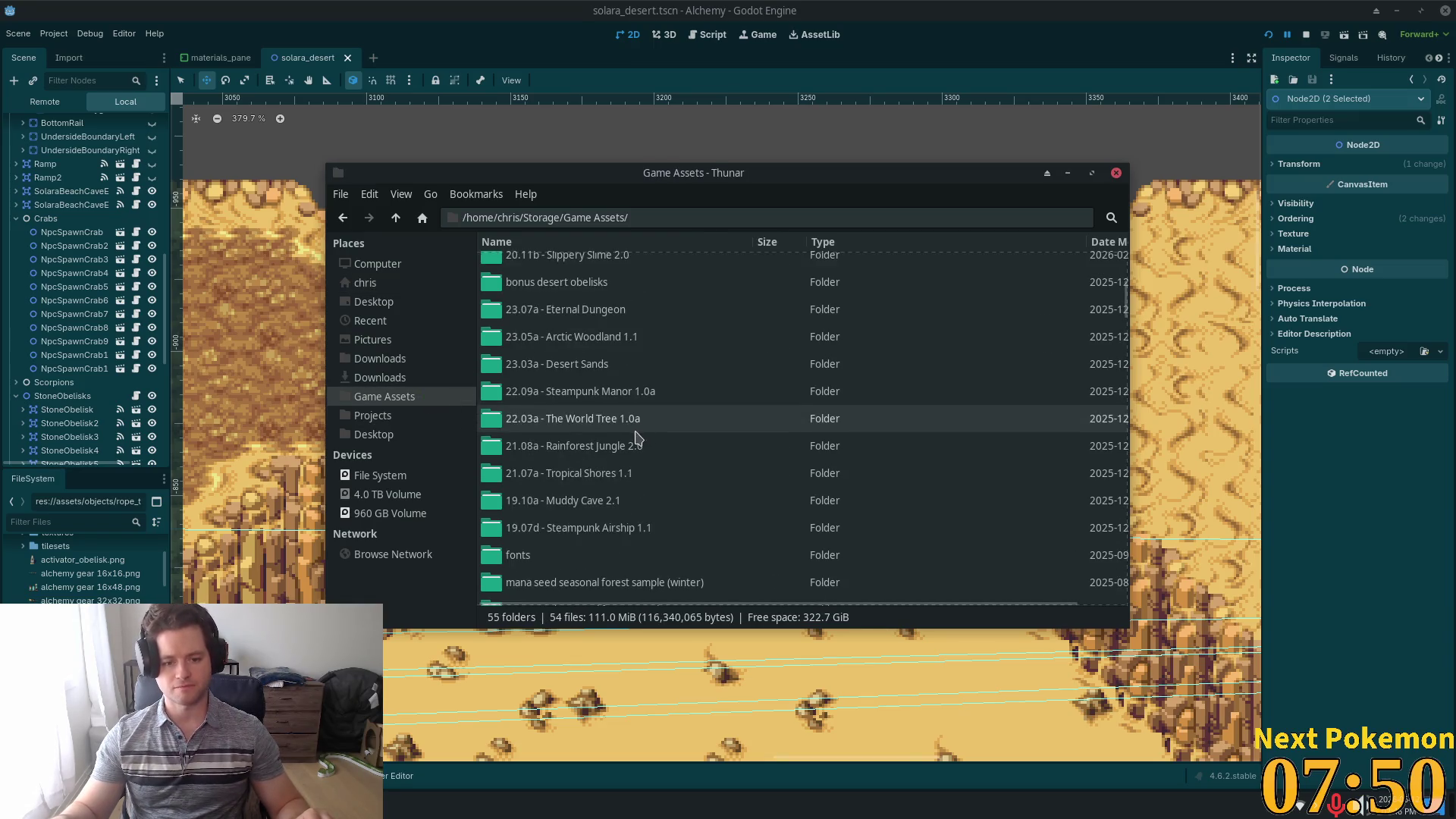
{"action": "scroll", "coordinate": [629, 458], "scroll_direction": "down", "scroll_amount": 5}
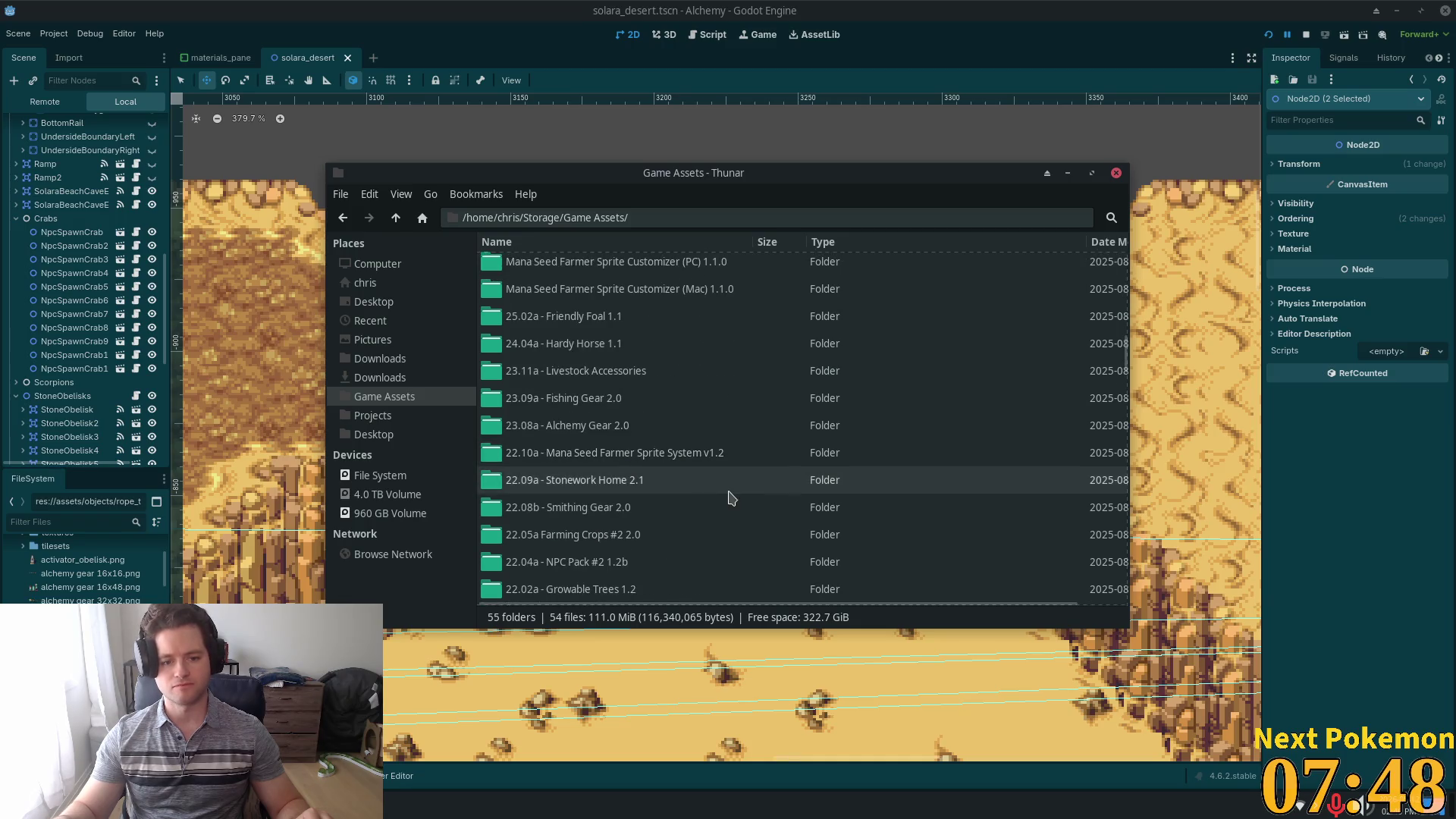
{"action": "scroll", "coordinate": [694, 500], "scroll_direction": "down", "scroll_amount": 2}
{"action": "scroll", "coordinate": [690, 487], "scroll_direction": "down", "scroll_amount": 3}
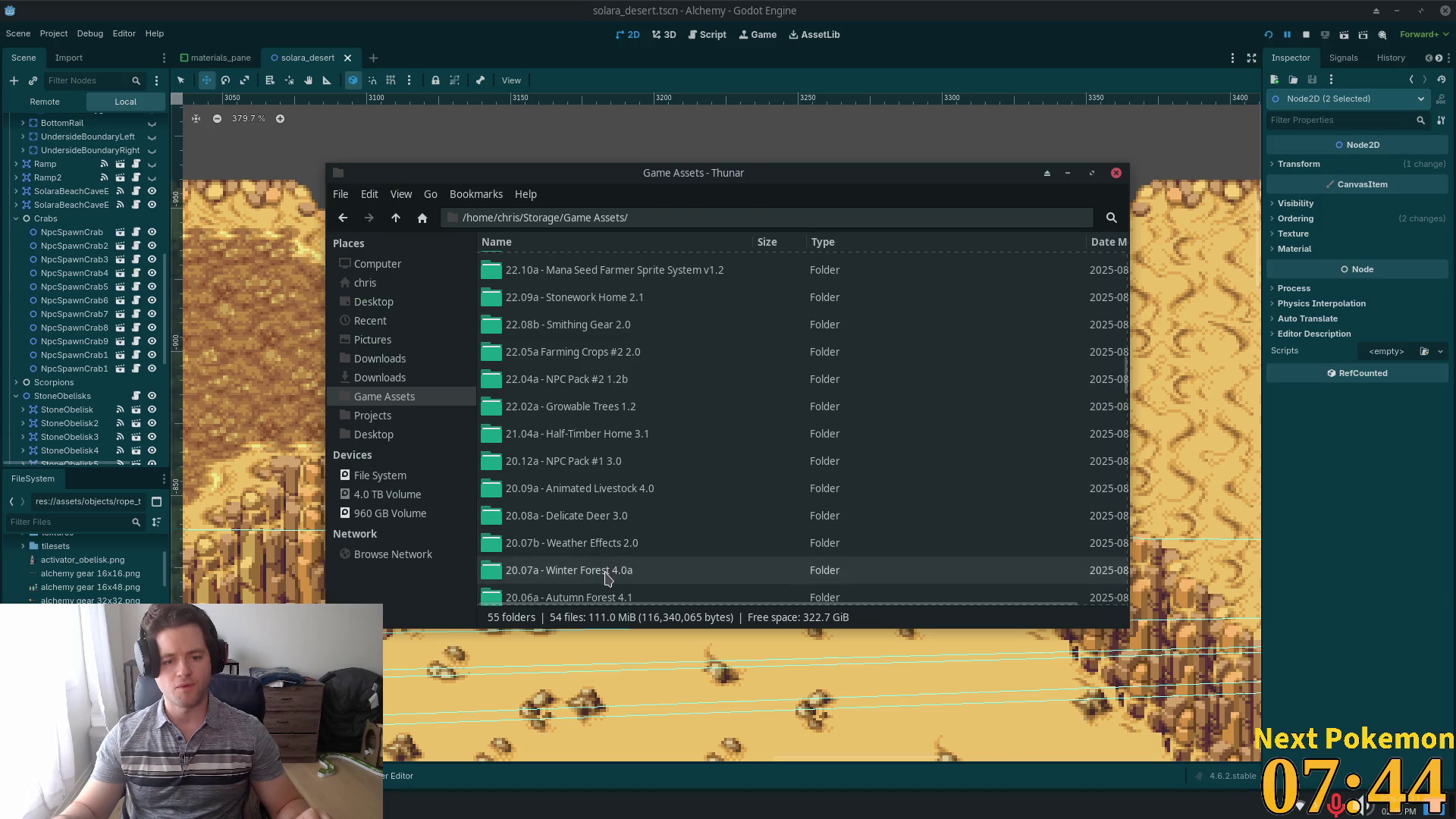
- Drag winter forest (clean).png from 20.07a > winter sheets into Godot's assets folder
{"action": "double_click", "coordinate": [622, 570]}
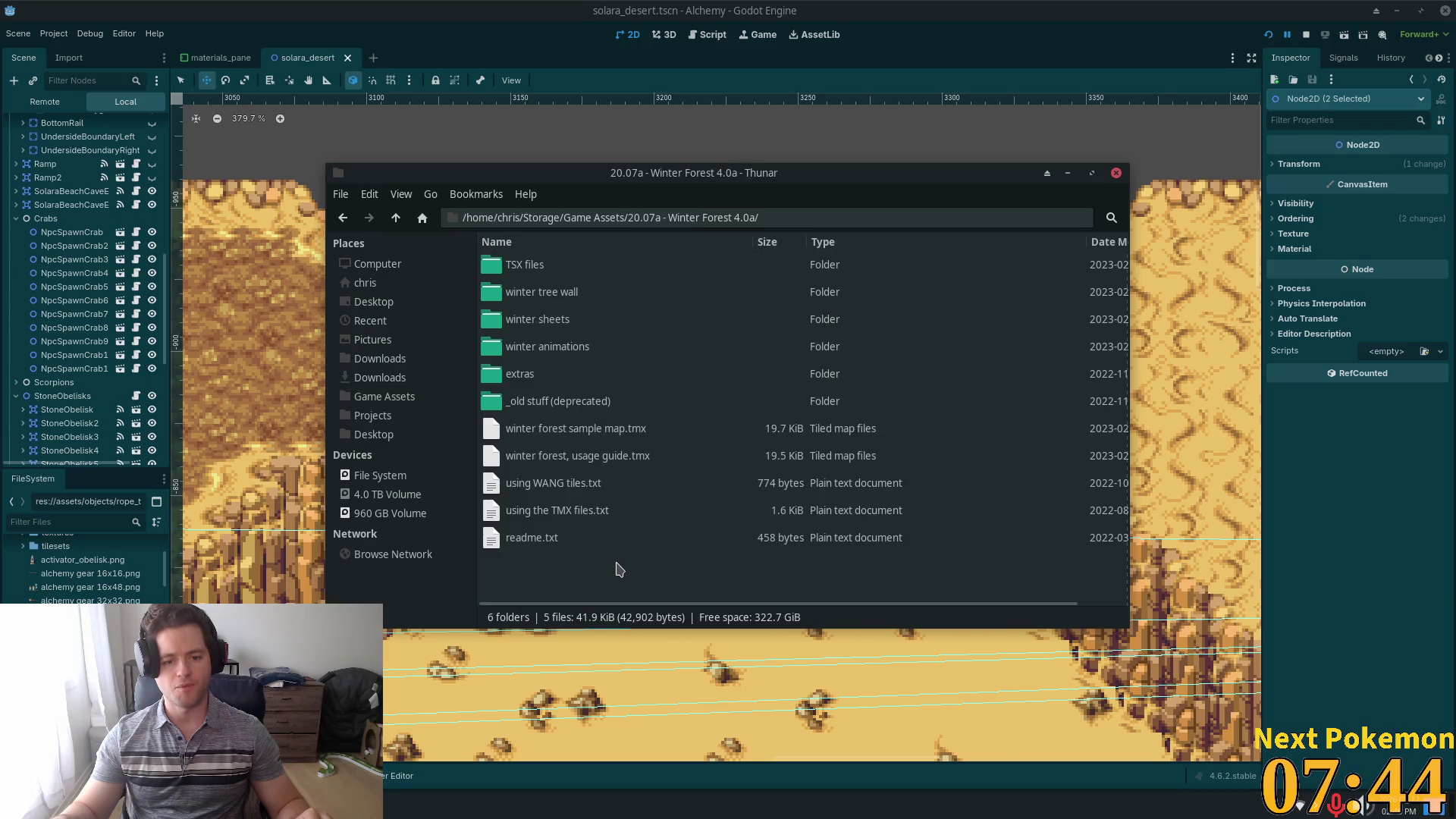
{"action": "double_click", "coordinate": [530, 320]}
{"action": "scroll", "coordinate": [561, 447], "scroll_direction": "down", "scroll_amount": 1}
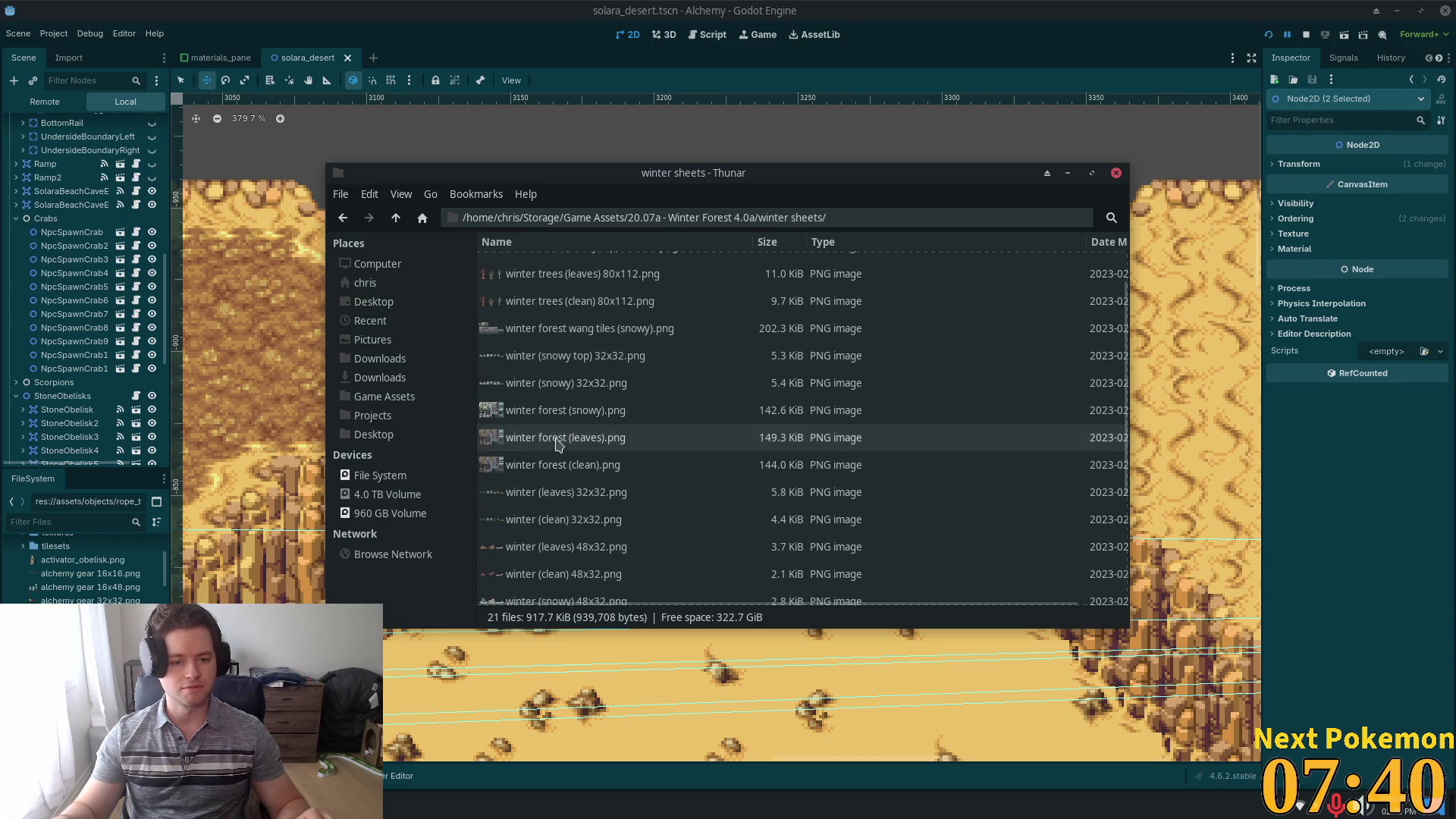
{"action": "left_click", "coordinate": [657, 474]}
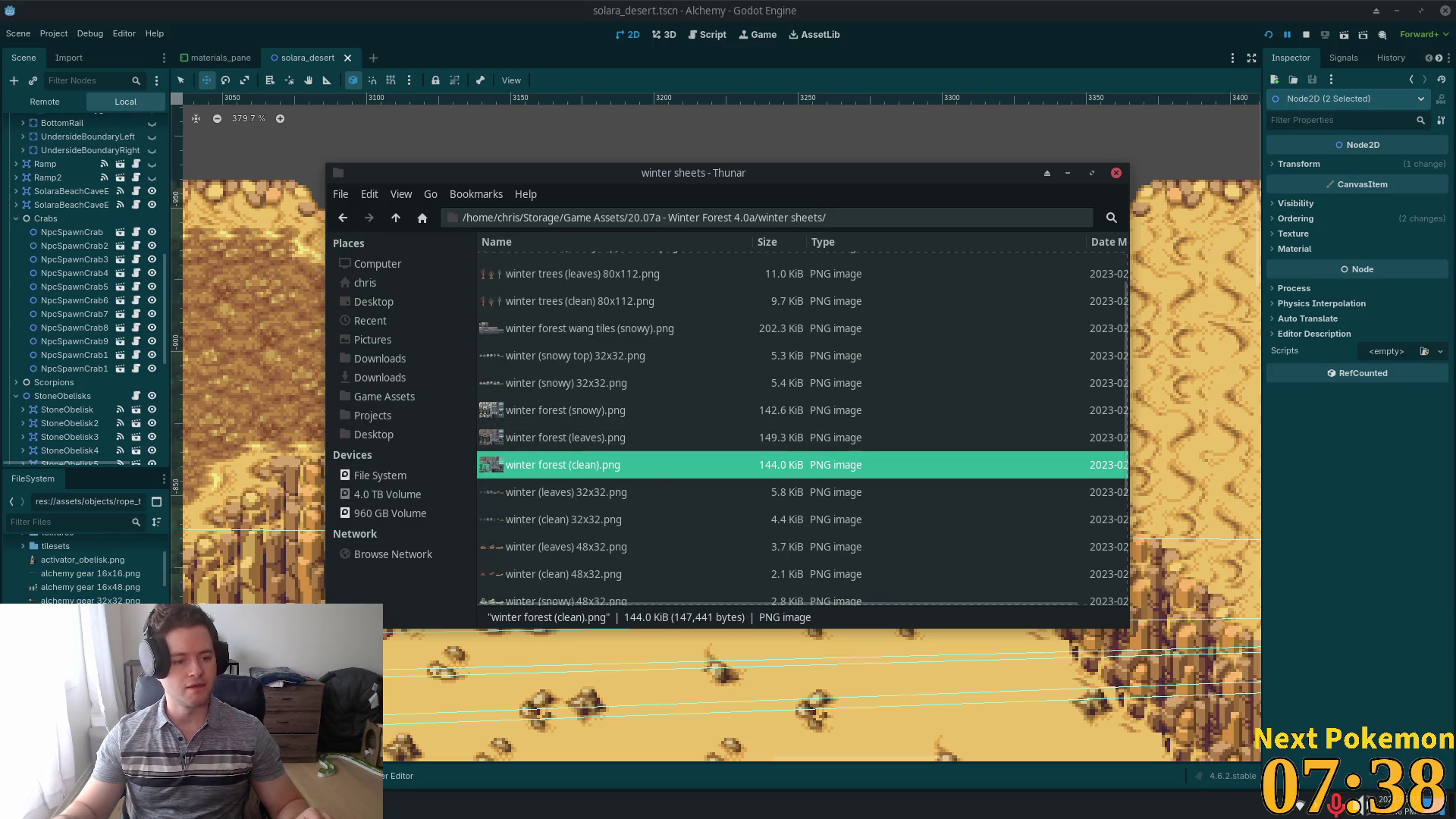
{"action": "left_click", "coordinate": [195, 578]}
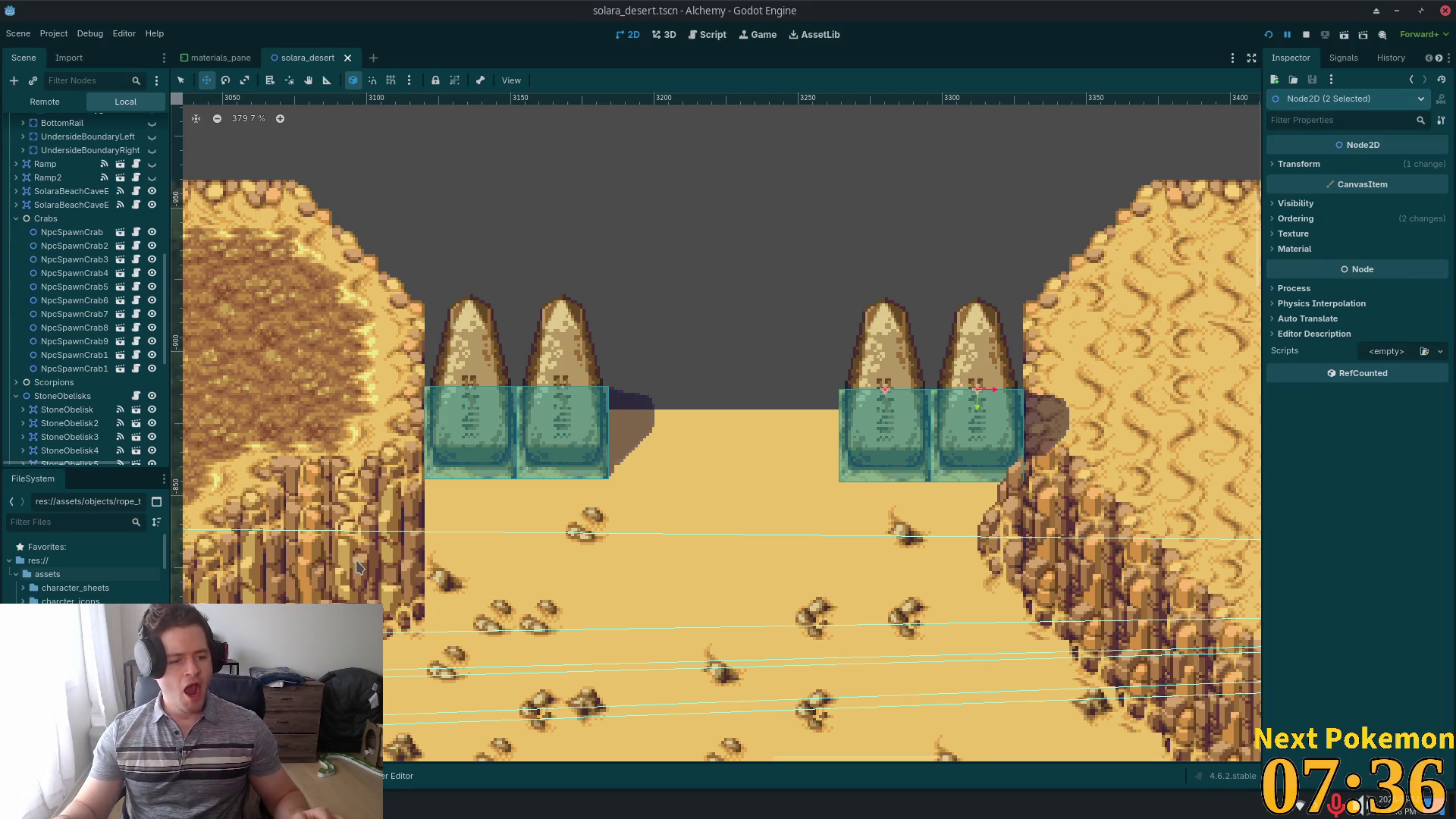
{"action": "left_click", "coordinate": [317, 811]}
{"action": "left_click_drag", "start_coordinate": [74, 597], "coordinate": [54, 577]}
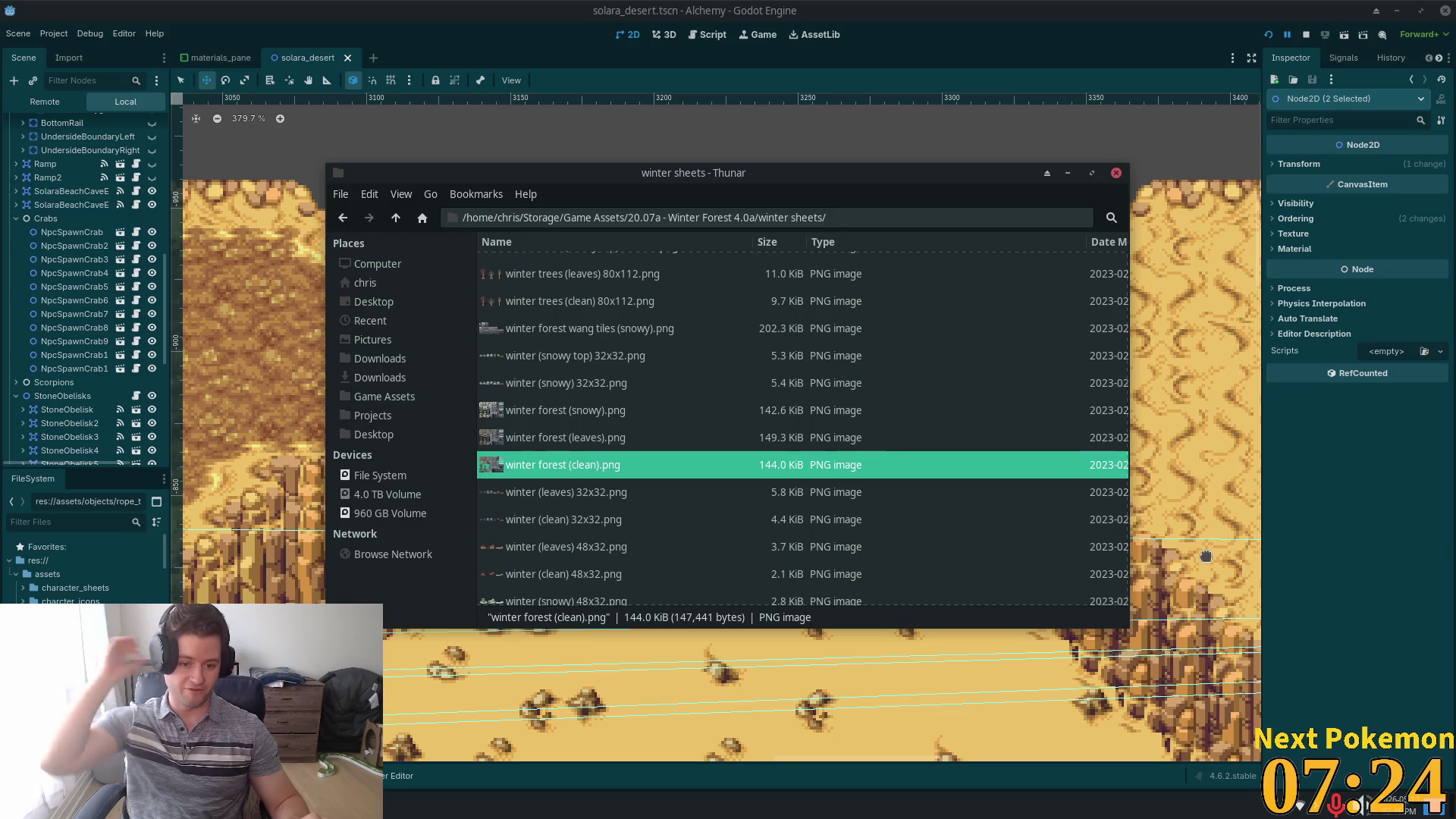
- Preview winter (clean) 16x16.png, close it, and minimize Thunar
{"action": "scroll", "coordinate": [740, 453], "scroll_direction": "down", "scroll_amount": 3}
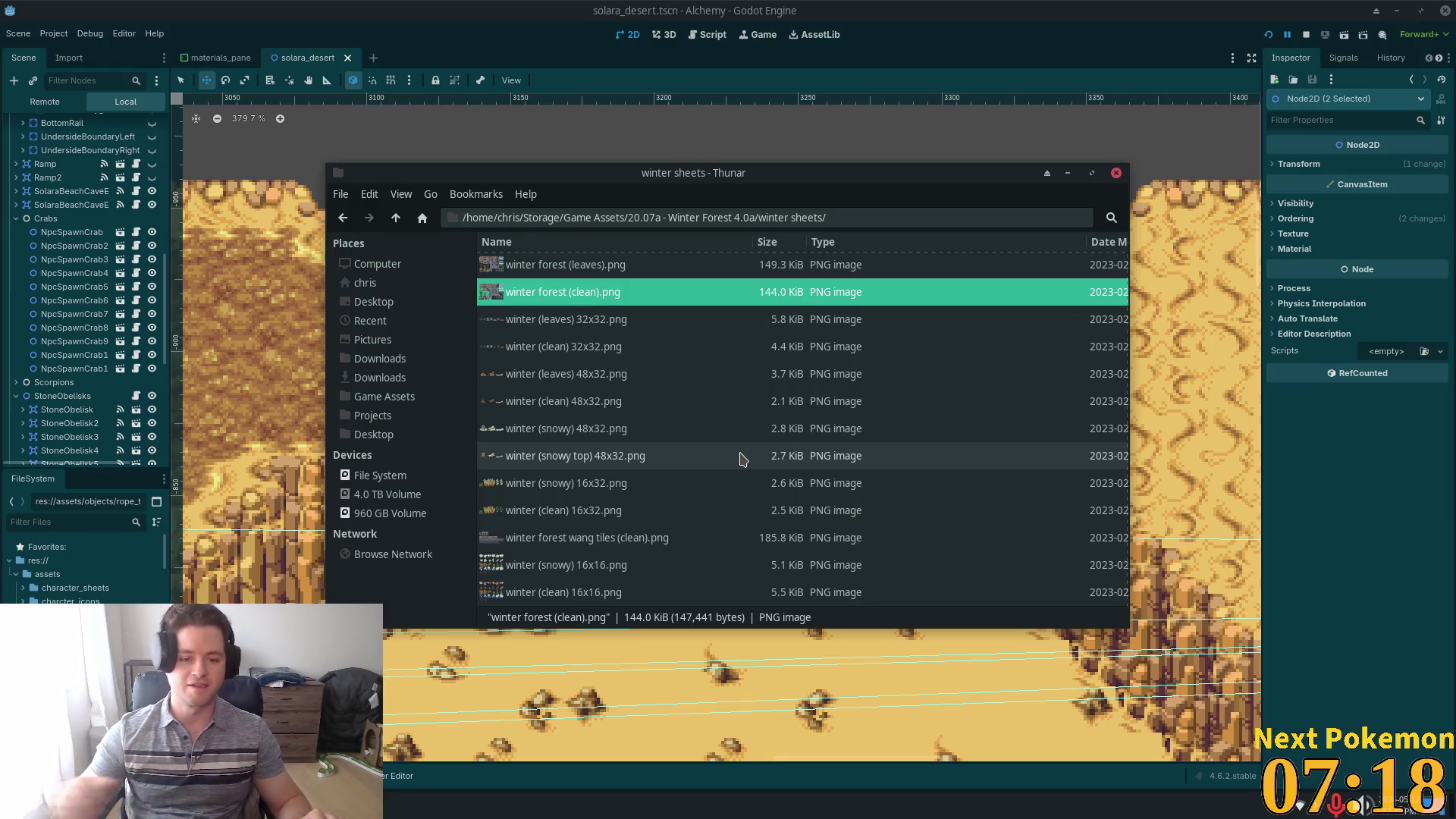
{"action": "double_click", "coordinate": [538, 592]}
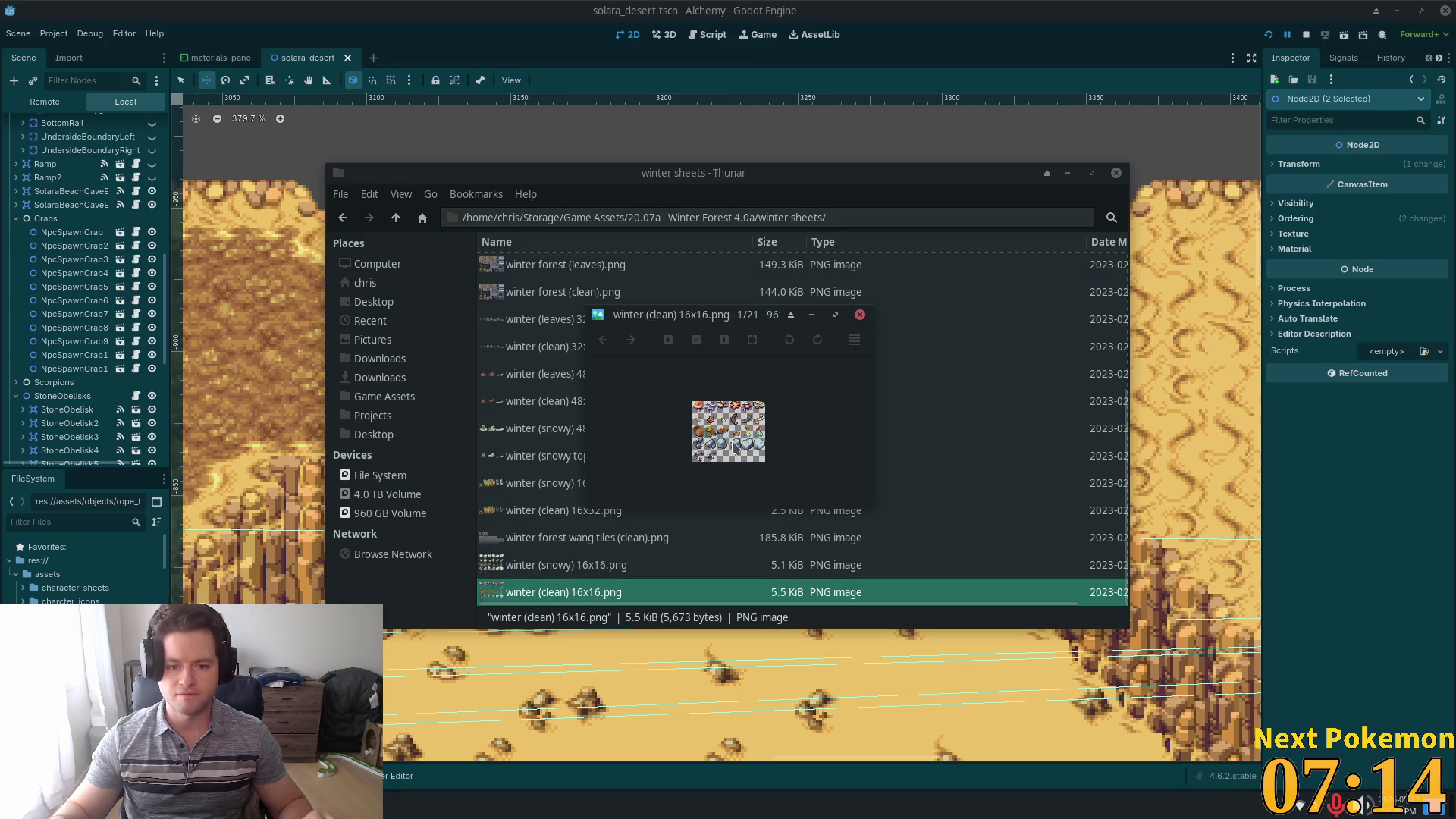
{"action": "scroll", "coordinate": [728, 425], "scroll_direction": "up", "scroll_amount": 4}
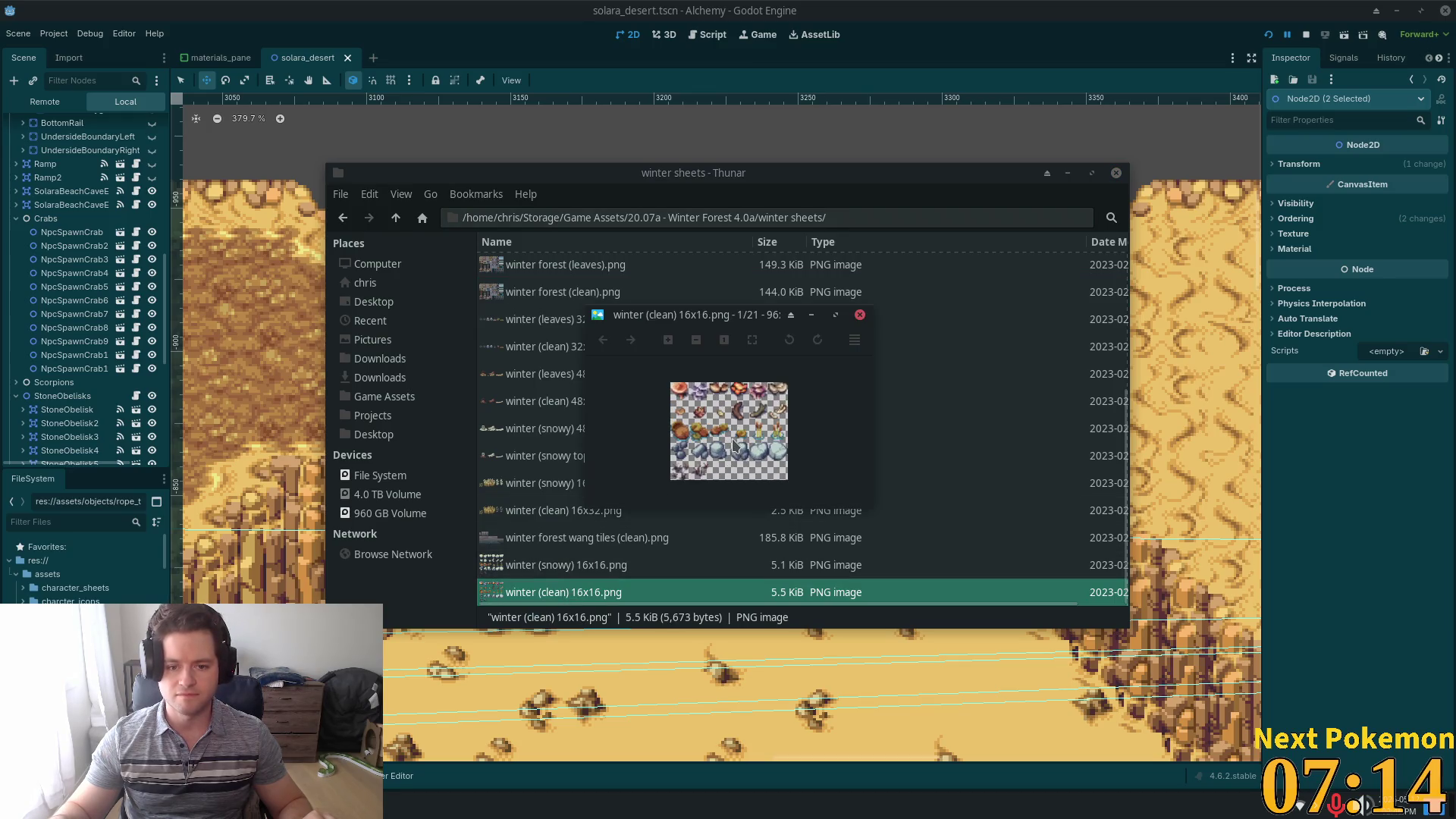
{"action": "left_click", "coordinate": [859, 314]}
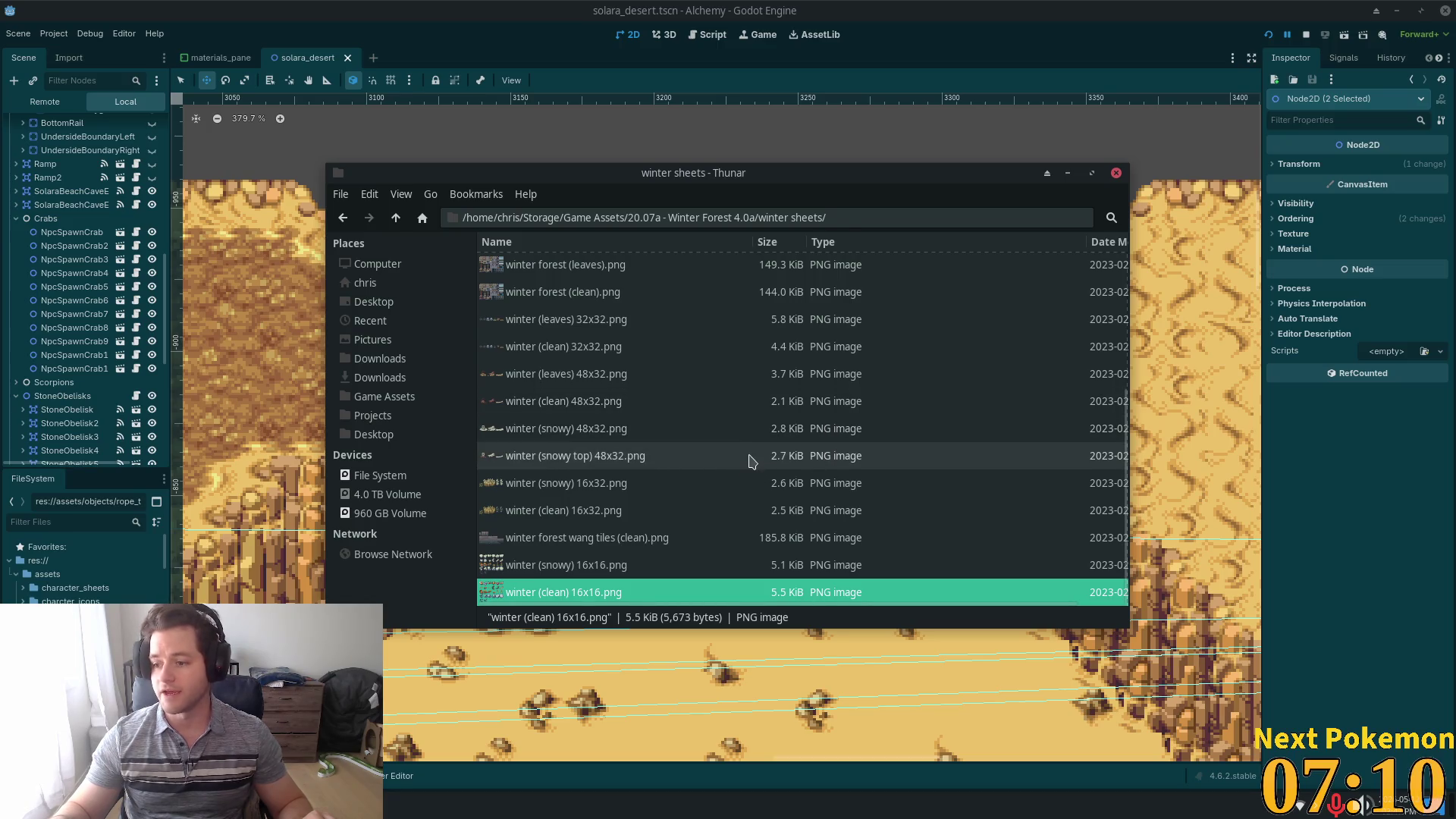
{"action": "scroll", "coordinate": [747, 455], "scroll_direction": "up", "scroll_amount": 5}
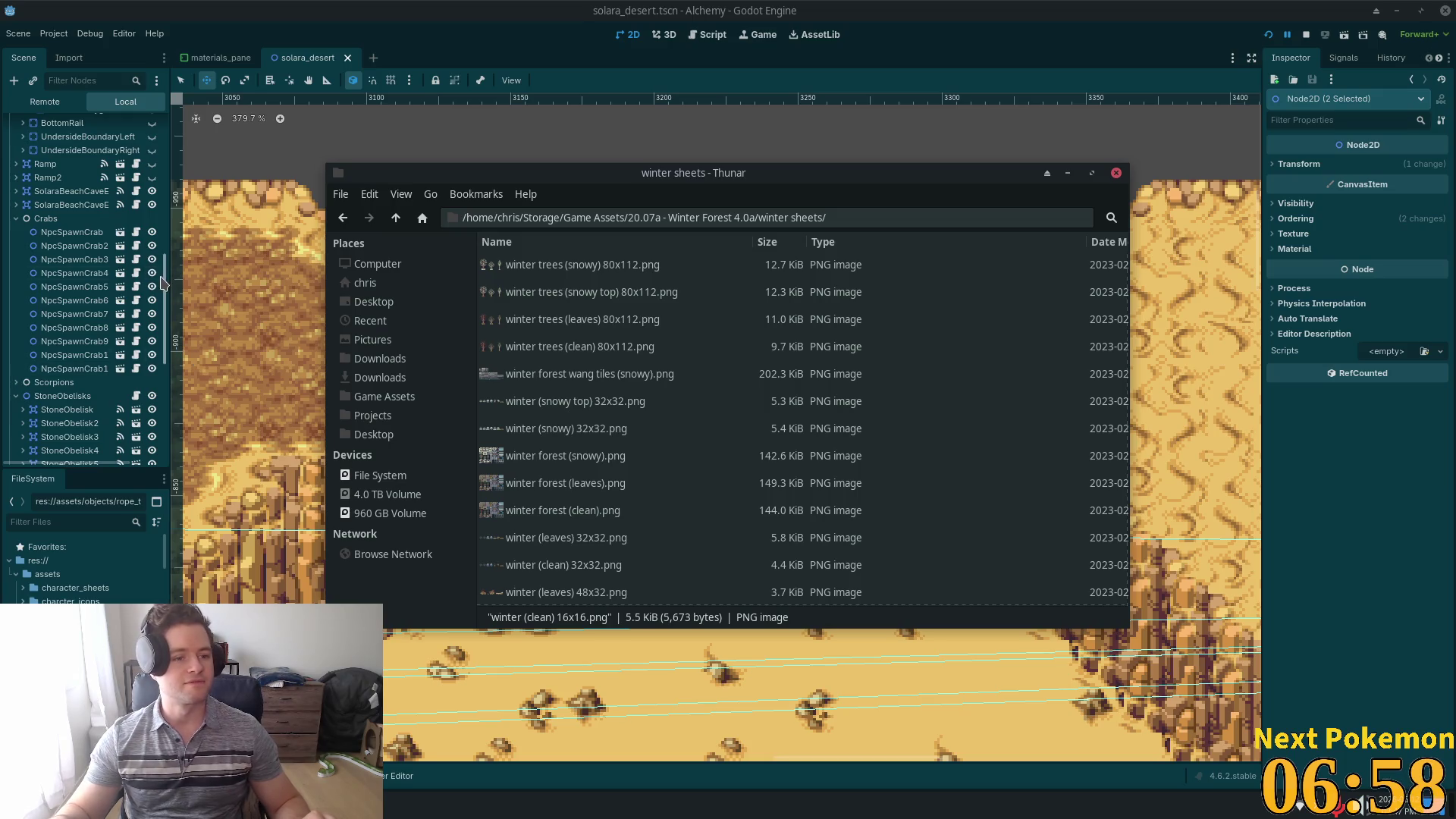
{"action": "left_click", "coordinate": [1067, 173]}
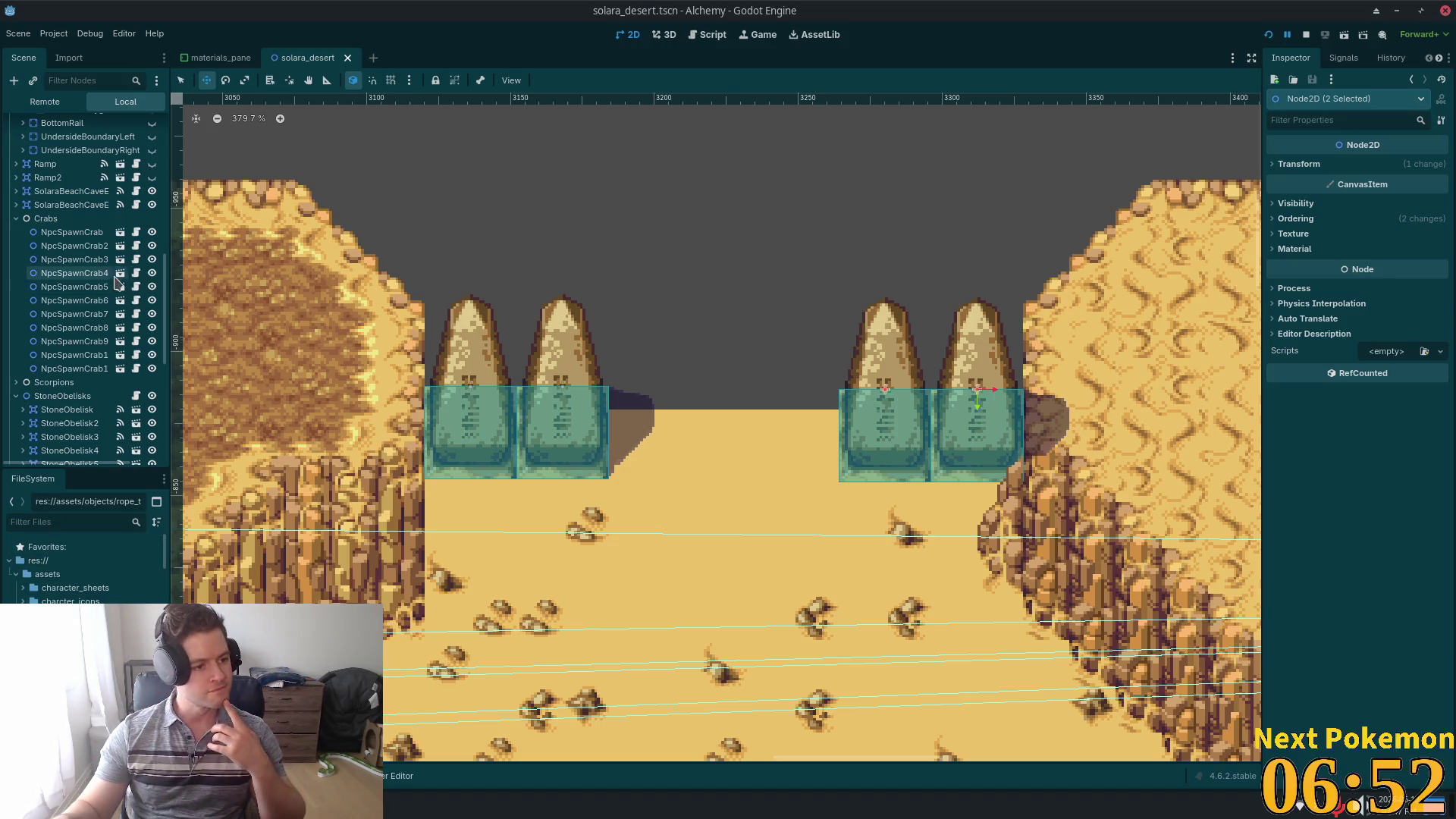
- Select the Ground tilemap layer and bring up its TileSet editor
{"action": "scroll", "coordinate": [100, 307], "scroll_direction": "up", "scroll_amount": 5}
{"action": "scroll", "coordinate": [101, 307], "scroll_direction": "up", "scroll_amount": 5}
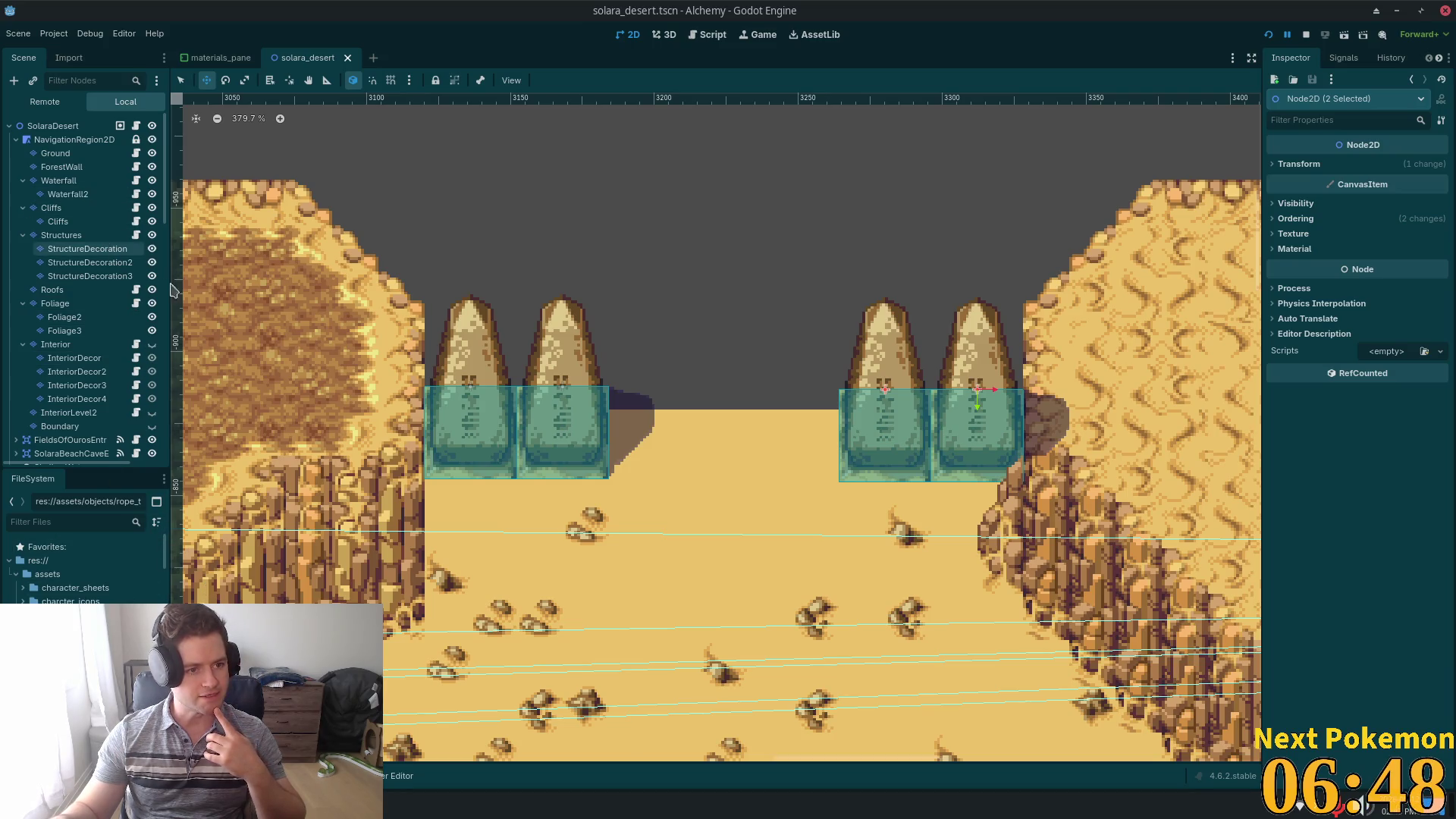
{"action": "left_click", "coordinate": [91, 154]}
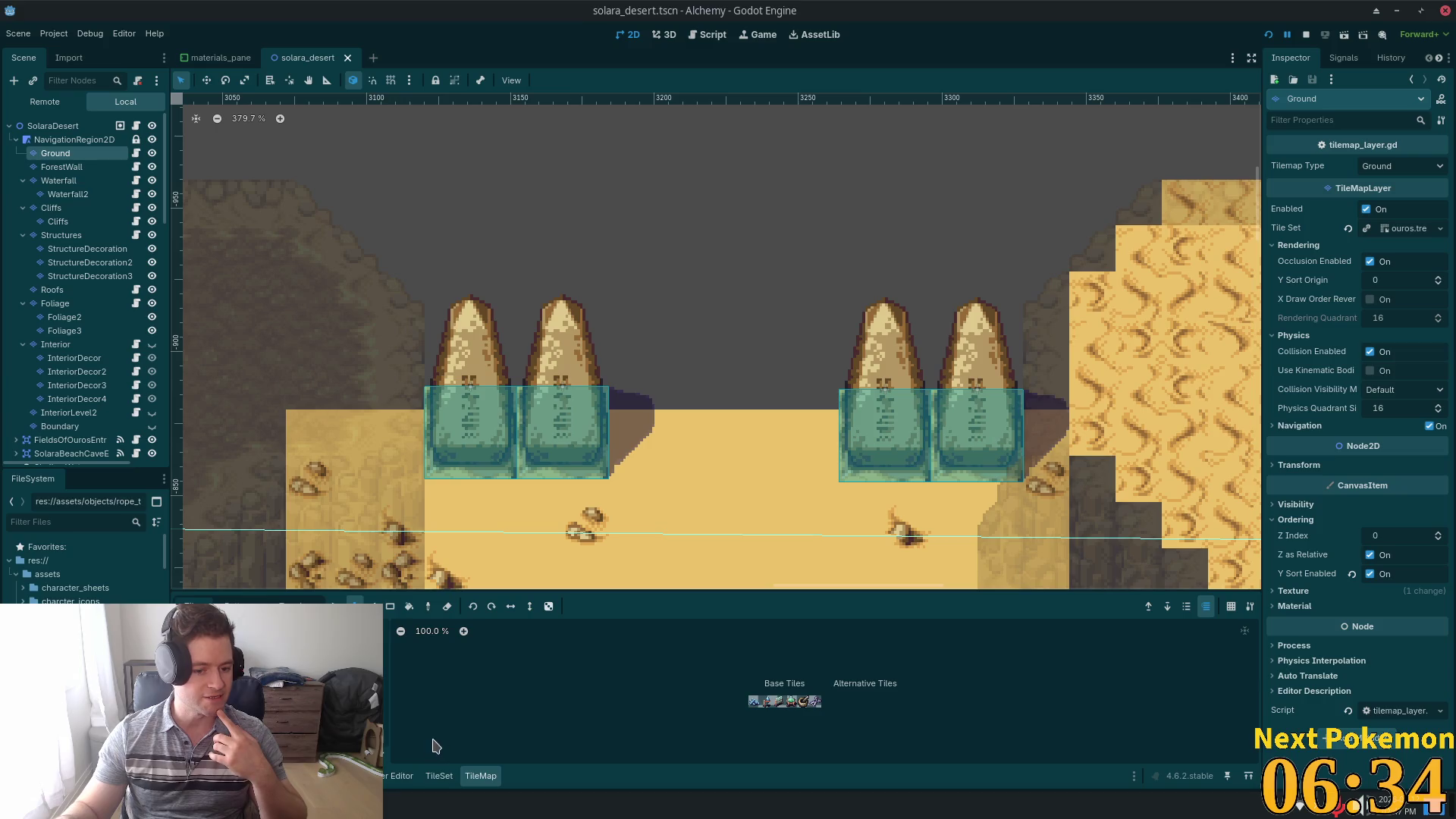
{"action": "left_click", "coordinate": [440, 774]}
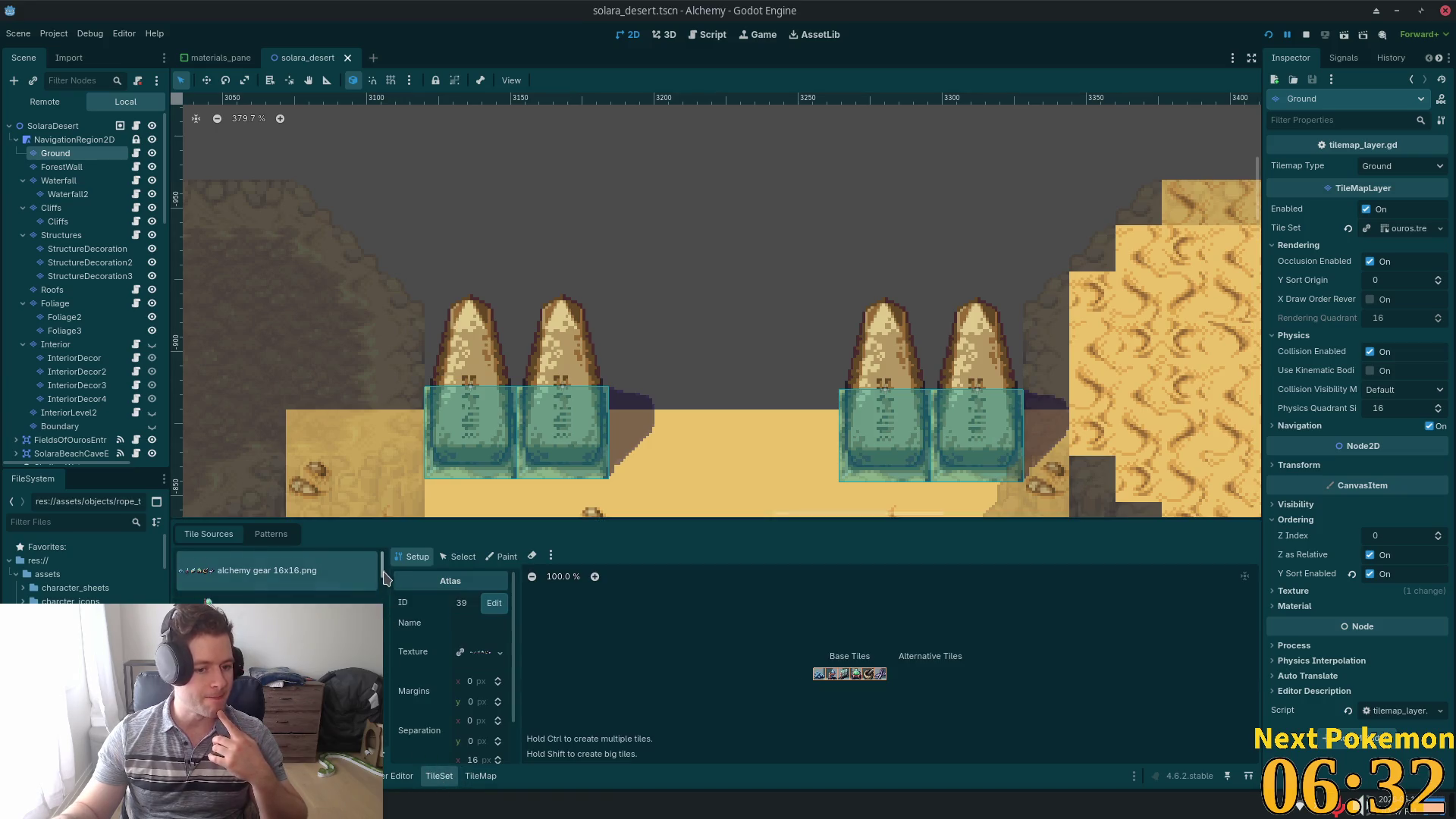
- Filter FileSystem for 'ter' and drag winter forest (clean).png onto the atlas Texture field
{"action": "scroll", "coordinate": [280, 576], "scroll_direction": "down", "scroll_amount": 5}
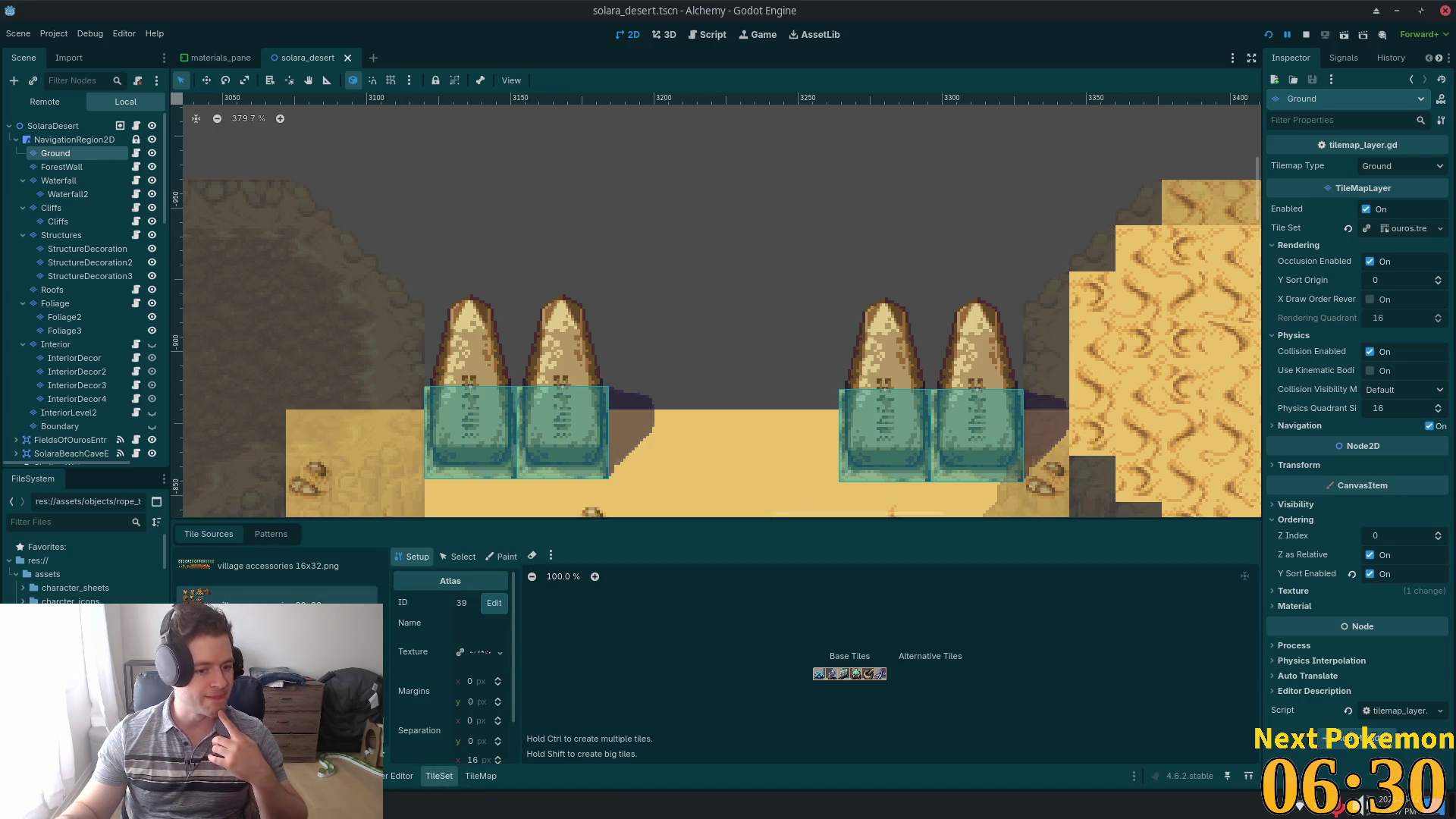
{"action": "scroll", "coordinate": [342, 584], "scroll_direction": "up", "scroll_amount": 3}
{"action": "scroll", "coordinate": [379, 607], "scroll_direction": "up", "scroll_amount": 3}
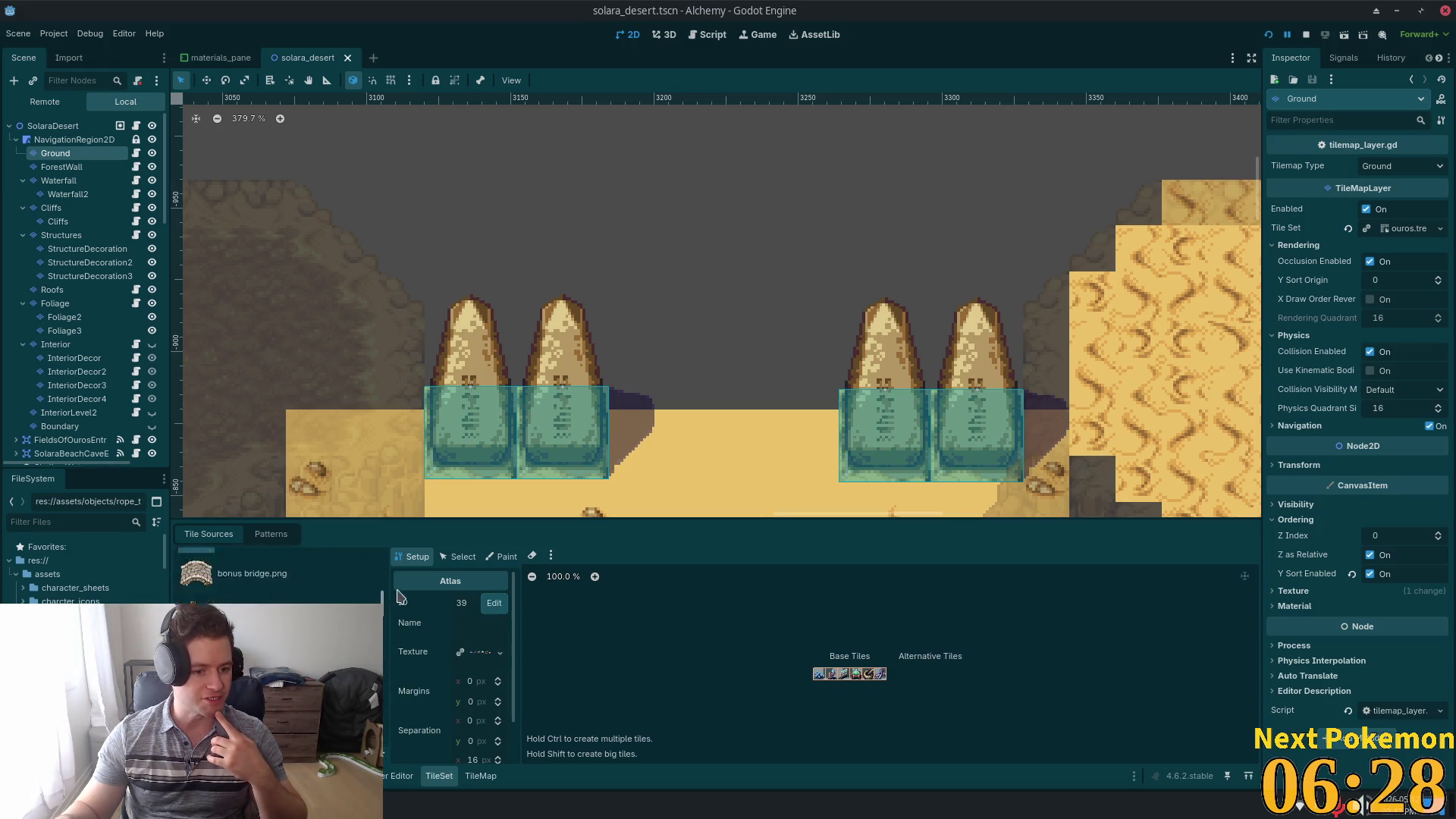
{"action": "scroll", "coordinate": [379, 606], "scroll_direction": "up", "scroll_amount": 5}
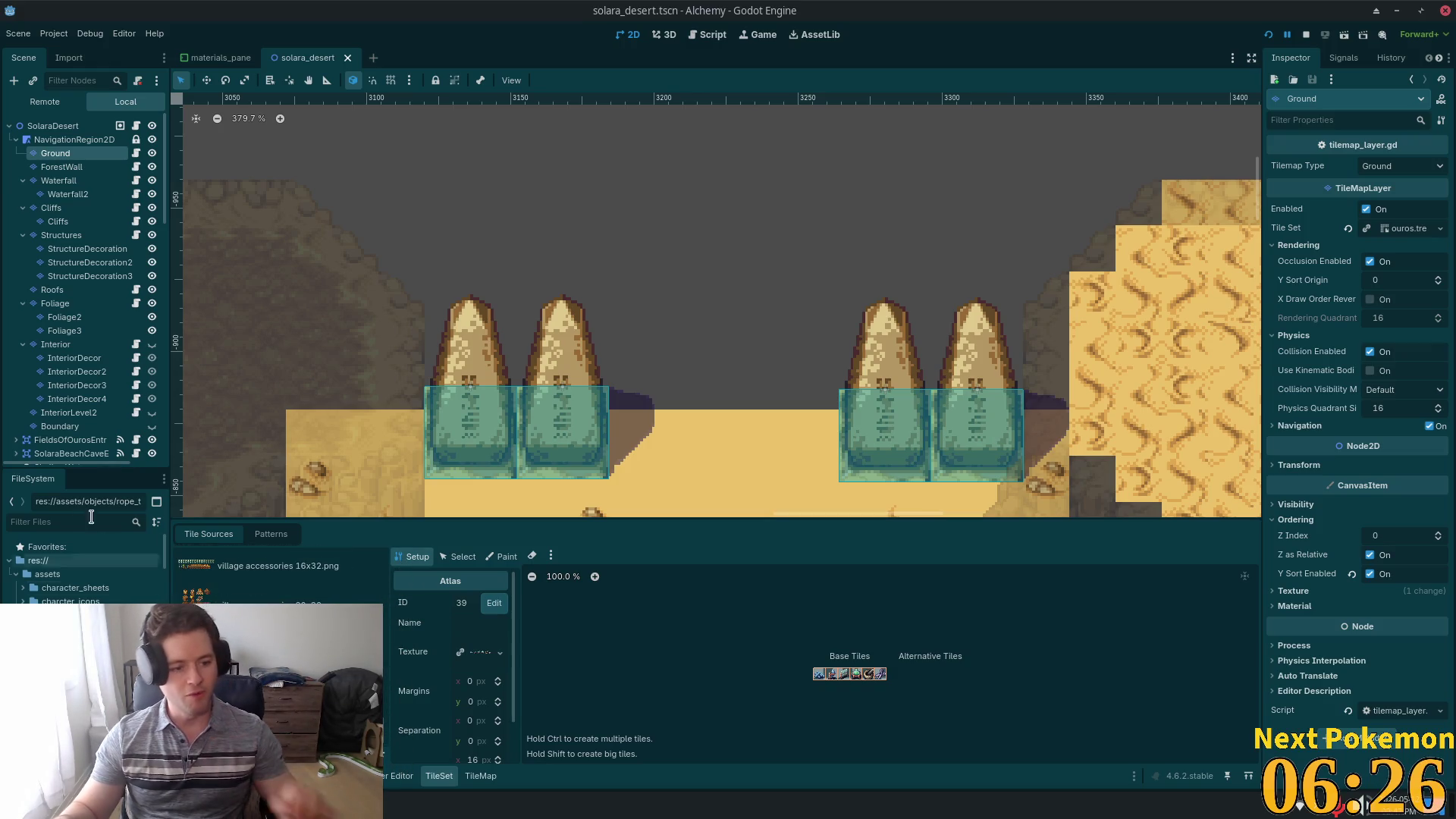
{"action": "left_click", "coordinate": [59, 522]}
{"action": "type", "text": "ter"}
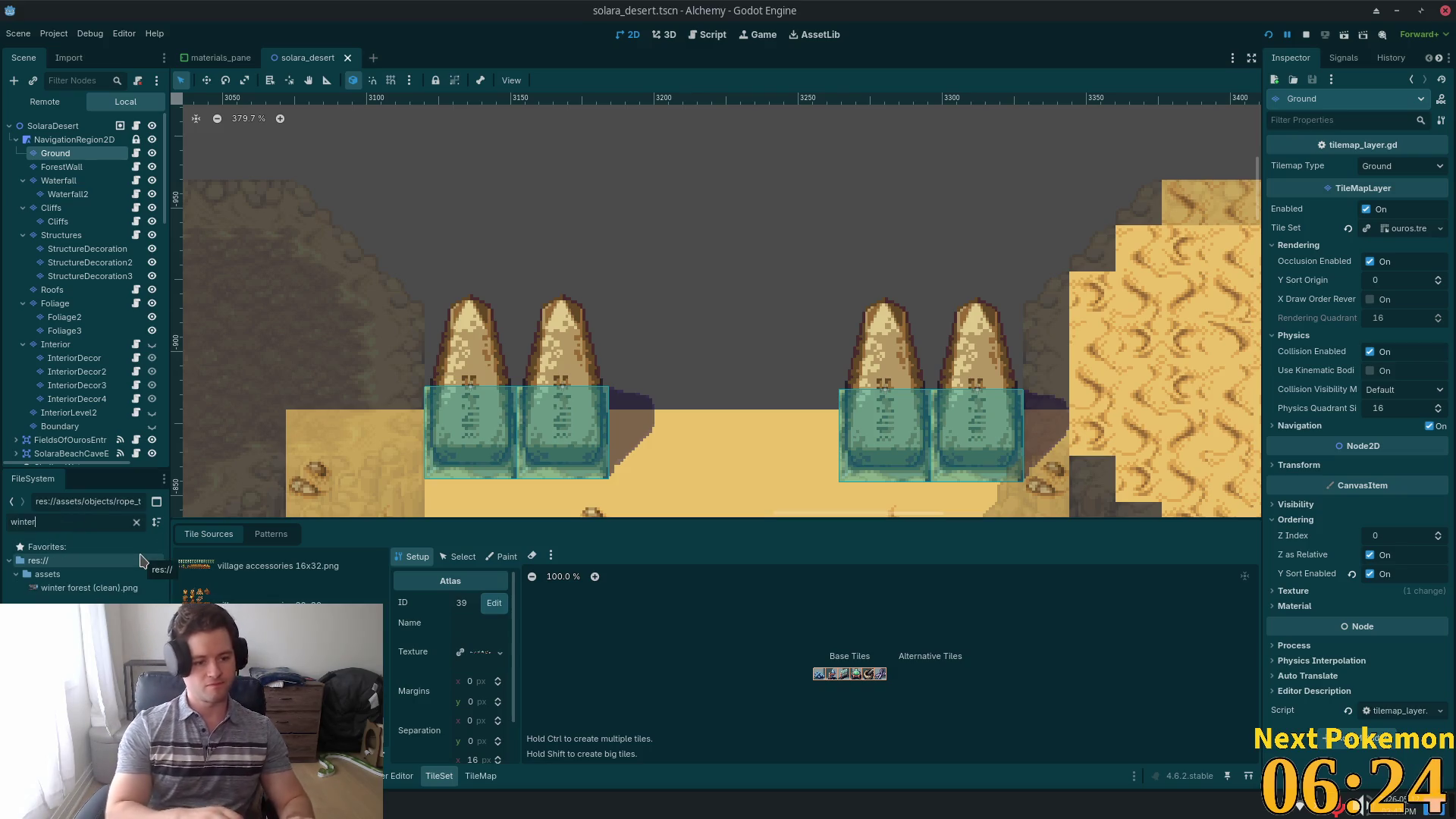
{"action": "mouse_move", "coordinate": [89, 587]}
{"action": "left_mouse_down"}
{"action": "mouse_move", "coordinate": [258, 648]}
{"action": "mouse_move", "coordinate": [481, 652]}
{"action": "left_mouse_up"}
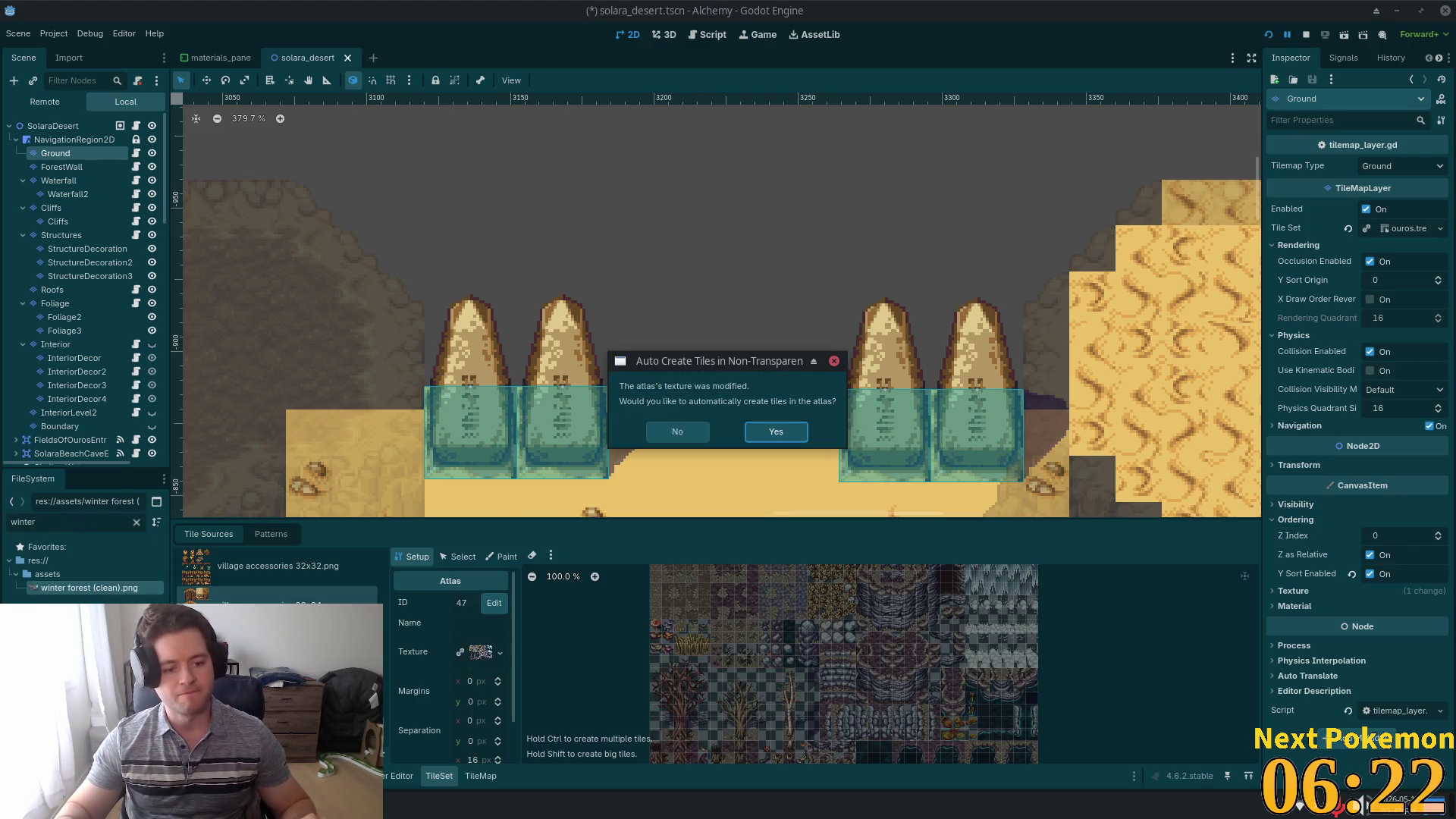
- Accept auto-creating 16×16 tiles across atlas source 47 and enlarge the tileset editor
{"action": "left_click", "coordinate": [776, 439]}
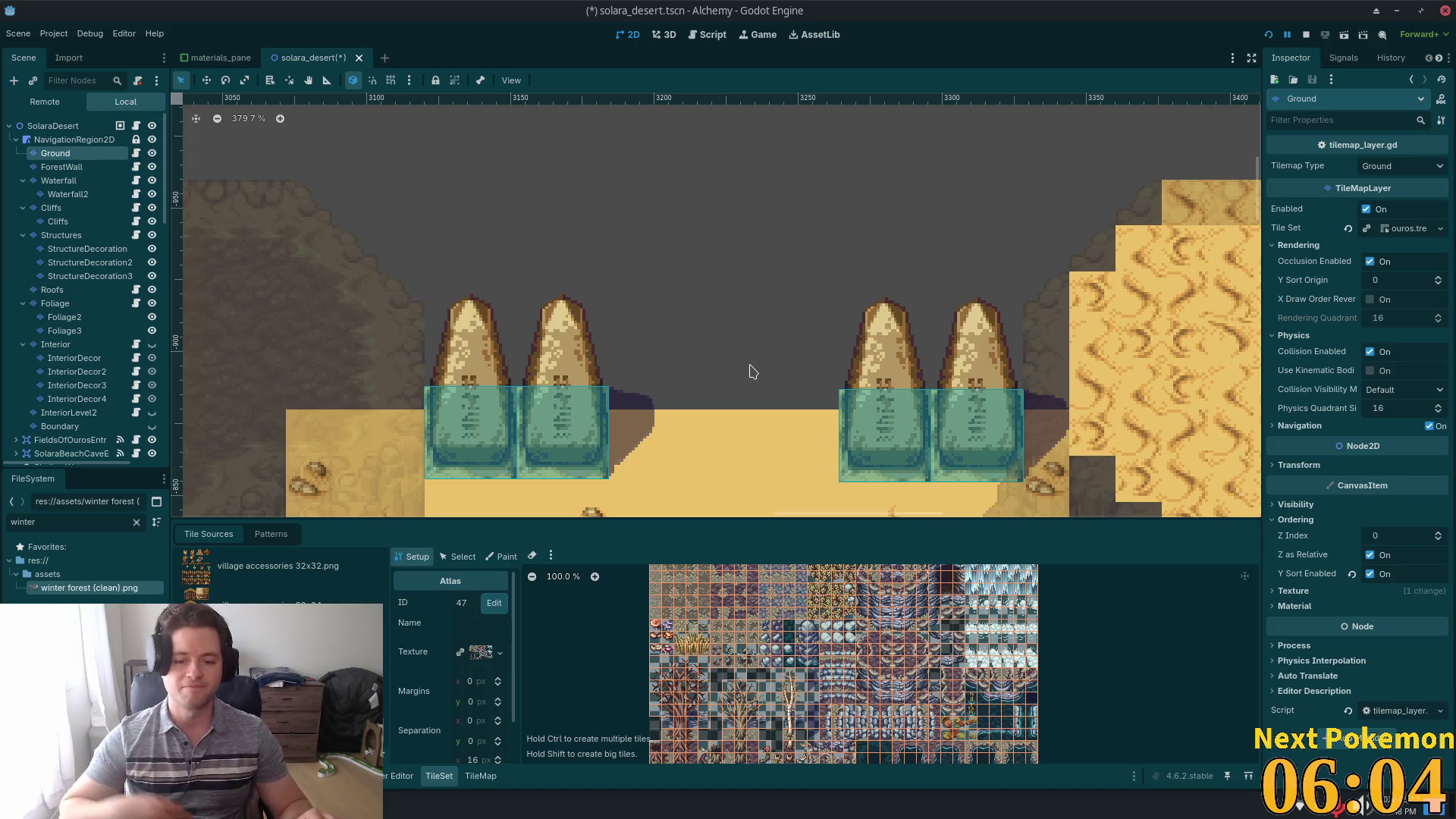
{"action": "left_click_drag", "start_coordinate": [694, 520], "coordinate": [694, 487]}
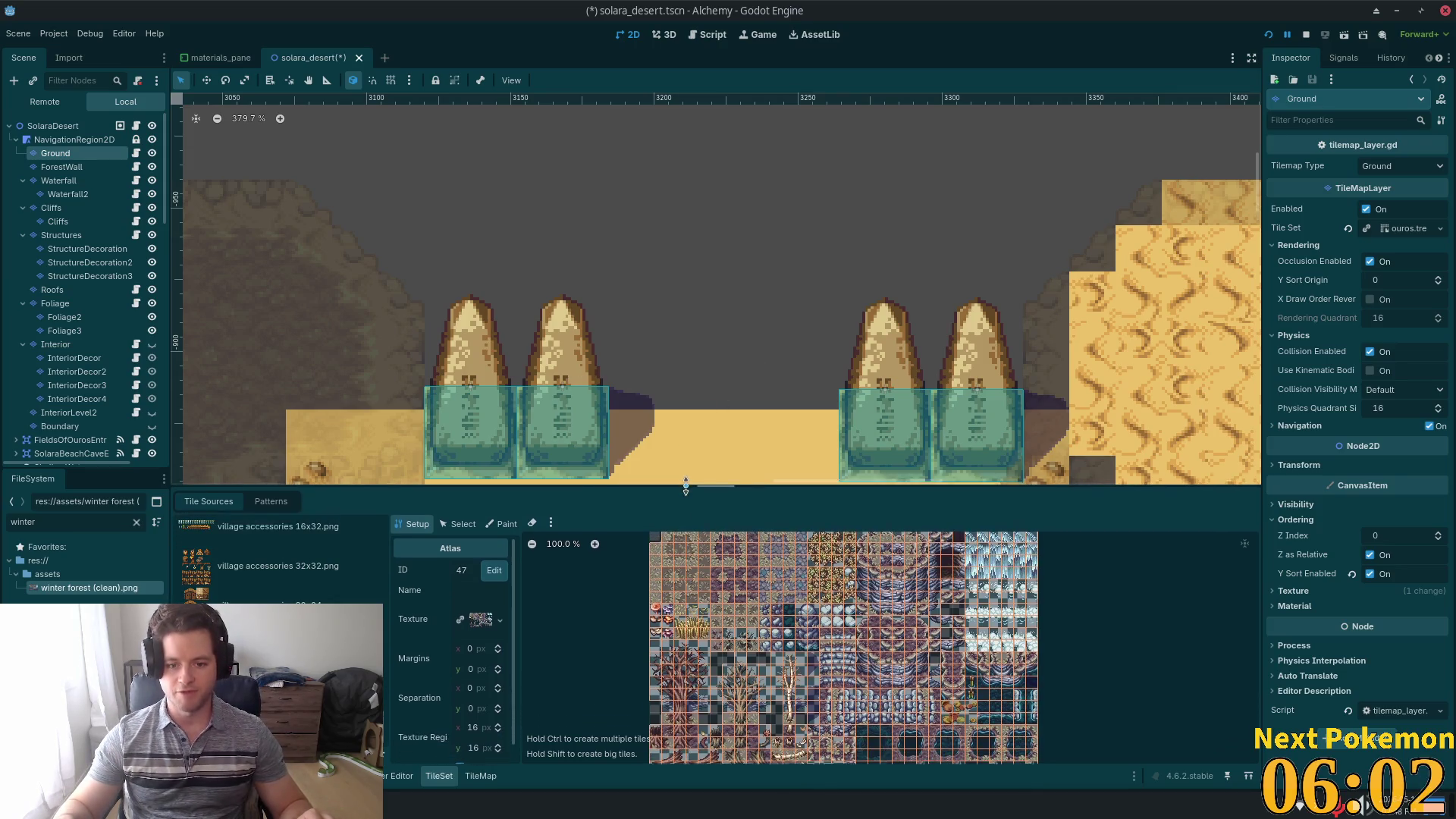
{"action": "scroll", "coordinate": [935, 549], "scroll_direction": "up", "scroll_amount": 2}
{"action": "scroll", "coordinate": [935, 548], "scroll_direction": "down", "scroll_amount": 4}
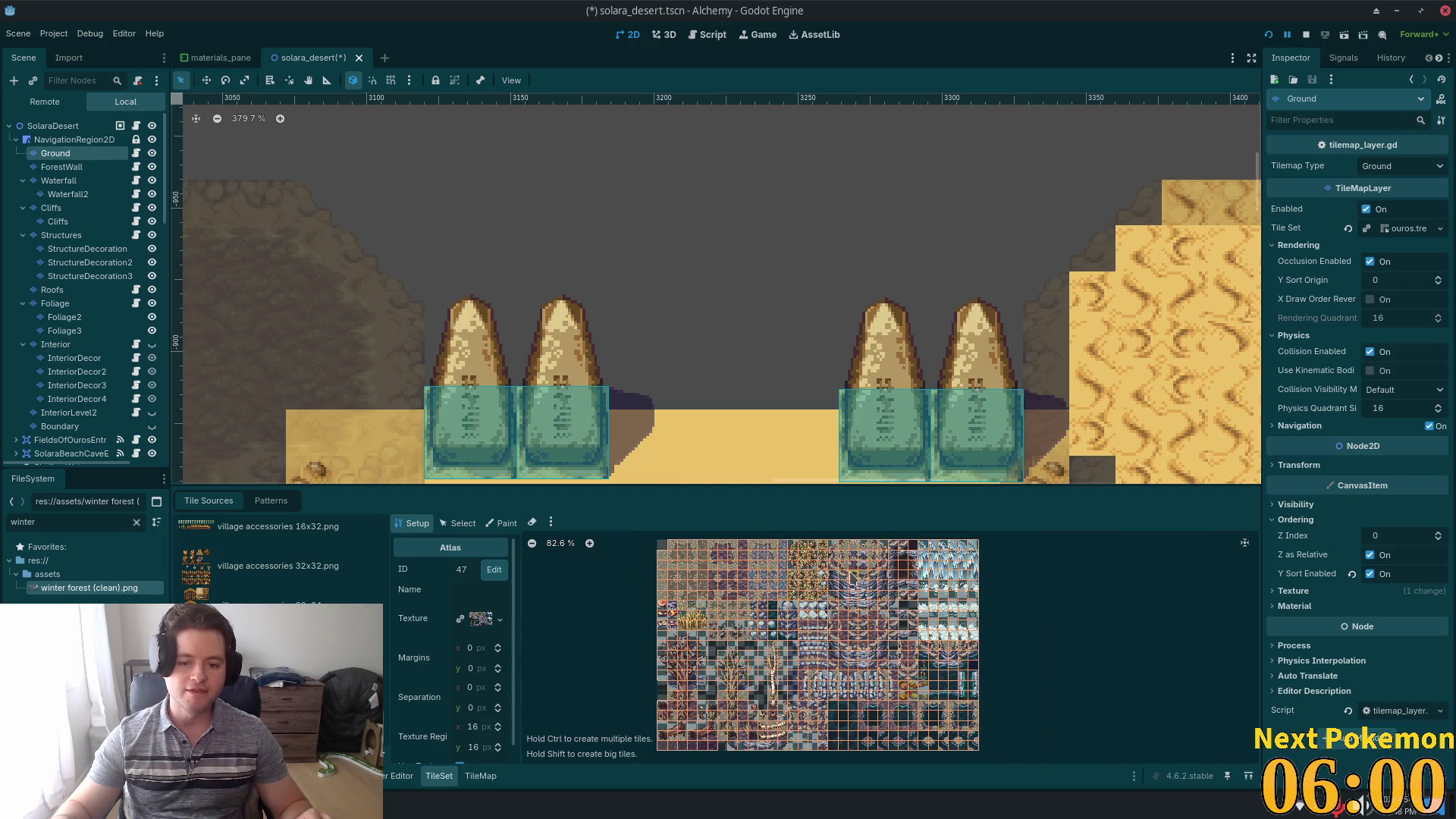
{"action": "scroll", "coordinate": [824, 657], "scroll_direction": "up", "scroll_amount": 9}
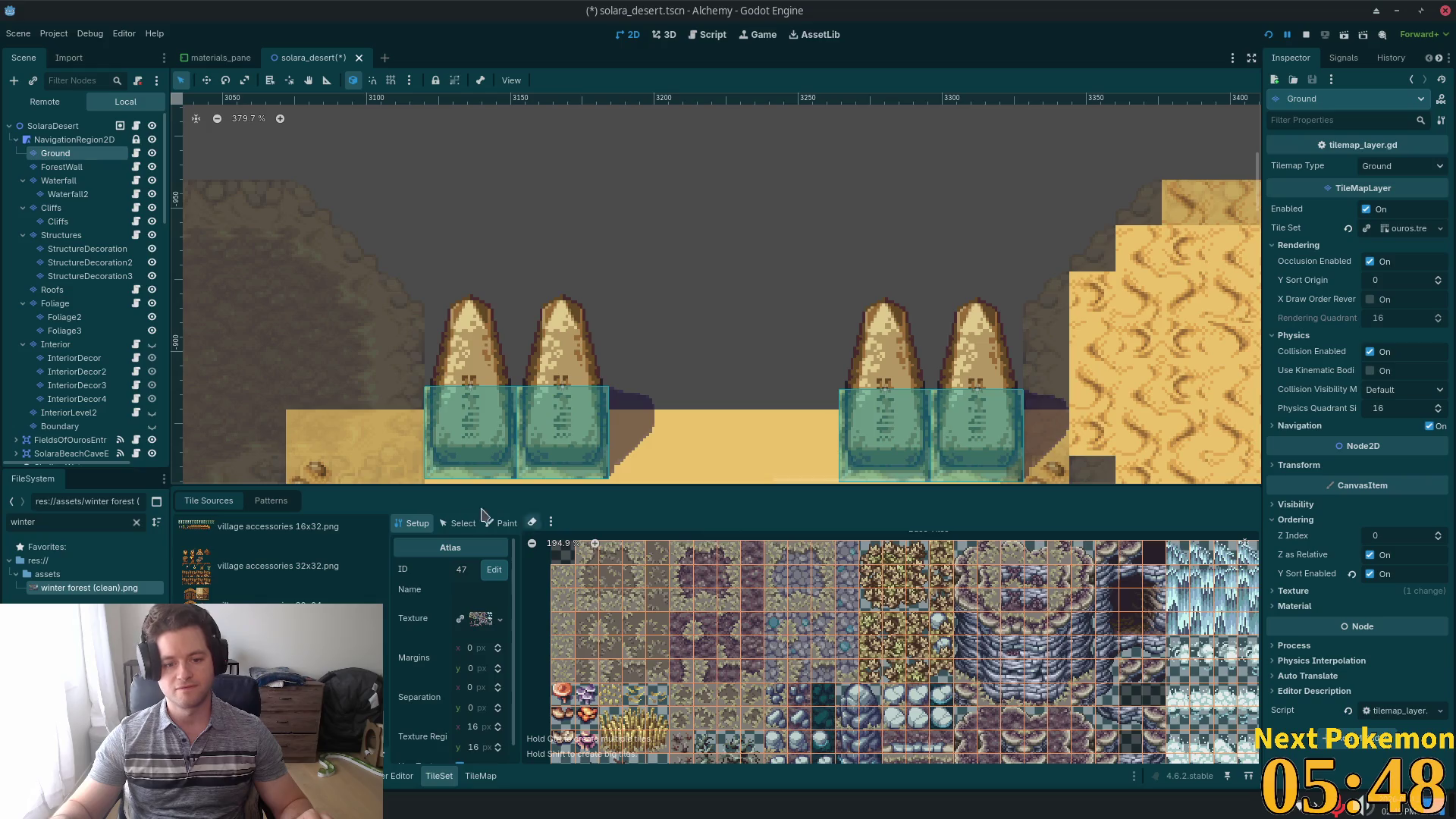
- Paint a 3x3 cobblestone block between the obelisk pairs with the Rect tool
{"action": "left_click", "coordinate": [480, 776]}
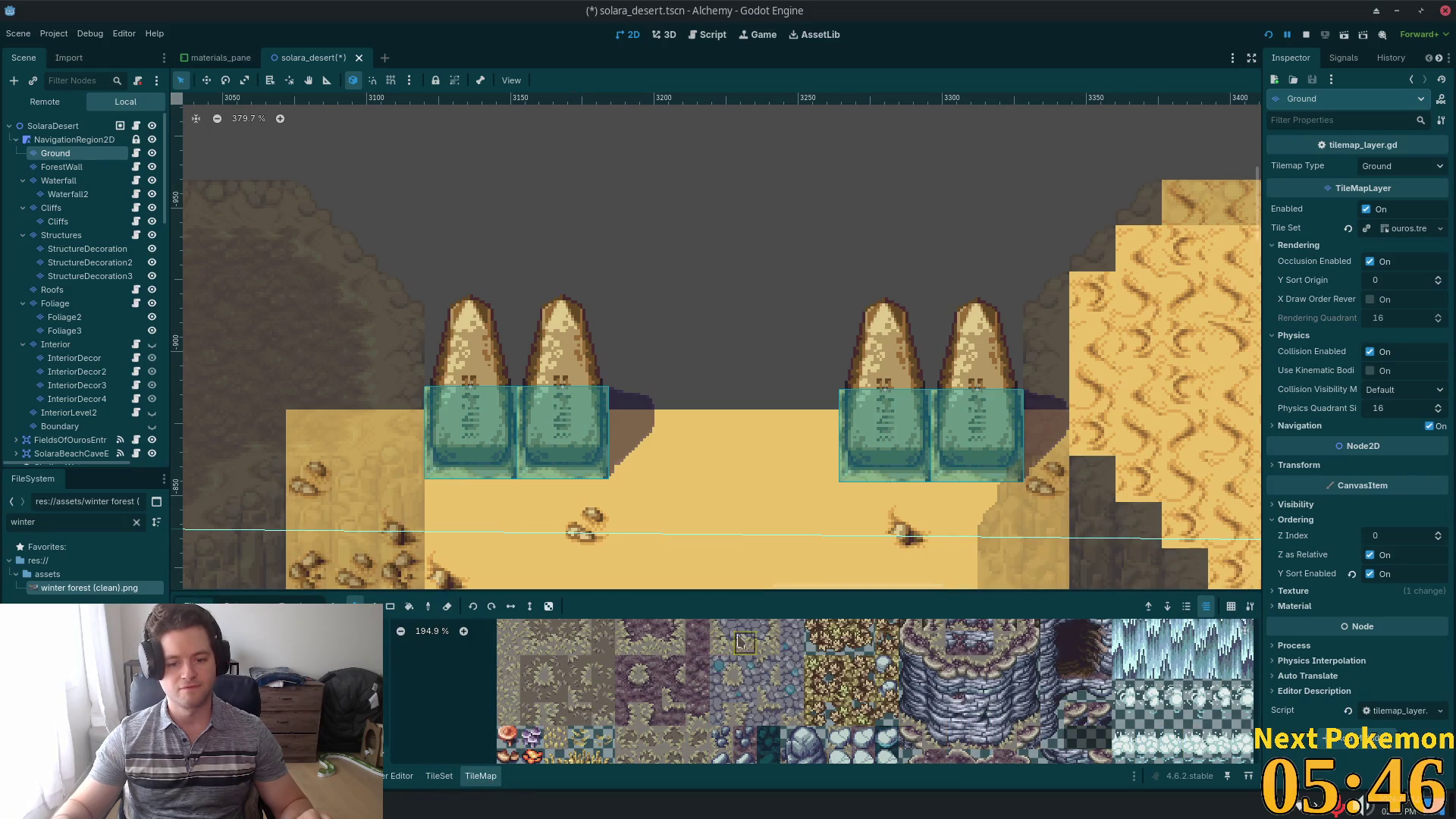
{"action": "left_click", "coordinate": [390, 605]}
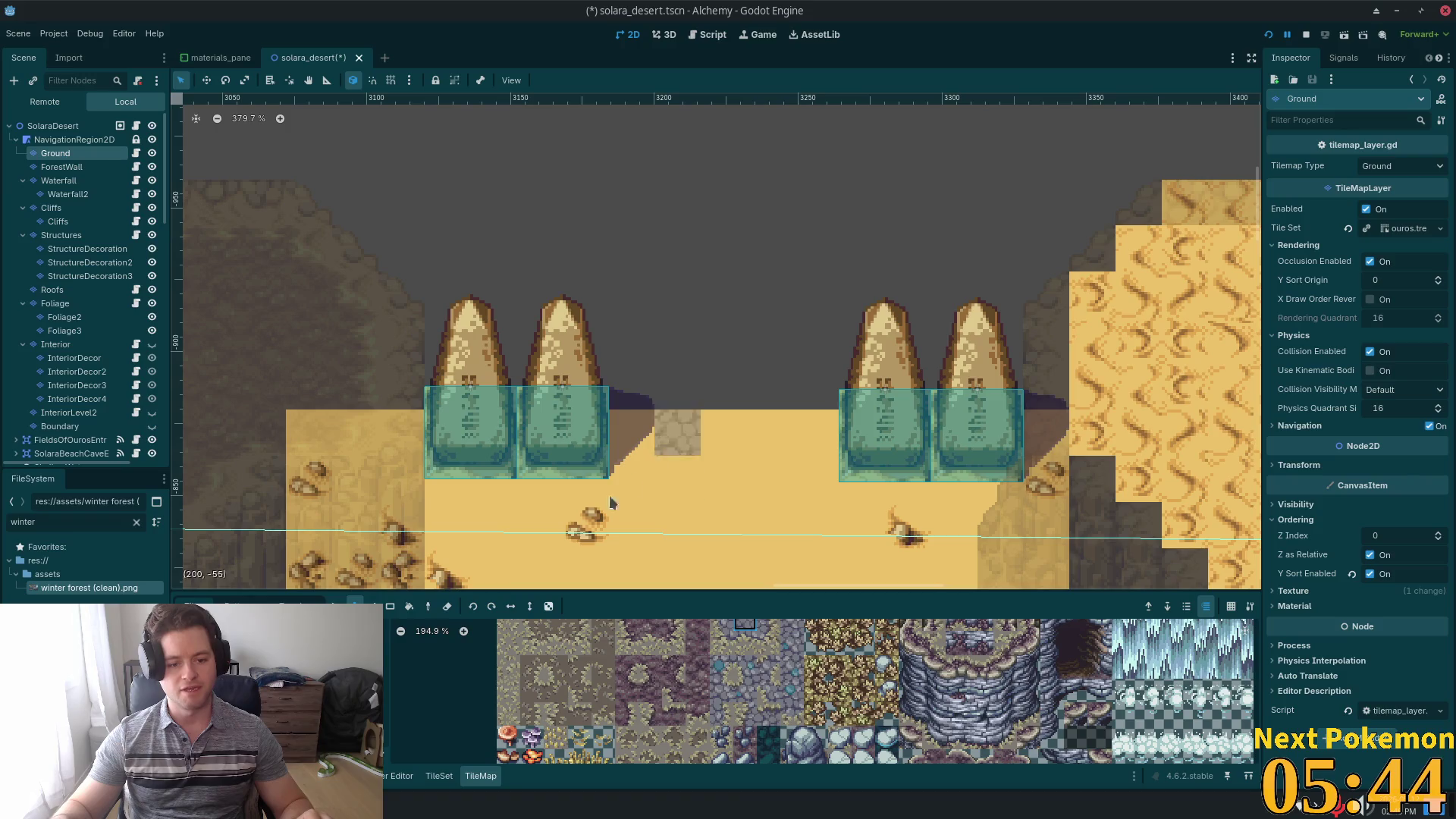
{"action": "mouse_move", "coordinate": [764, 400]}
{"action": "left_mouse_down"}
{"action": "mouse_move", "coordinate": [637, 326]}
{"action": "mouse_move", "coordinate": [673, 328]}
{"action": "mouse_move", "coordinate": [671, 292]}
{"action": "left_mouse_up"}
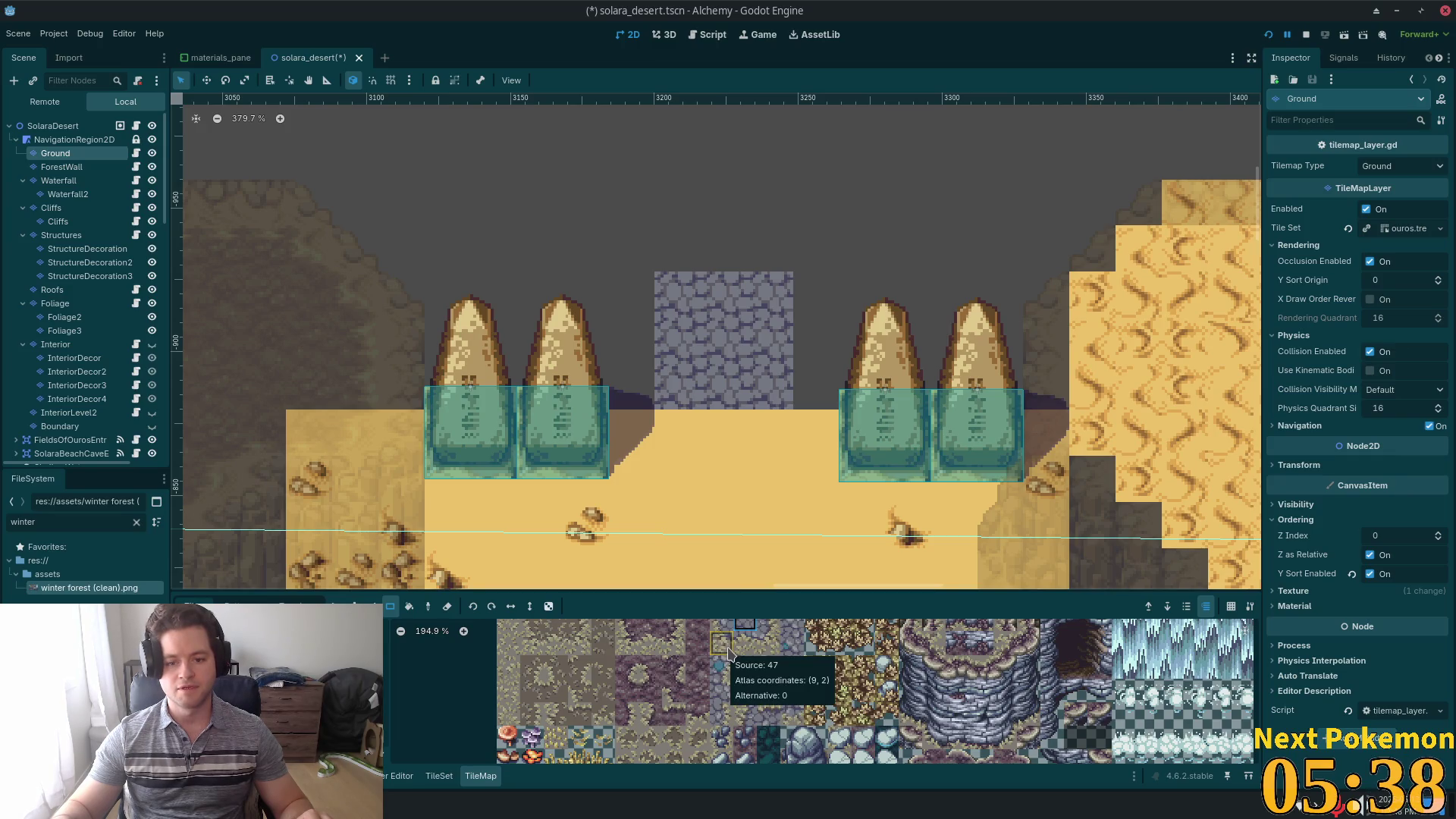
- Place rocky edge tiles to the right and left of the cobblestone block
{"action": "left_click_drag", "start_coordinate": [773, 639], "coordinate": [768, 692]}
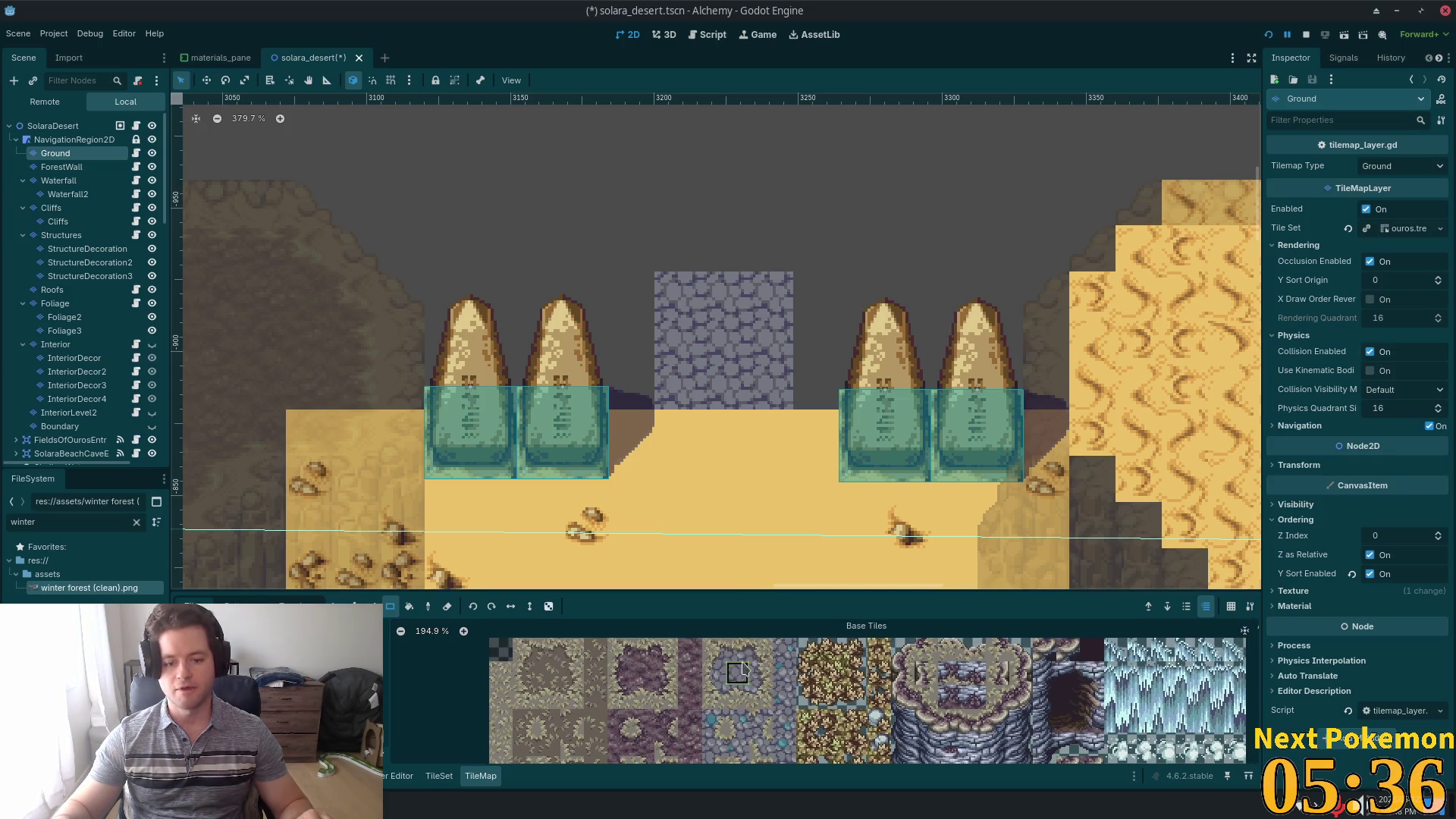
{"action": "left_click", "coordinate": [756, 655]}
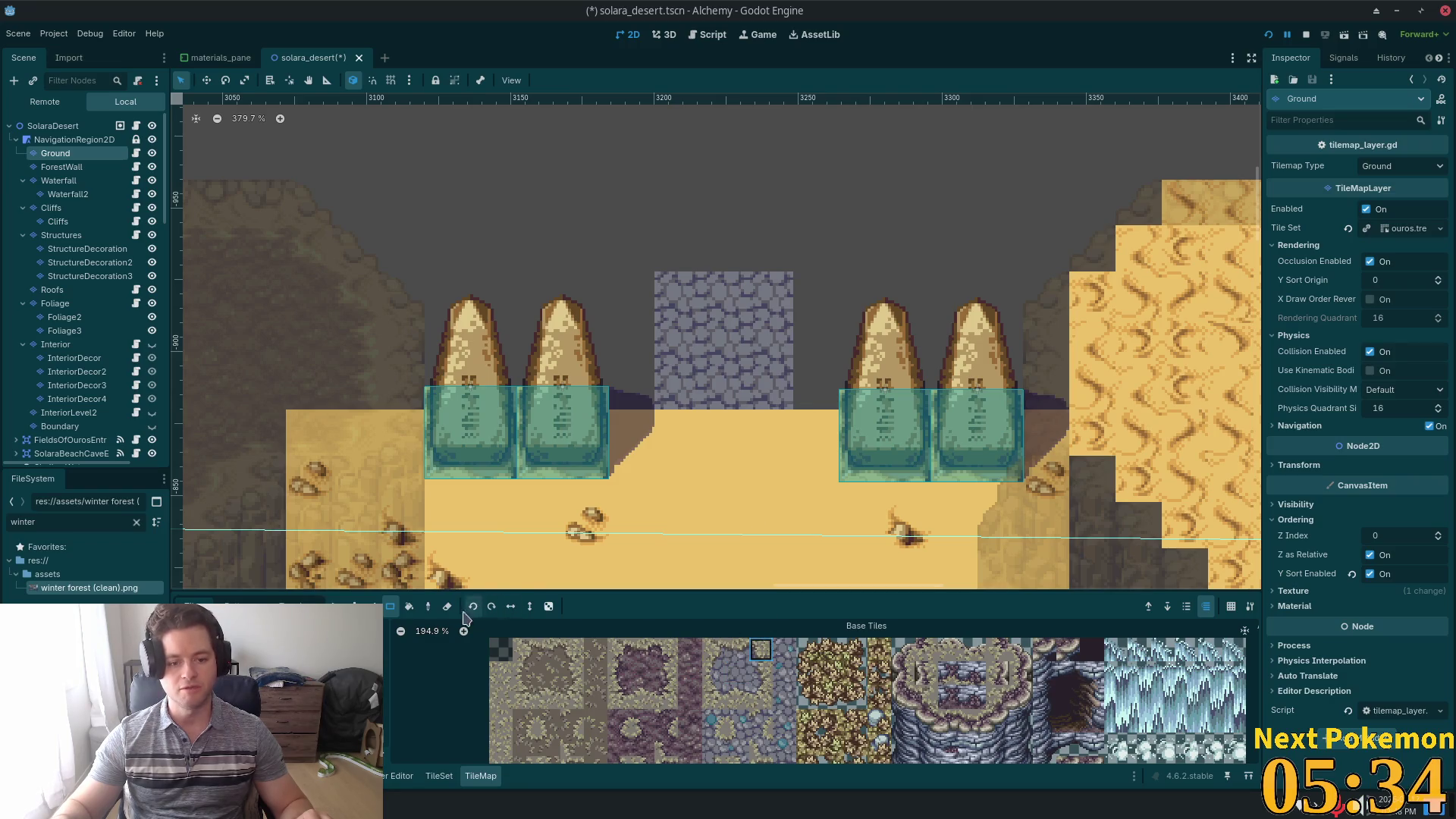
{"action": "left_click", "coordinate": [353, 600]}
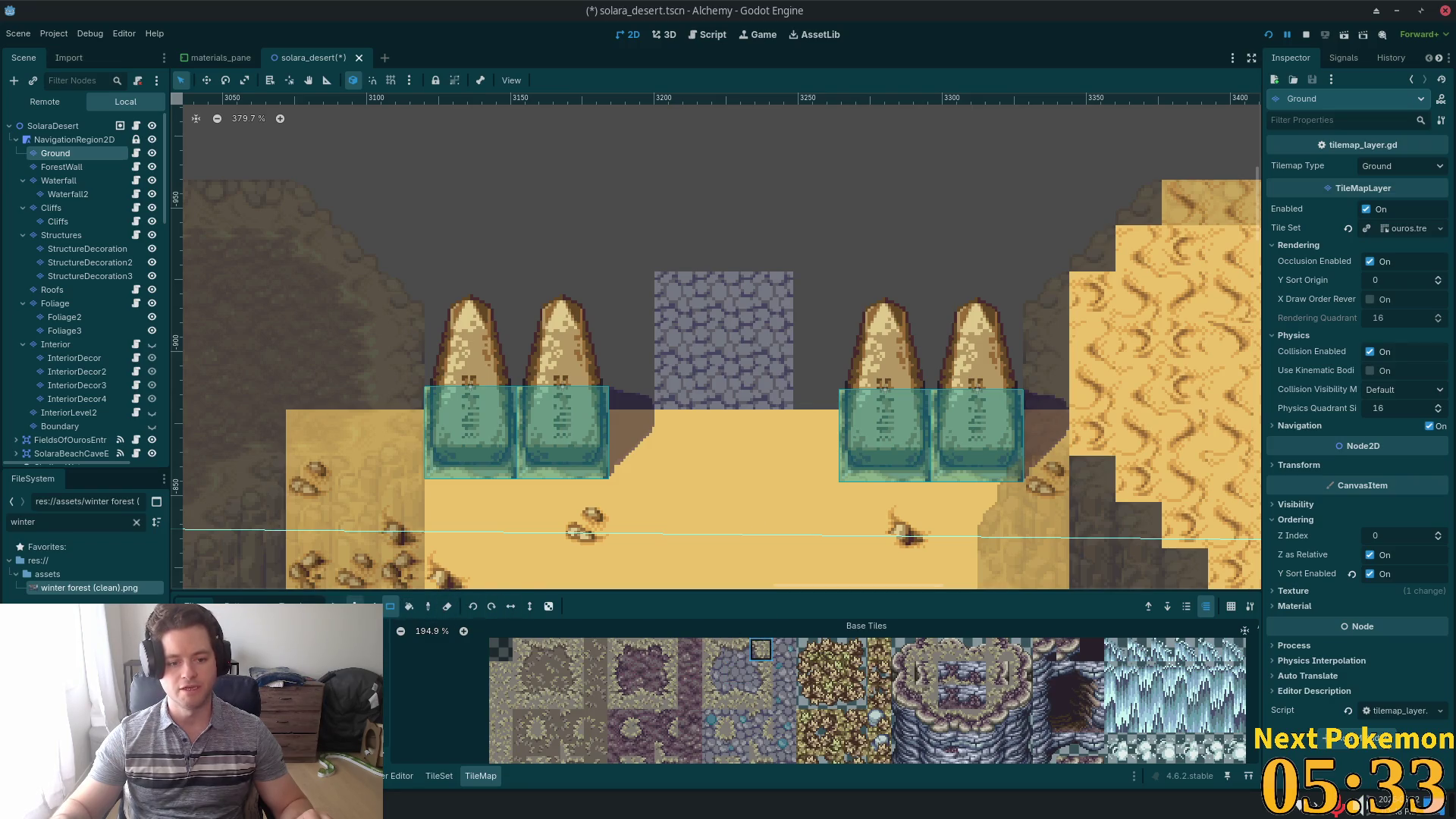
{"action": "left_click", "coordinate": [816, 387]}
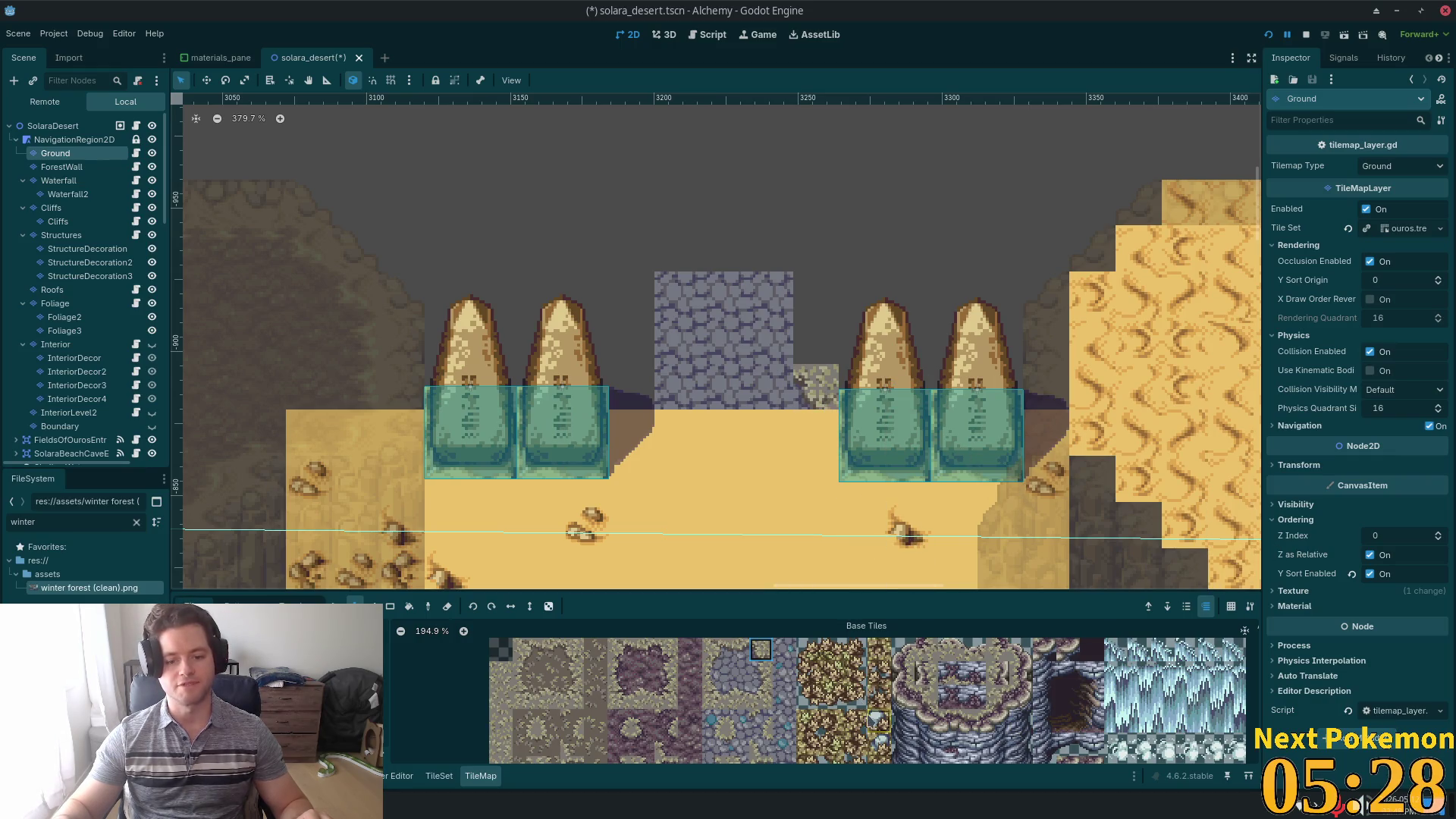
{"action": "left_click", "coordinate": [713, 650]}
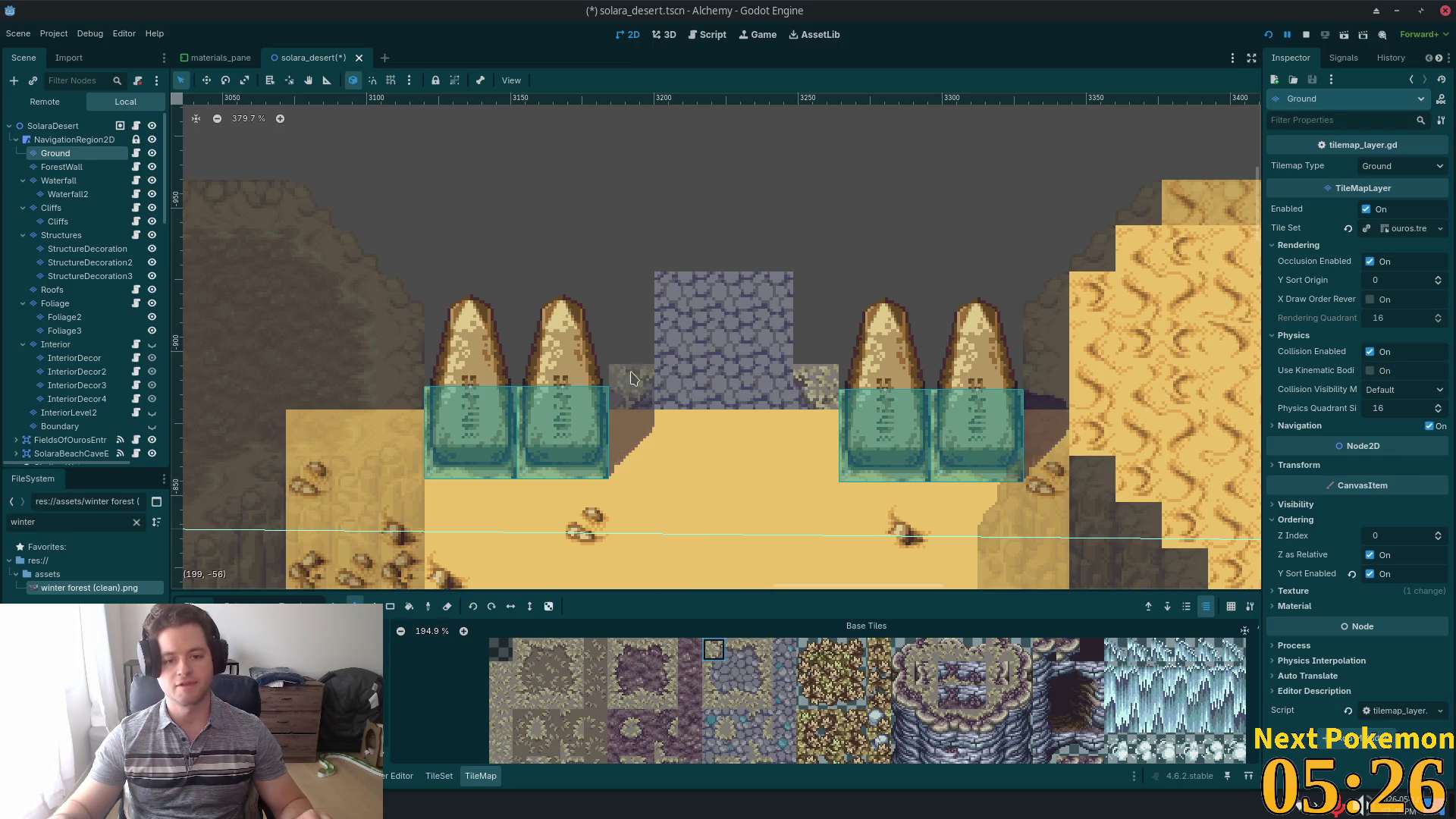
{"action": "left_click", "coordinate": [632, 386]}
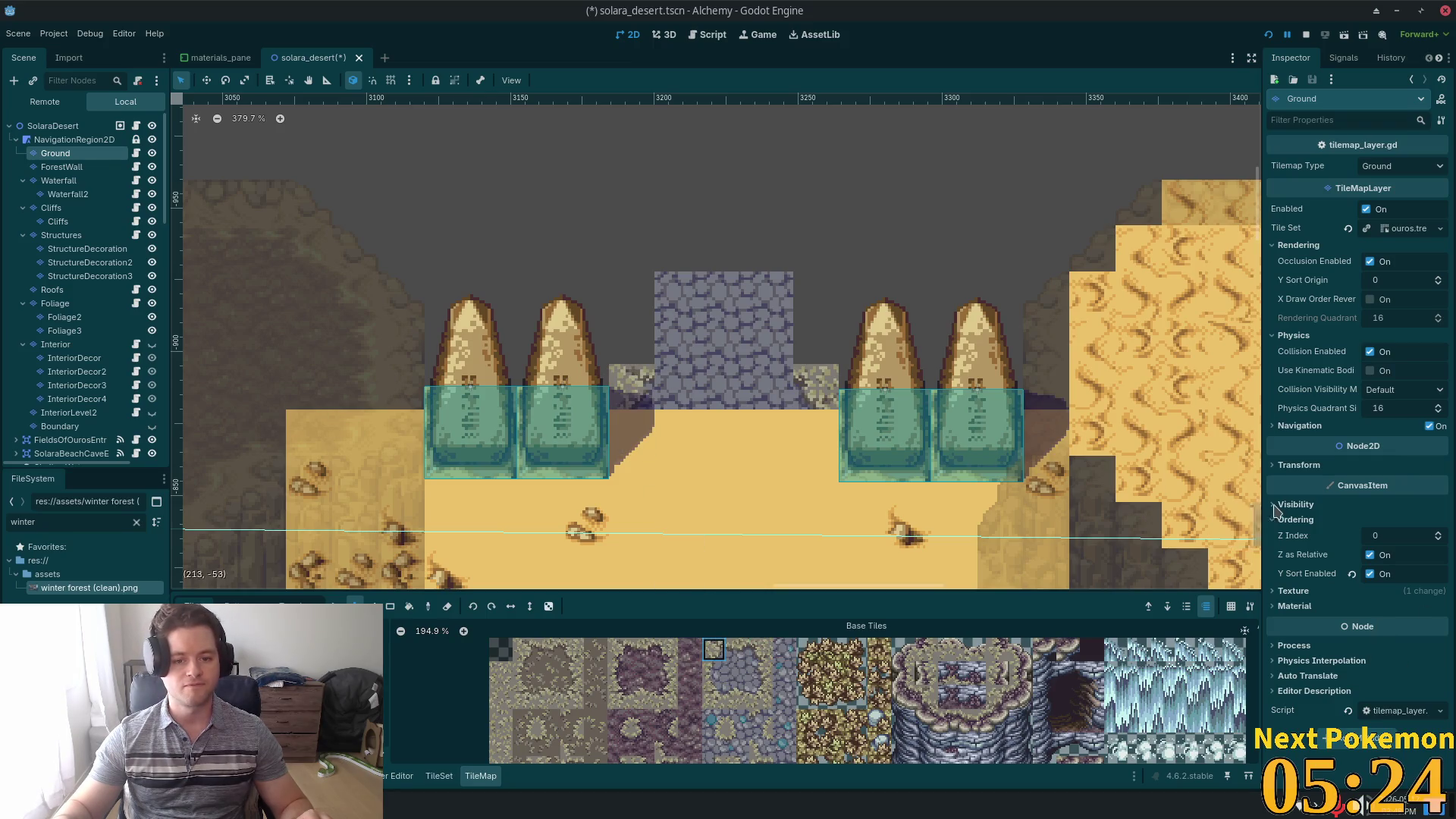
{"action": "scroll", "coordinate": [921, 478], "scroll_direction": "down", "scroll_amount": 2}
{"action": "scroll", "coordinate": [921, 478], "scroll_direction": "down", "scroll_amount": 4}
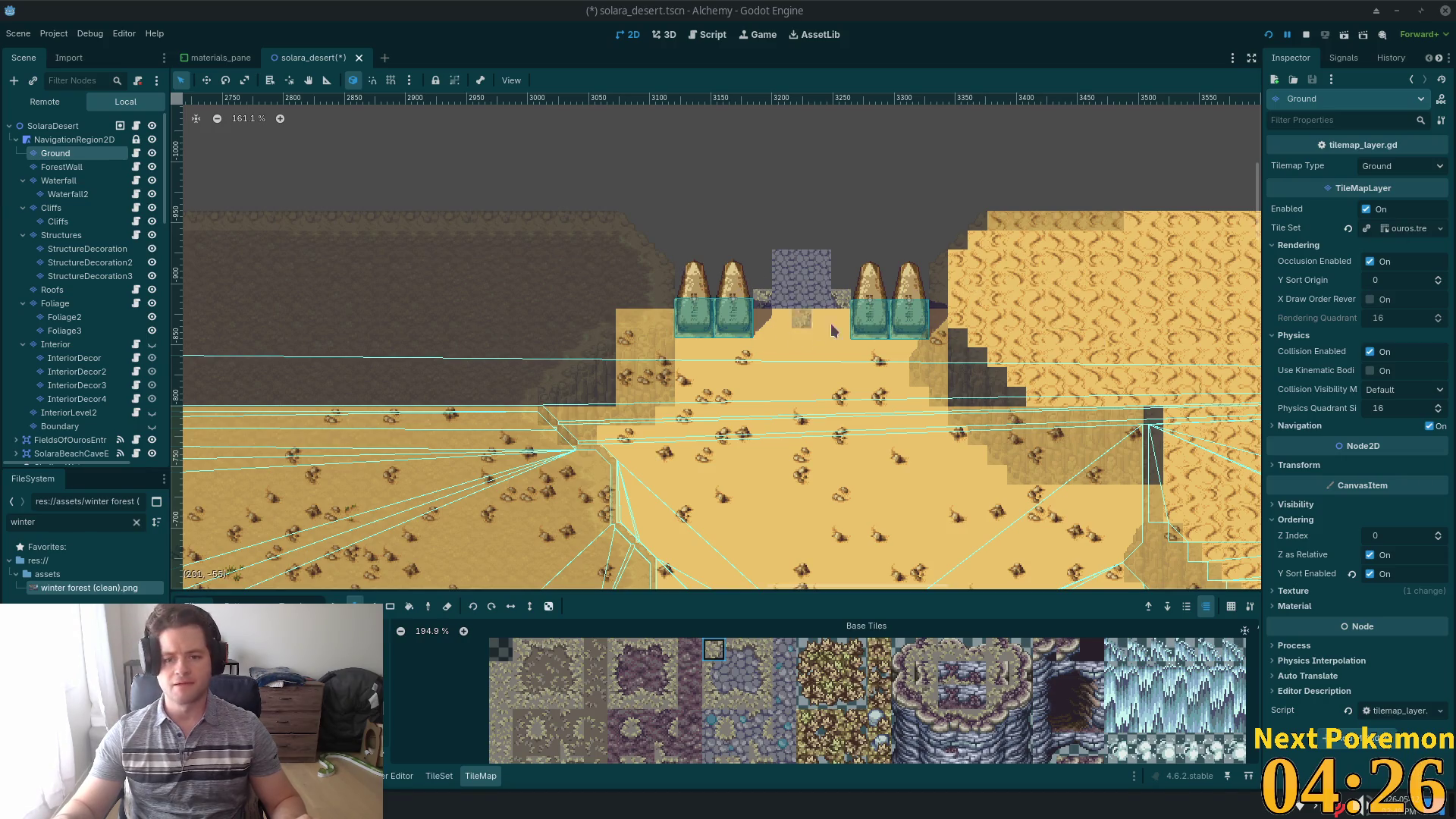
- Raise the TileMap palette to show its tile source list, then zoom out over the obelisk area
{"action": "scroll", "coordinate": [794, 314], "scroll_direction": "up", "scroll_amount": 5}
{"action": "scroll", "coordinate": [794, 314], "scroll_direction": "up", "scroll_amount": 5}
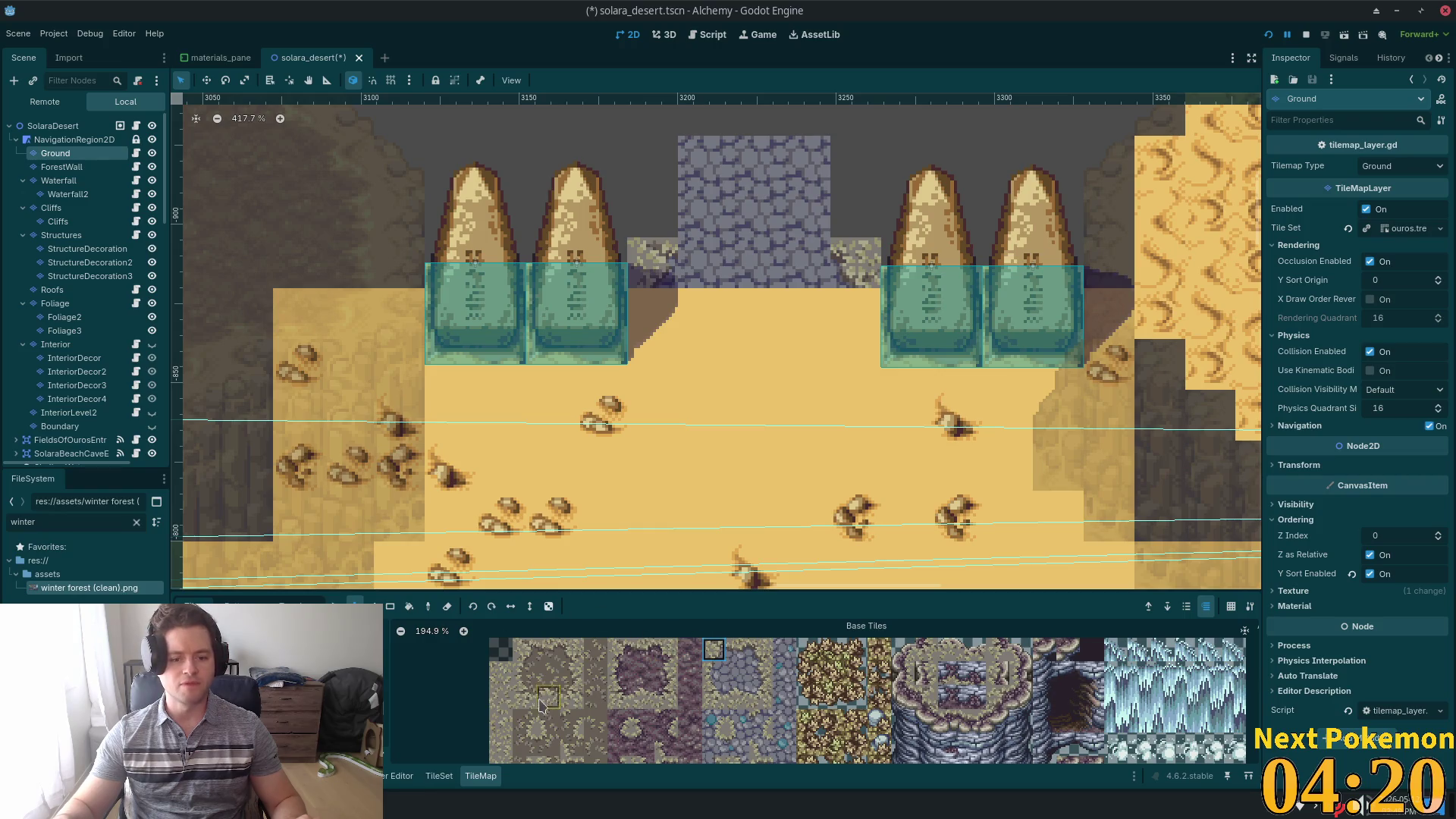
{"action": "scroll", "coordinate": [542, 675], "scroll_direction": "down", "scroll_amount": 7}
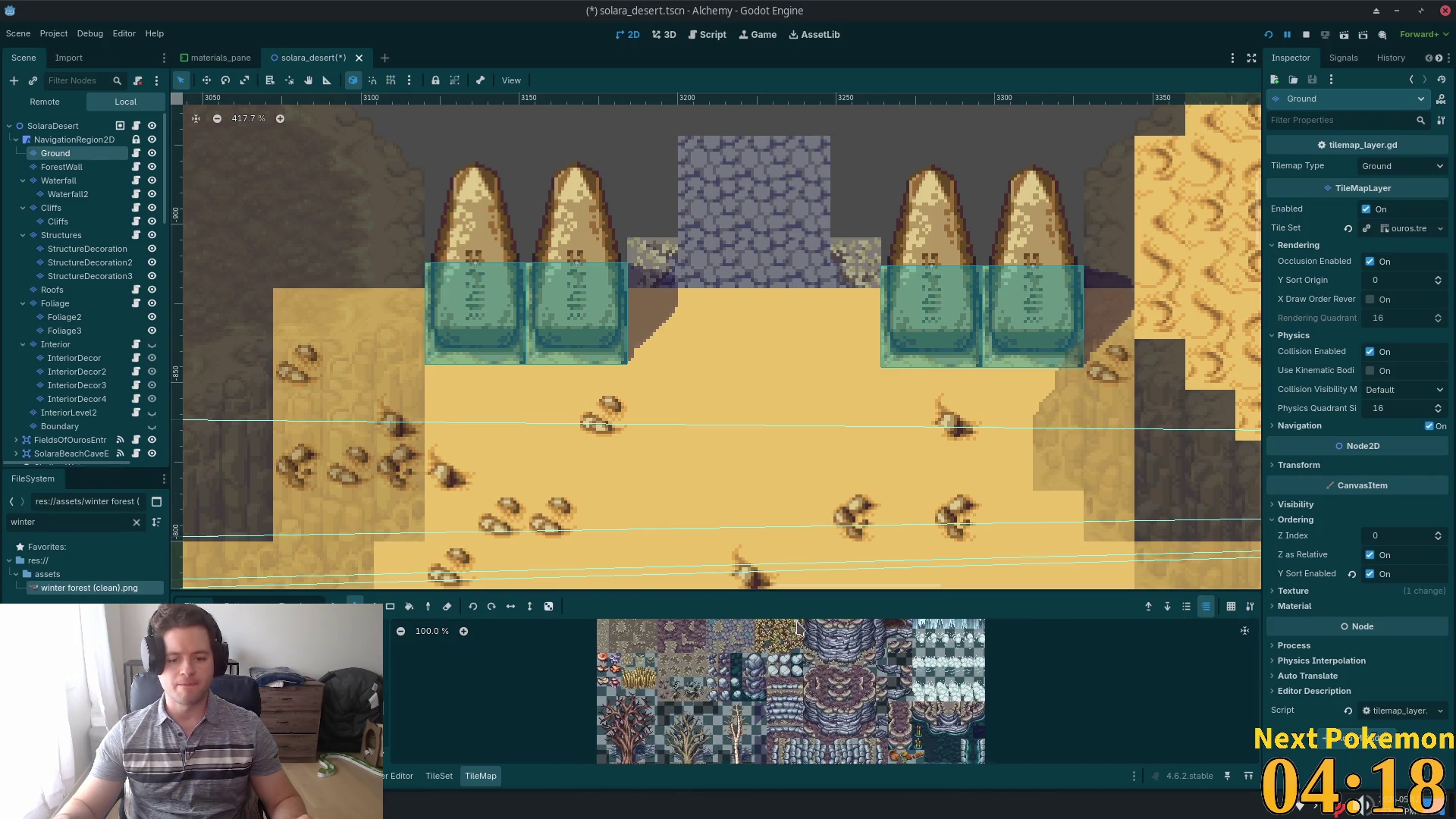
{"action": "scroll", "coordinate": [788, 659], "scroll_direction": "up", "scroll_amount": 9}
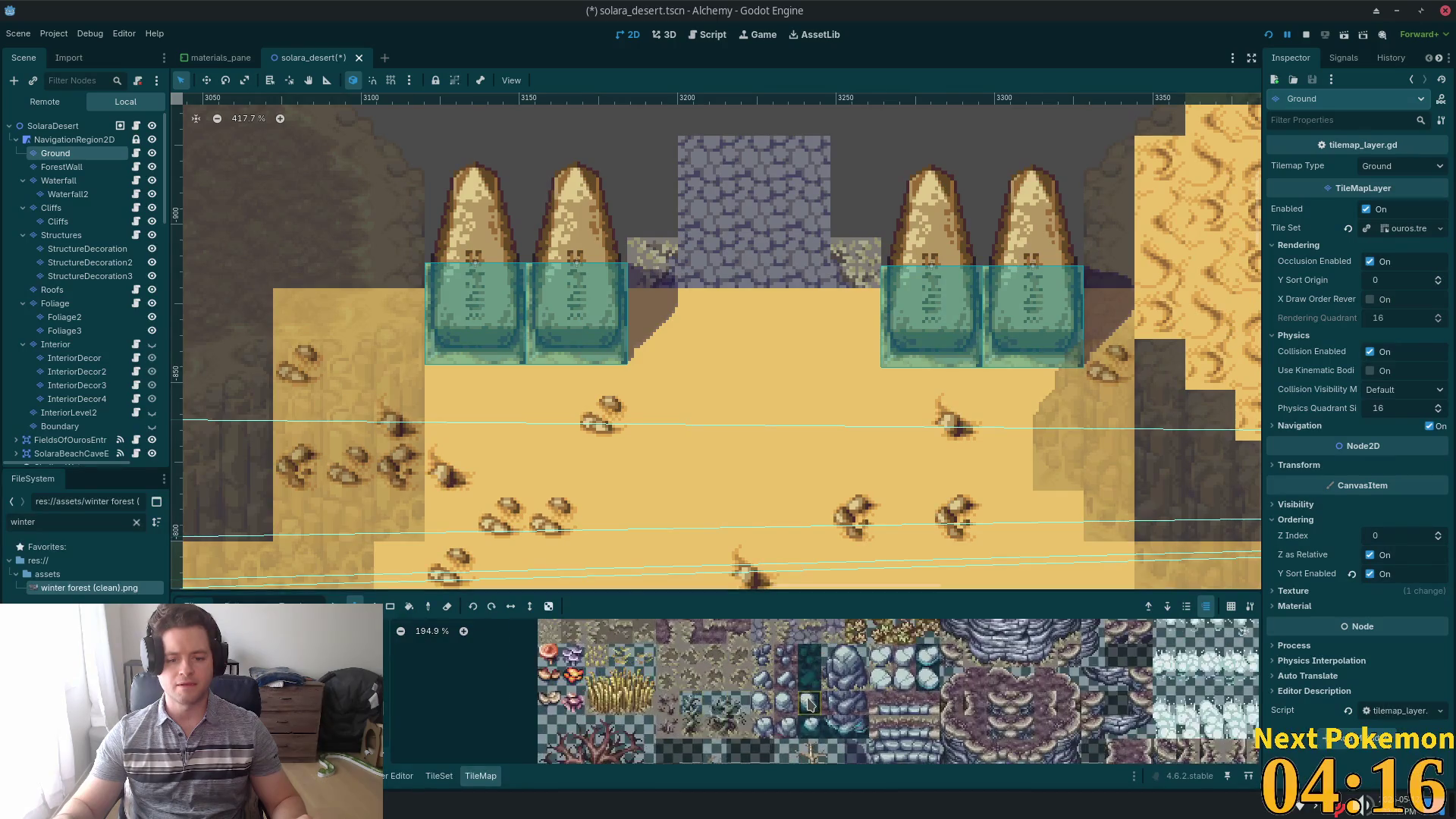
{"action": "scroll", "coordinate": [906, 680], "scroll_direction": "down", "scroll_amount": 5}
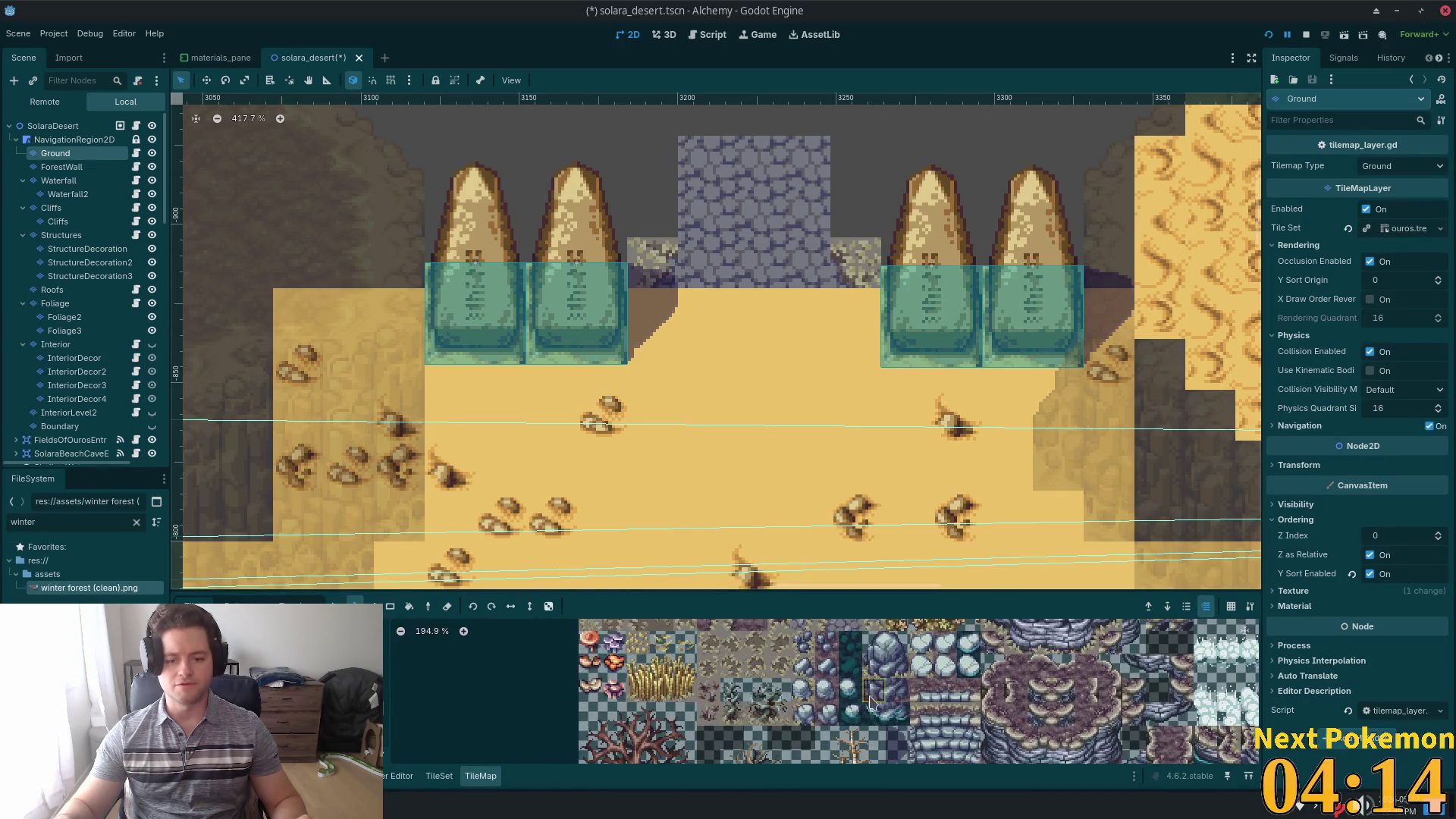
{"action": "scroll", "coordinate": [758, 690], "scroll_direction": "up", "scroll_amount": 2}
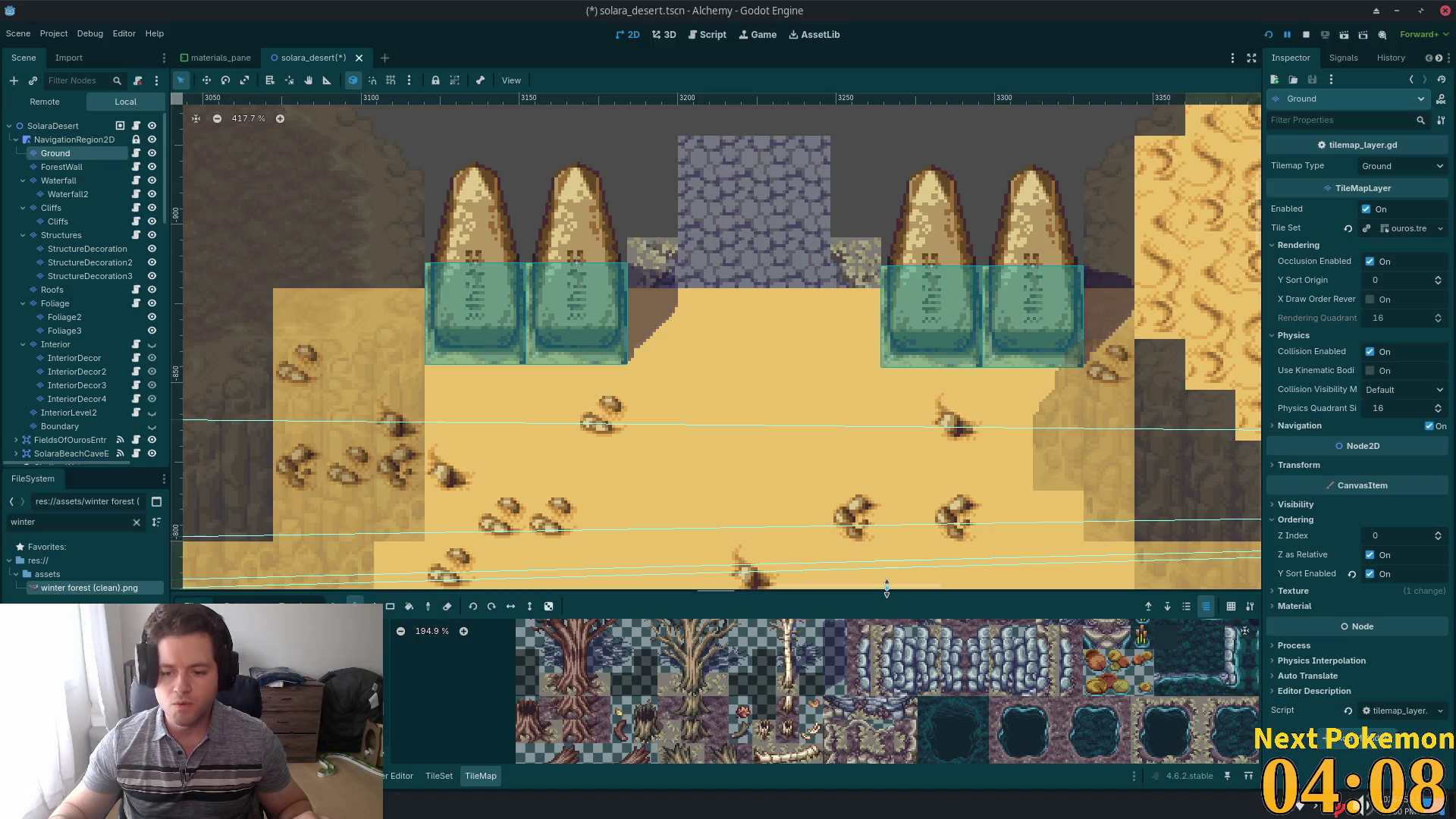
{"action": "left_click_drag", "start_coordinate": [885, 591], "coordinate": [868, 370]}
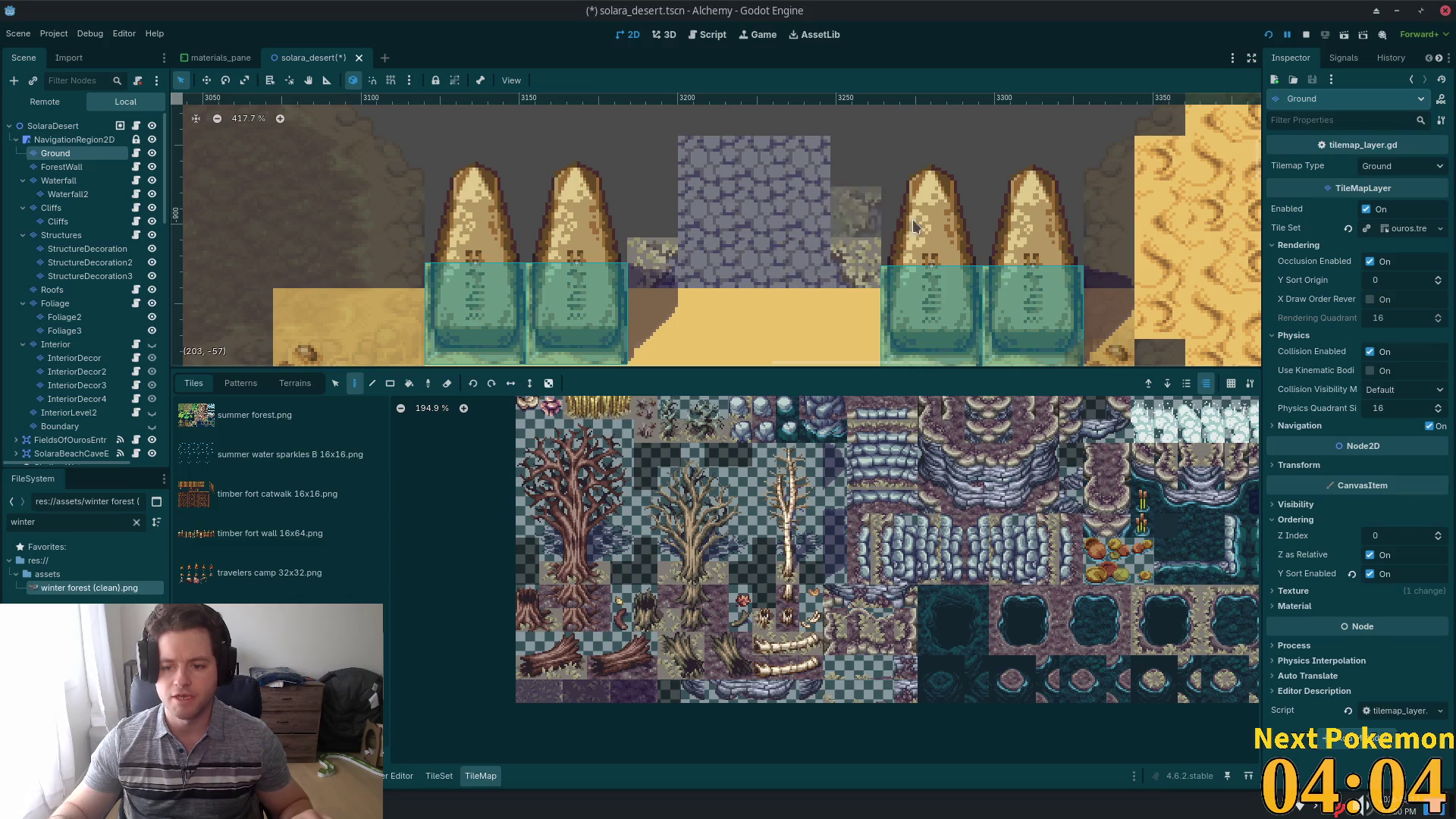
{"action": "scroll", "coordinate": [916, 221], "scroll_direction": "down", "scroll_amount": 2}
{"action": "scroll", "coordinate": [910, 227], "scroll_direction": "down", "scroll_amount": 1}
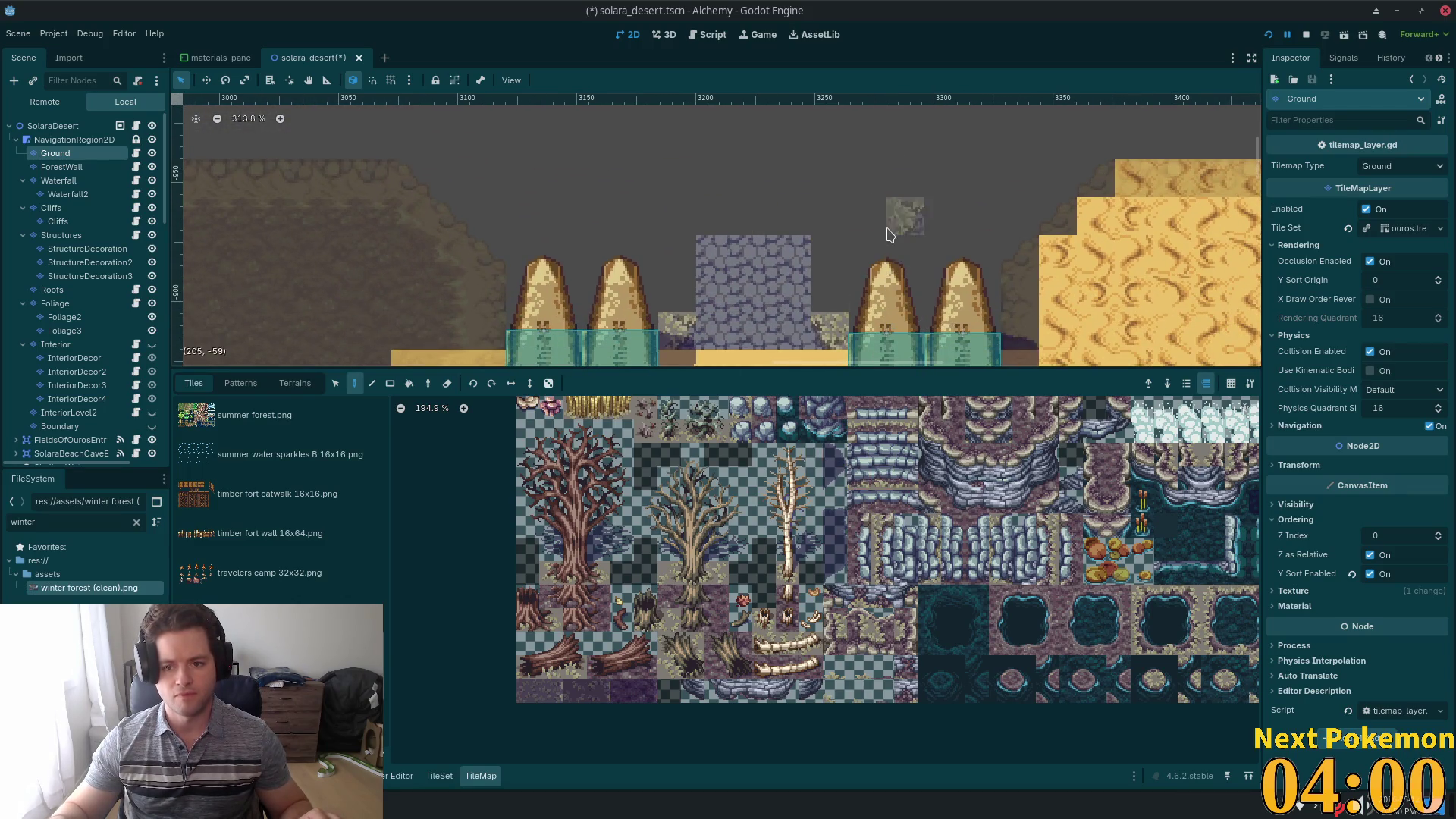
{"action": "scroll", "coordinate": [889, 334], "scroll_direction": "down", "scroll_amount": 6}
{"action": "mouse_move", "coordinate": [890, 334]}
{"action": "left_mouse_down"}
{"action": "mouse_move", "coordinate": [834, 121]}
{"action": "mouse_move", "coordinate": [781, 189]}
{"action": "mouse_move", "coordinate": [788, 237]}
{"action": "mouse_move", "coordinate": [910, 242]}
{"action": "mouse_move", "coordinate": [955, 270]}
{"action": "mouse_move", "coordinate": [872, 254]}
{"action": "mouse_move", "coordinate": [942, 284]}
{"action": "left_mouse_up"}
{"action": "scroll", "coordinate": [788, 237], "scroll_direction": "down", "scroll_amount": 5}
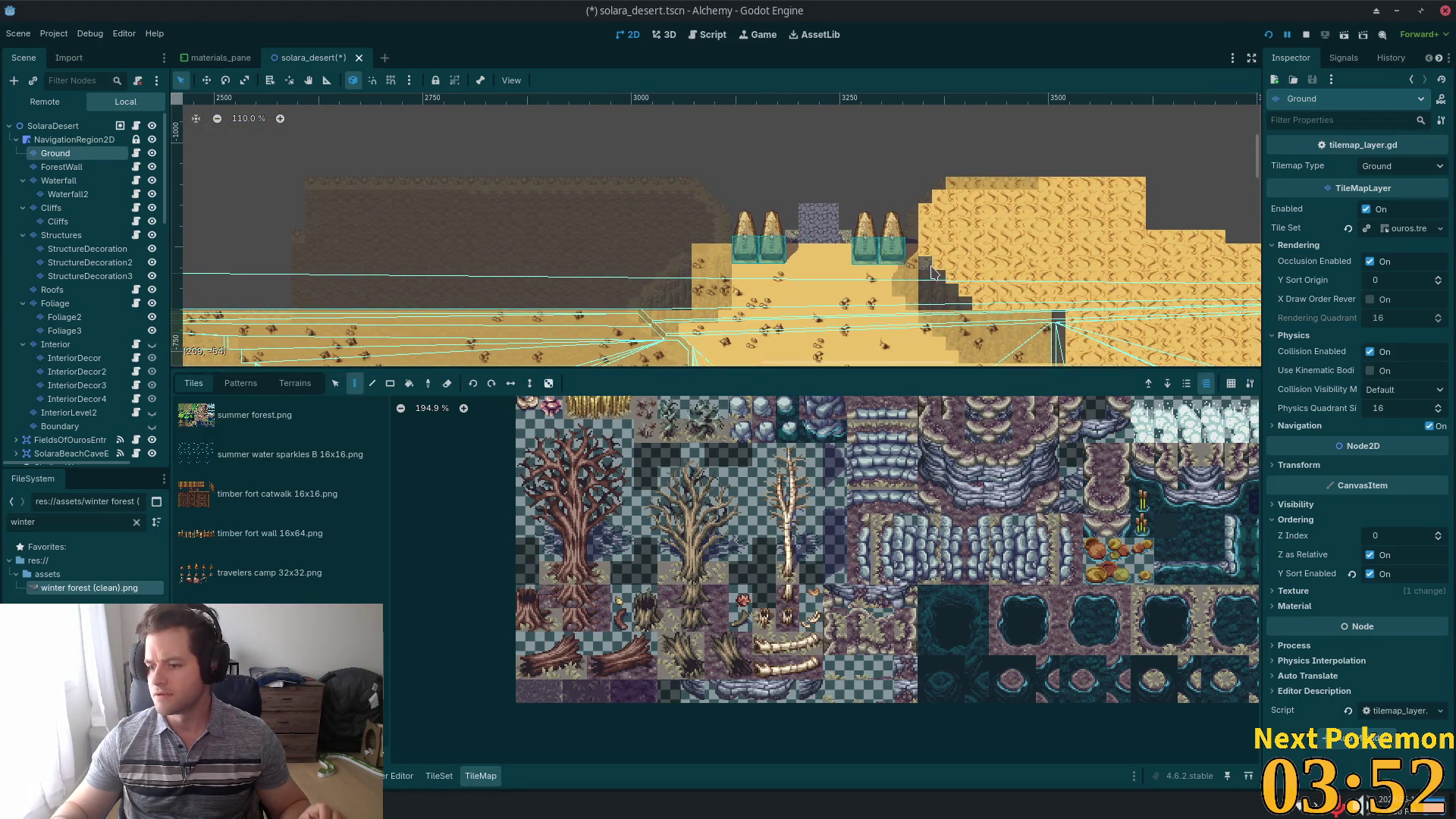
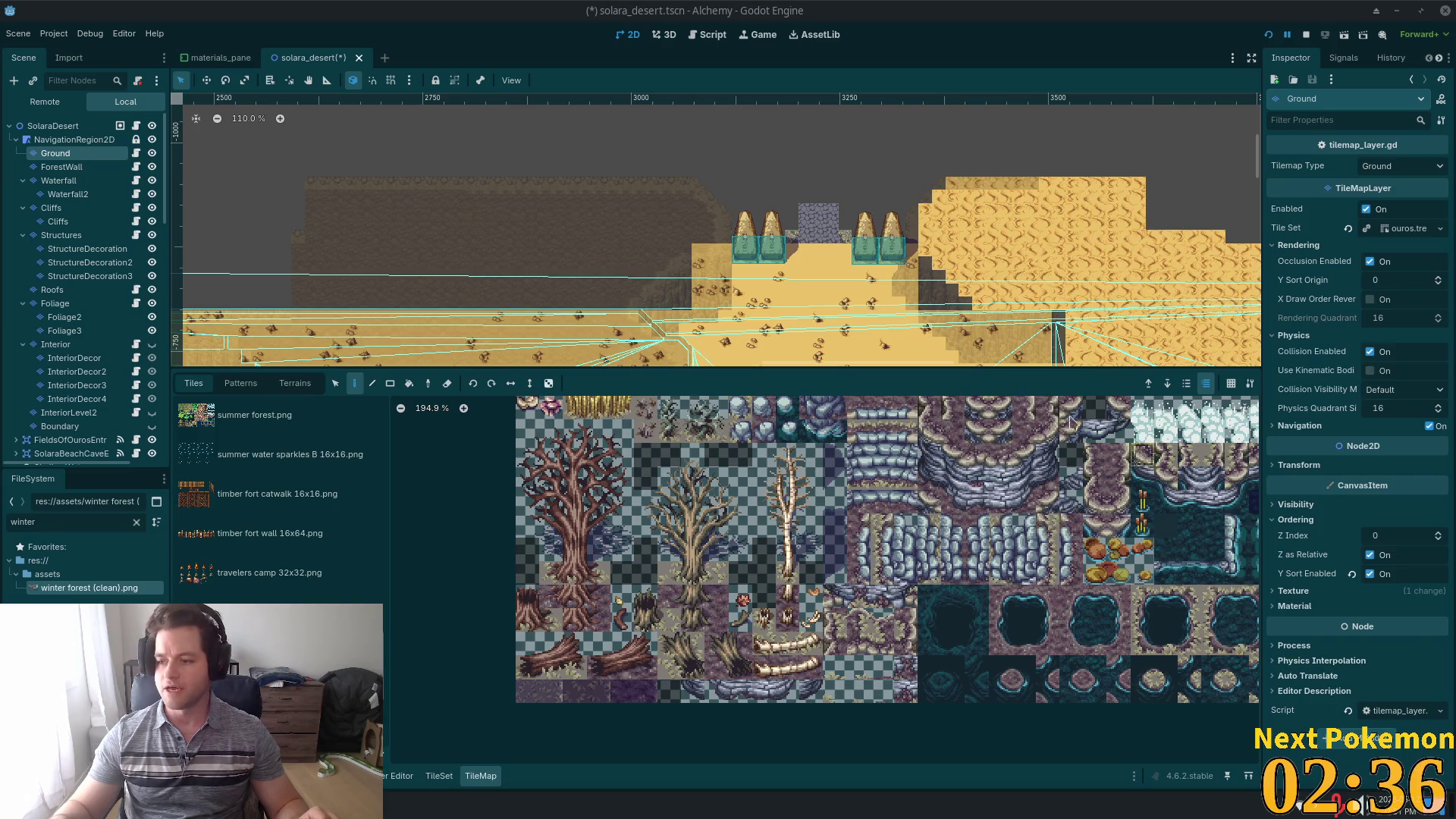
- Zoom onto the doorway and paint a winter-forest cobblestone edge tile on its stone patch
{"action": "scroll", "coordinate": [902, 254], "scroll_direction": "up", "scroll_amount": 5}
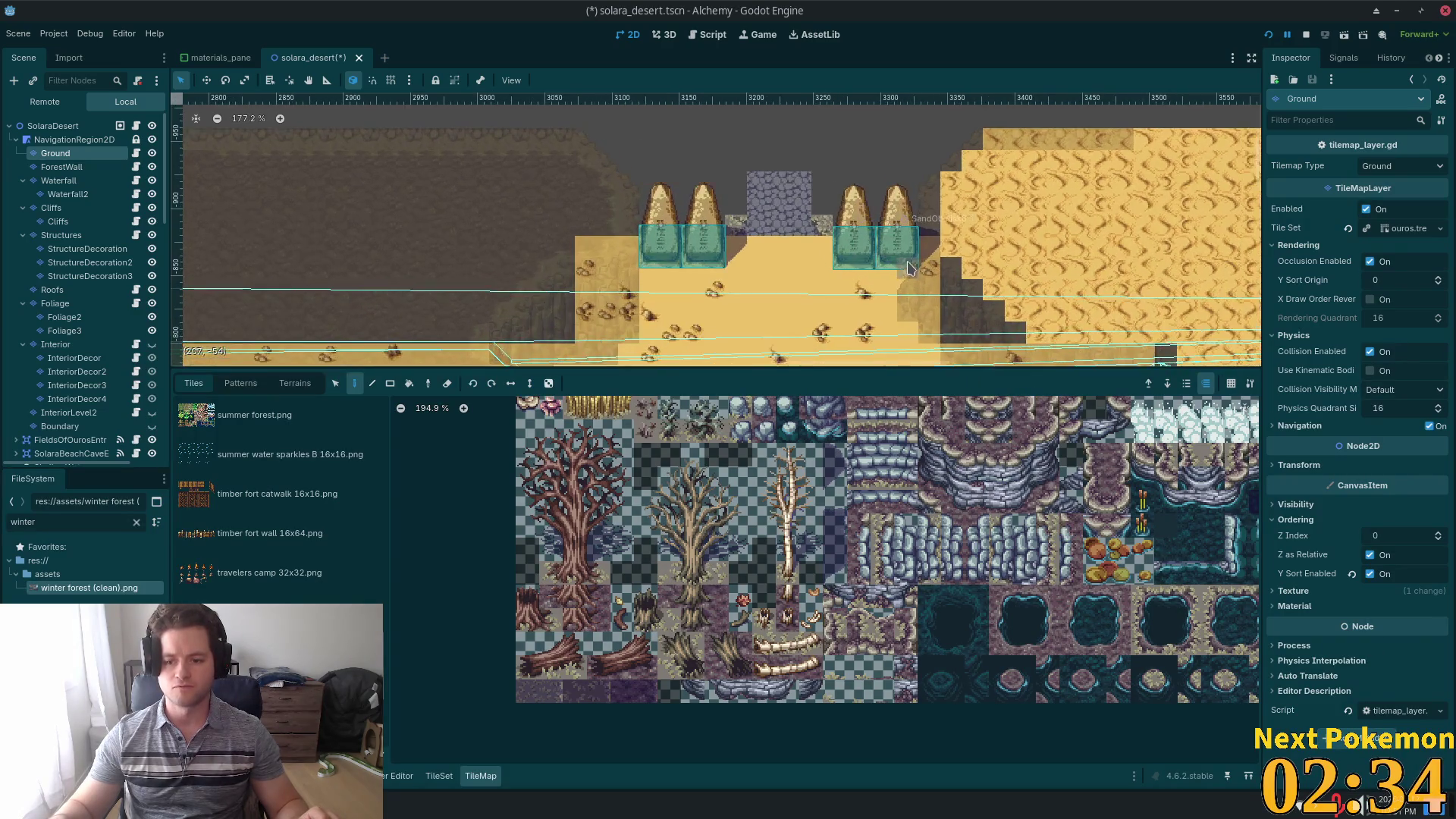
{"action": "scroll", "coordinate": [902, 254], "scroll_direction": "up", "scroll_amount": 2}
{"action": "scroll", "coordinate": [721, 273], "scroll_direction": "up", "scroll_amount": 3}
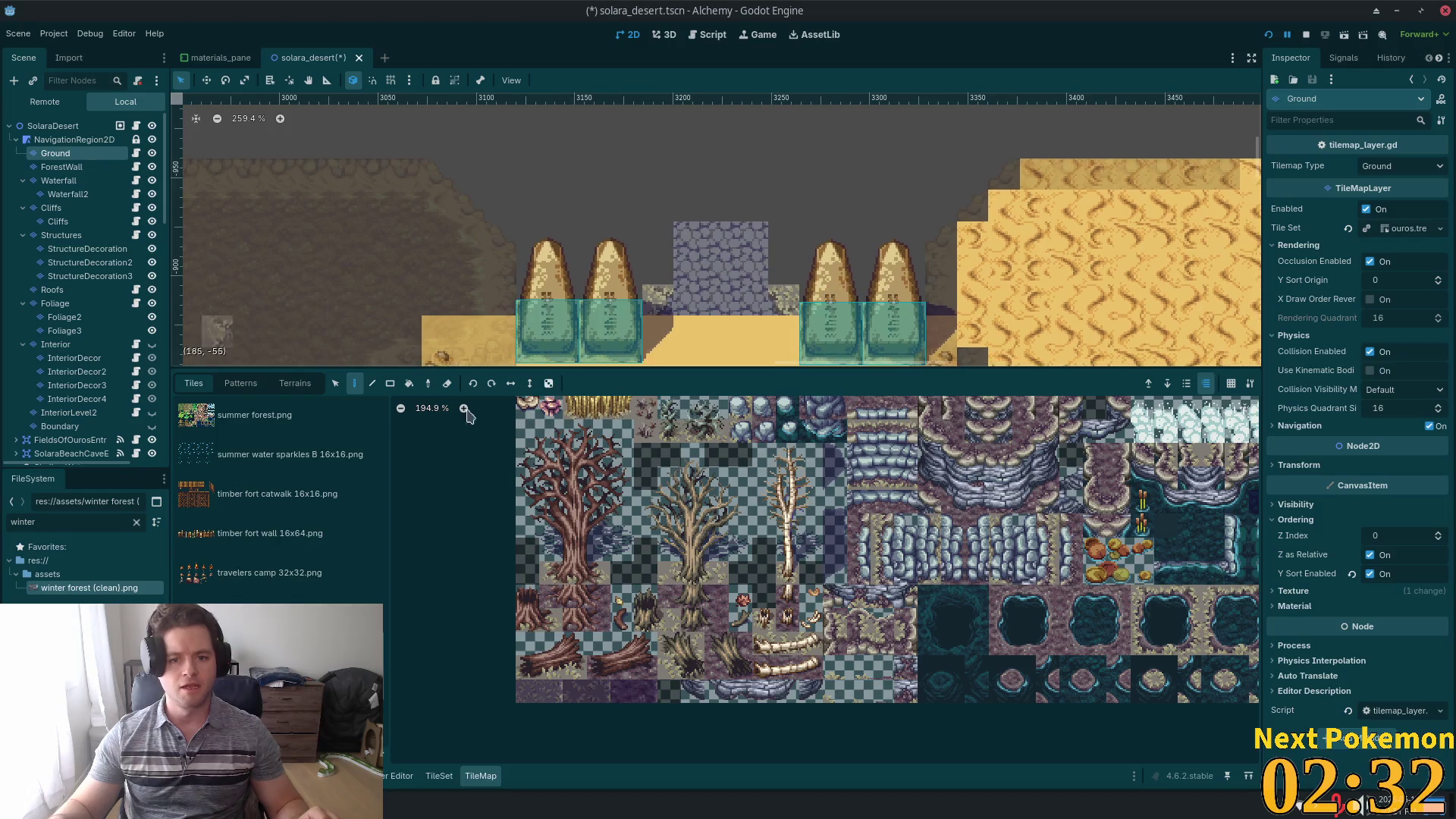
{"action": "scroll", "coordinate": [770, 679], "scroll_direction": "up", "scroll_amount": 4}
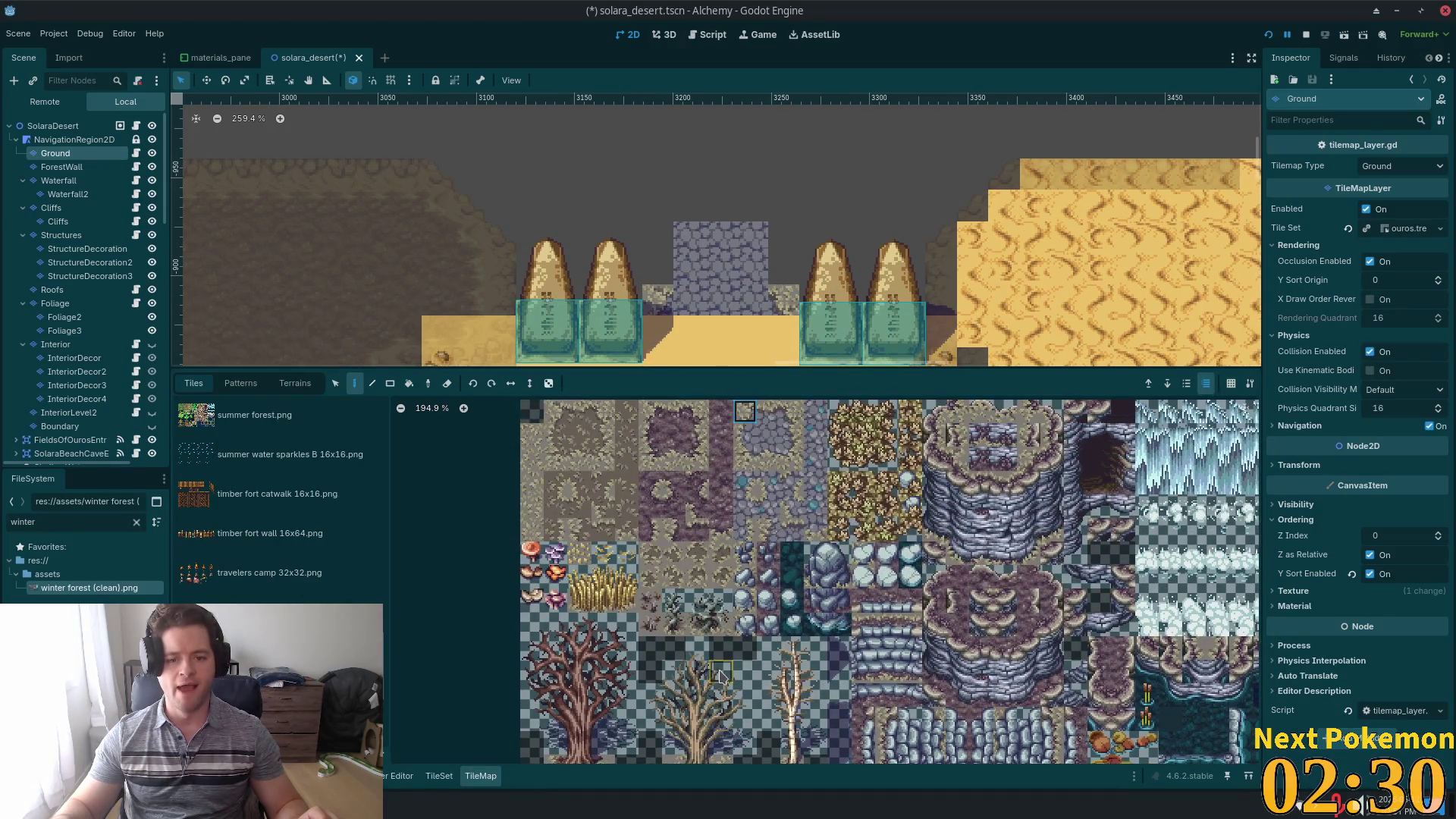
{"action": "scroll", "coordinate": [769, 679], "scroll_direction": "up", "scroll_amount": 1}
{"action": "left_click", "coordinate": [734, 523]}
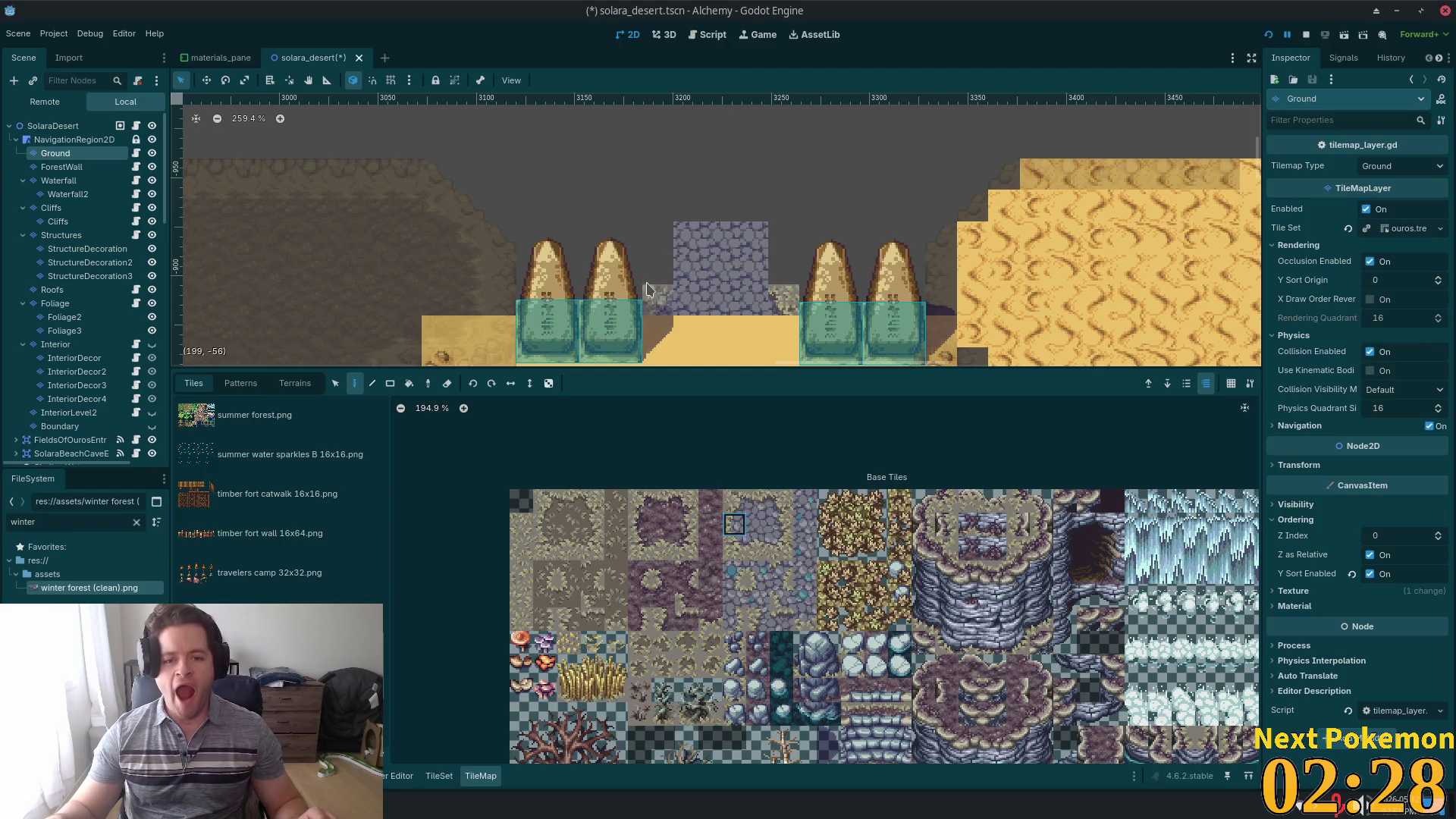
{"action": "left_click", "coordinate": [758, 618]}
{"action": "left_click", "coordinate": [658, 236]}
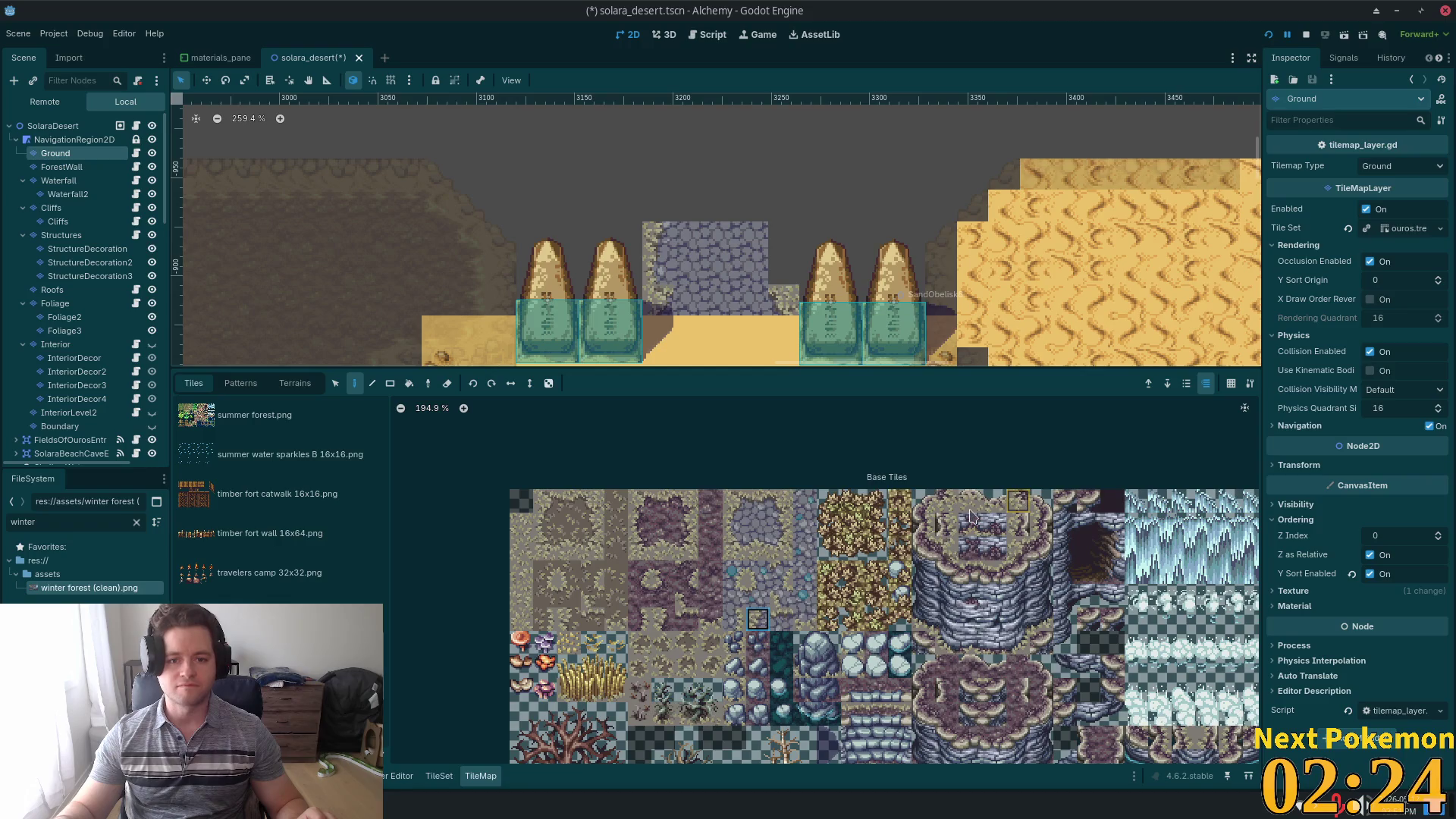
- Paint a second cobblestone tile beside the doorway patch after comparing other cobblestone tiles
{"action": "left_click", "coordinate": [781, 524]}
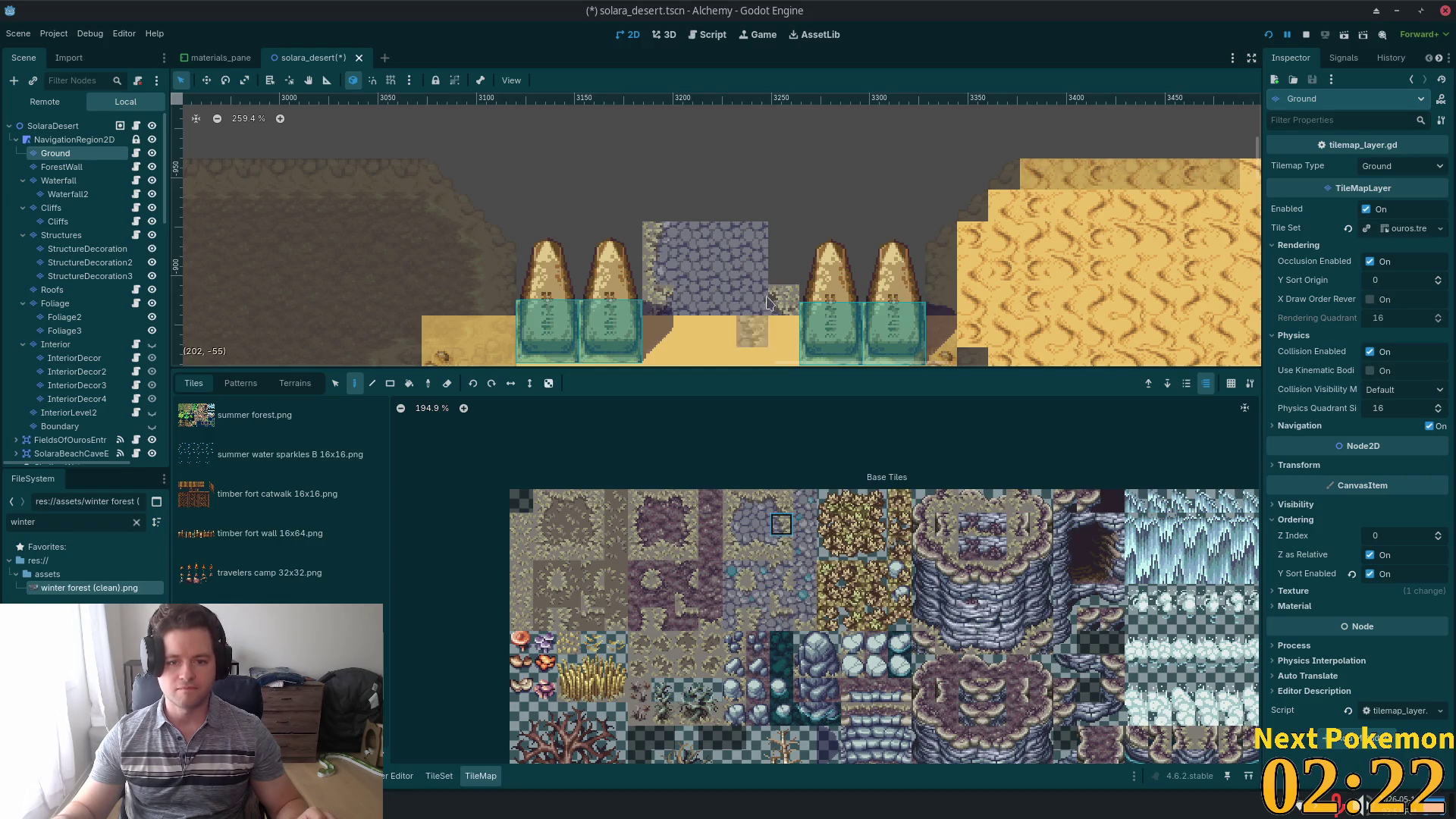
{"action": "left_click", "coordinate": [786, 270]}
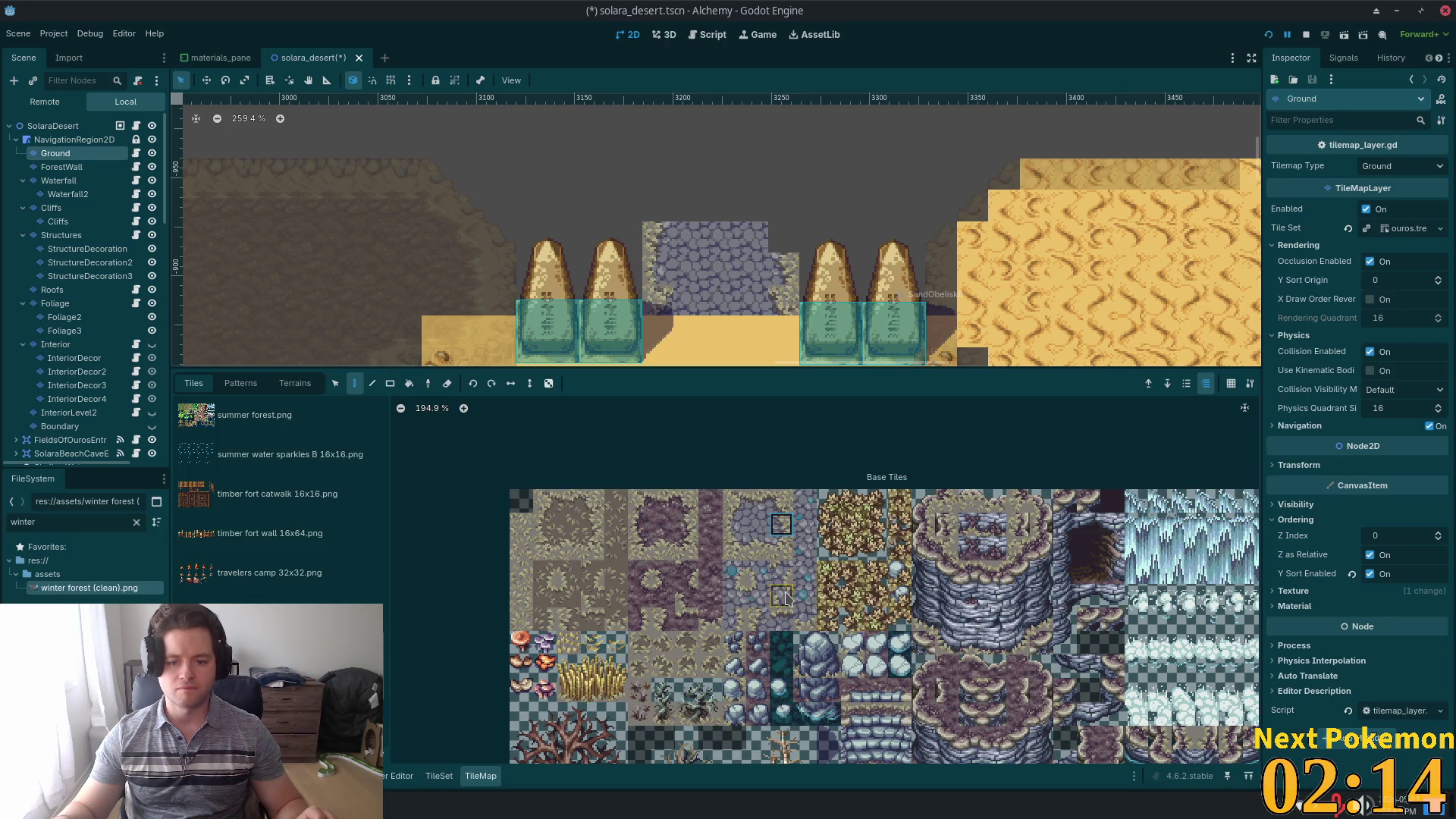
{"action": "left_click", "coordinate": [734, 620]}
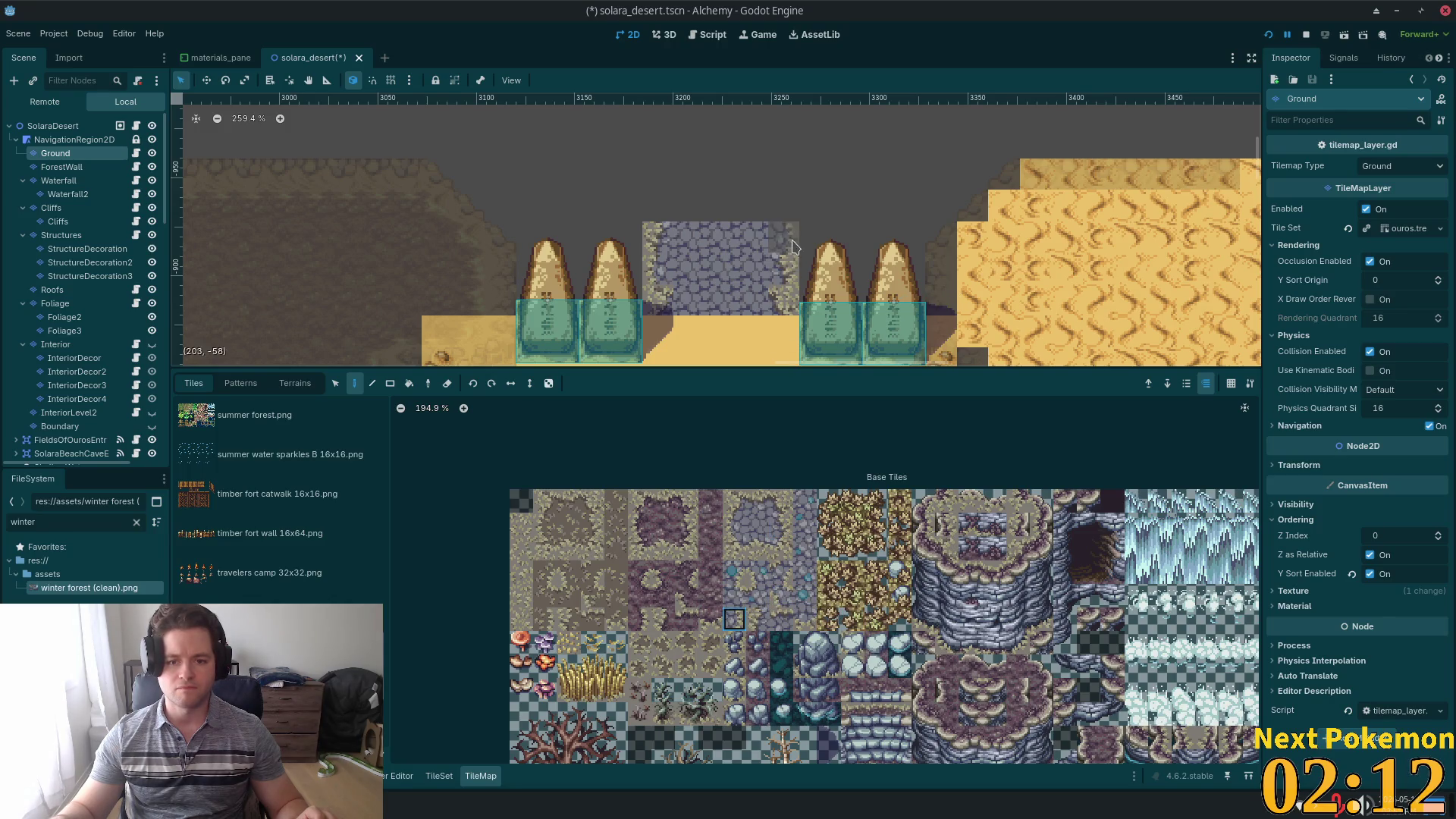
{"action": "left_click", "coordinate": [781, 523]}
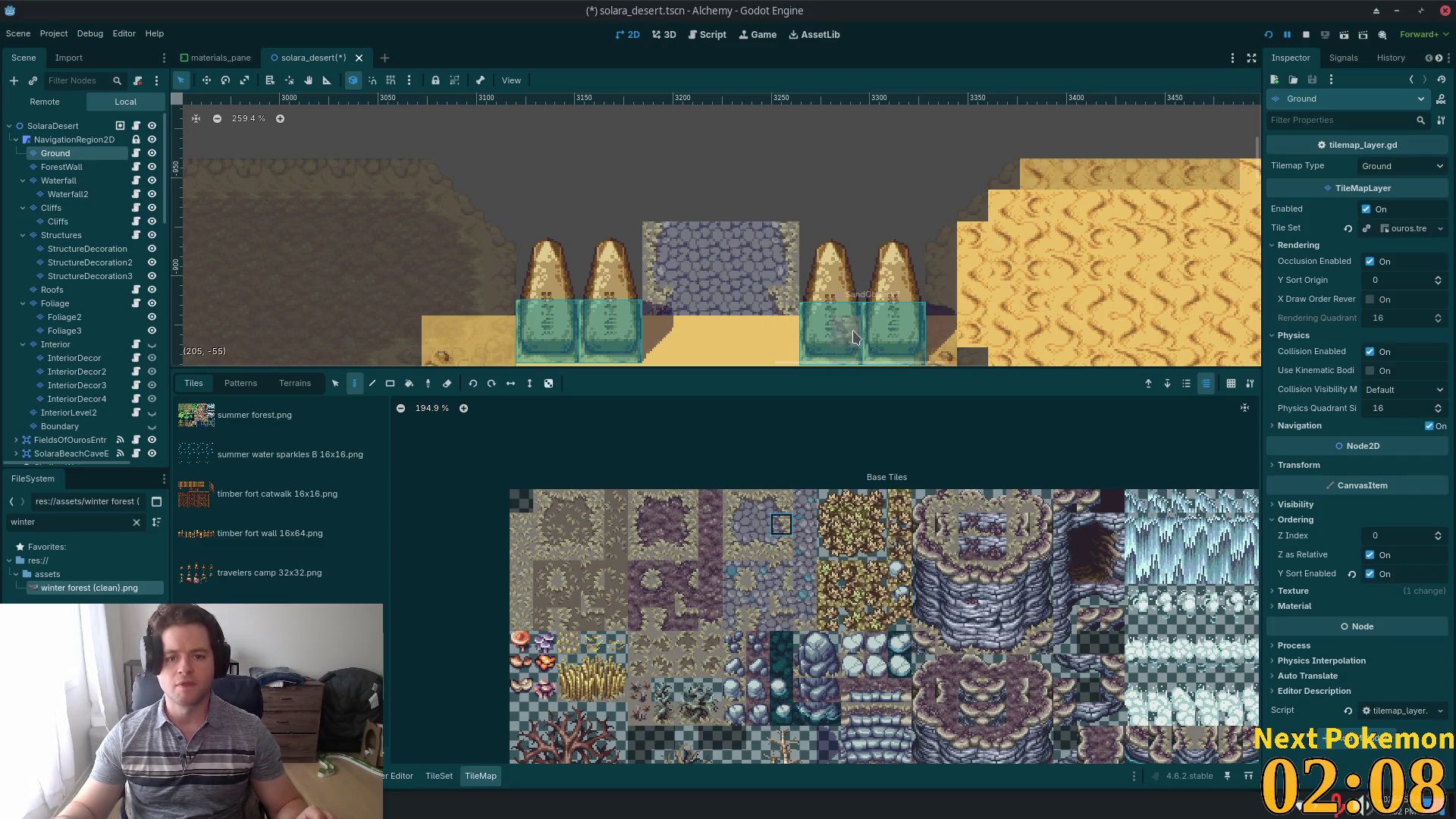
{"action": "scroll", "coordinate": [730, 217], "scroll_direction": "down", "scroll_amount": 4}
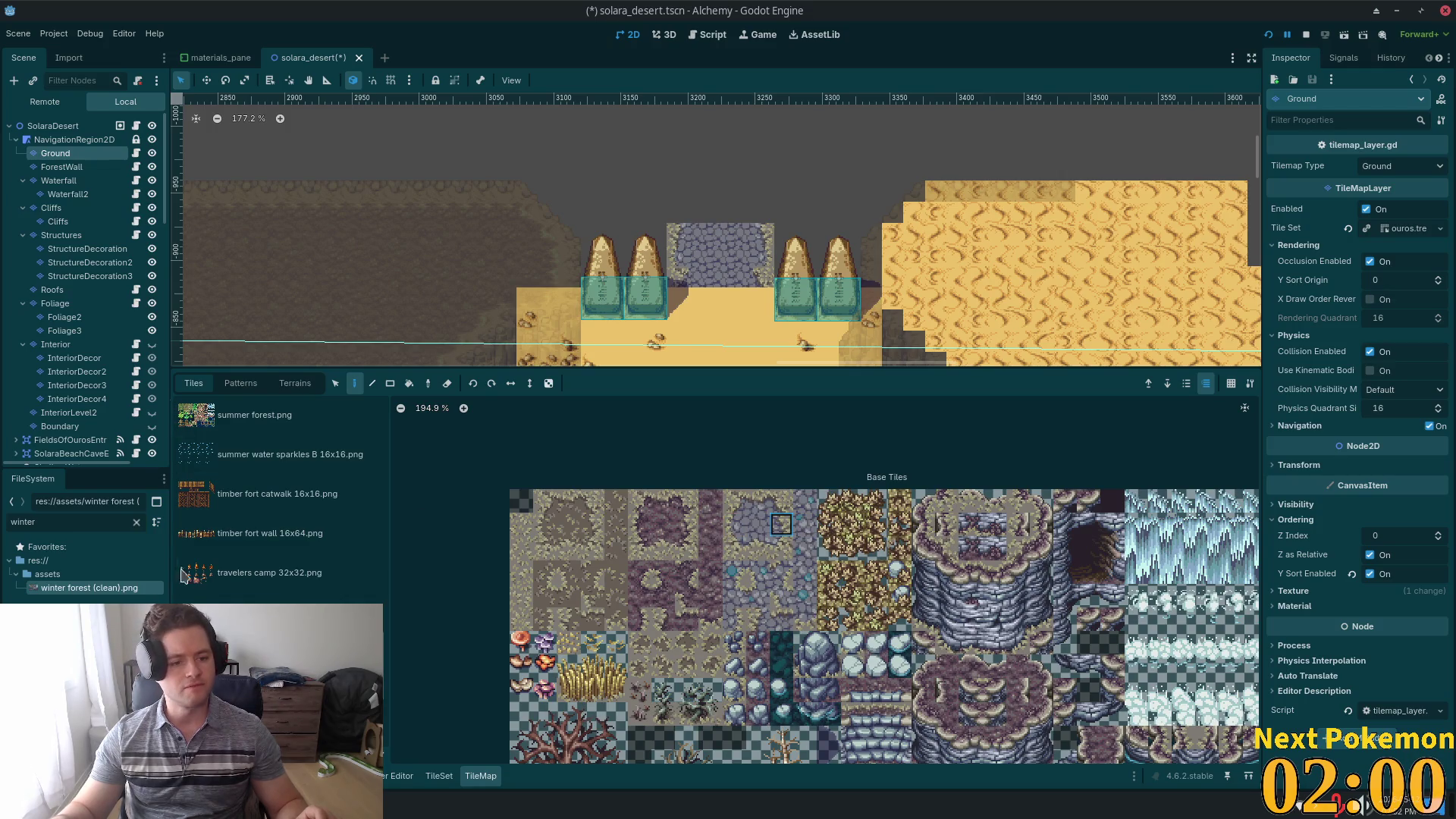
{"action": "left_click_drag", "start_coordinate": [387, 663], "coordinate": [387, 565]}
- Switch the TileMap tile source to desert sands v01.png and browse its tiles
{"action": "left_click", "coordinate": [288, 599]}
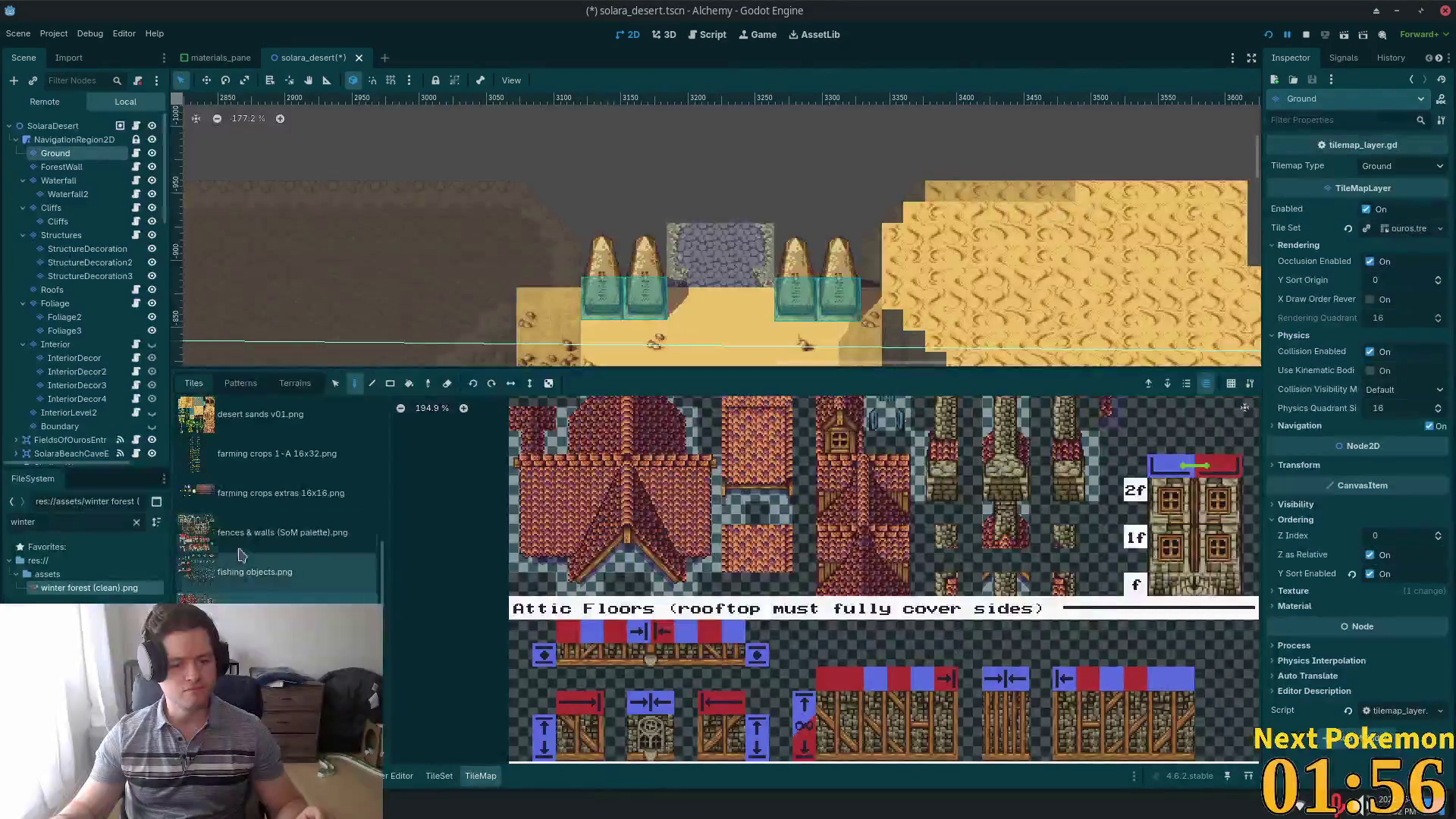
{"action": "left_click", "coordinate": [272, 532]}
{"action": "left_click", "coordinate": [227, 431]}
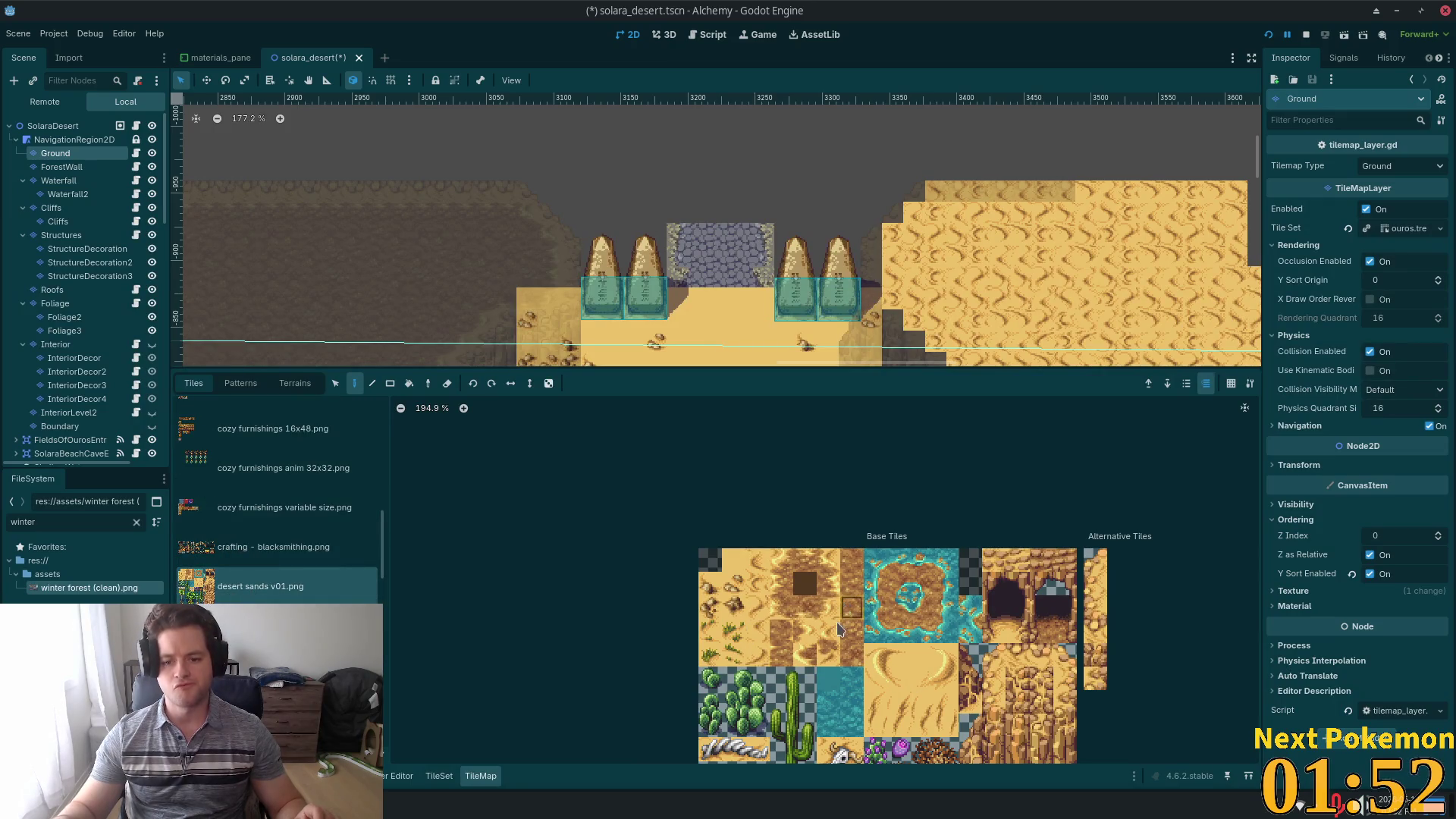
{"action": "scroll", "coordinate": [844, 622], "scroll_direction": "down", "scroll_amount": 1}
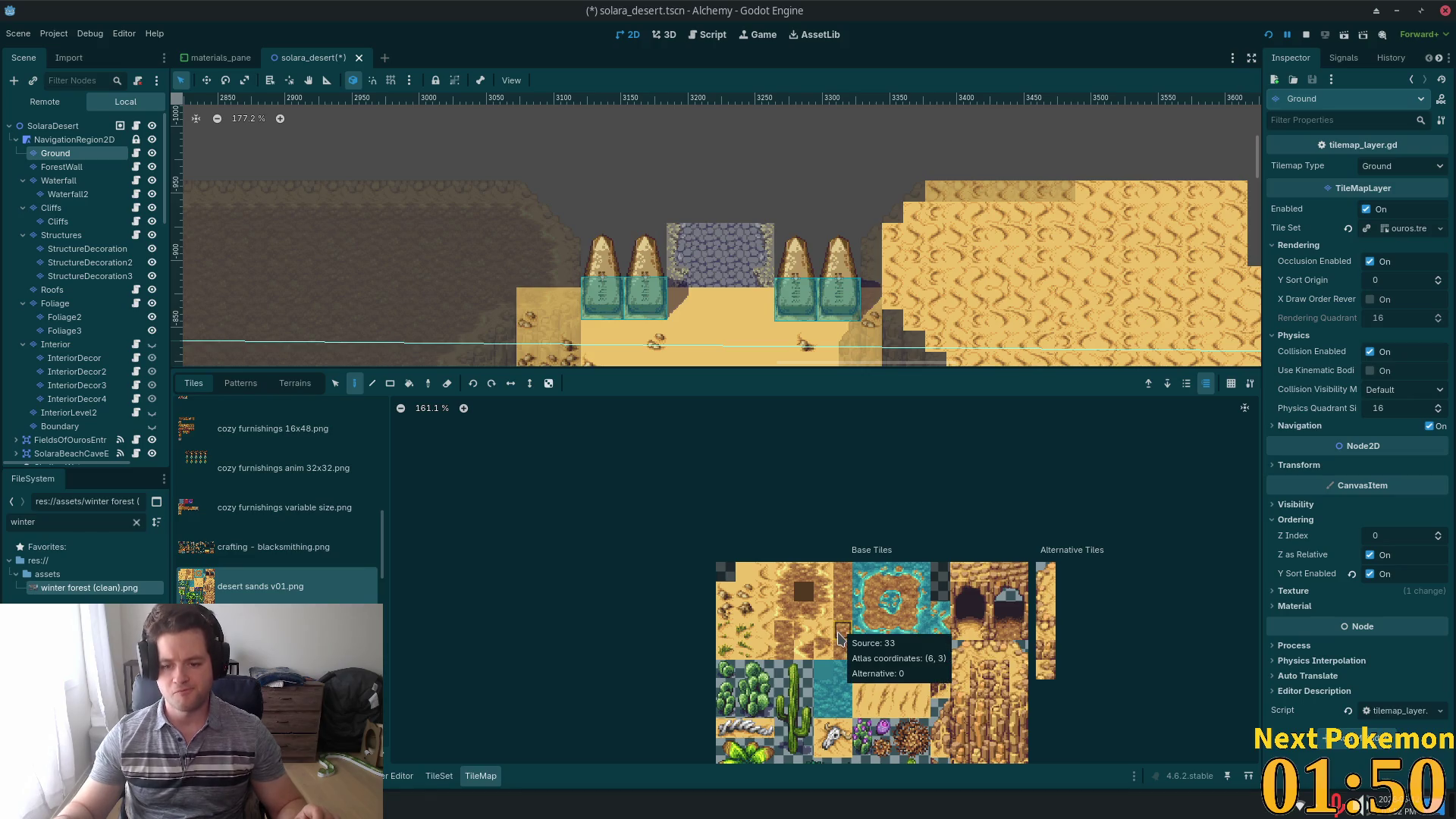
{"action": "scroll", "coordinate": [907, 652], "scroll_direction": "up", "scroll_amount": 1}
{"action": "scroll", "coordinate": [917, 568], "scroll_direction": "down", "scroll_amount": 3}
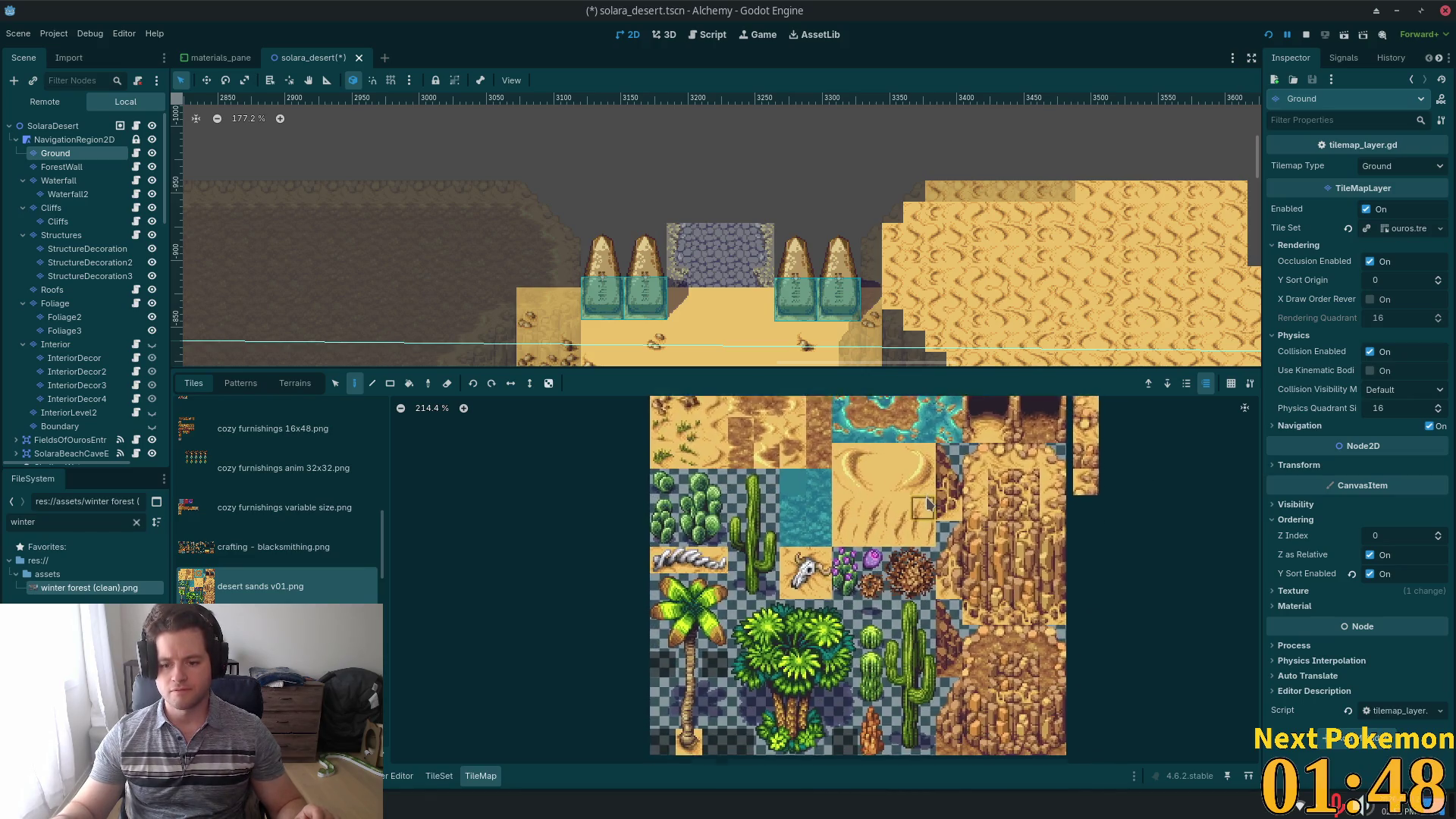
{"action": "scroll", "coordinate": [921, 493], "scroll_direction": "down", "scroll_amount": 4}
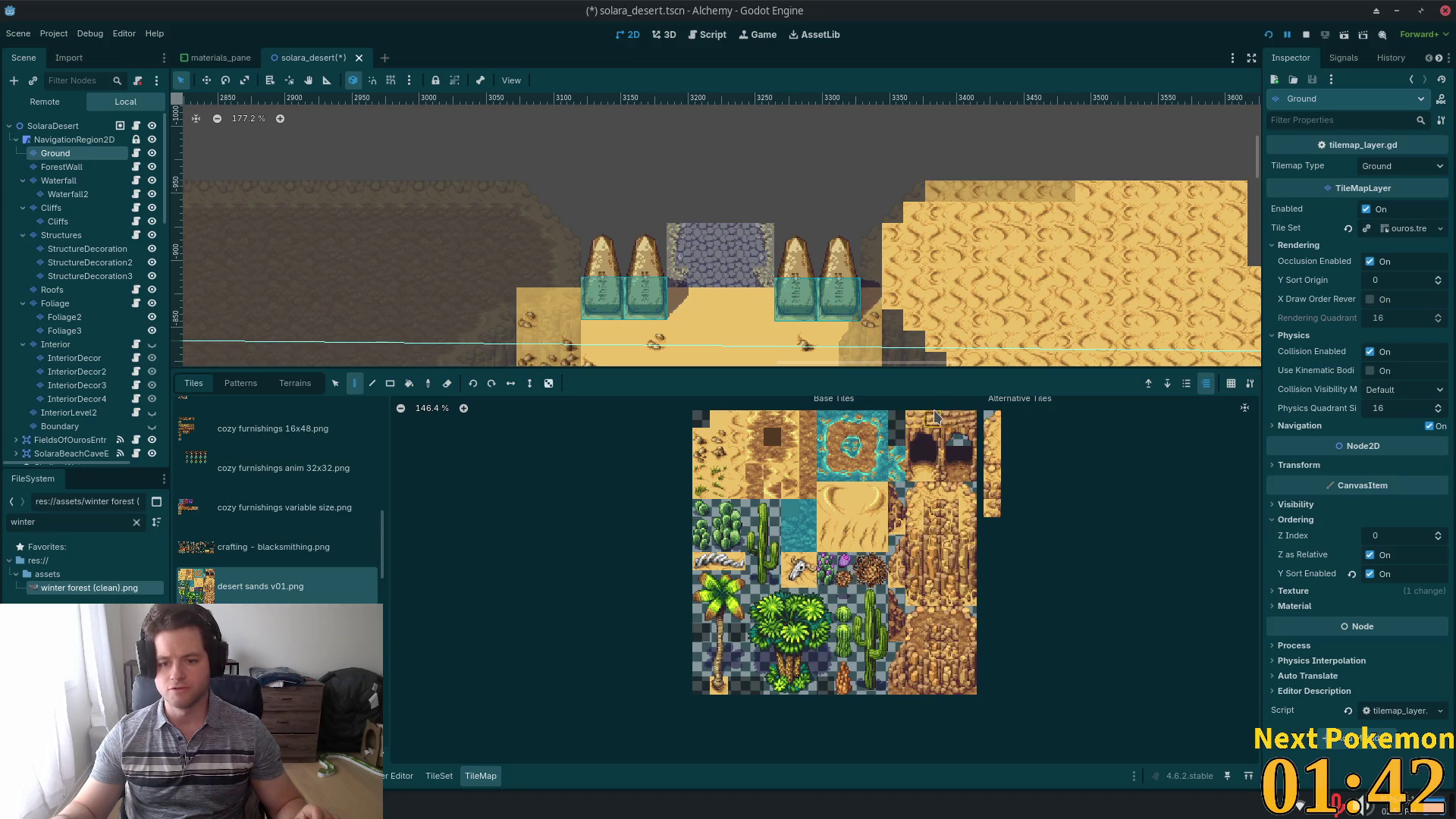
- Paint a two-tile strip of pebbly sand just below the cobblestones
{"action": "left_click", "coordinate": [698, 300]}
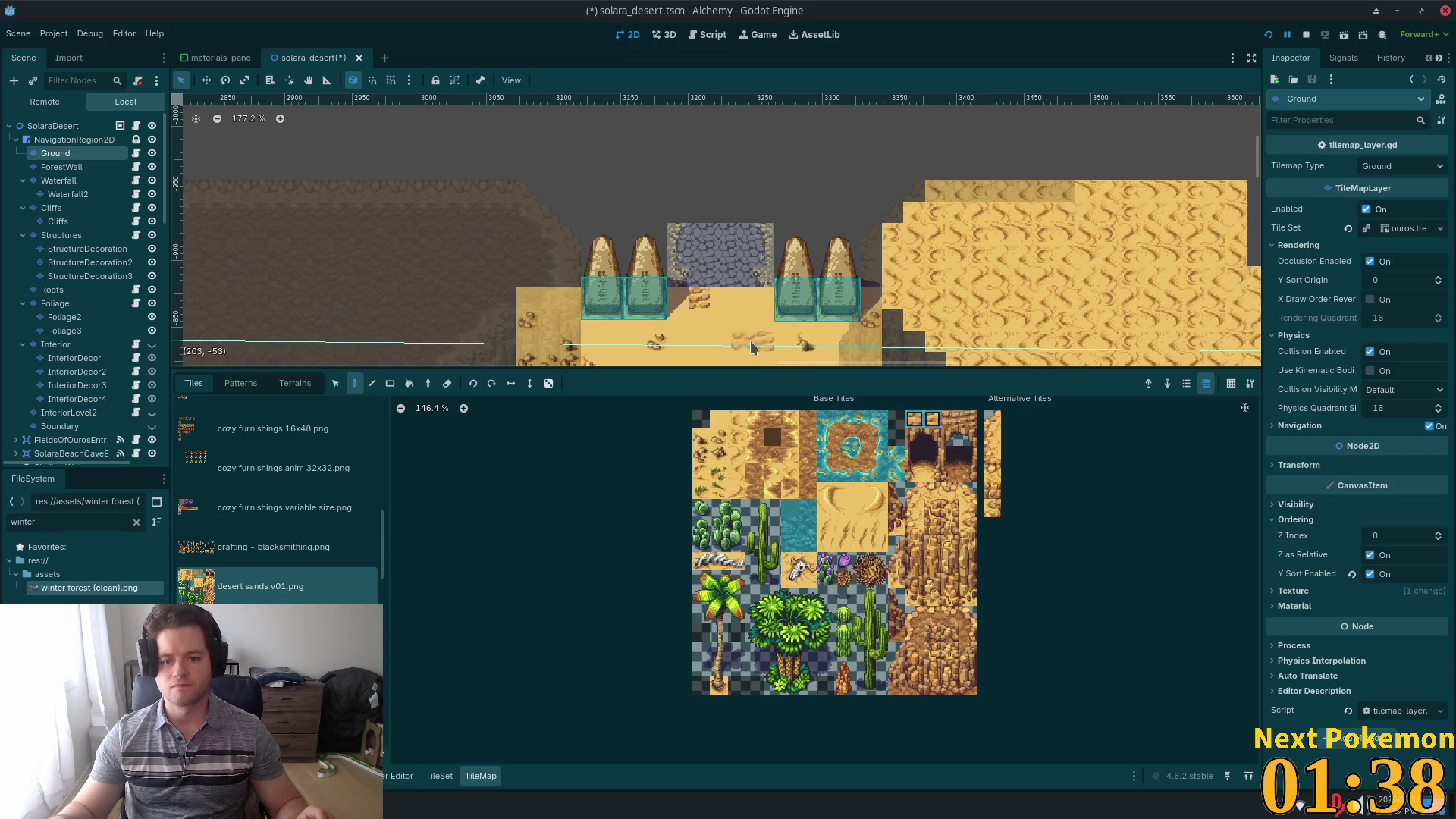
{"action": "left_click", "coordinate": [730, 299]}
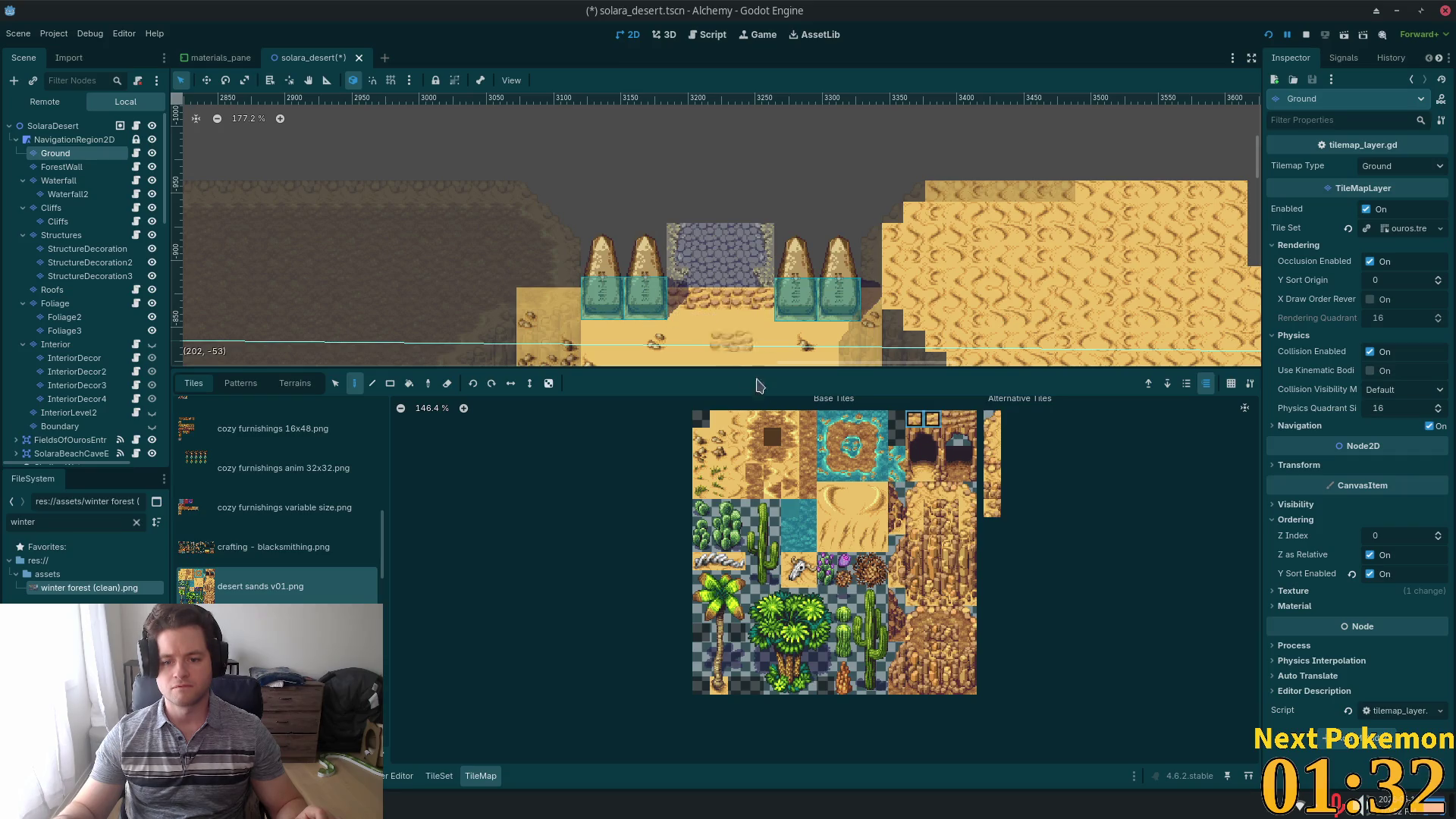
{"action": "scroll", "coordinate": [750, 323], "scroll_direction": "up", "scroll_amount": 6}
{"action": "scroll", "coordinate": [804, 333], "scroll_direction": "up", "scroll_amount": 1}
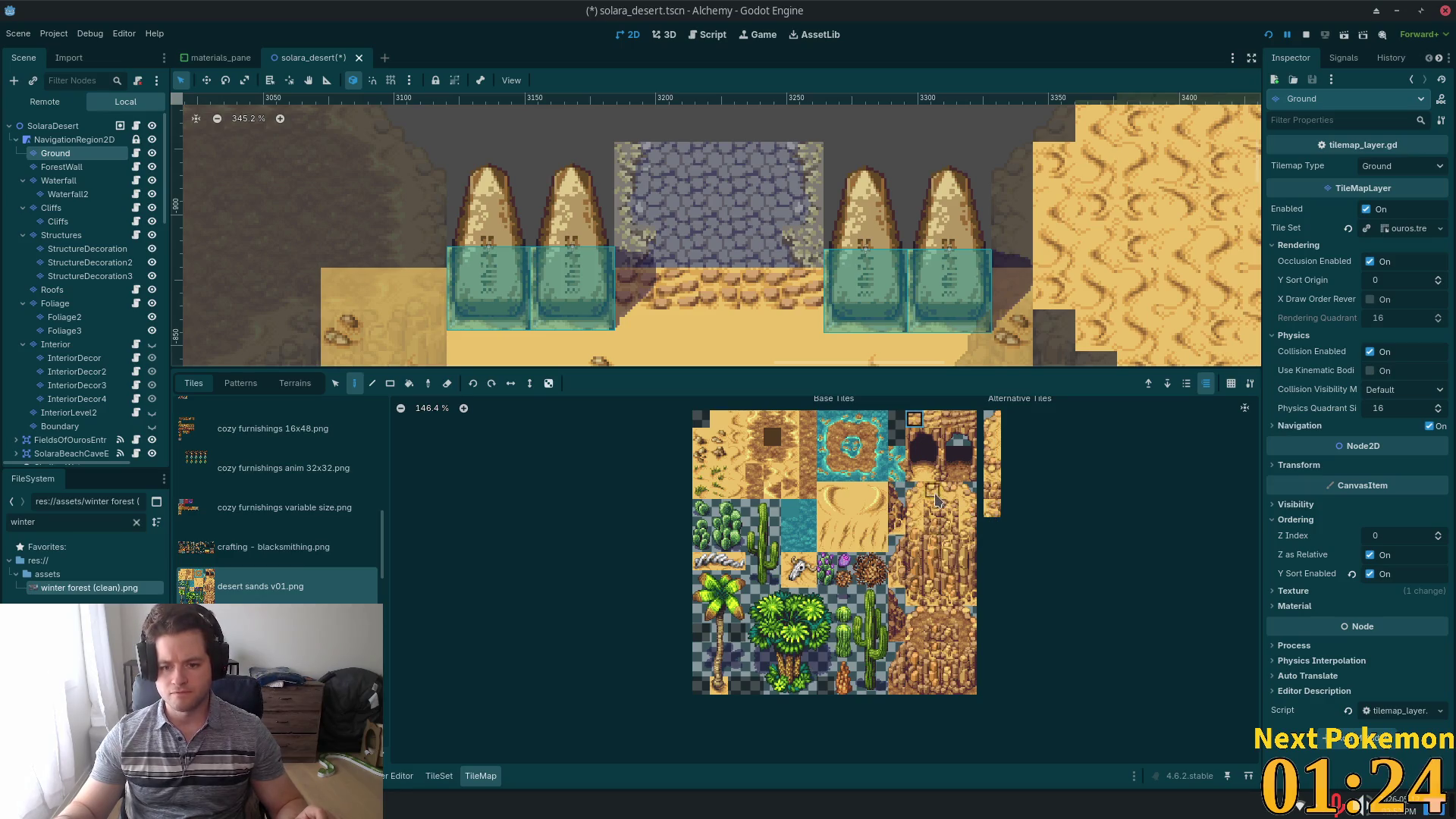
- Pick a rock tile from the desert sands atlas and paint two on the doorway floor
{"action": "scroll", "coordinate": [940, 523], "scroll_direction": "up", "scroll_amount": 3}
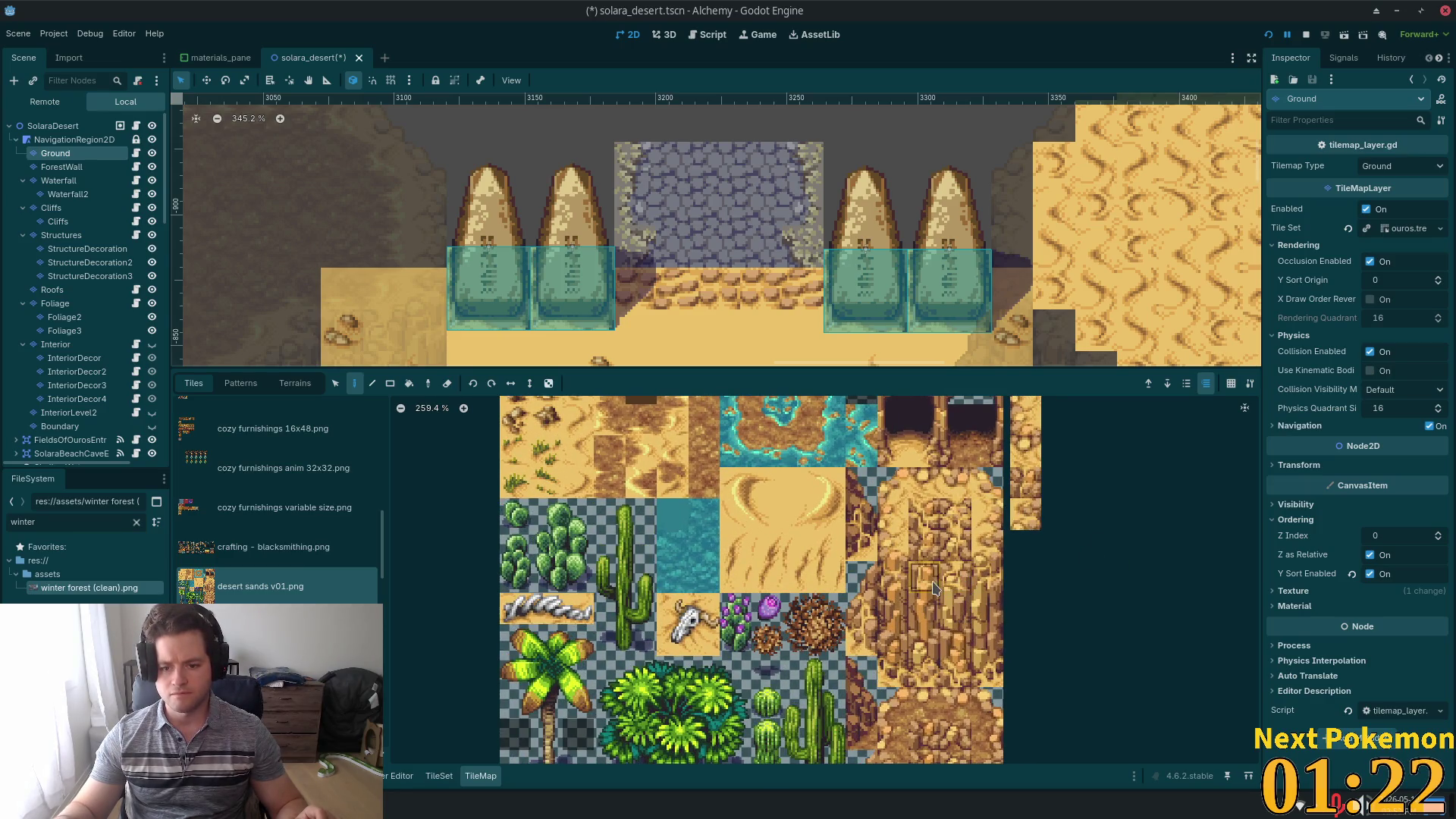
{"action": "left_click", "coordinate": [931, 487]}
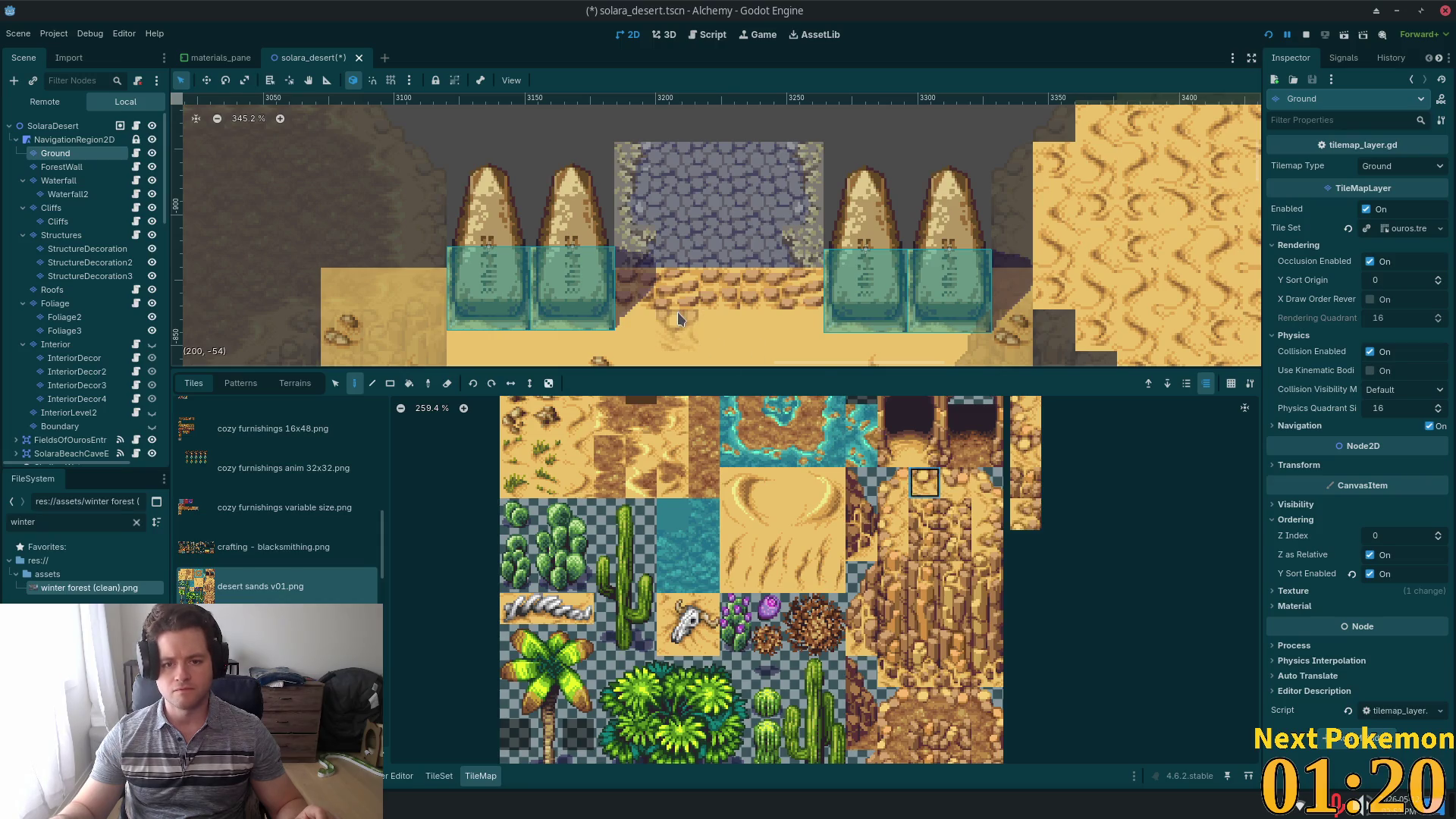
{"action": "scroll", "coordinate": [917, 500], "scroll_direction": "down", "scroll_amount": 2}
{"action": "left_click", "coordinate": [951, 587]}
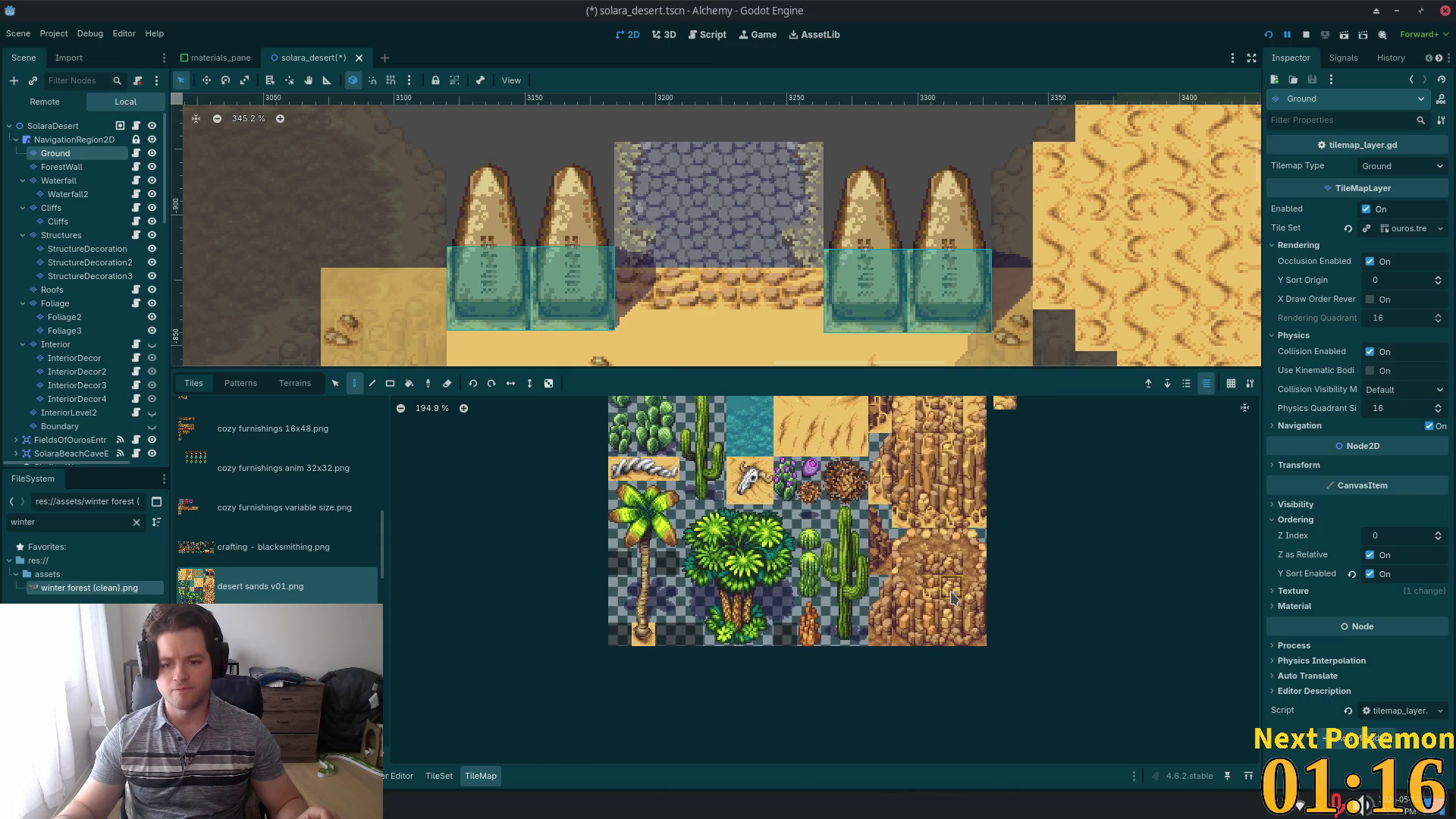
{"action": "left_click", "coordinate": [676, 330]}
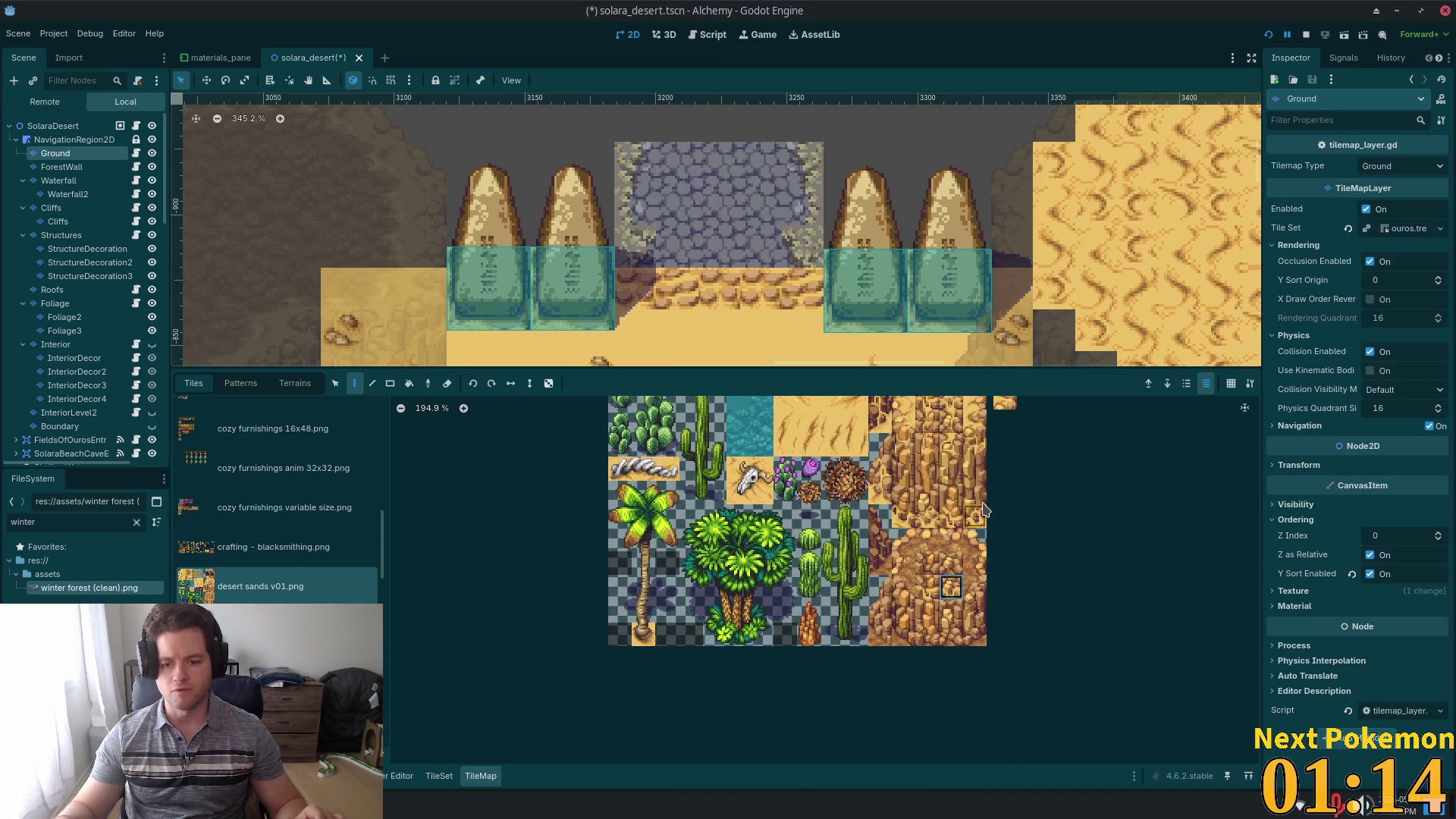
{"action": "scroll", "coordinate": [940, 485], "scroll_direction": "up", "scroll_amount": 2}
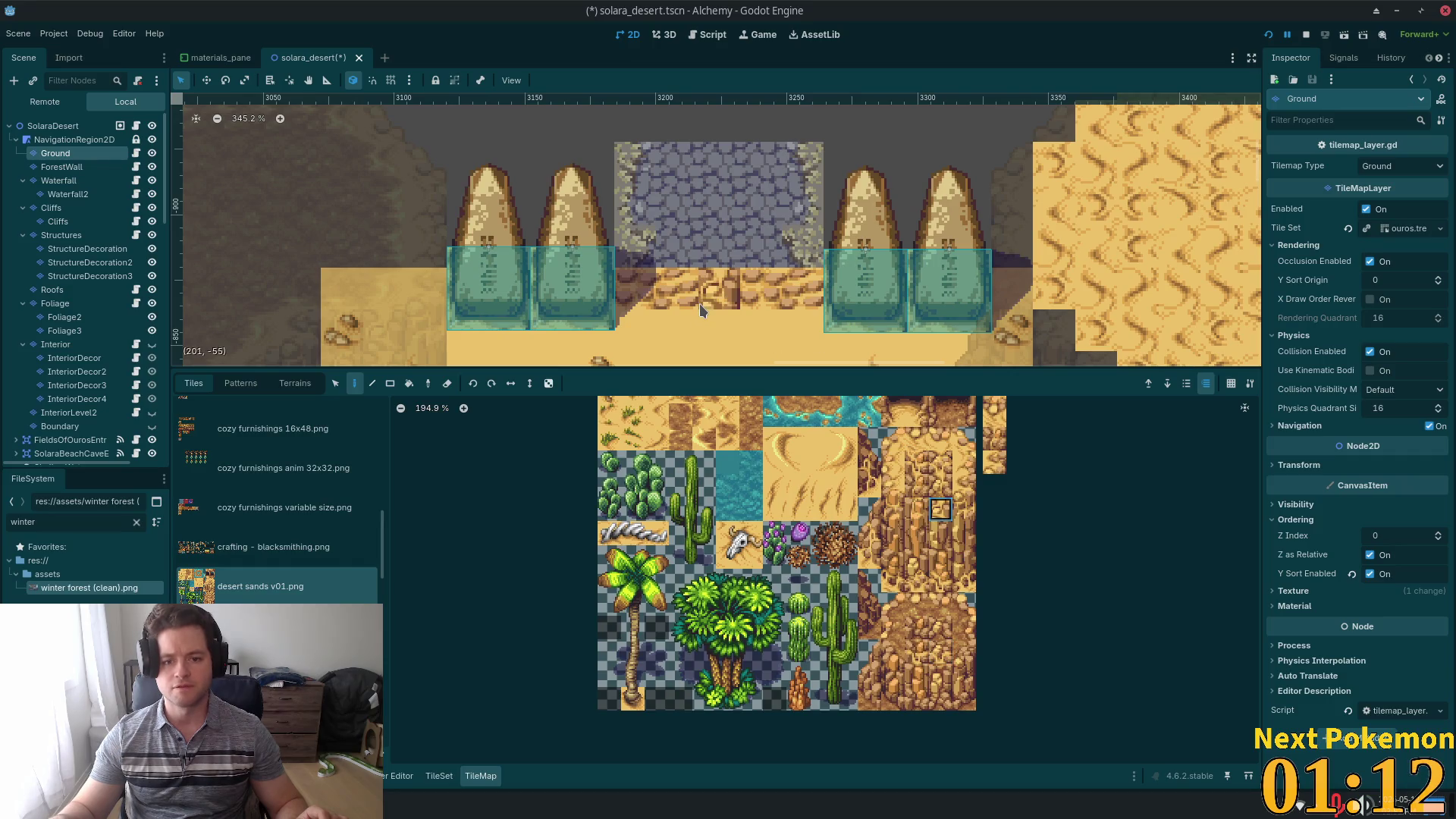
{"action": "left_click", "coordinate": [678, 320]}
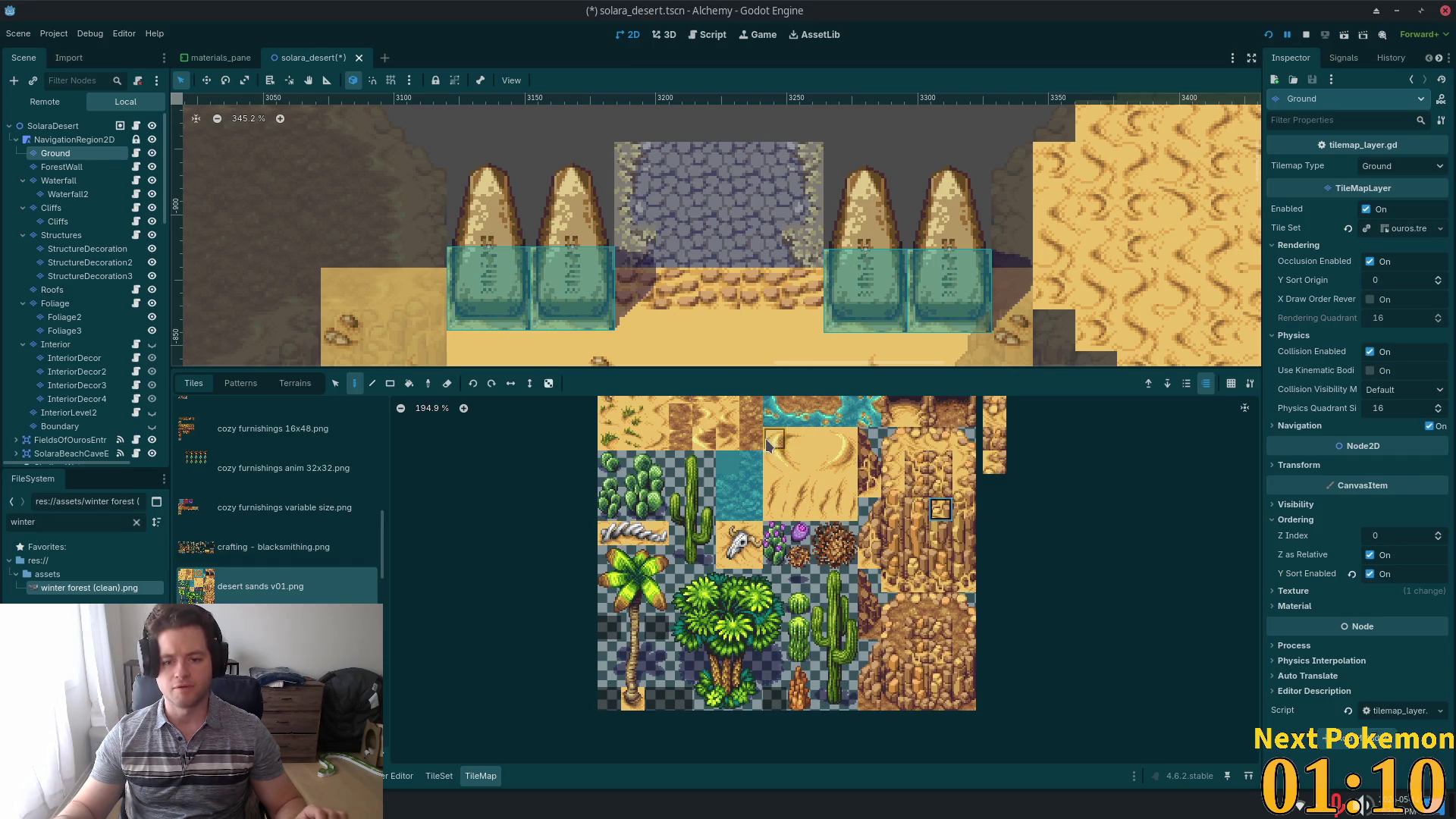
- Paint neighbouring rock tiles on the left, middle and right of the doorway floor
{"action": "scroll", "coordinate": [826, 402], "scroll_direction": "left", "scroll_amount": 5}
{"action": "scroll", "coordinate": [841, 470], "scroll_direction": "up", "scroll_amount": 2}
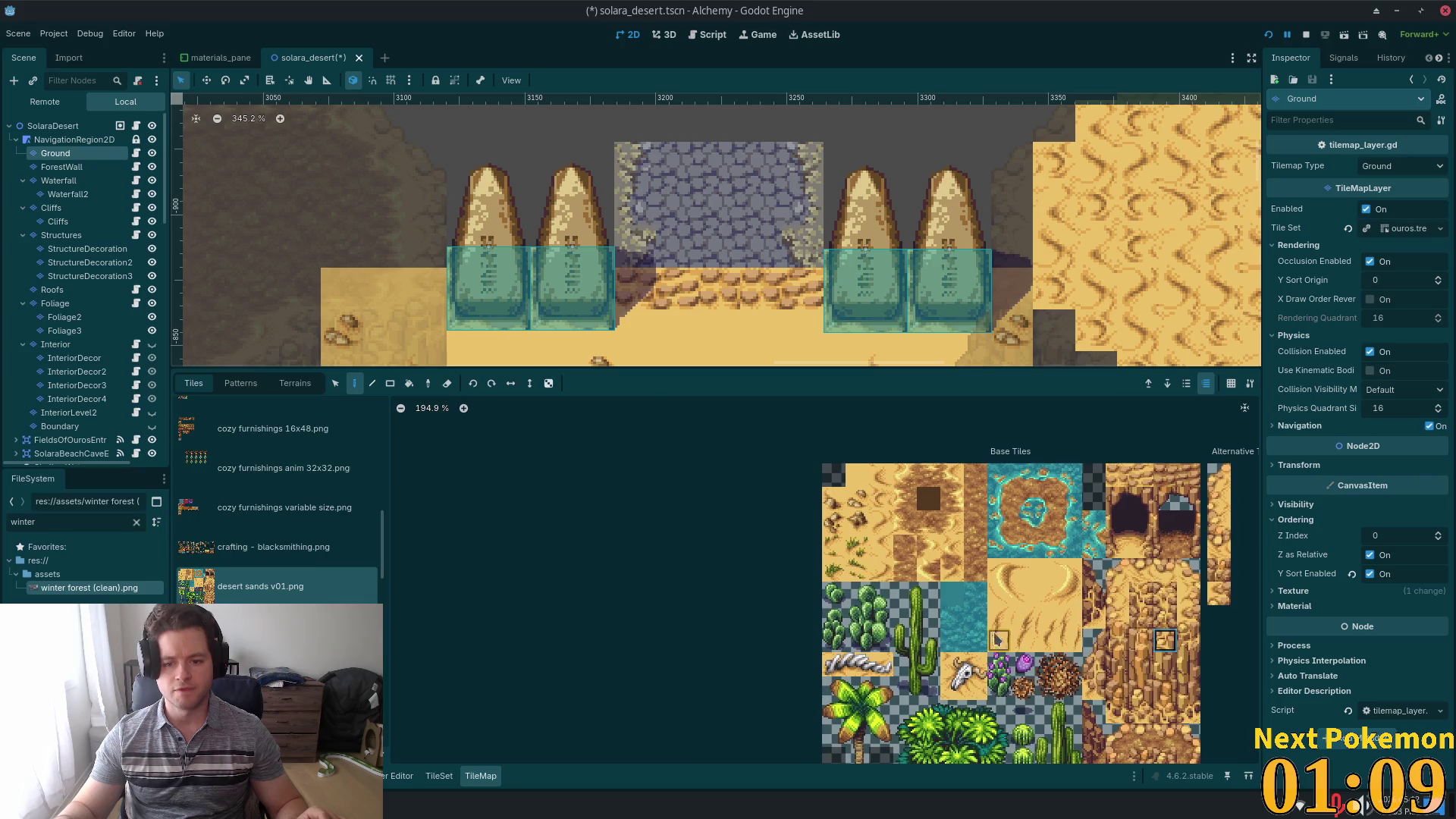
{"action": "left_click", "coordinate": [857, 522]}
{"action": "left_click", "coordinate": [707, 342]}
{"action": "left_click", "coordinate": [857, 498]}
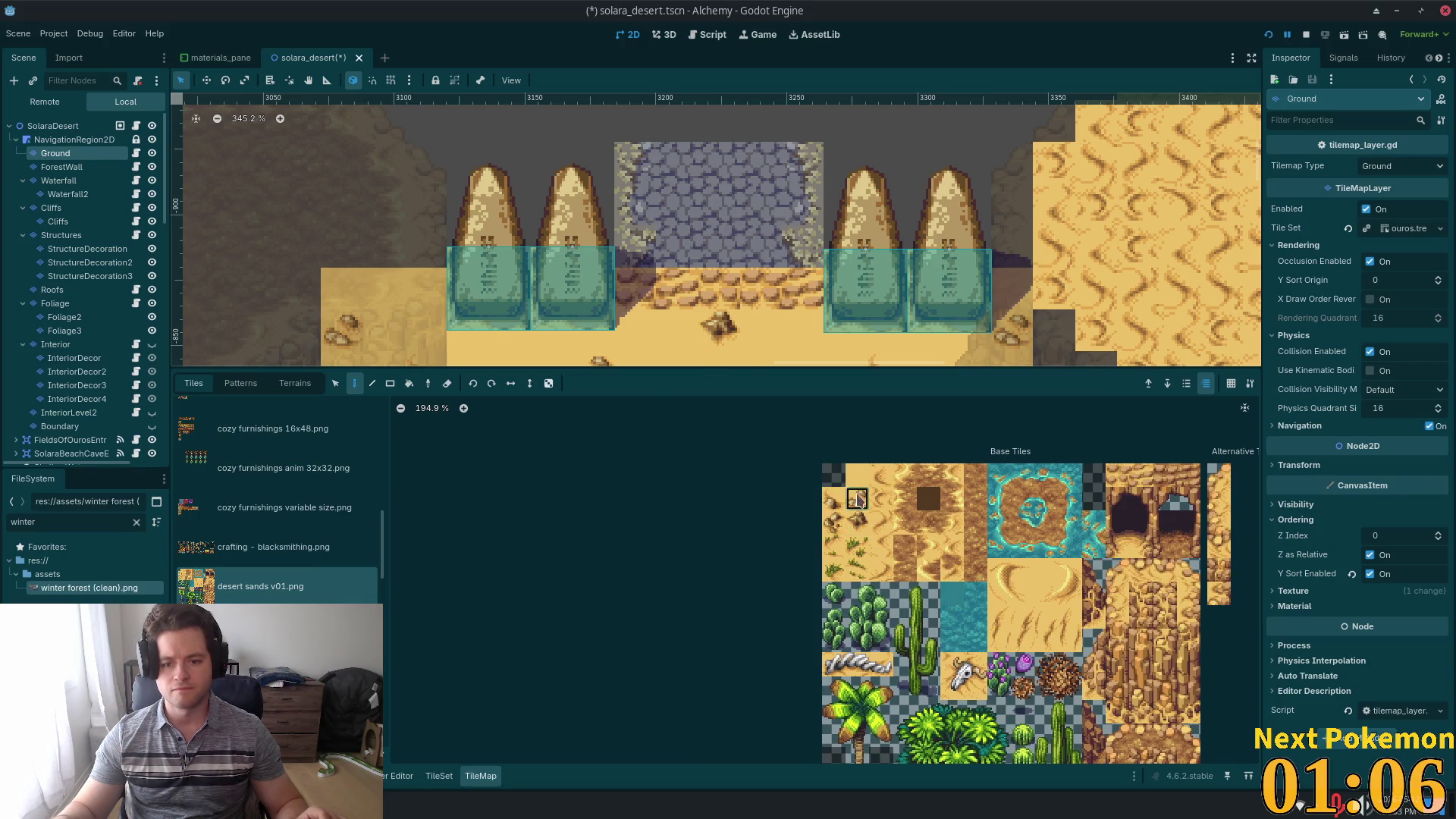
{"action": "left_click", "coordinate": [679, 334]}
{"action": "left_click", "coordinate": [833, 498]}
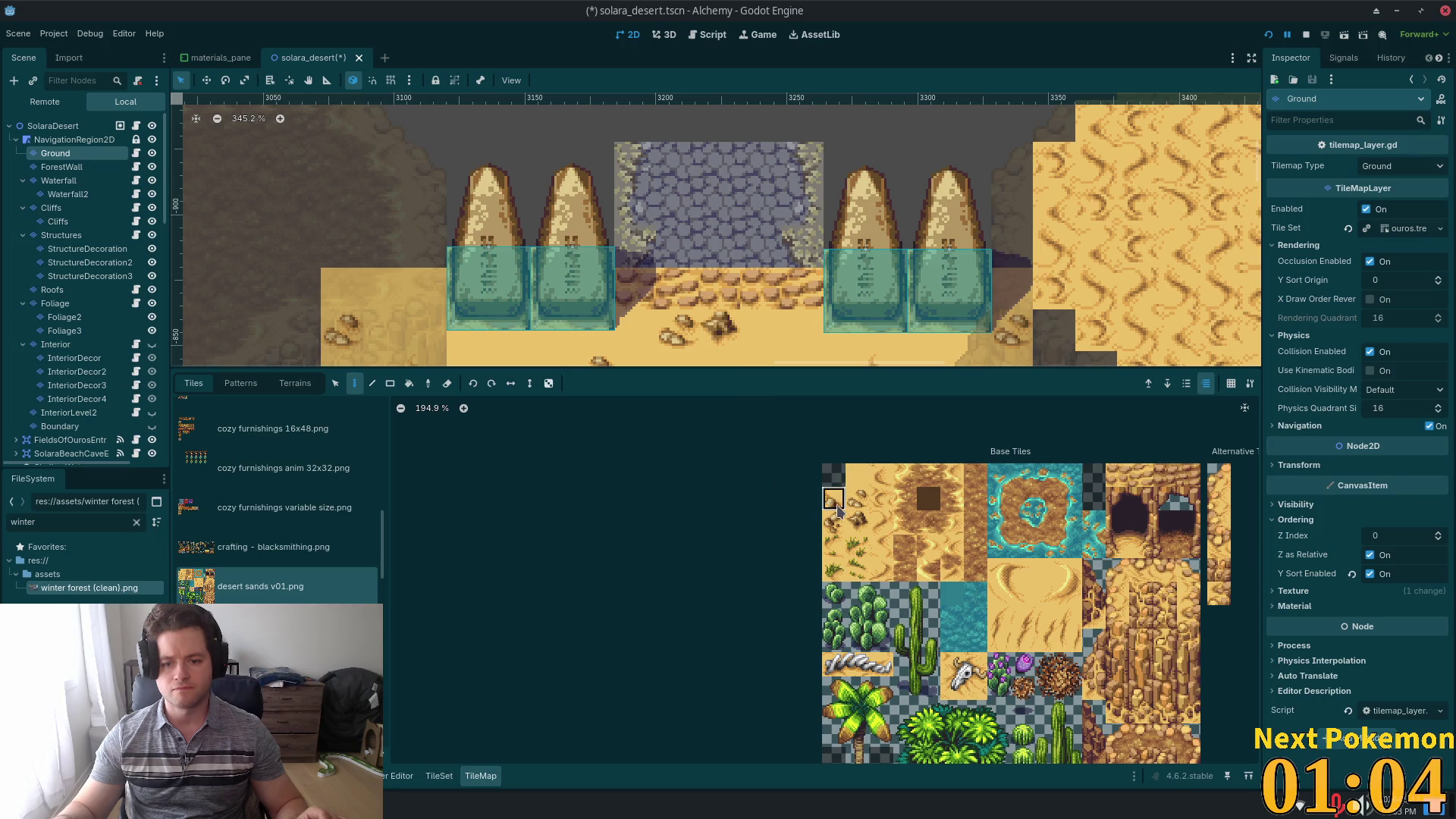
{"action": "left_click", "coordinate": [761, 333]}
- Place one more desert sands tile and save the solara_desert scene with Ctrl+S
{"action": "scroll", "coordinate": [814, 309], "scroll_direction": "down", "scroll_amount": 2}
{"action": "scroll", "coordinate": [813, 309], "scroll_direction": "down", "scroll_amount": 2}
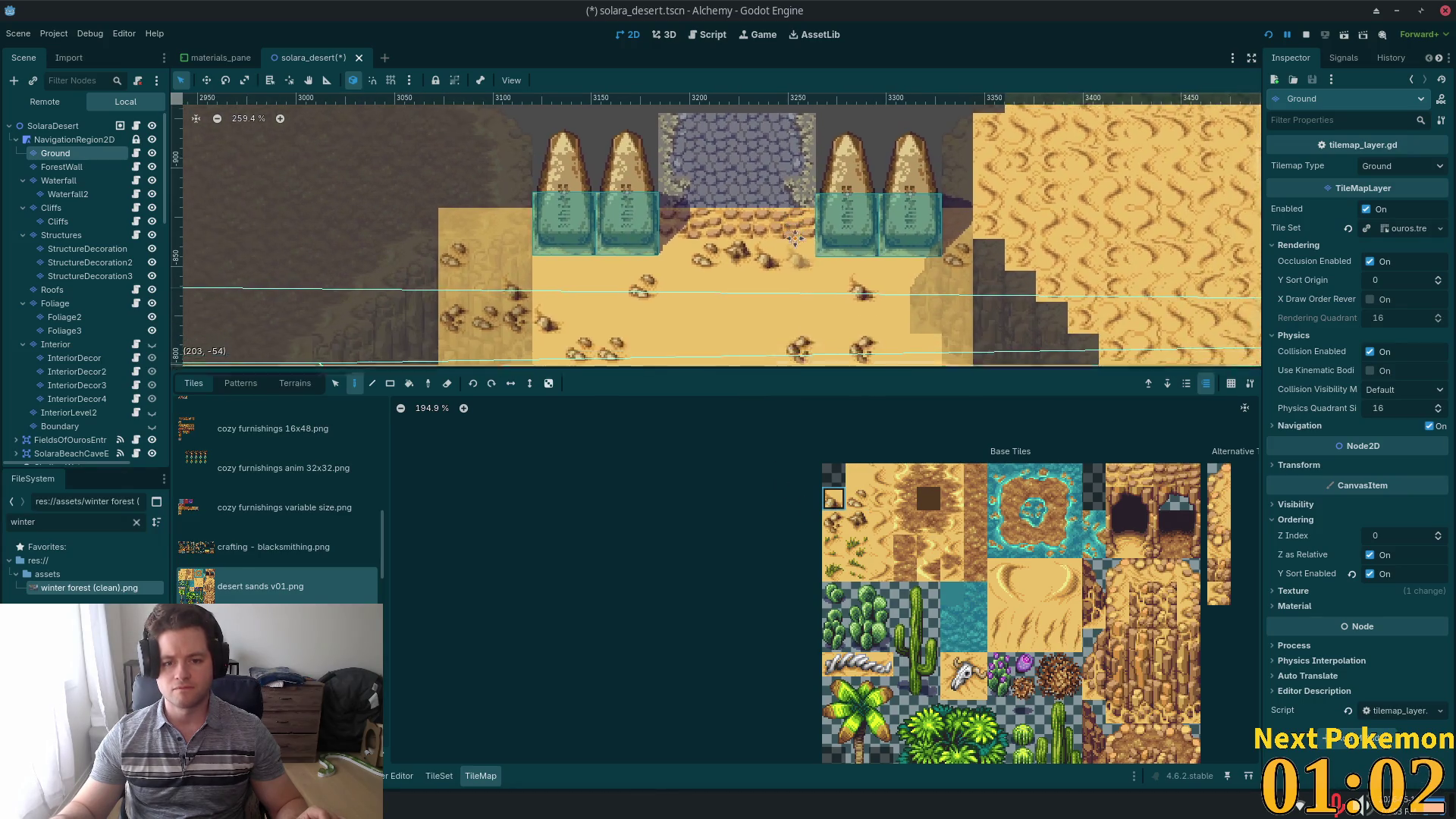
{"action": "left_click", "coordinate": [833, 522]}
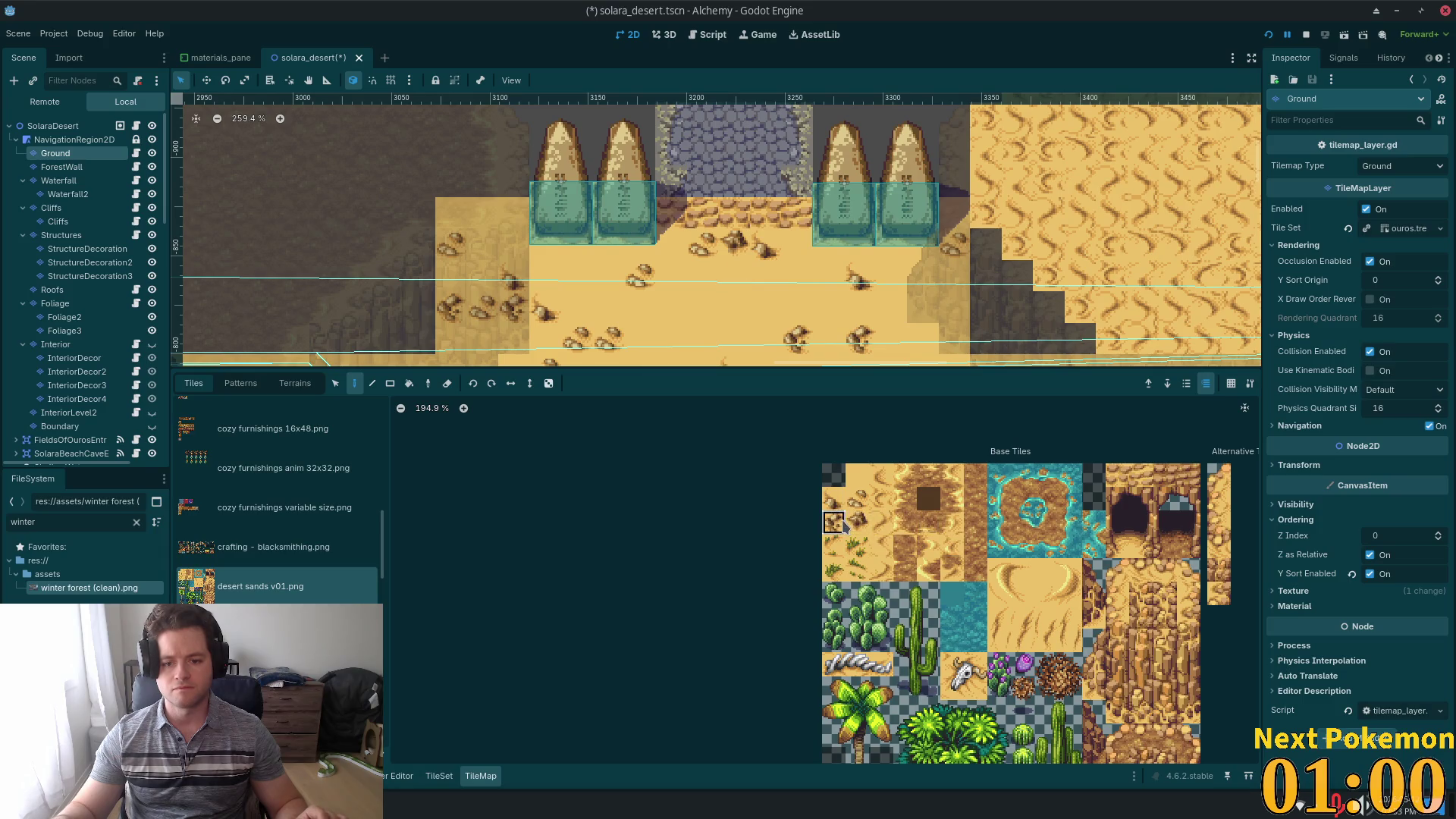
{"action": "left_click", "coordinate": [736, 278]}
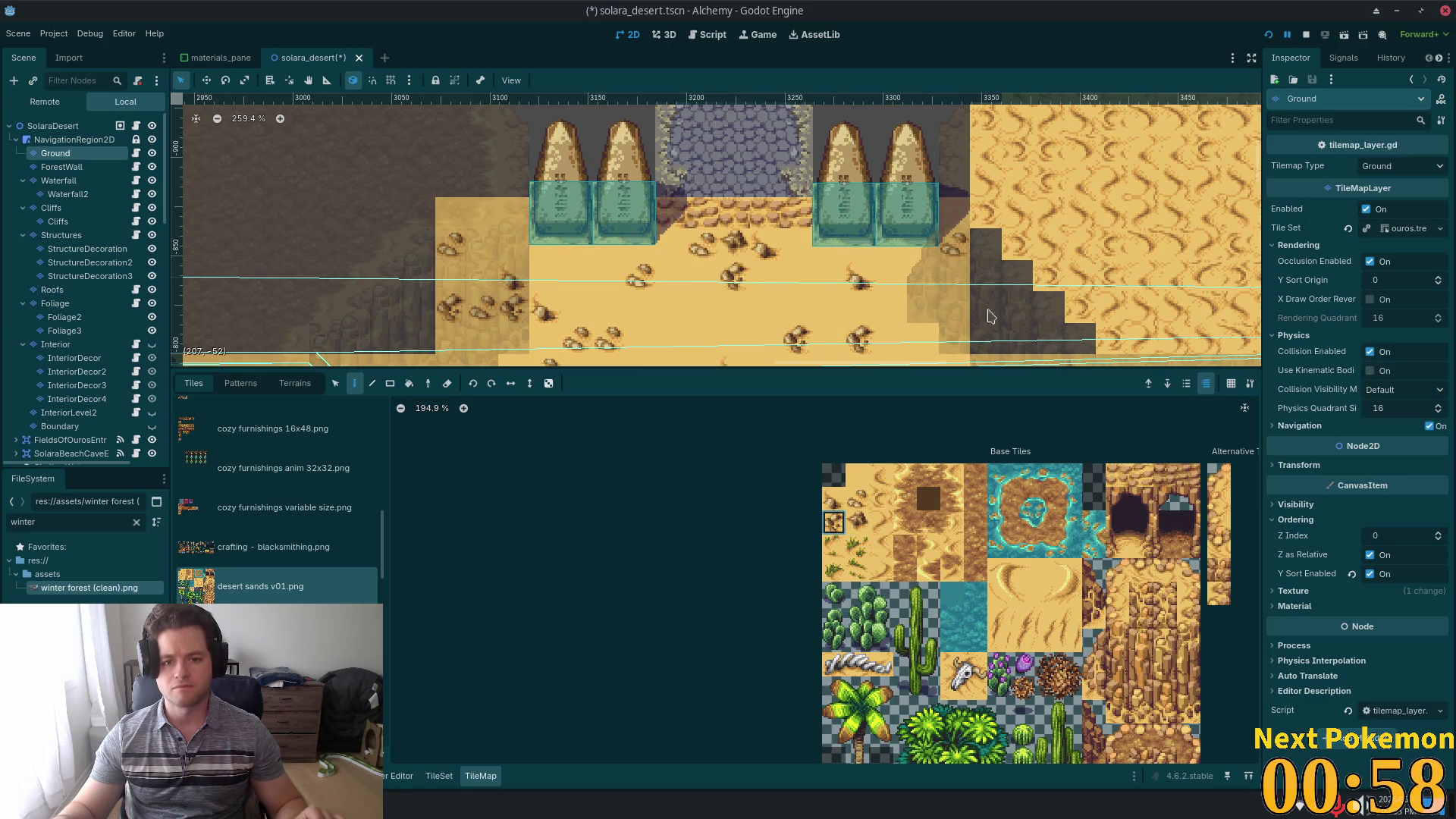
{"action": "key", "text": "ctrl+s"}
{"action": "scroll", "coordinate": [843, 236], "scroll_direction": "down", "scroll_amount": 3}
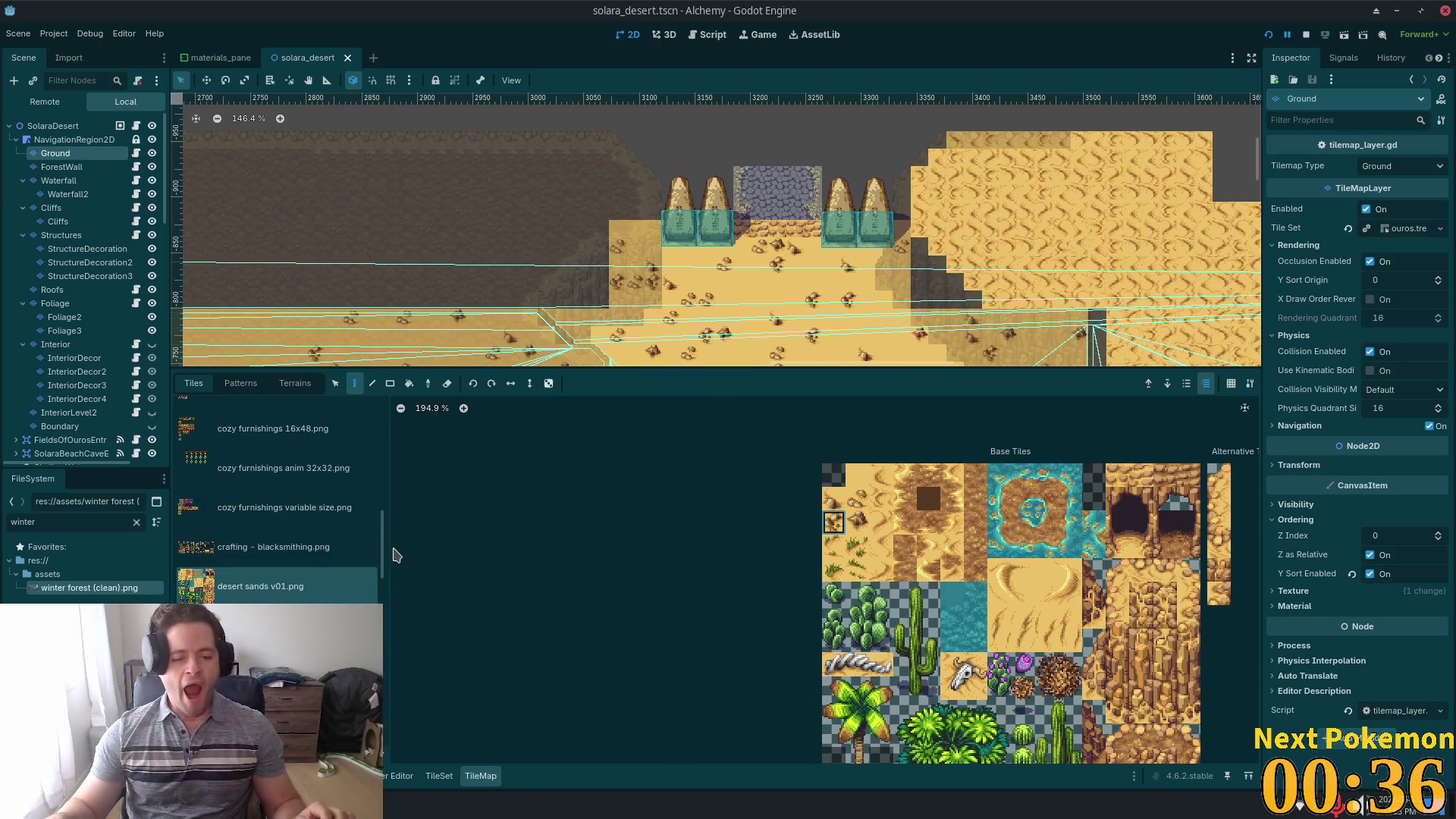
- Show the winter forest atlas tiles, passing by the blacksmithing atlas in the list
{"action": "left_click", "coordinate": [377, 544]}
{"action": "scroll", "coordinate": [387, 545], "scroll_direction": "down", "scroll_amount": 10}
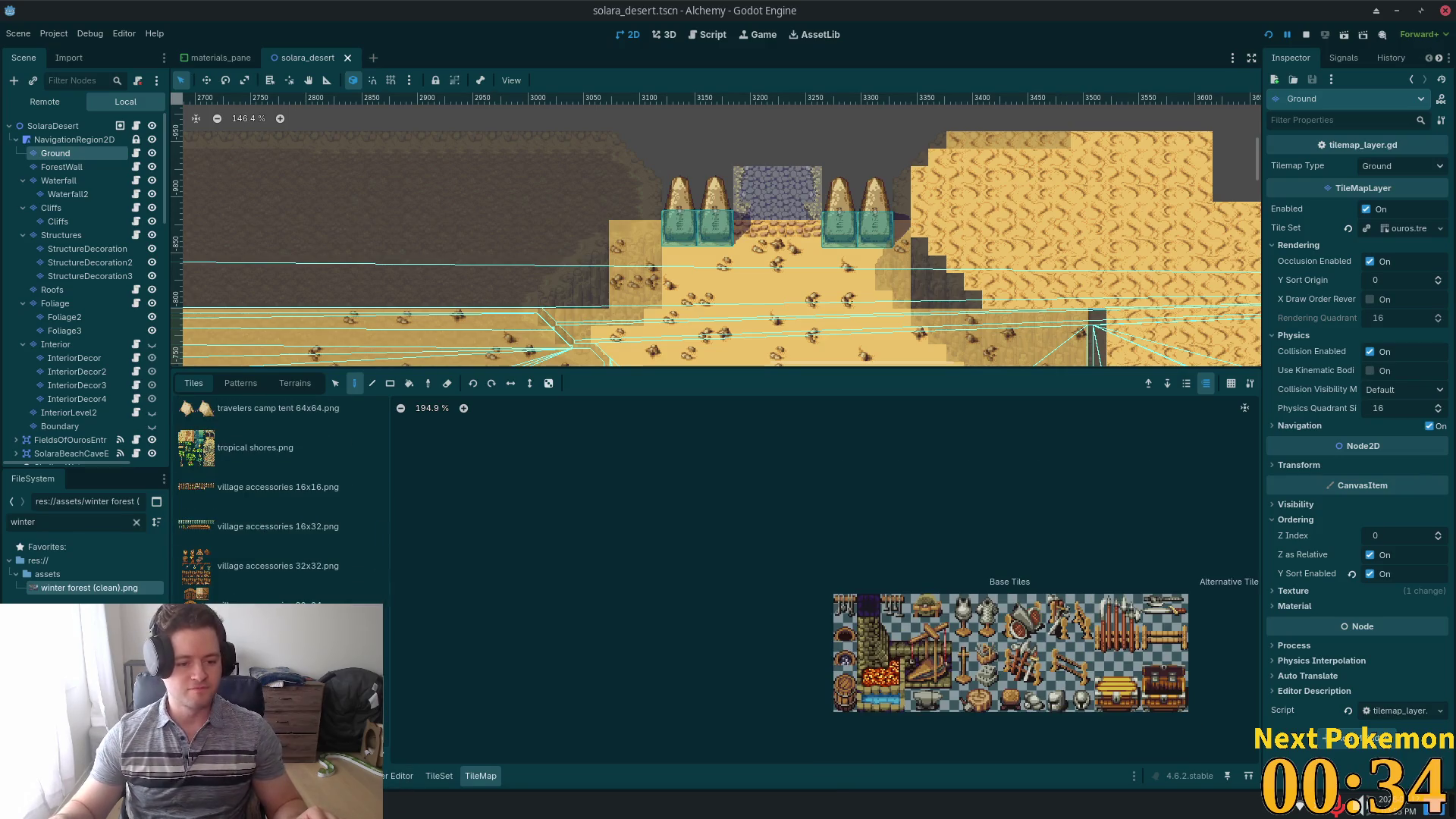
{"action": "left_click", "coordinate": [319, 751]}
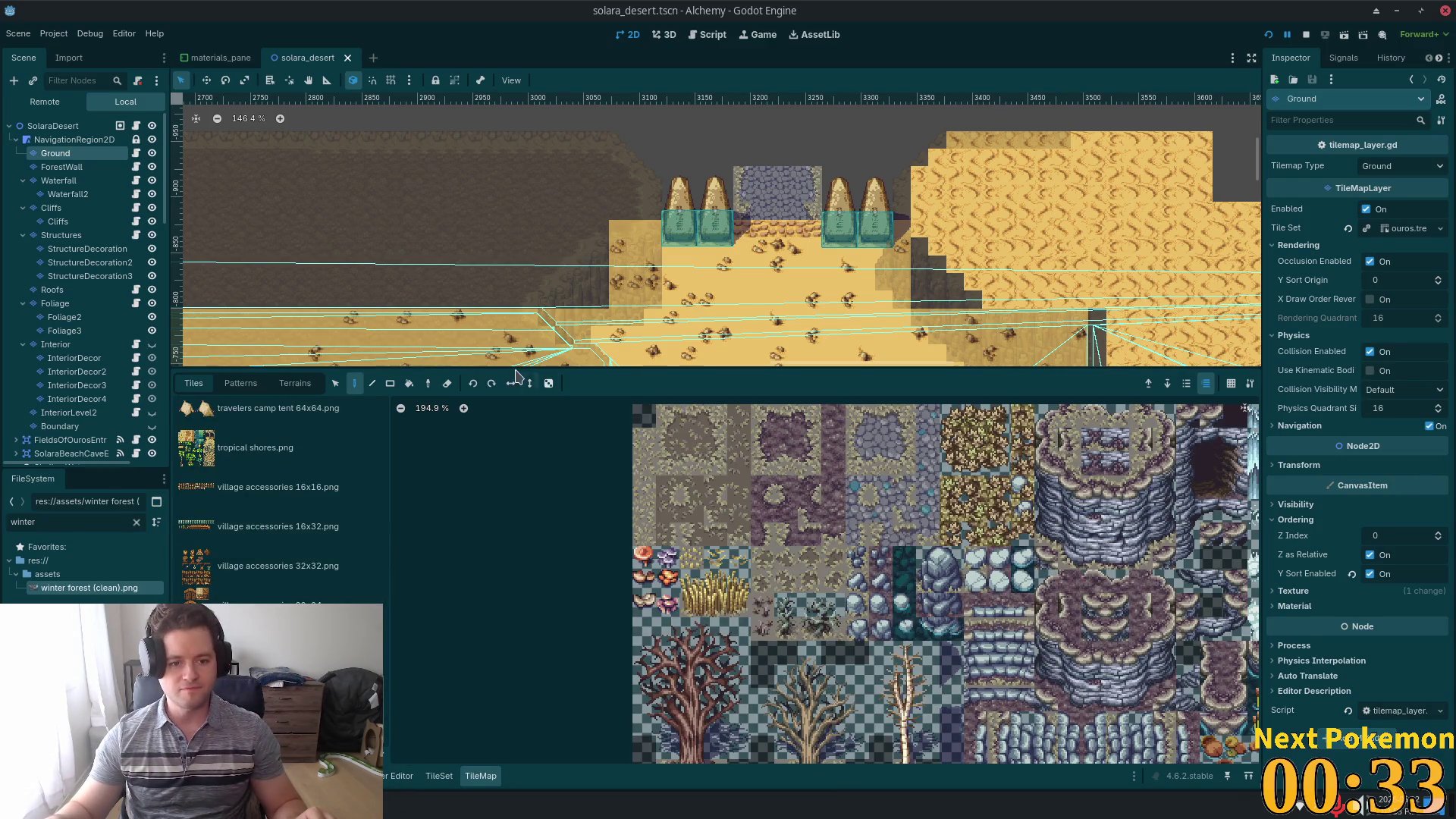
- Open the Terrains tab and look through the Ground layer's terrain sets
{"action": "left_click", "coordinate": [295, 386]}
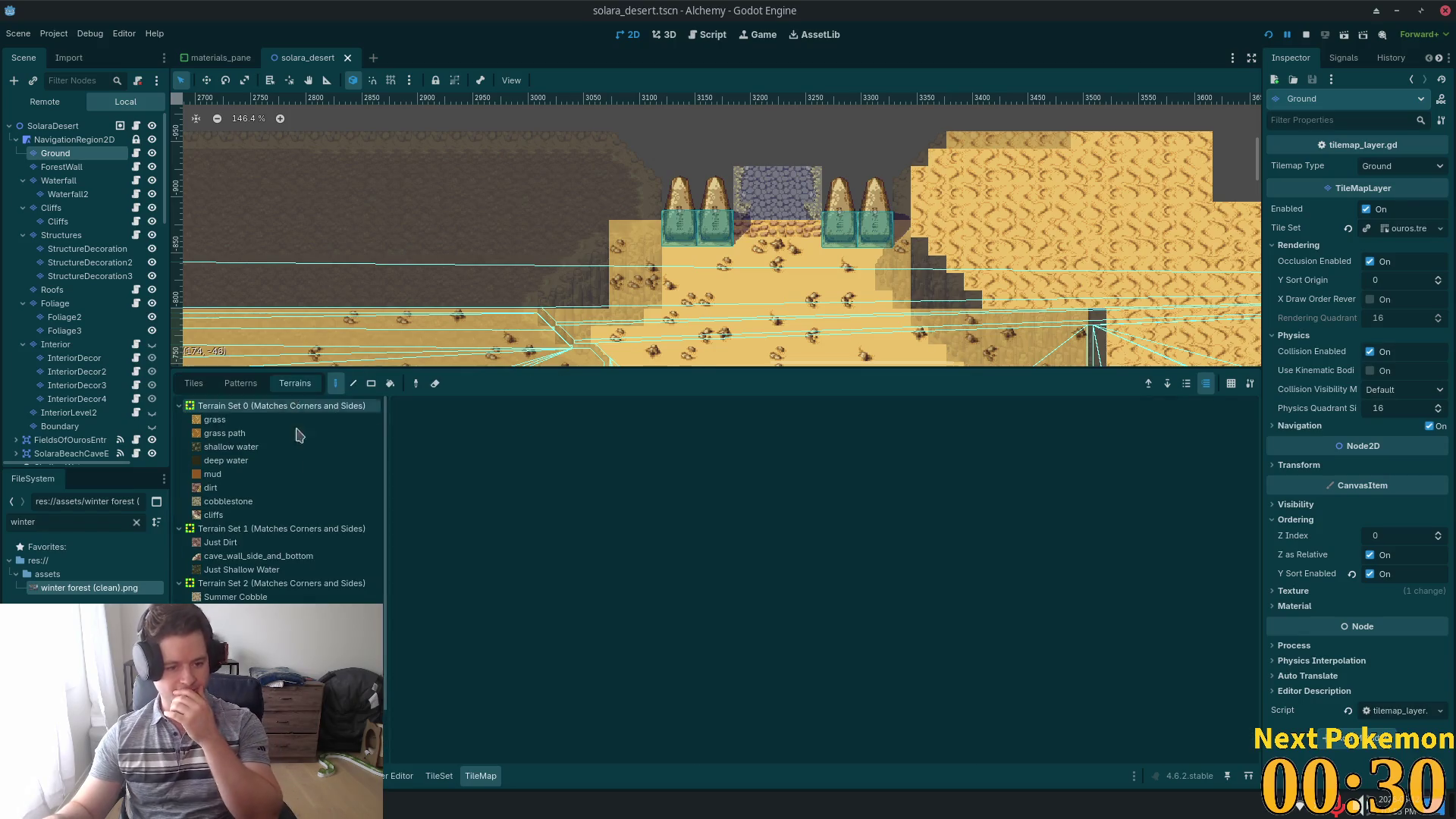
{"action": "scroll", "coordinate": [276, 540], "scroll_direction": "down", "scroll_amount": 2}
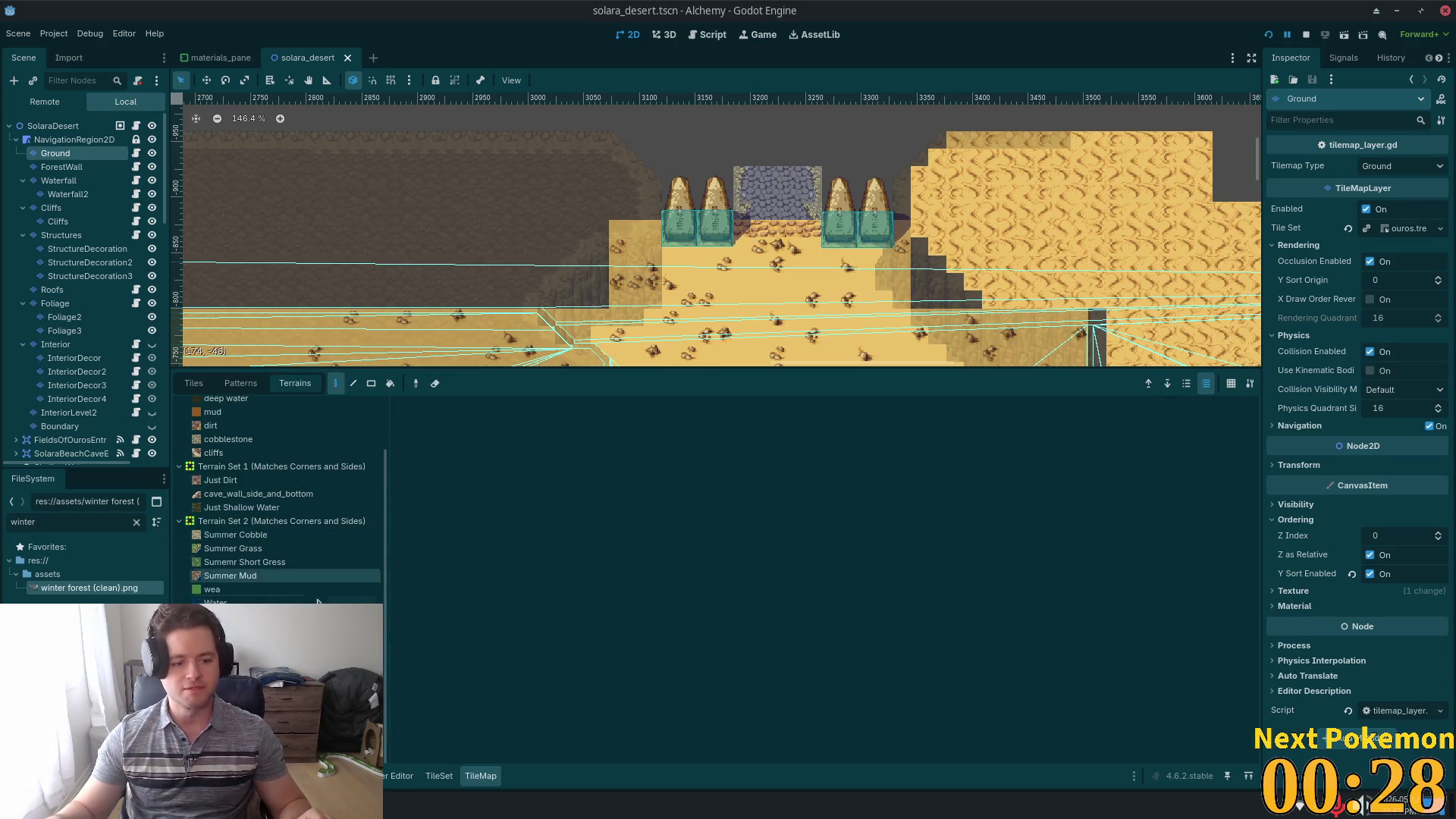
{"action": "scroll", "coordinate": [277, 500], "scroll_direction": "up", "scroll_amount": 2}
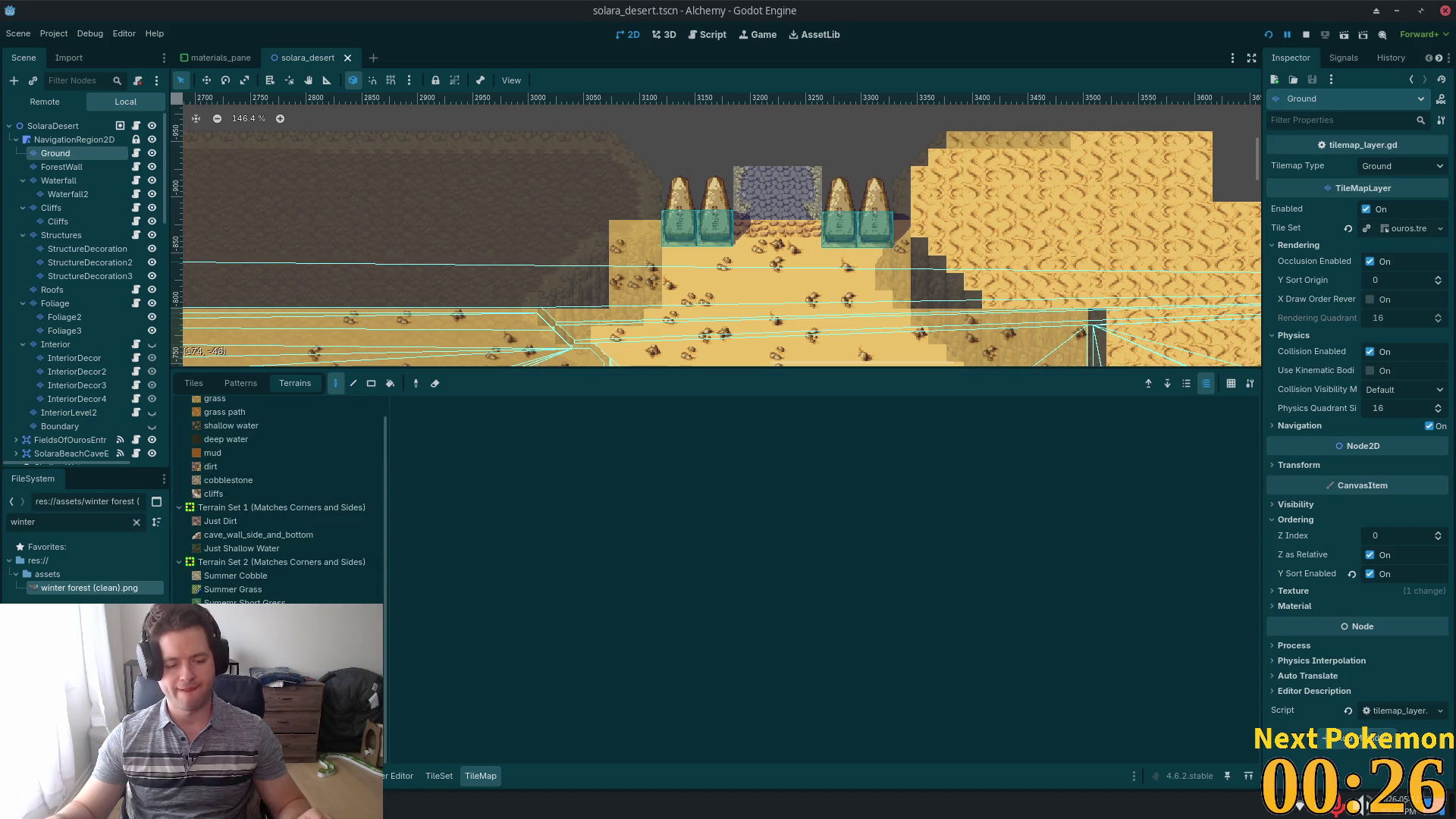
{"action": "scroll", "coordinate": [277, 501], "scroll_direction": "down", "scroll_amount": 2}
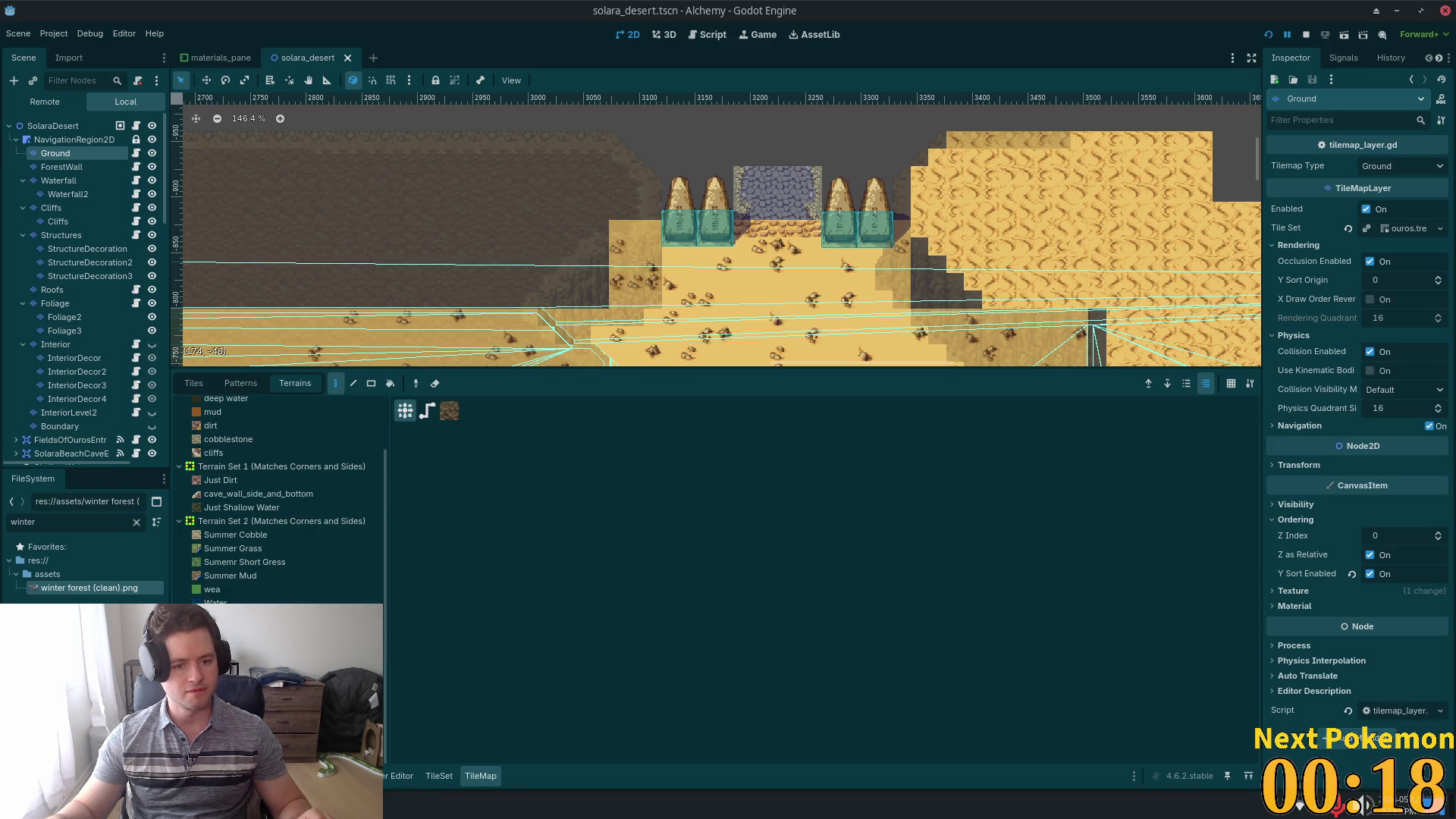
{"action": "scroll", "coordinate": [281, 500], "scroll_direction": "up", "scroll_amount": 2}
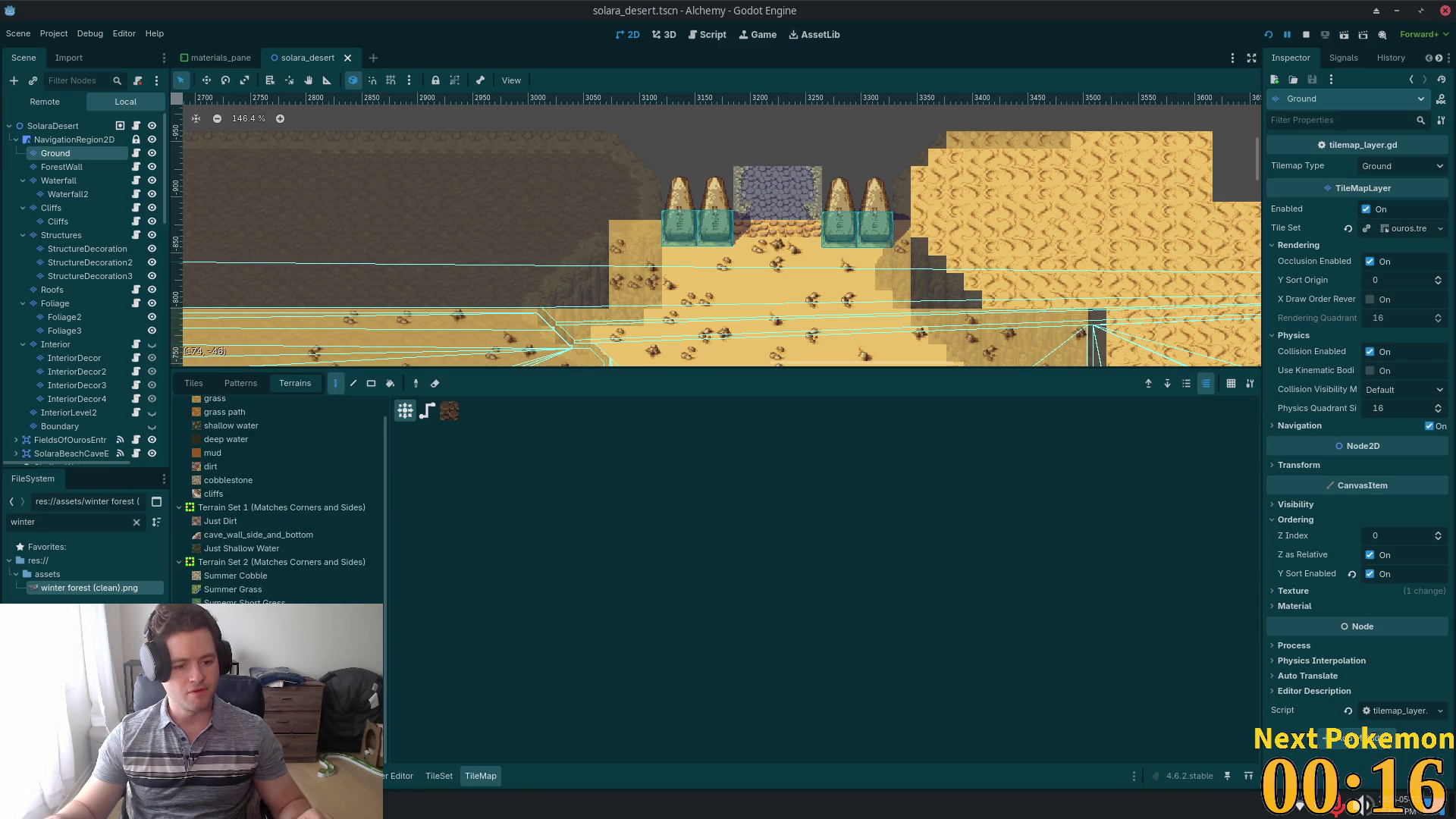
{"action": "scroll", "coordinate": [281, 500], "scroll_direction": "down", "scroll_amount": 2}
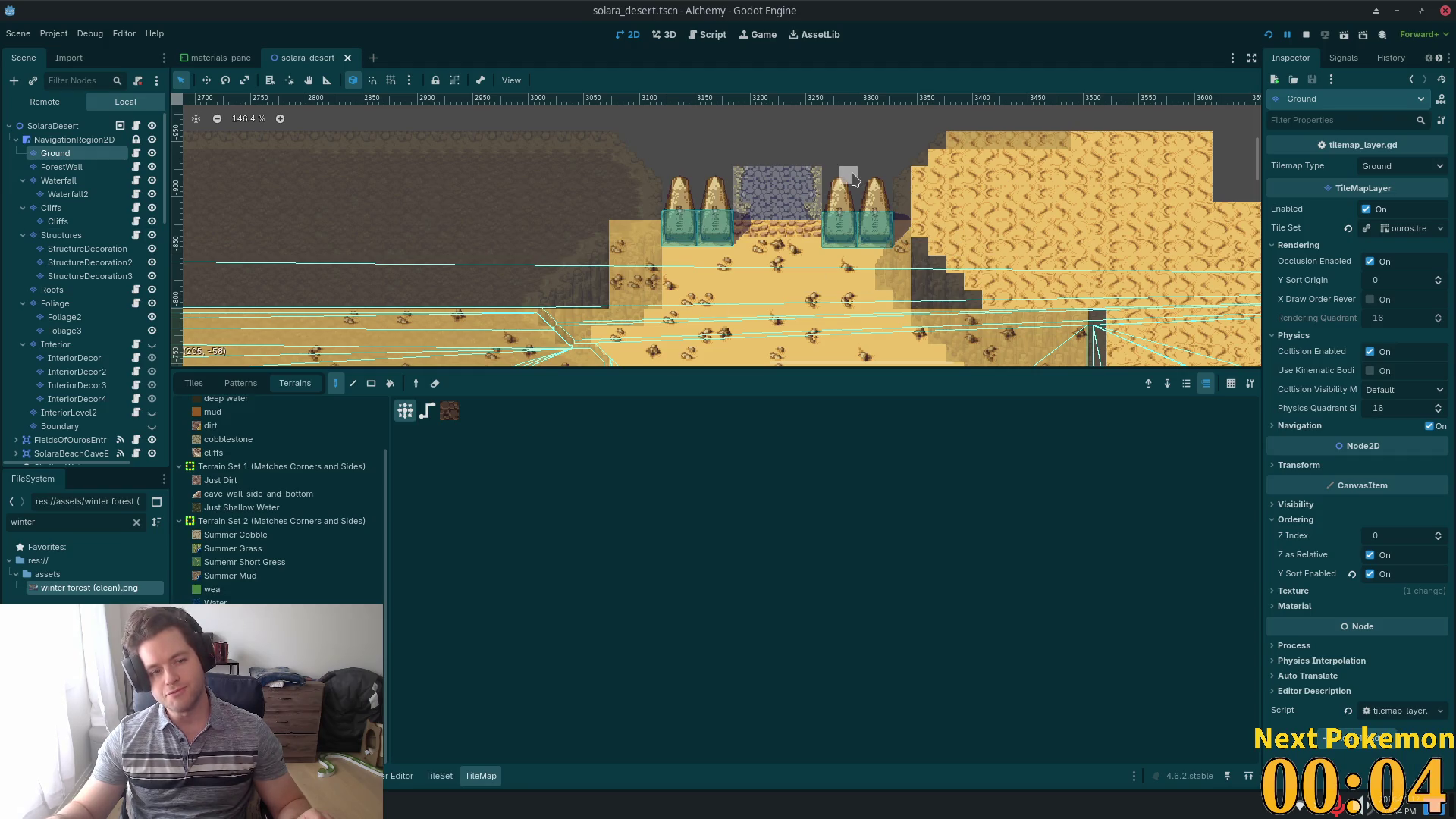
- Compare the ForestWall layer's terrains with Ground's, ending back on Ground
{"action": "left_click", "coordinate": [53, 164]}
{"action": "left_click", "coordinate": [51, 156]}
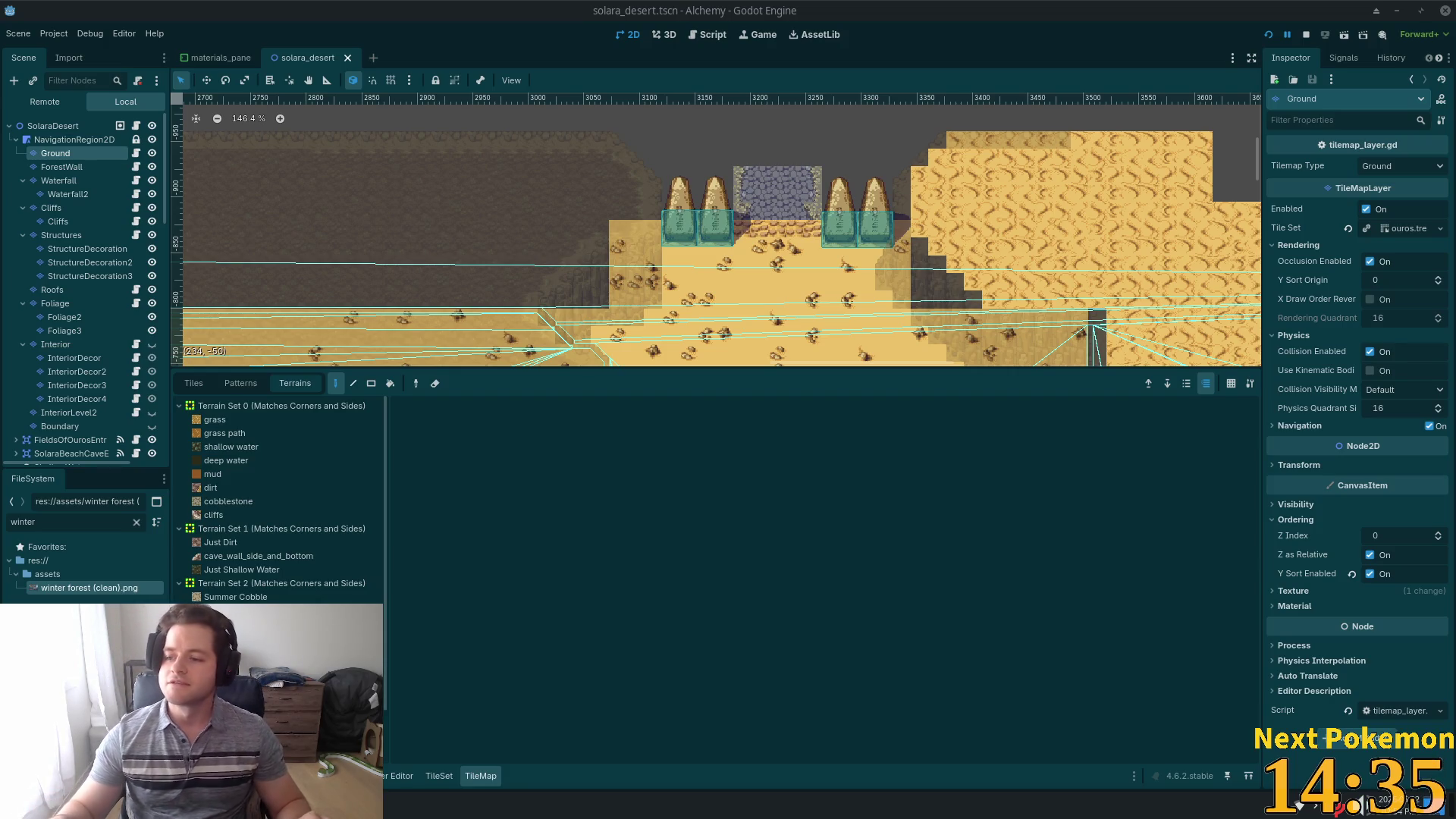
{"action": "scroll", "coordinate": [827, 194], "scroll_direction": "up", "scroll_amount": 5}
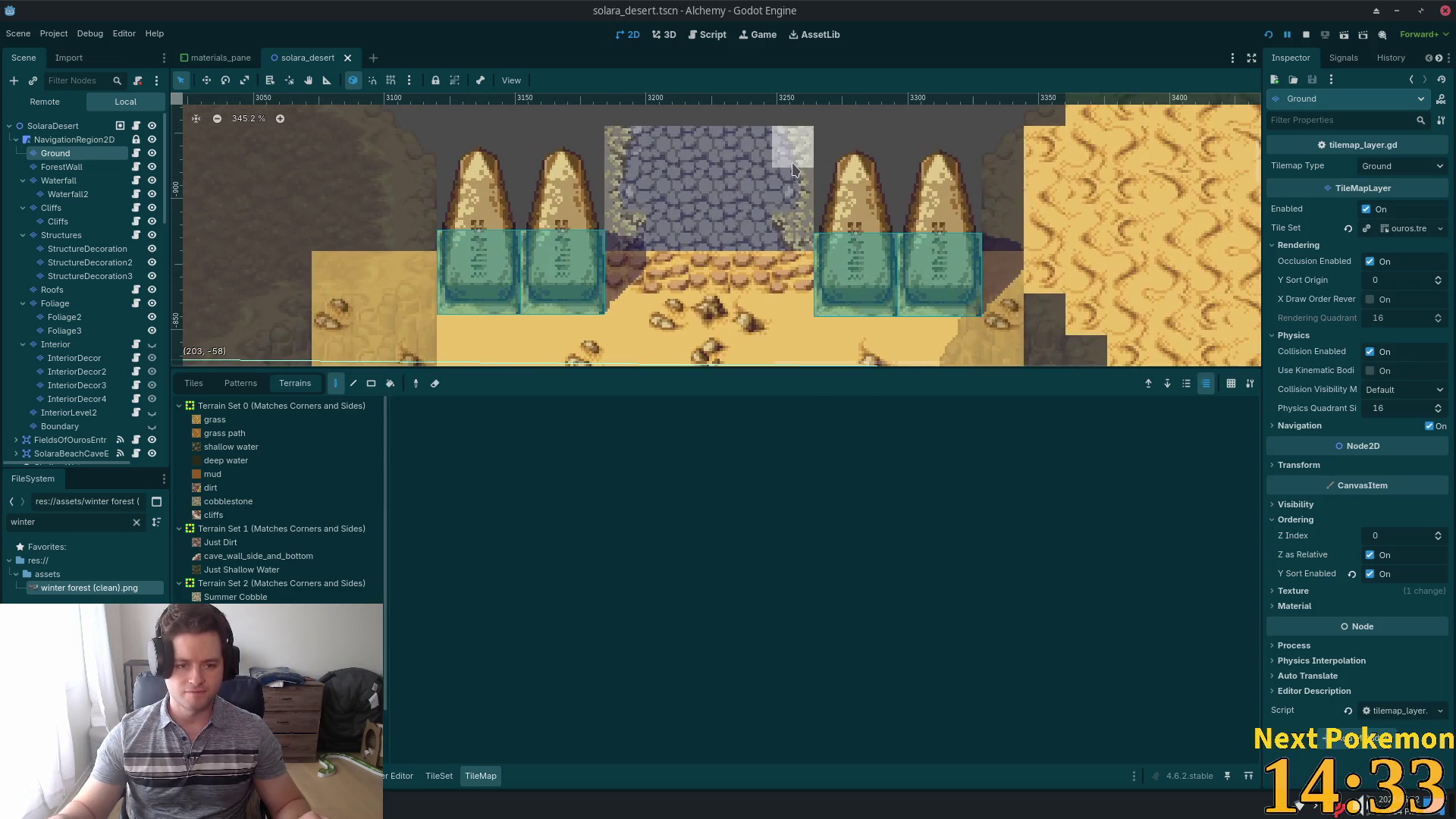
{"action": "scroll", "coordinate": [794, 168], "scroll_direction": "up", "scroll_amount": 3}
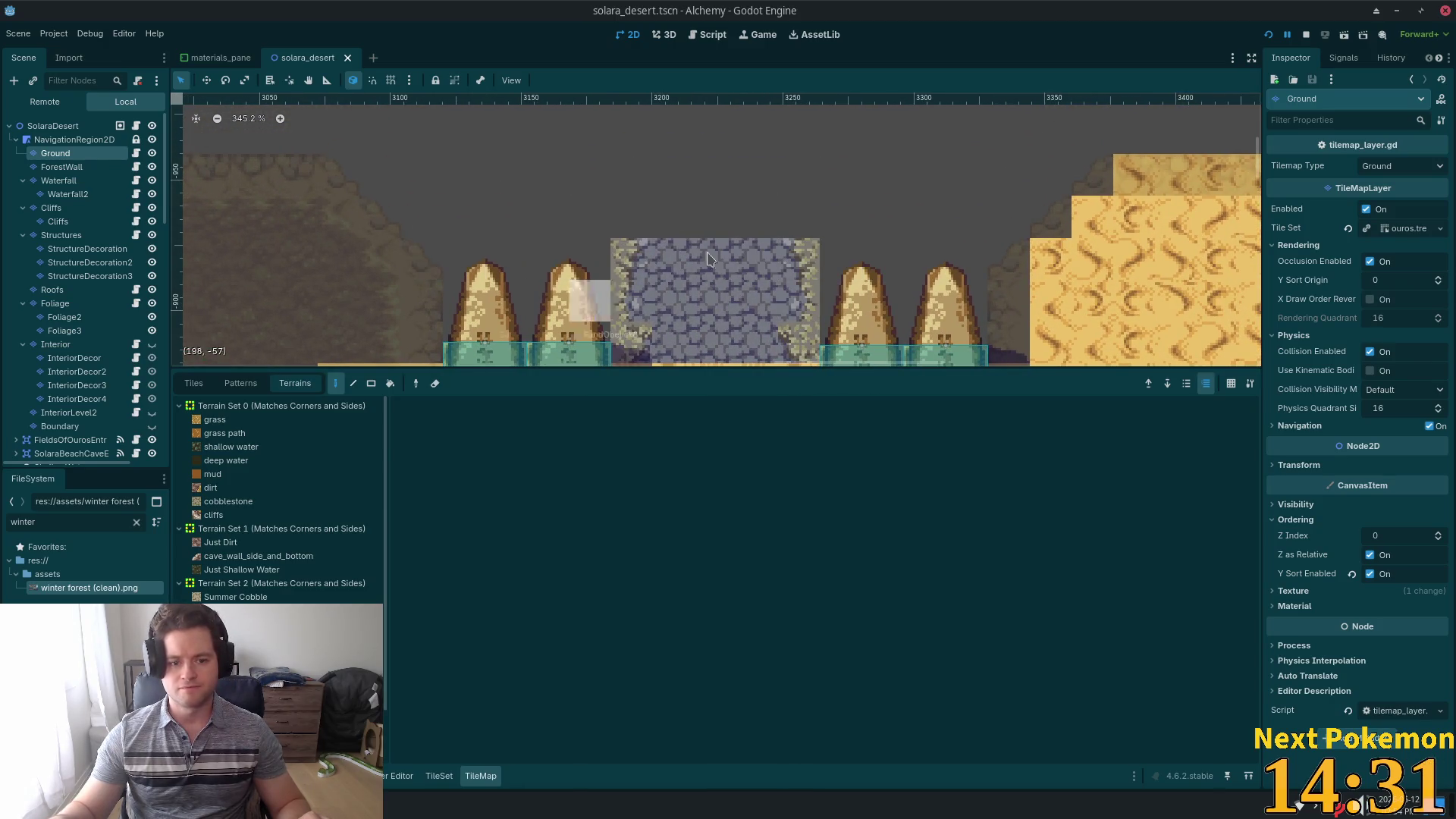
{"action": "left_click", "coordinate": [73, 140]}
{"action": "left_click", "coordinate": [61, 167]}
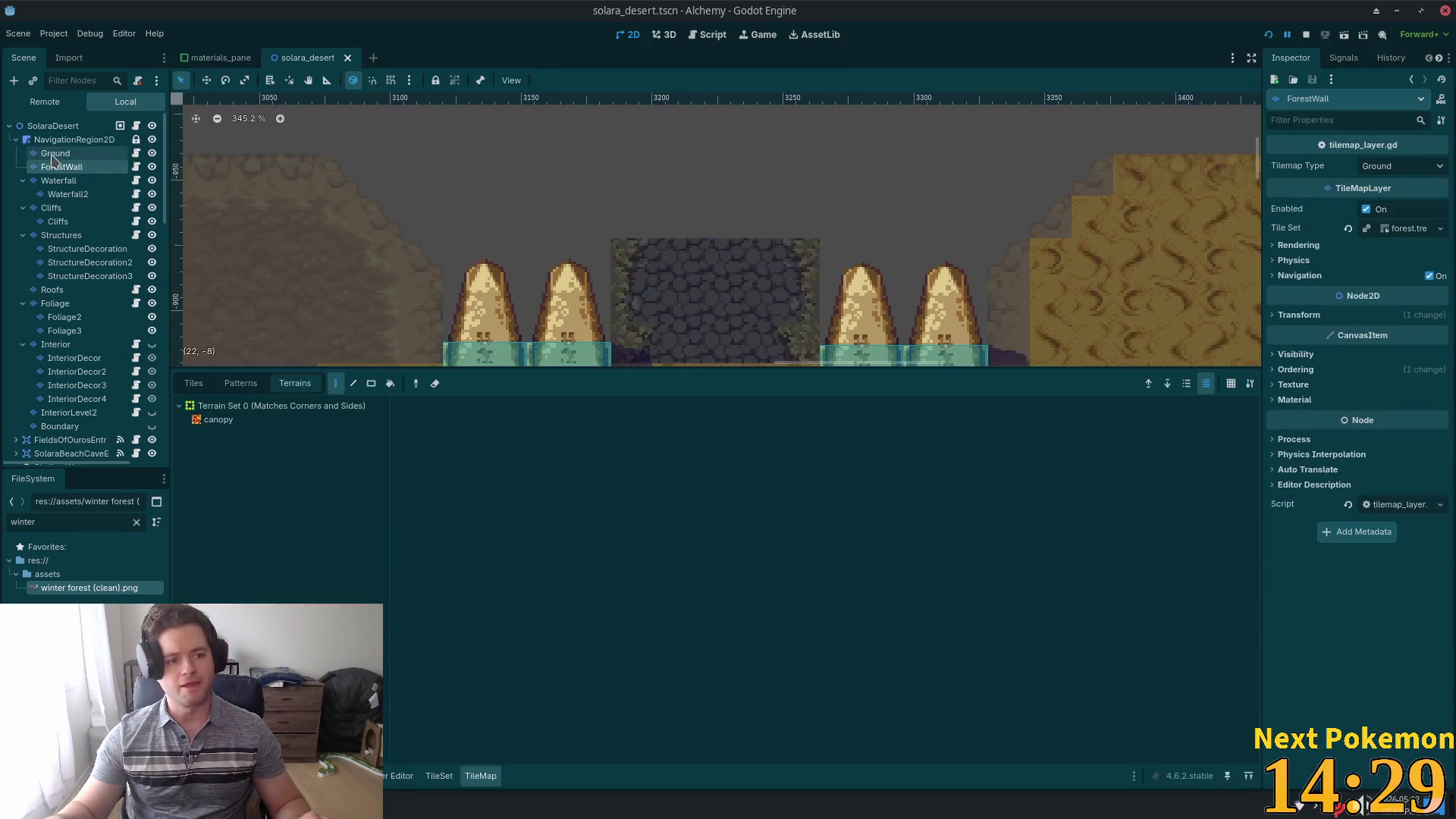
{"action": "left_click", "coordinate": [54, 153]}
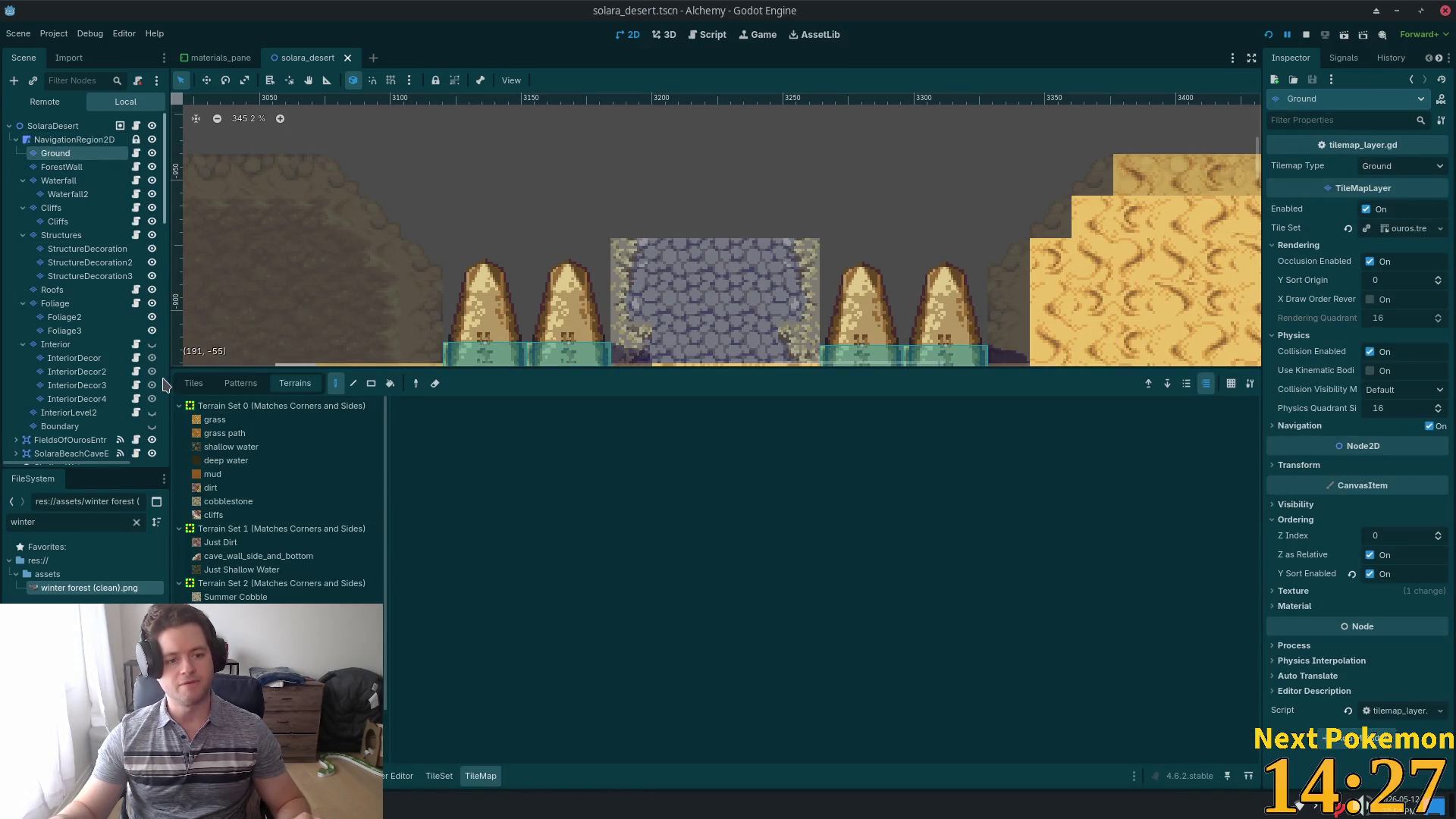
- Return to the Tiles list of atlases with the Ground layer reselected
{"action": "left_click", "coordinate": [193, 383]}
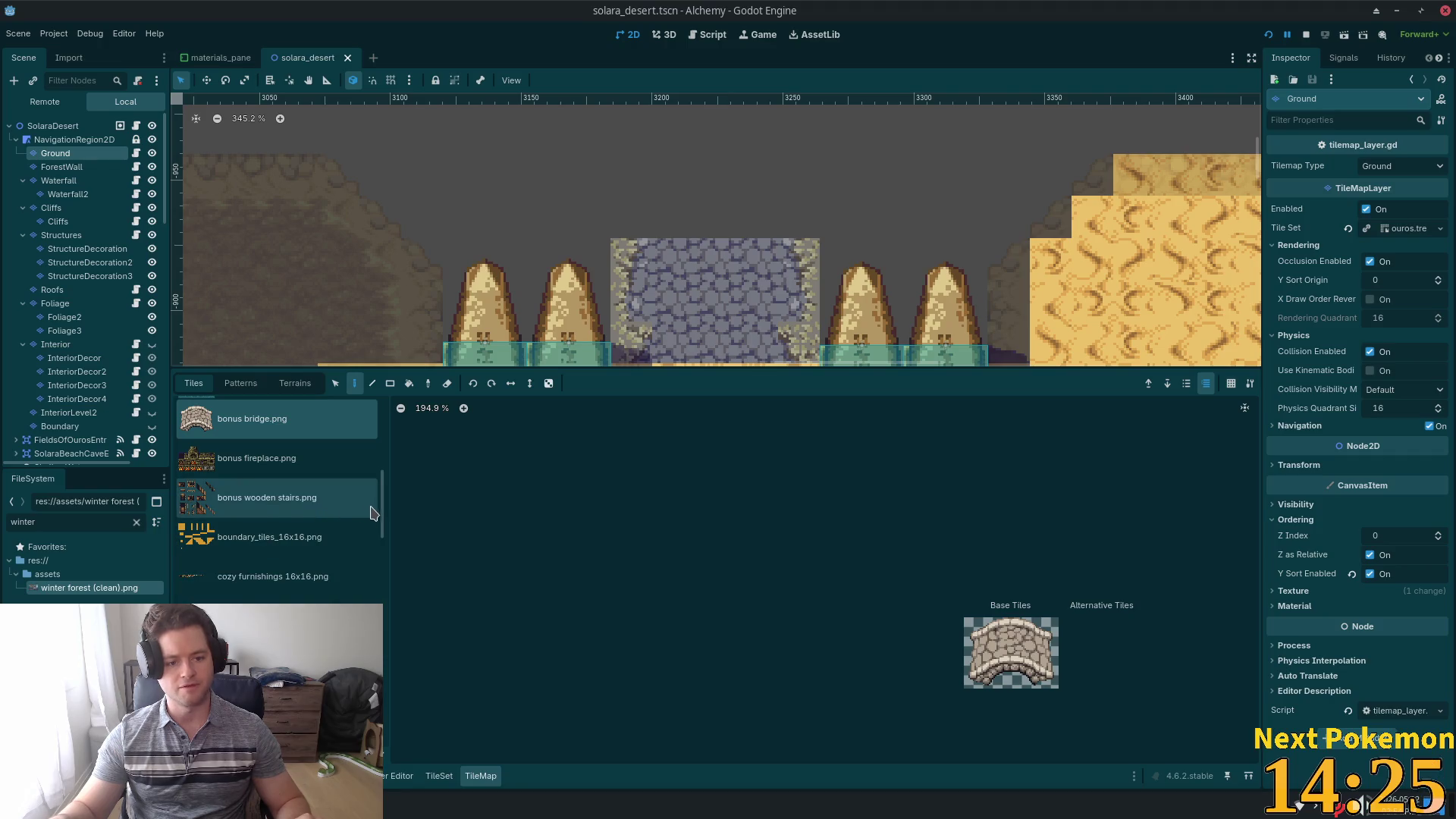
{"action": "left_click", "coordinate": [43, 143]}
{"action": "left_click", "coordinate": [56, 152]}
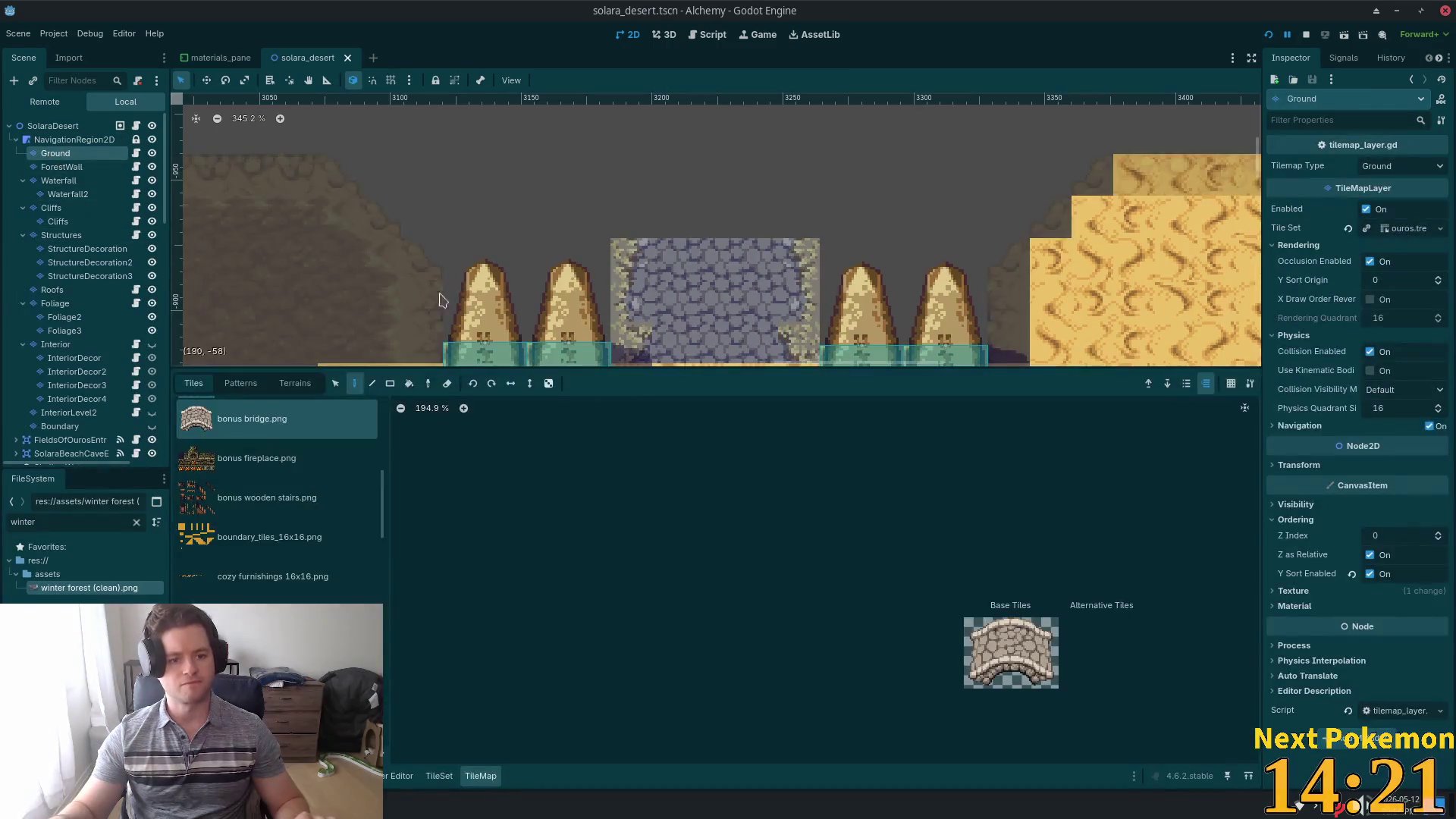
- Add a TileMapLayer child to Ground by searching 'tile' in Create New Node
{"action": "key", "text": "ctrl+a"}
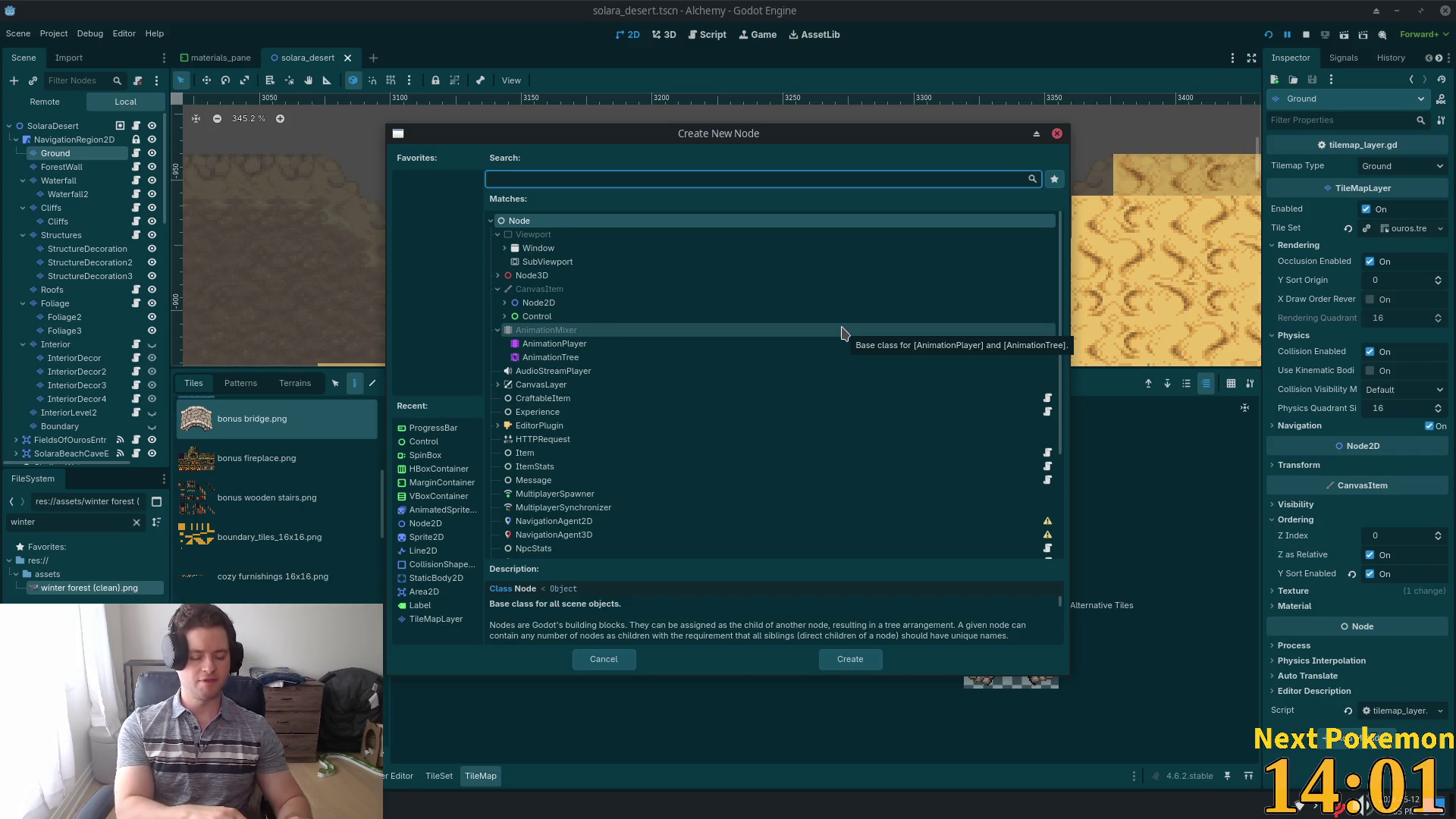
{"action": "type", "text": "tile"}
{"action": "key", "text": "Down"}
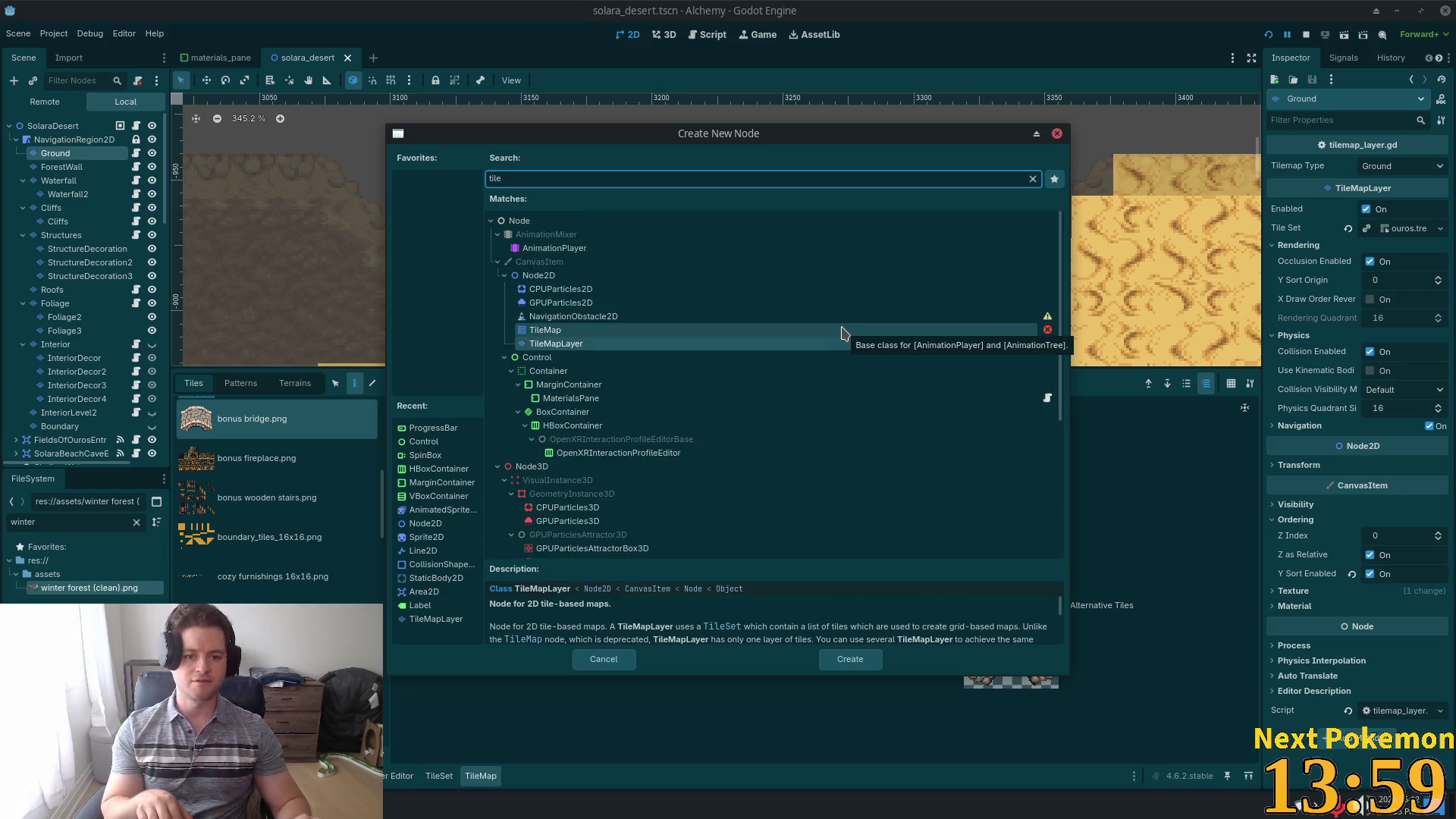
{"action": "key", "text": "Return"}
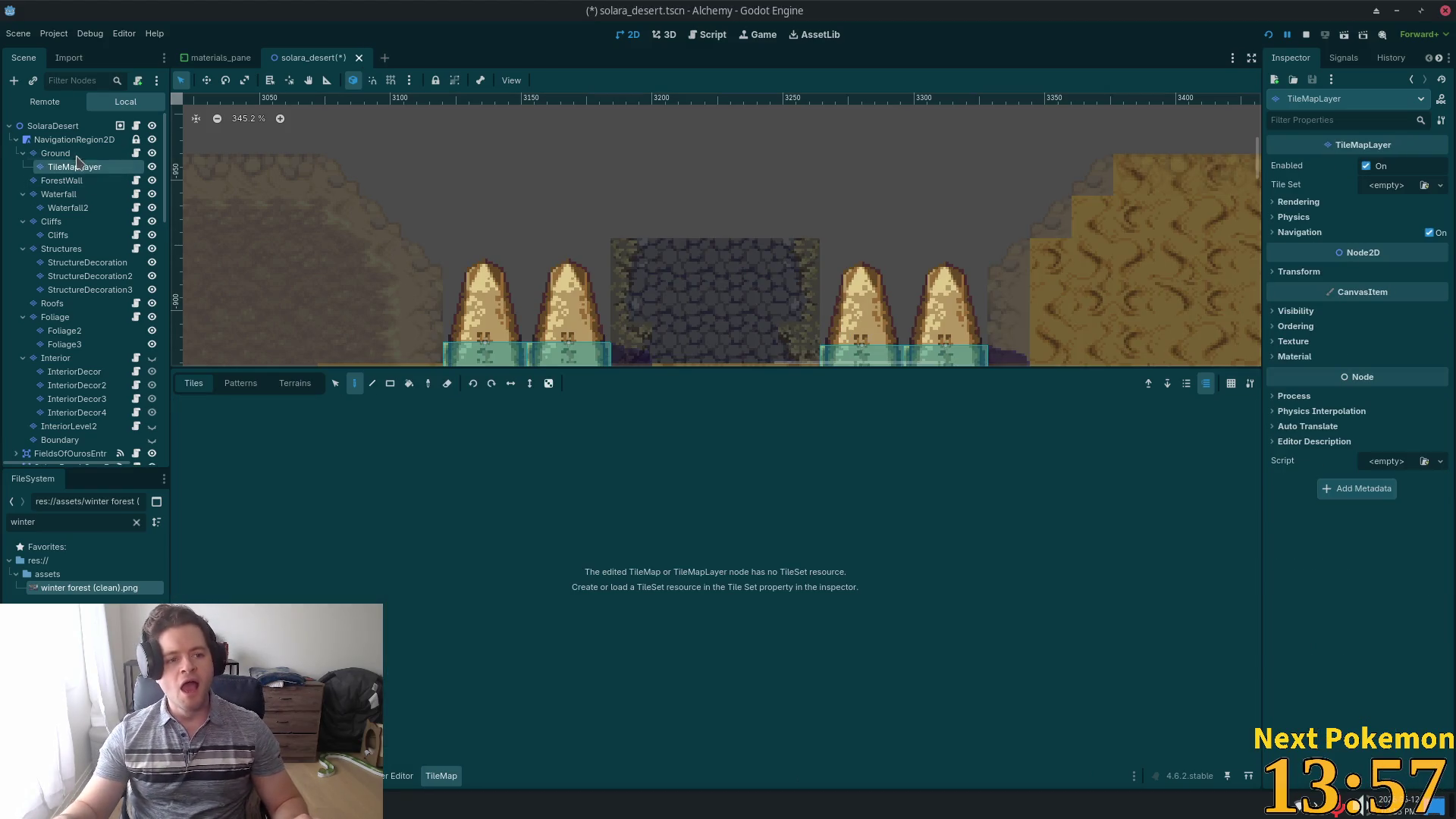
- Set the TileMapLayer's Tile Set property to a New TileSet in the Inspector
{"action": "left_click", "coordinate": [1391, 192]}
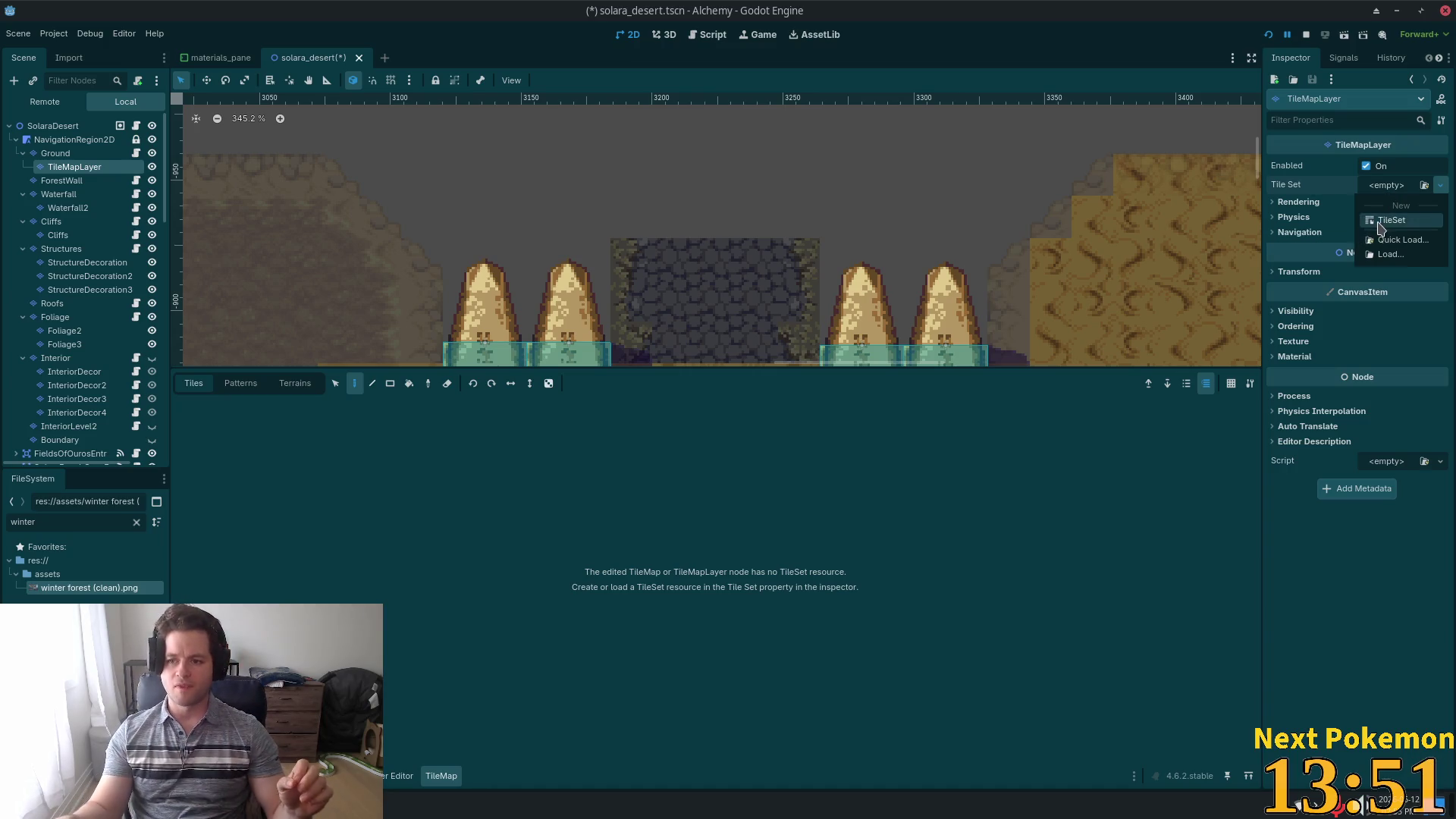
{"action": "left_click", "coordinate": [1389, 220]}
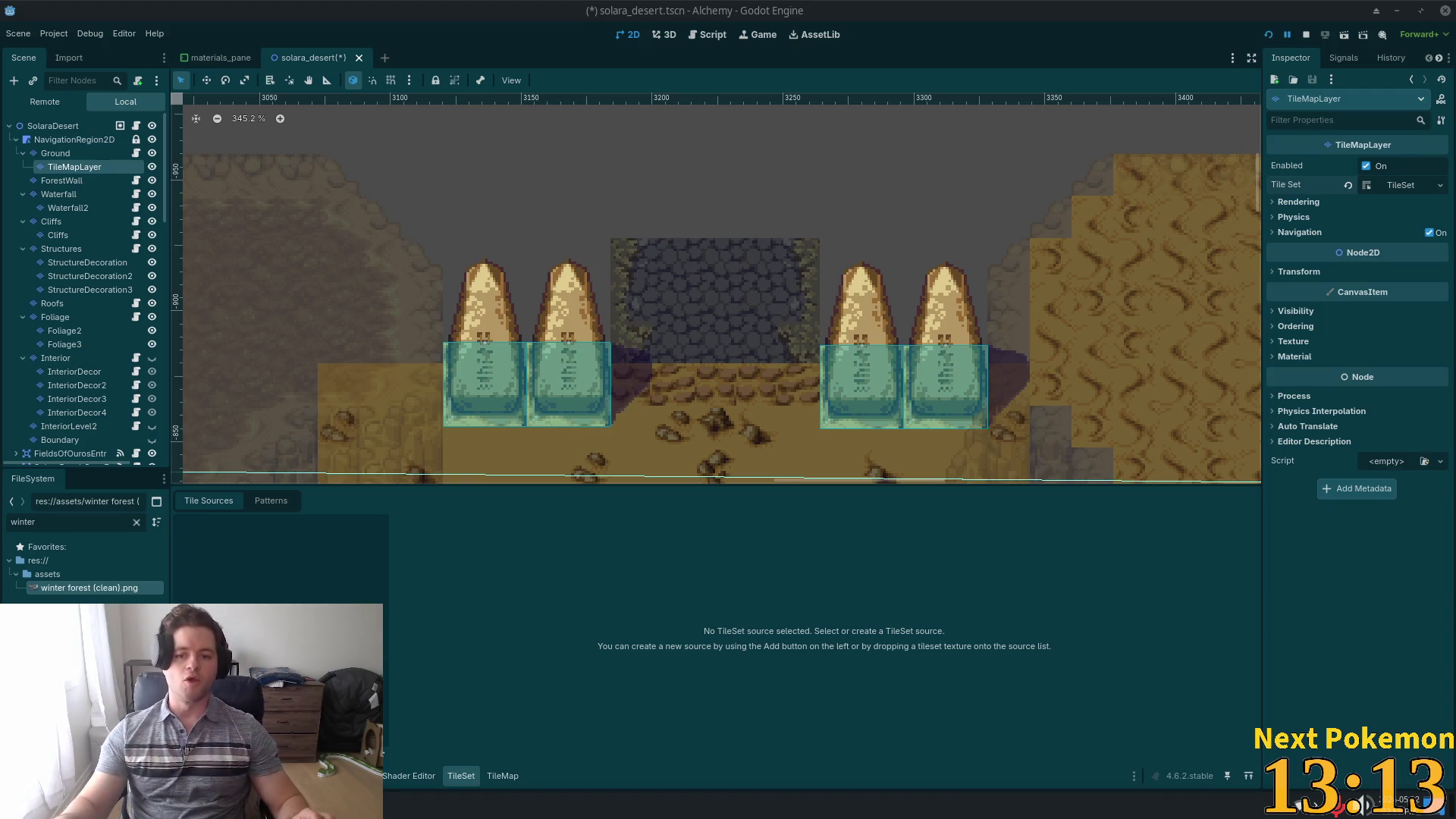
{"action": "scroll", "coordinate": [985, 376], "scroll_direction": "down", "scroll_amount": 5}
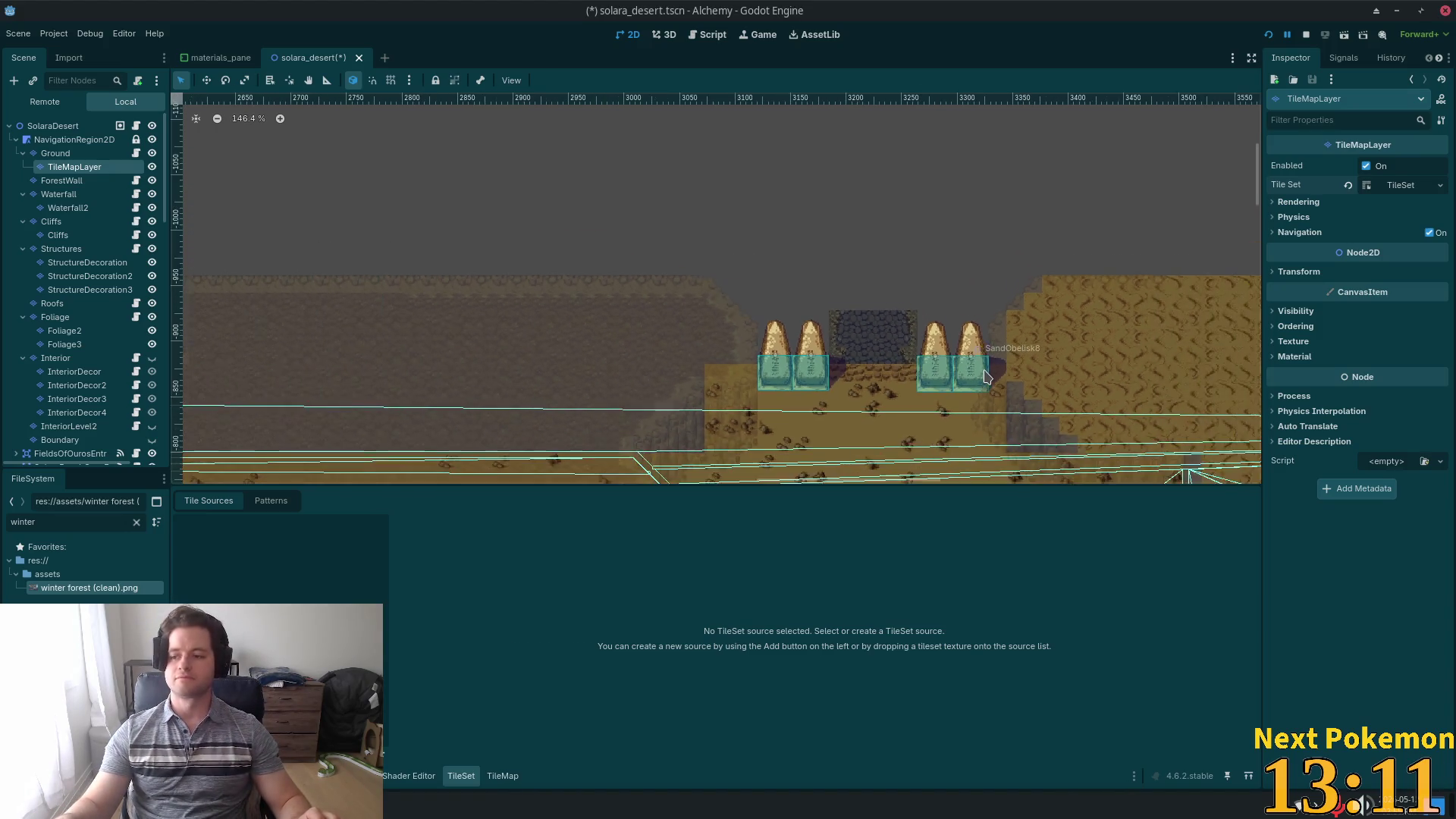
{"action": "scroll", "coordinate": [986, 377], "scroll_direction": "down", "scroll_amount": 4}
{"action": "mouse_move", "coordinate": [936, 231]}
{"action": "left_mouse_down"}
{"action": "mouse_move", "coordinate": [882, 132]}
{"action": "mouse_move", "coordinate": [771, 143]}
{"action": "mouse_move", "coordinate": [822, 185]}
{"action": "mouse_move", "coordinate": [742, 355]}
{"action": "left_mouse_up"}
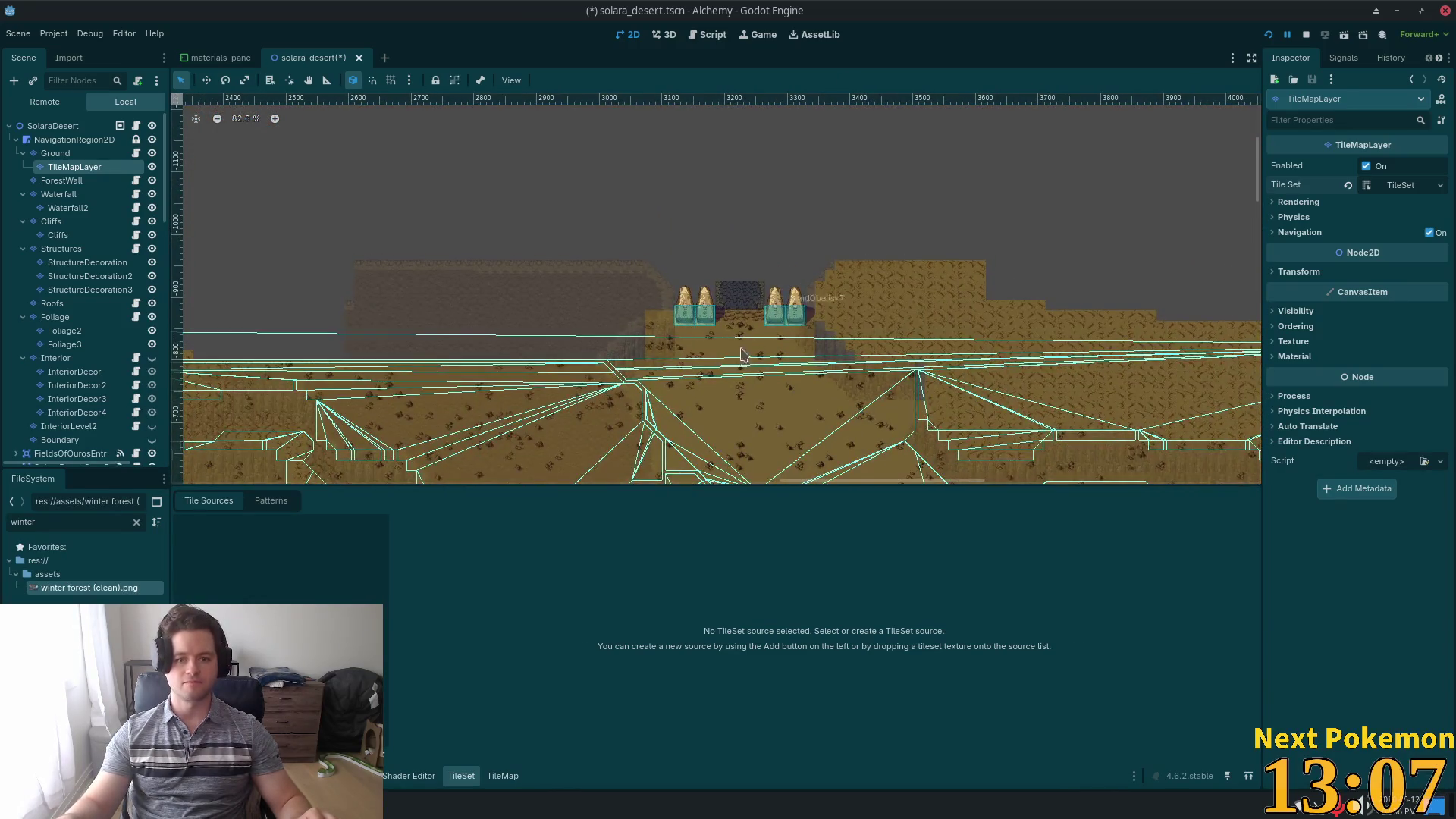
{"action": "scroll", "coordinate": [741, 355], "scroll_direction": "up", "scroll_amount": 5}
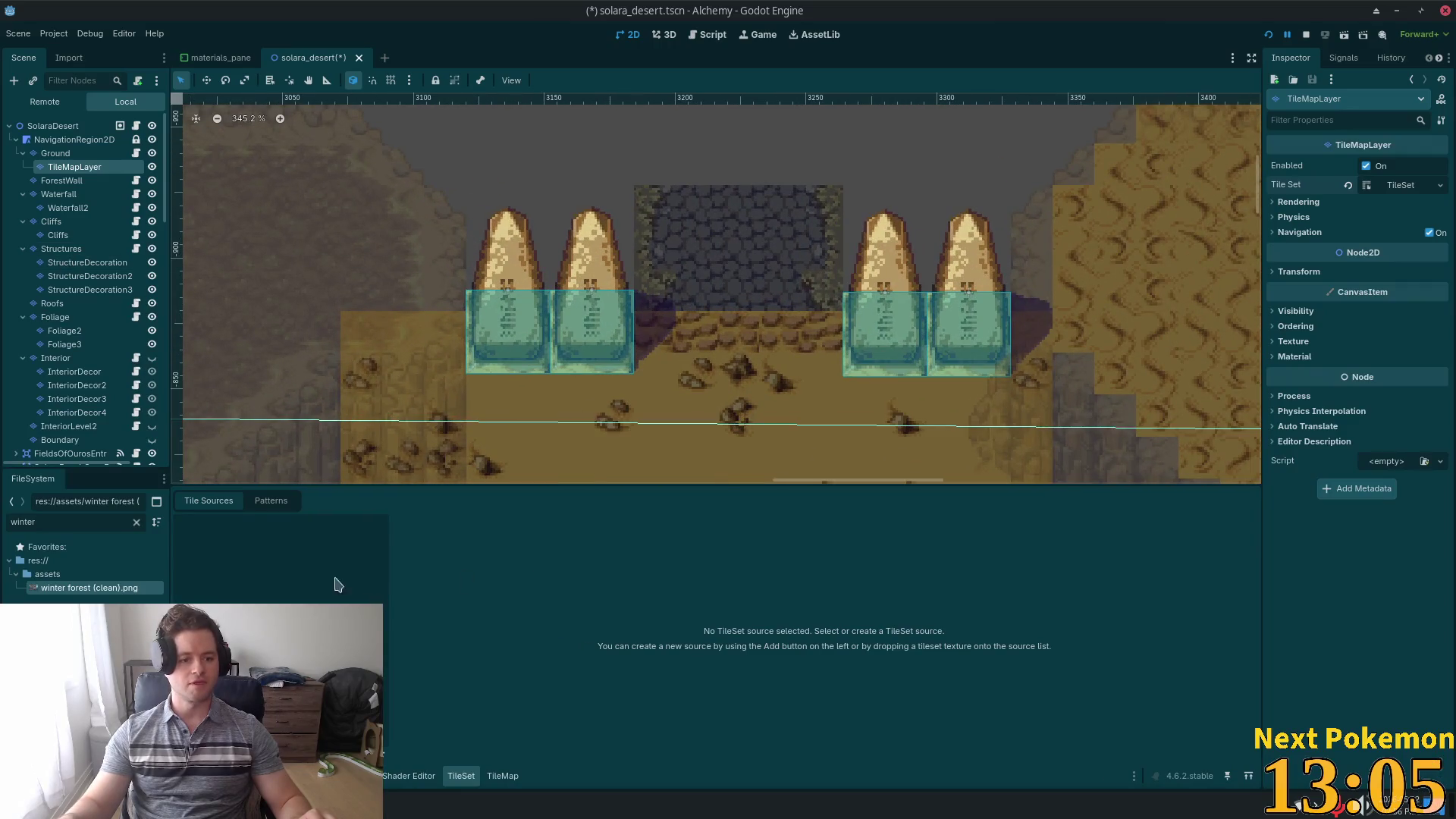
- Add winter forest (clean).png and desert sands v01.png as atlas sources, auto-creating tiles for both
{"action": "mouse_move", "coordinate": [98, 594]}
{"action": "left_mouse_down"}
{"action": "mouse_move", "coordinate": [410, 612]}
{"action": "mouse_move", "coordinate": [690, 689]}
{"action": "left_mouse_up"}
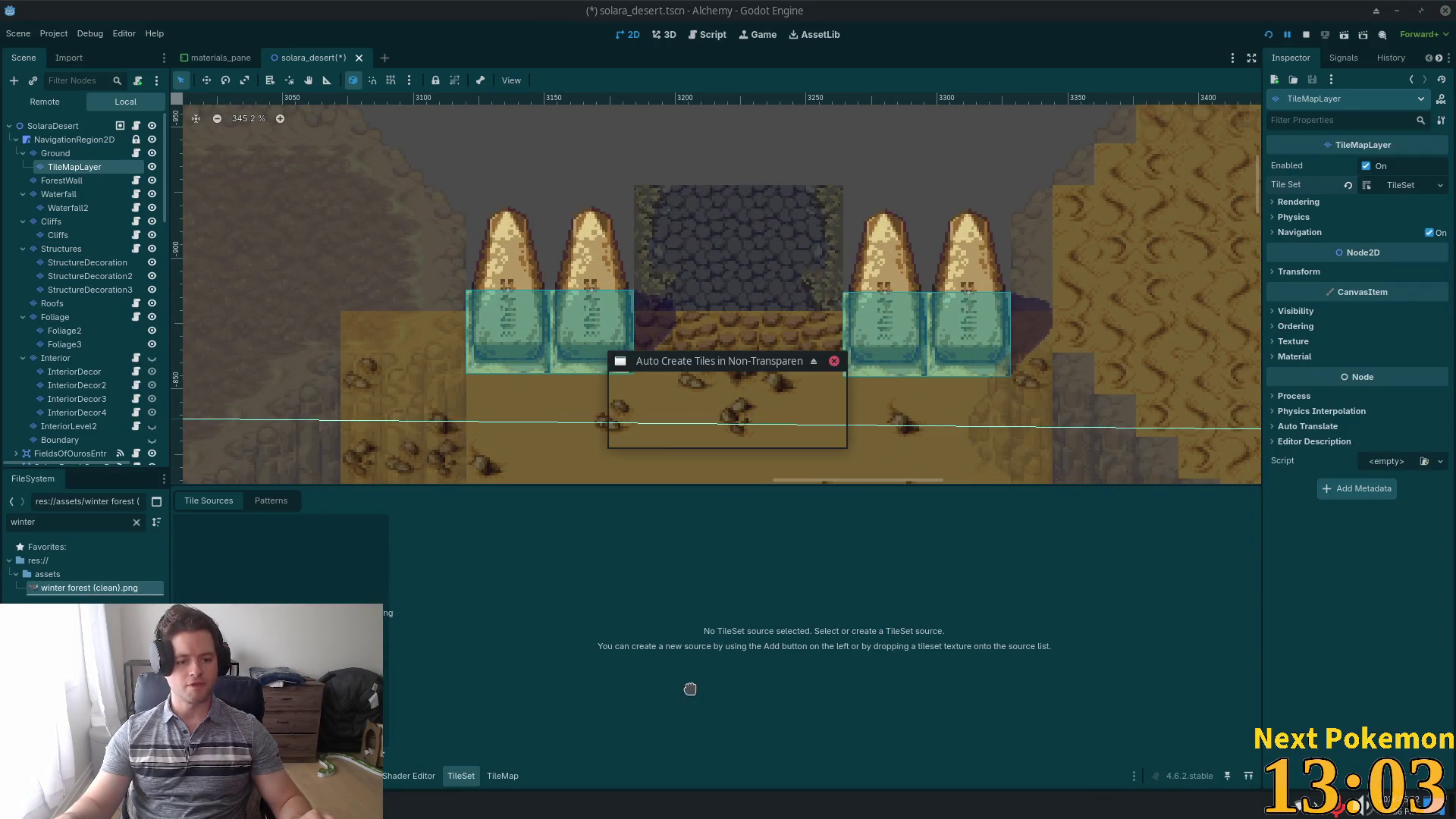
{"action": "left_click", "coordinate": [776, 432]}
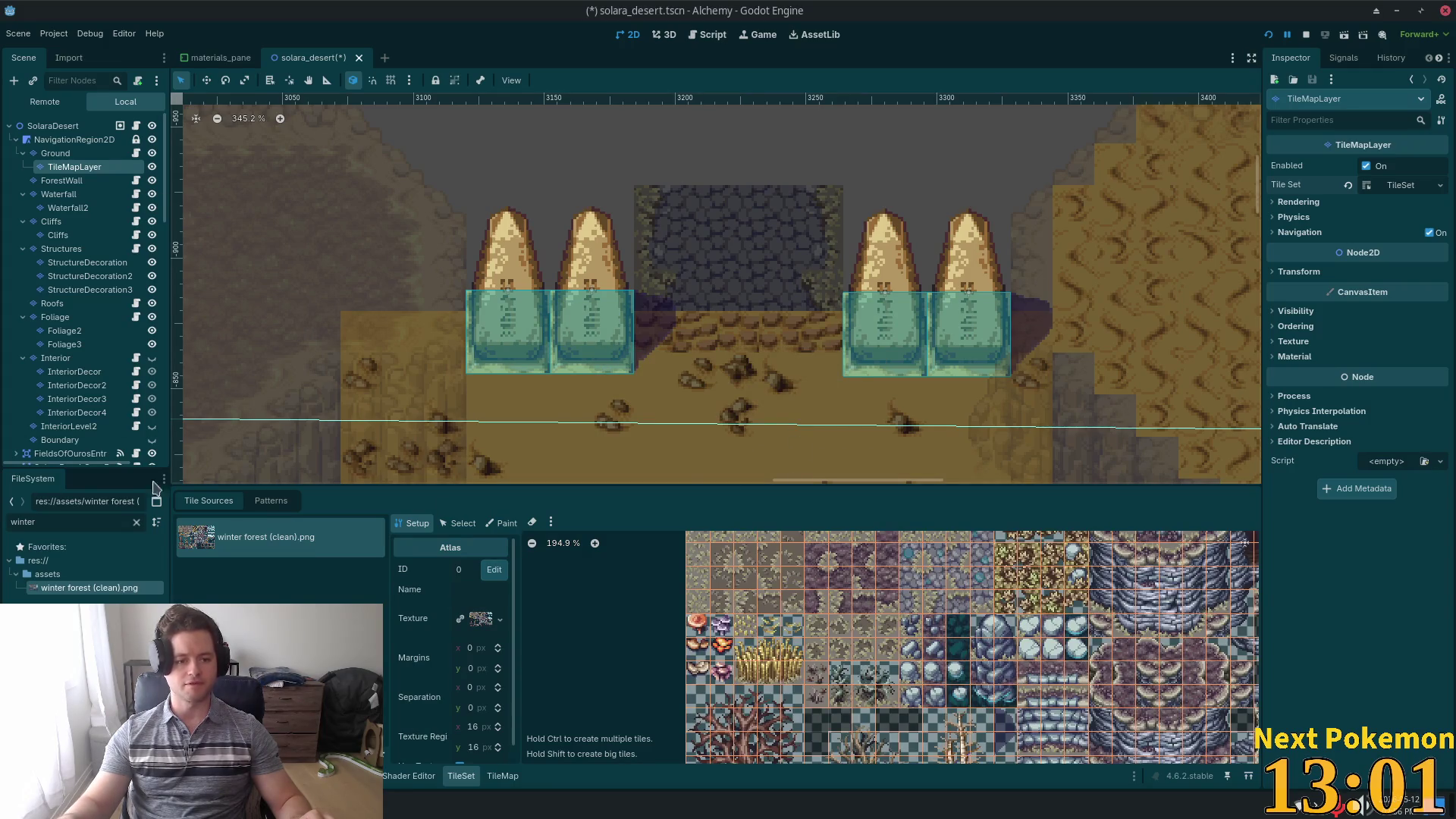
{"action": "left_click", "coordinate": [76, 521]}
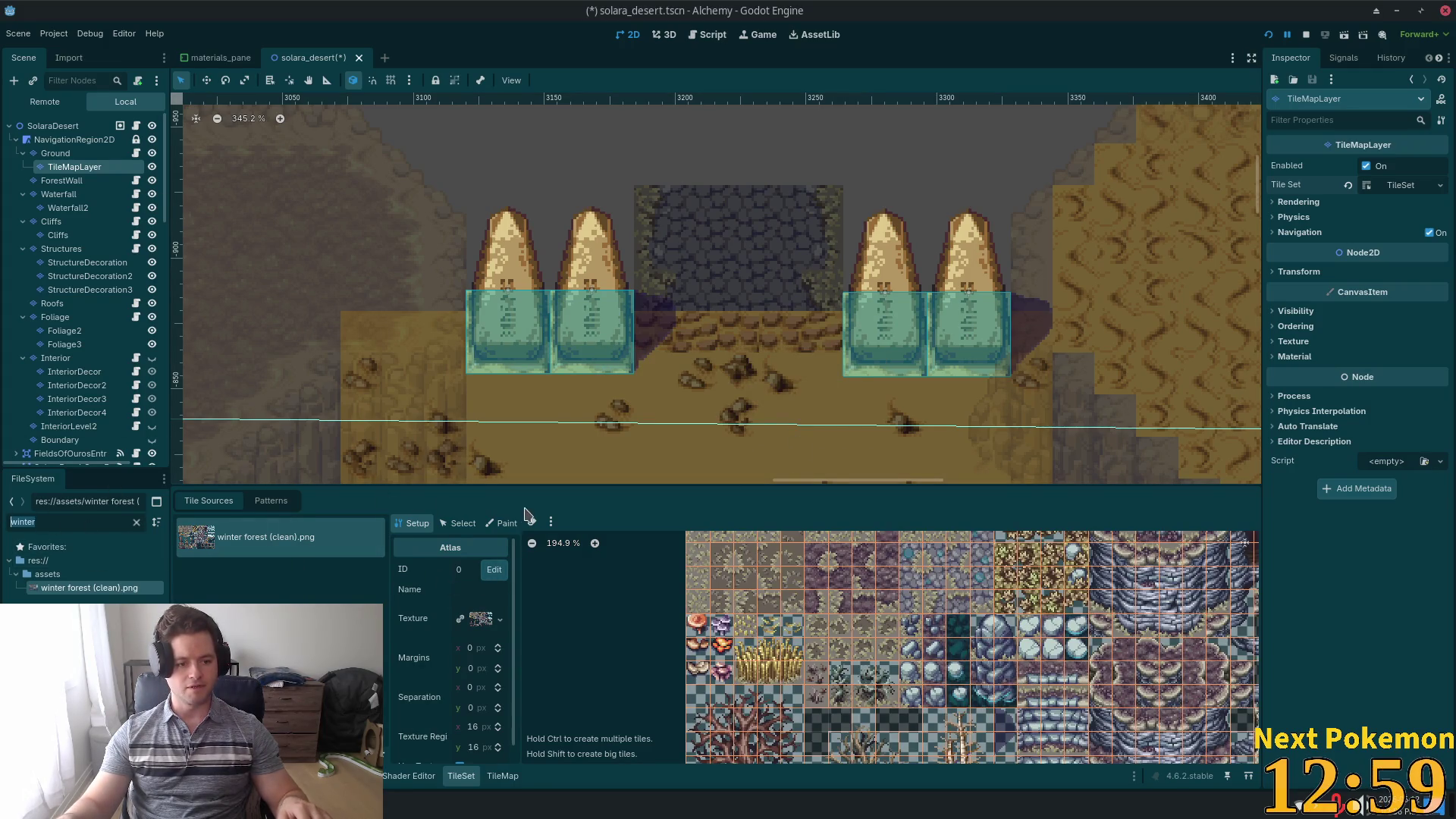
{"action": "type", "text": "dese"}
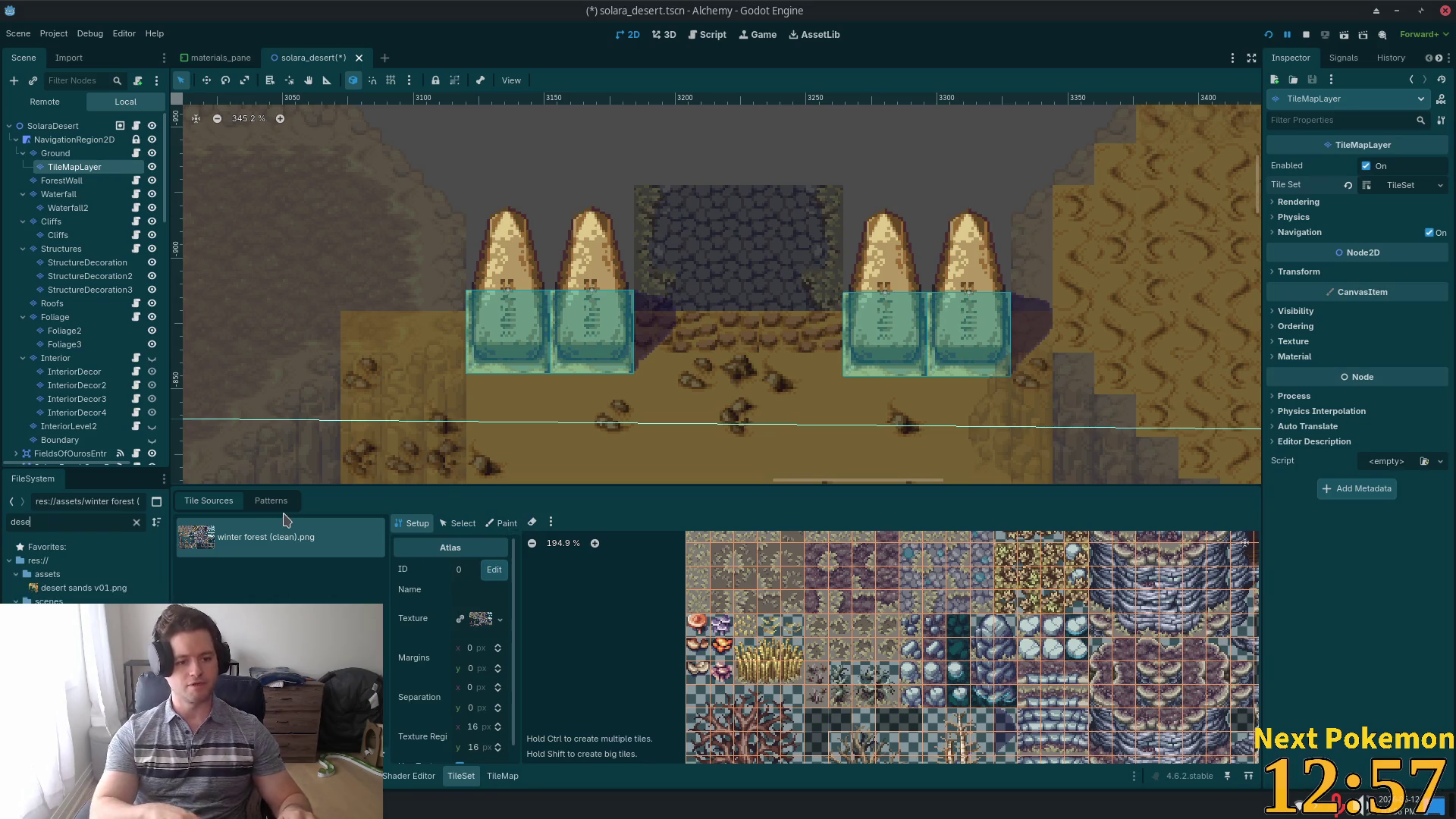
{"action": "left_click_drag", "start_coordinate": [83, 587], "coordinate": [167, 587]}
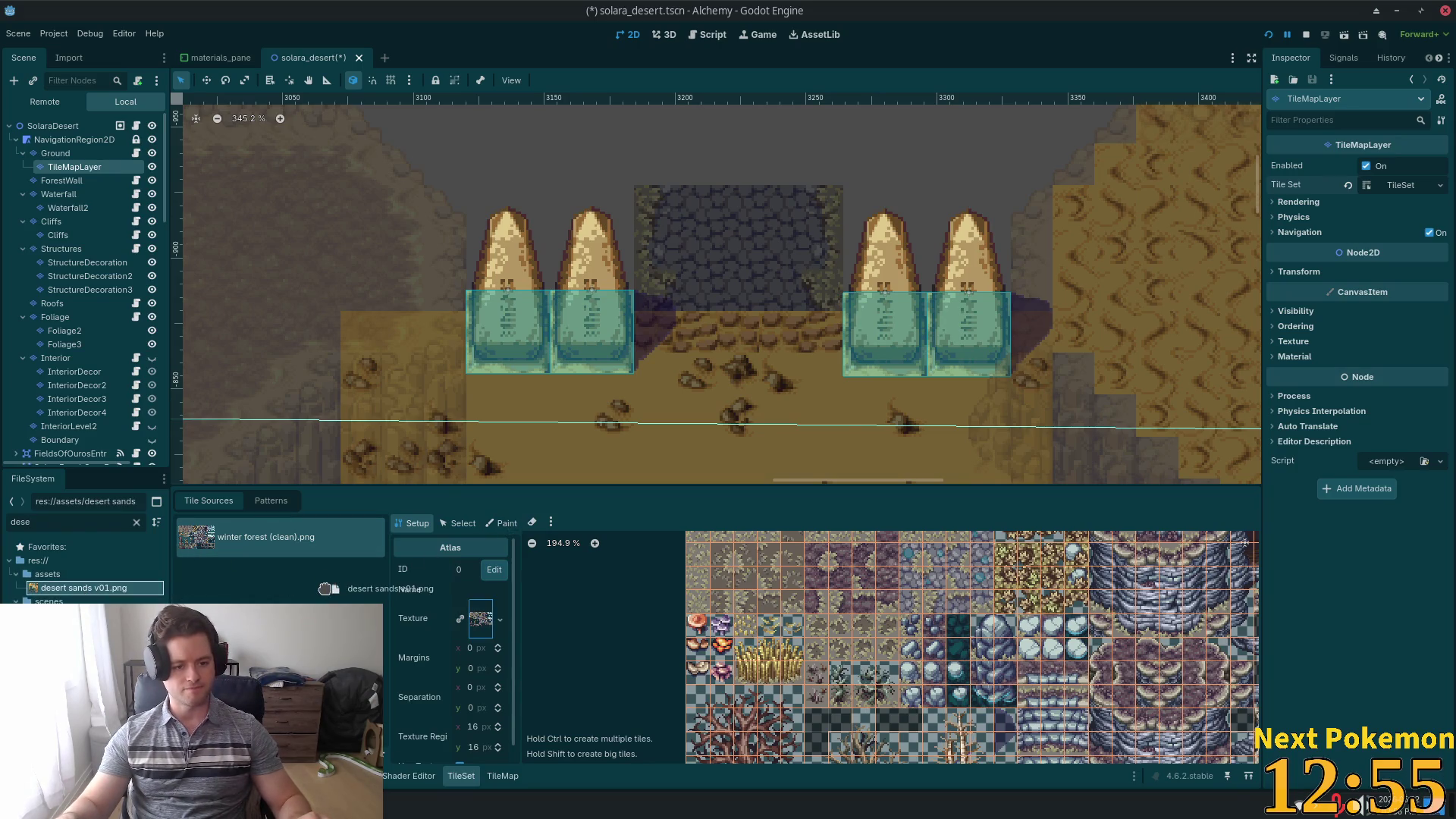
{"action": "left_click_drag", "start_coordinate": [325, 589], "coordinate": [326, 588]}
{"action": "left_click", "coordinate": [775, 426]}
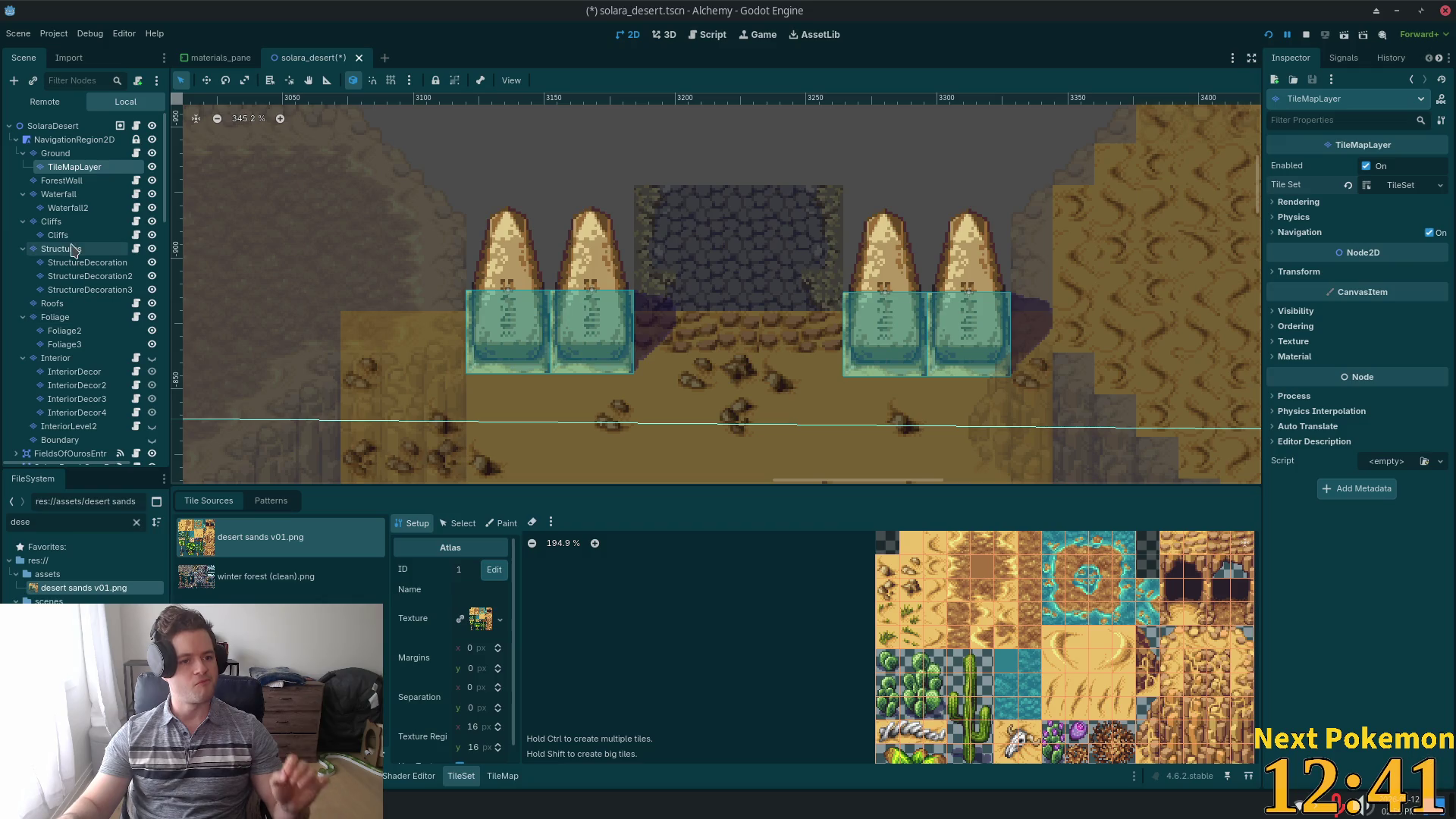
- Select the doorway's stone tile block on Ground, then make TileMapLayer the painting target
{"action": "left_click", "coordinate": [63, 156]}
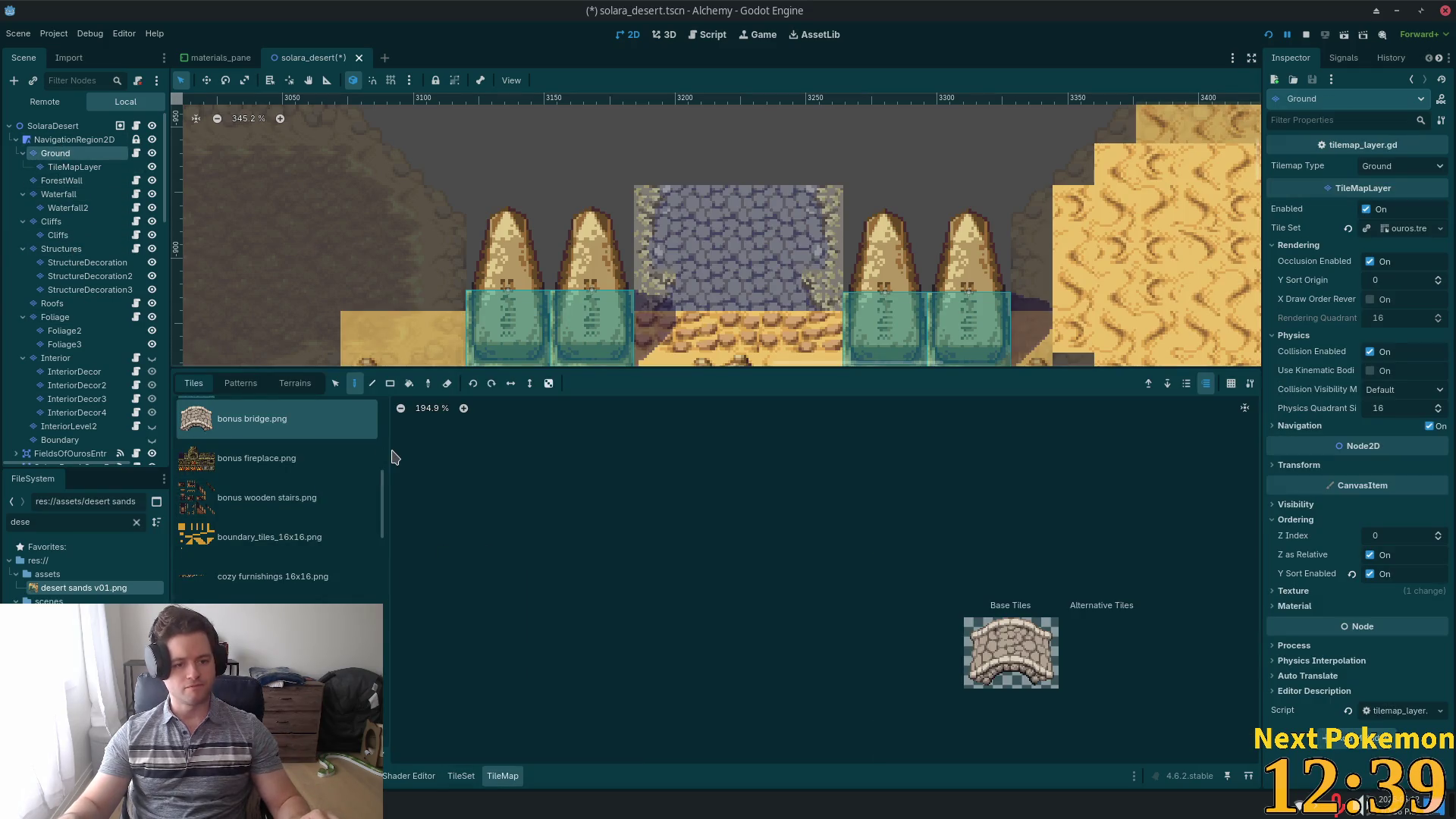
{"action": "left_click", "coordinate": [335, 383]}
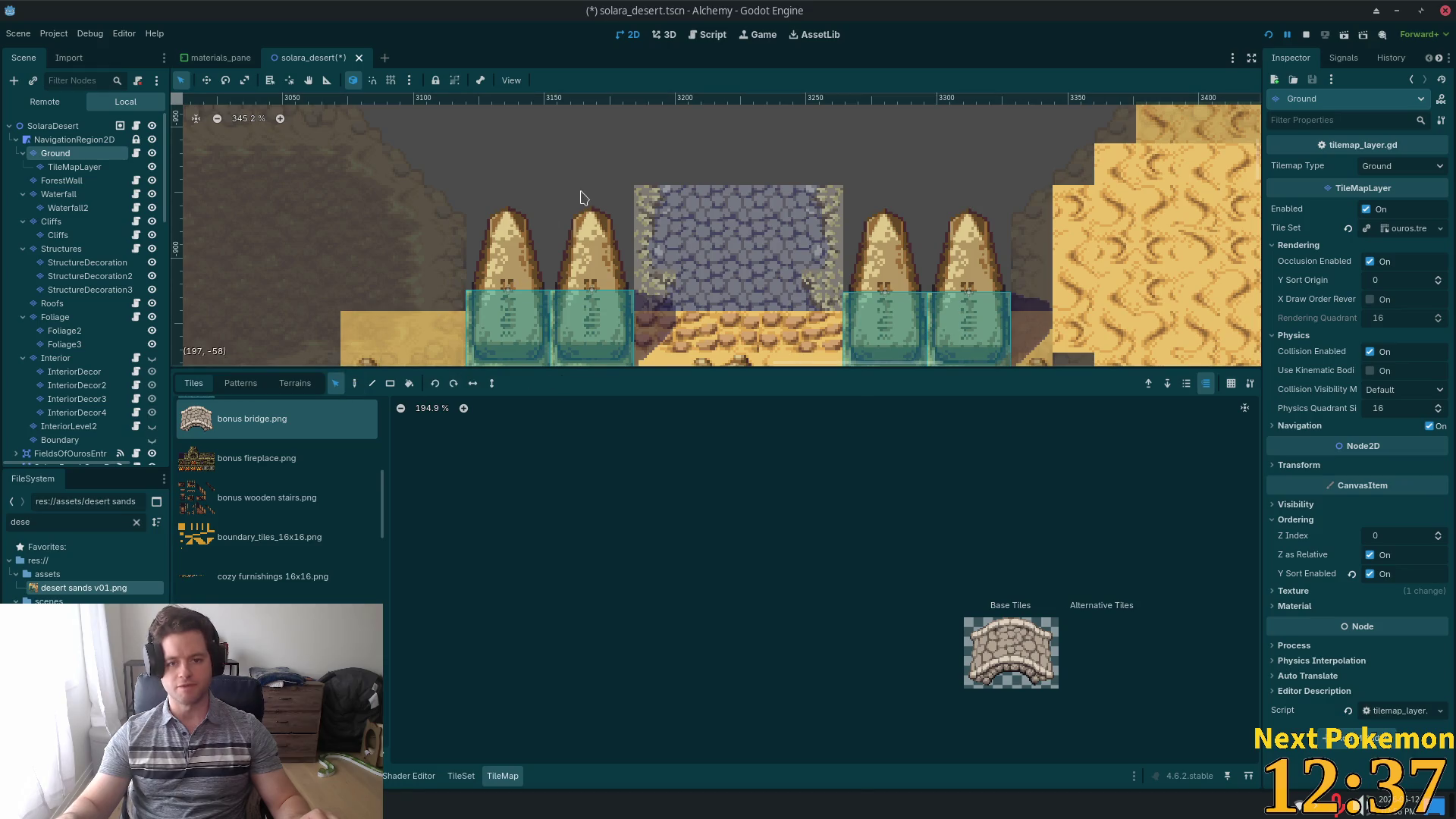
{"action": "mouse_move", "coordinate": [584, 199]}
{"action": "left_mouse_down"}
{"action": "mouse_move", "coordinate": [823, 260]}
{"action": "mouse_move", "coordinate": [856, 284]}
{"action": "left_mouse_up"}
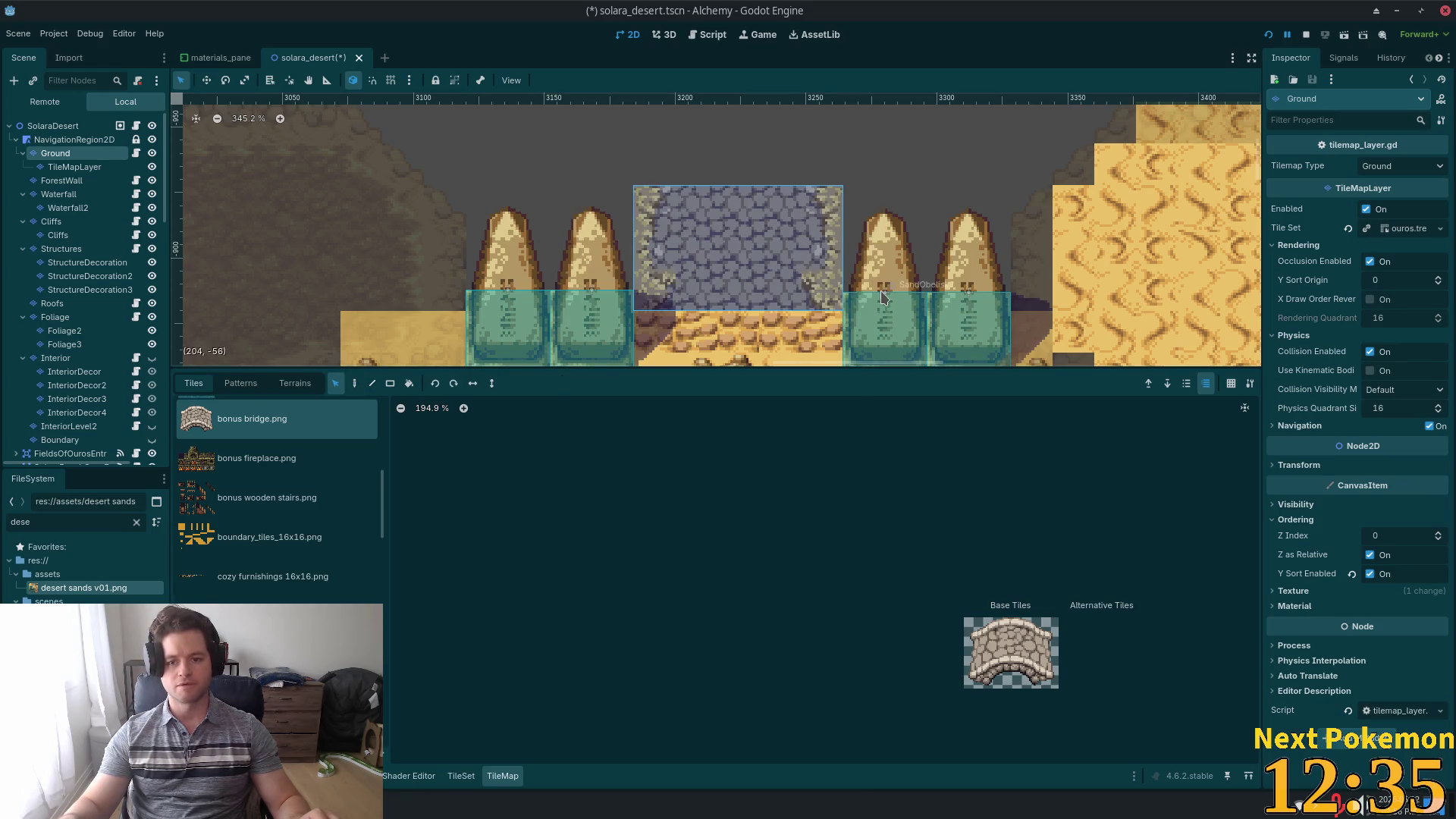
{"action": "left_click", "coordinate": [355, 383]}
{"action": "left_click", "coordinate": [107, 167]}
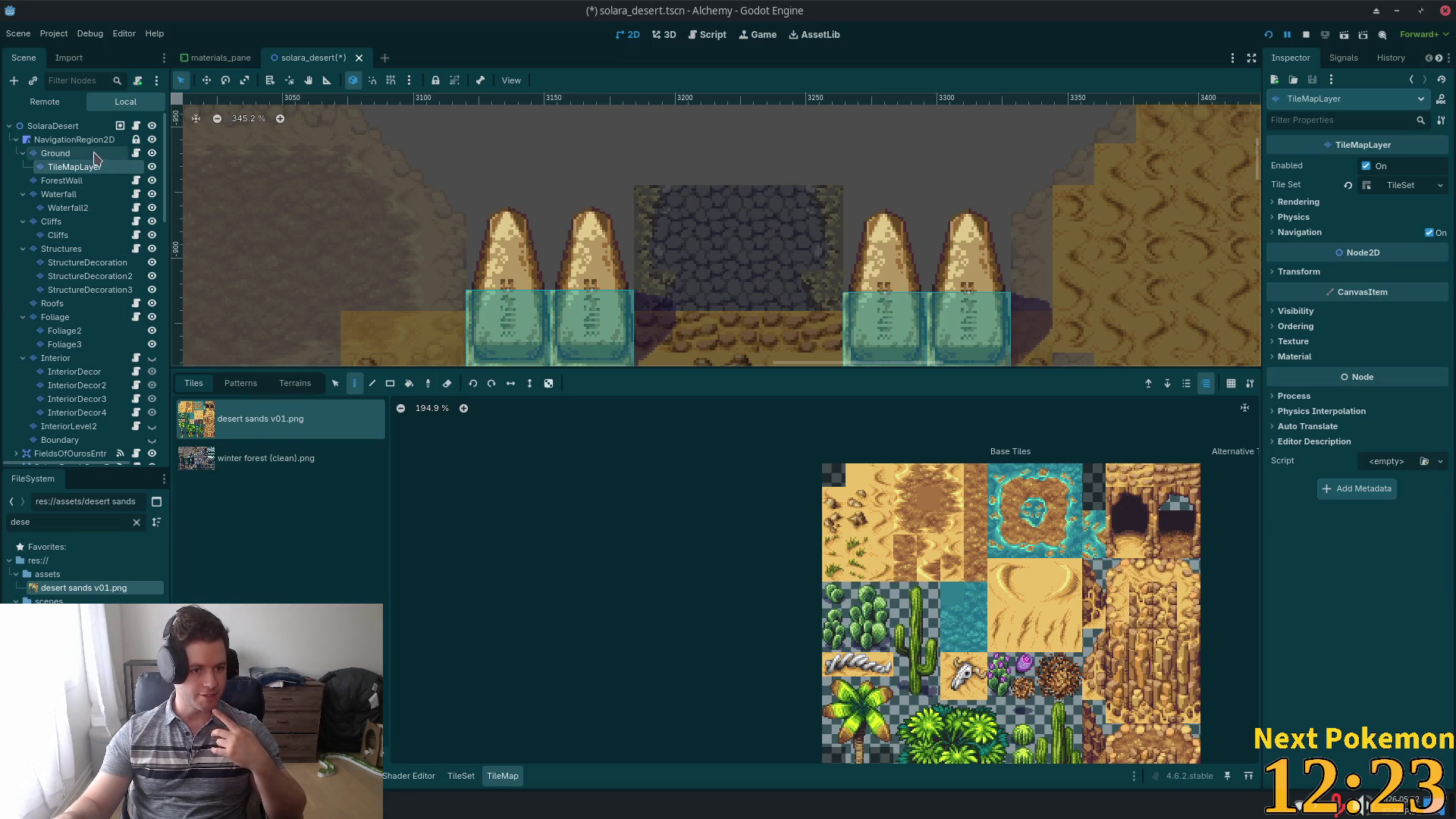
{"action": "left_click", "coordinate": [55, 152]}
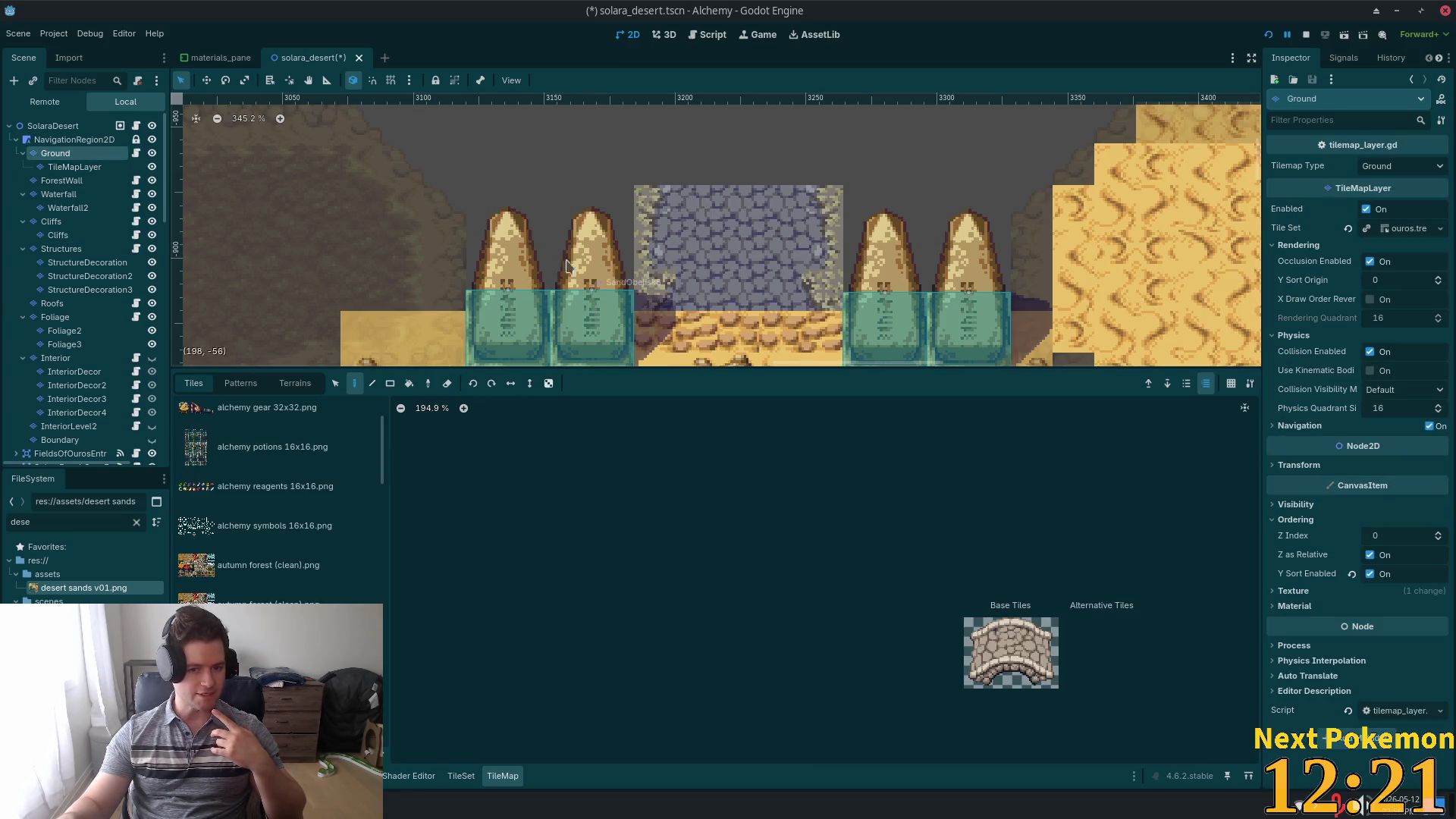
{"action": "key", "text": "s"}
{"action": "left_click_drag", "start_coordinate": [635, 188], "coordinate": [841, 311]}
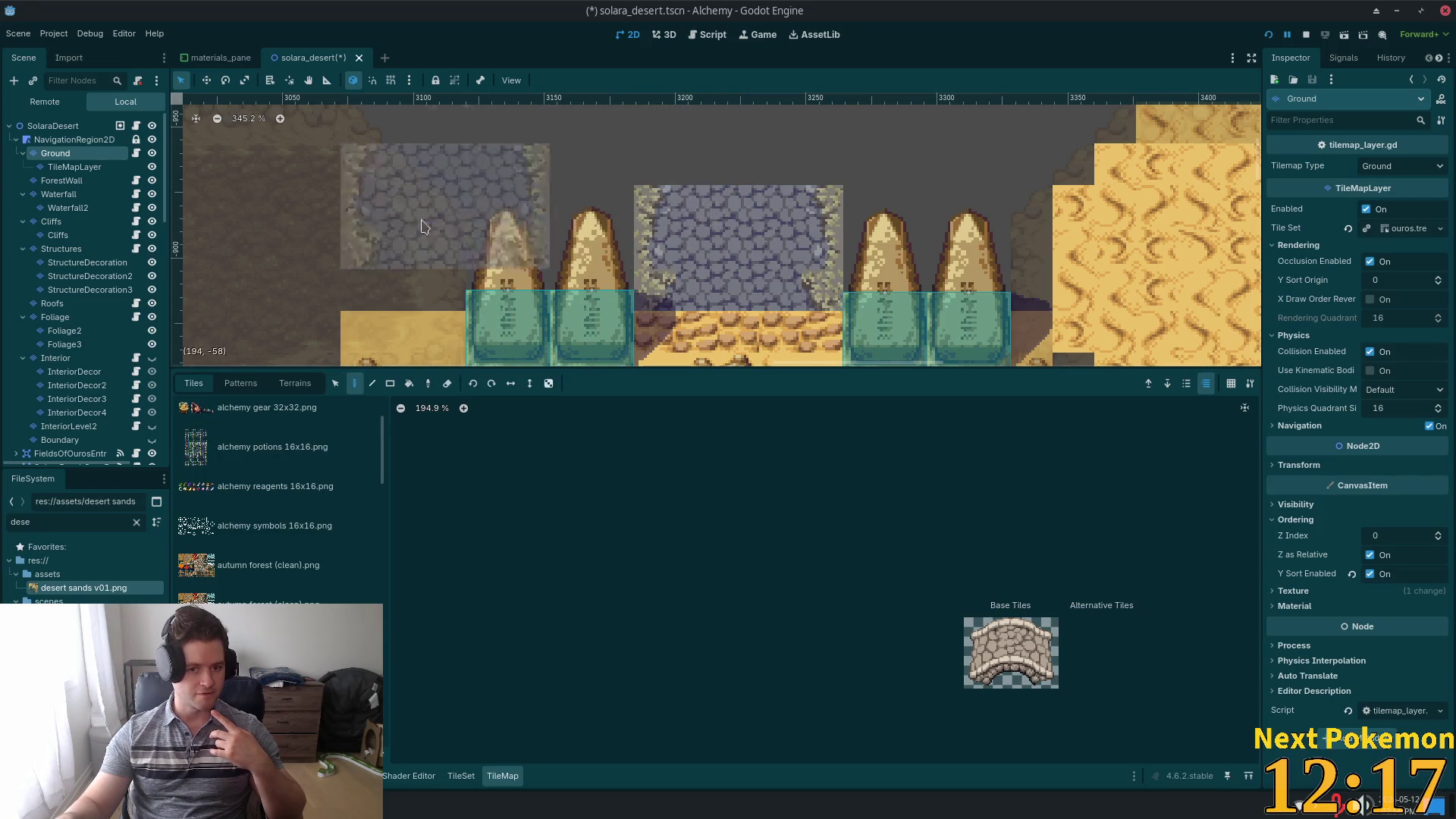
{"action": "left_click", "coordinate": [72, 168]}
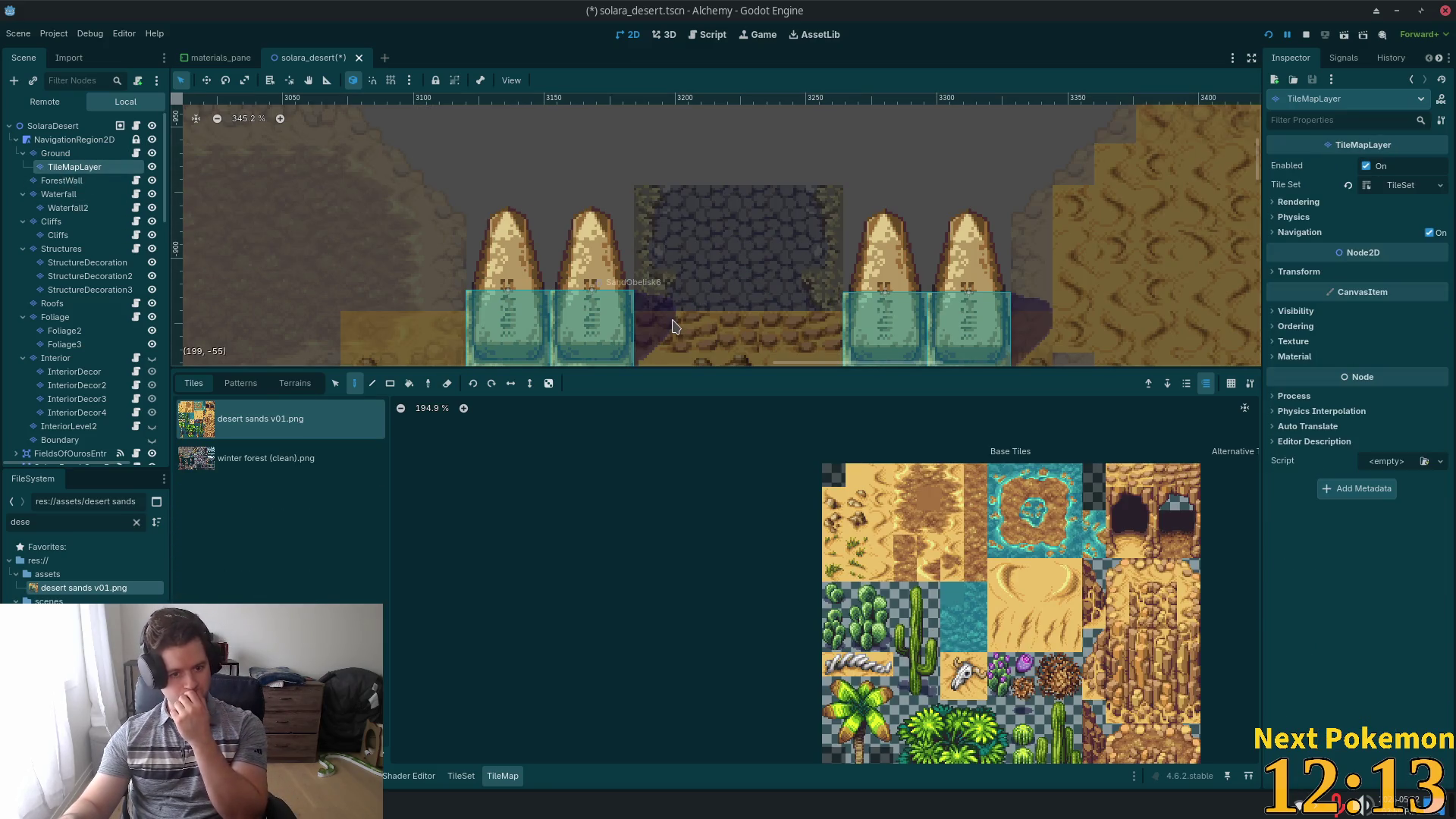
- From winter forest (clean).png, paint light-stone and blue-gem tiles across the doorway's top and middle rows
{"action": "left_click", "coordinate": [257, 457]}
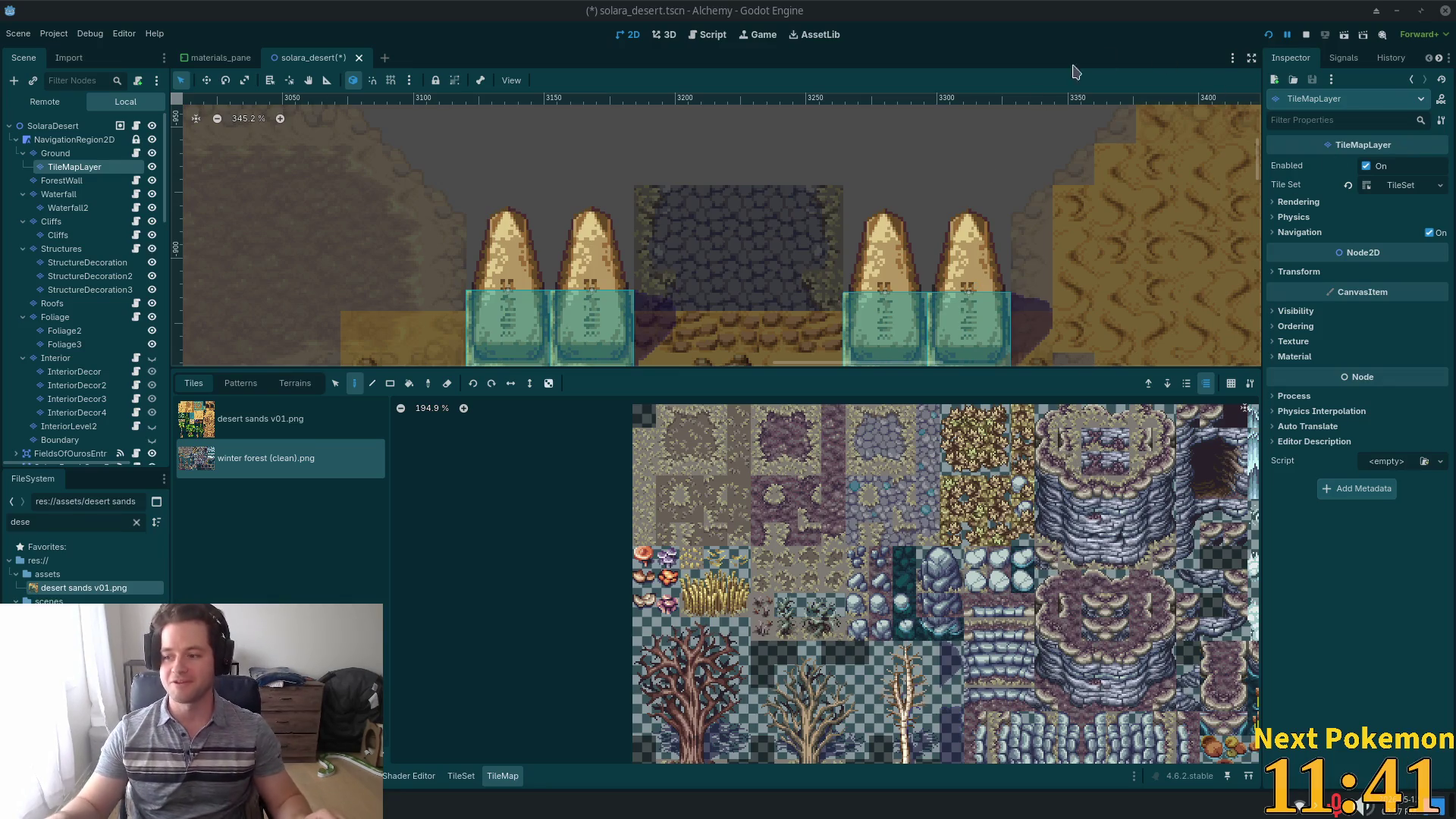
{"action": "scroll", "coordinate": [872, 242], "scroll_direction": "up", "scroll_amount": 4}
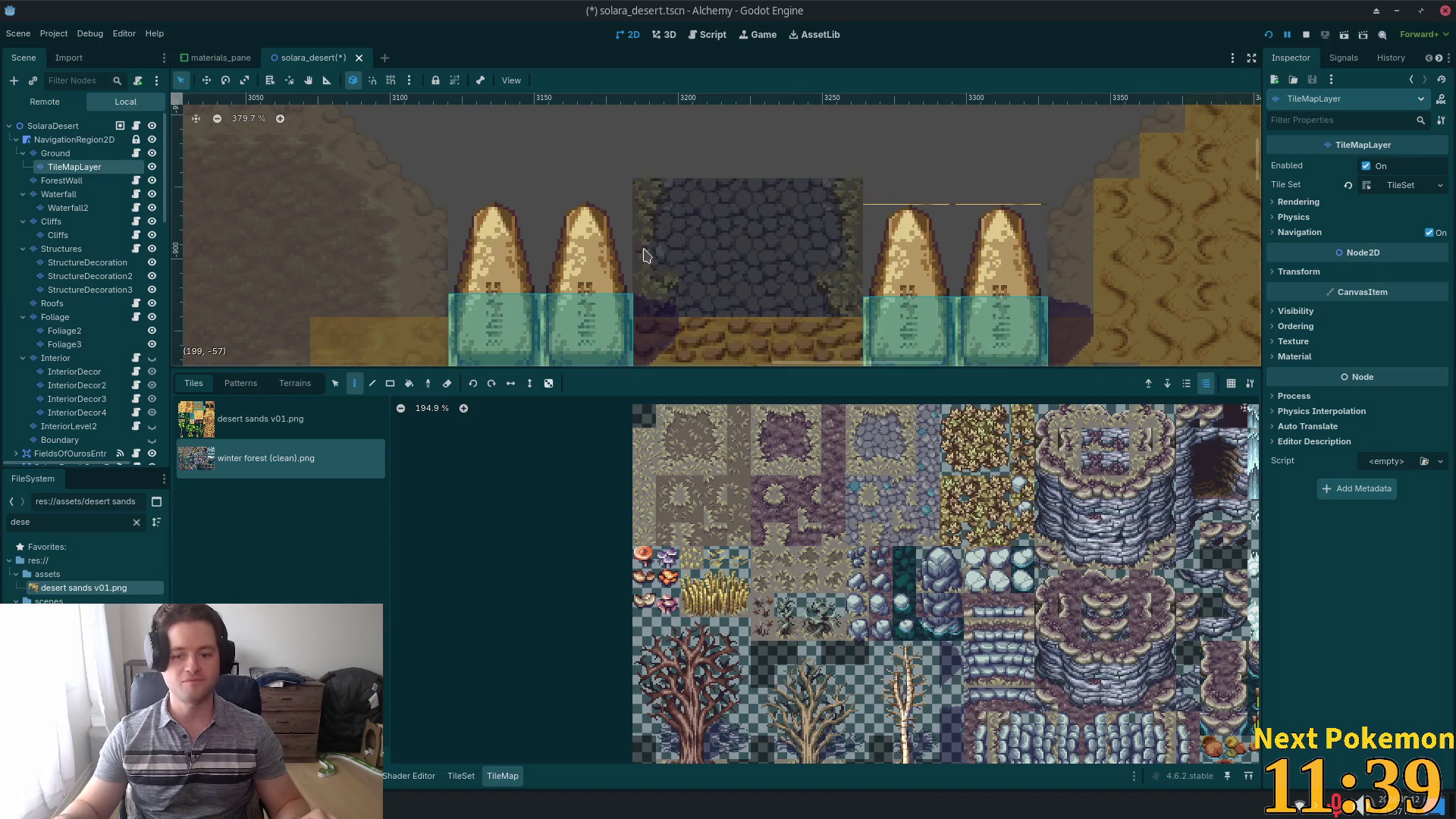
{"action": "scroll", "coordinate": [948, 171], "scroll_direction": "down", "scroll_amount": 3}
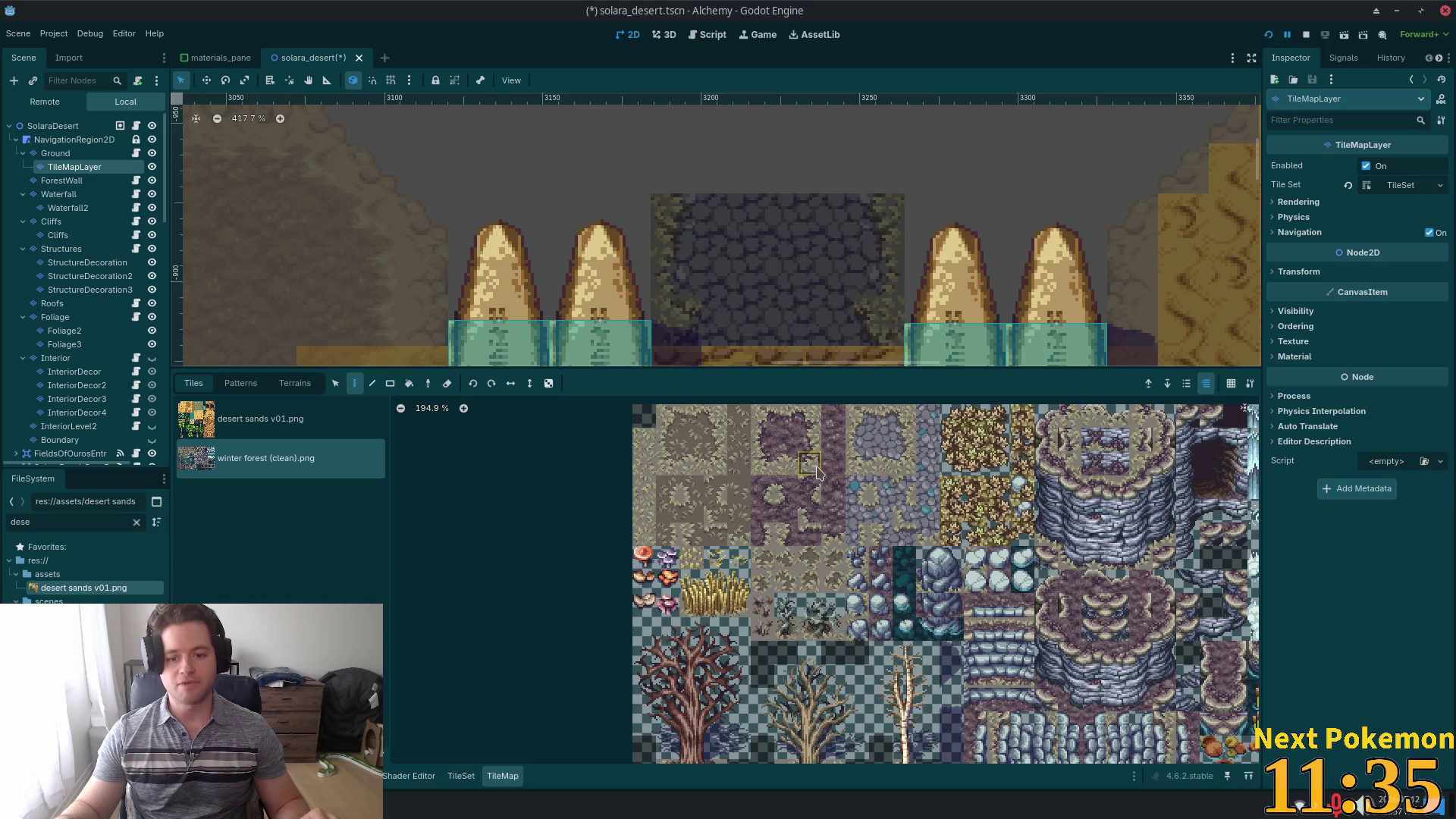
{"action": "left_click", "coordinate": [904, 417]}
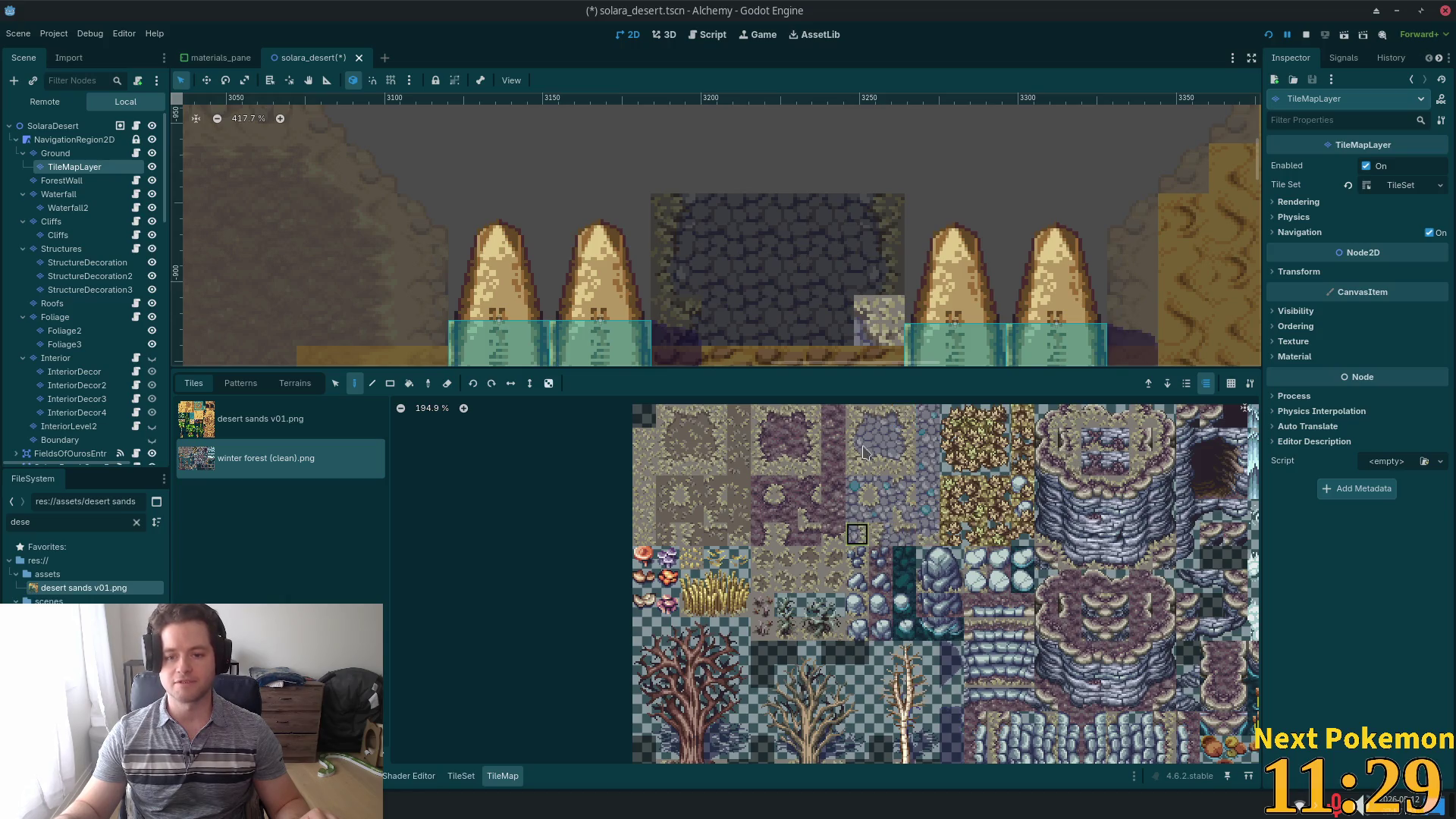
{"action": "left_click", "coordinate": [902, 443]}
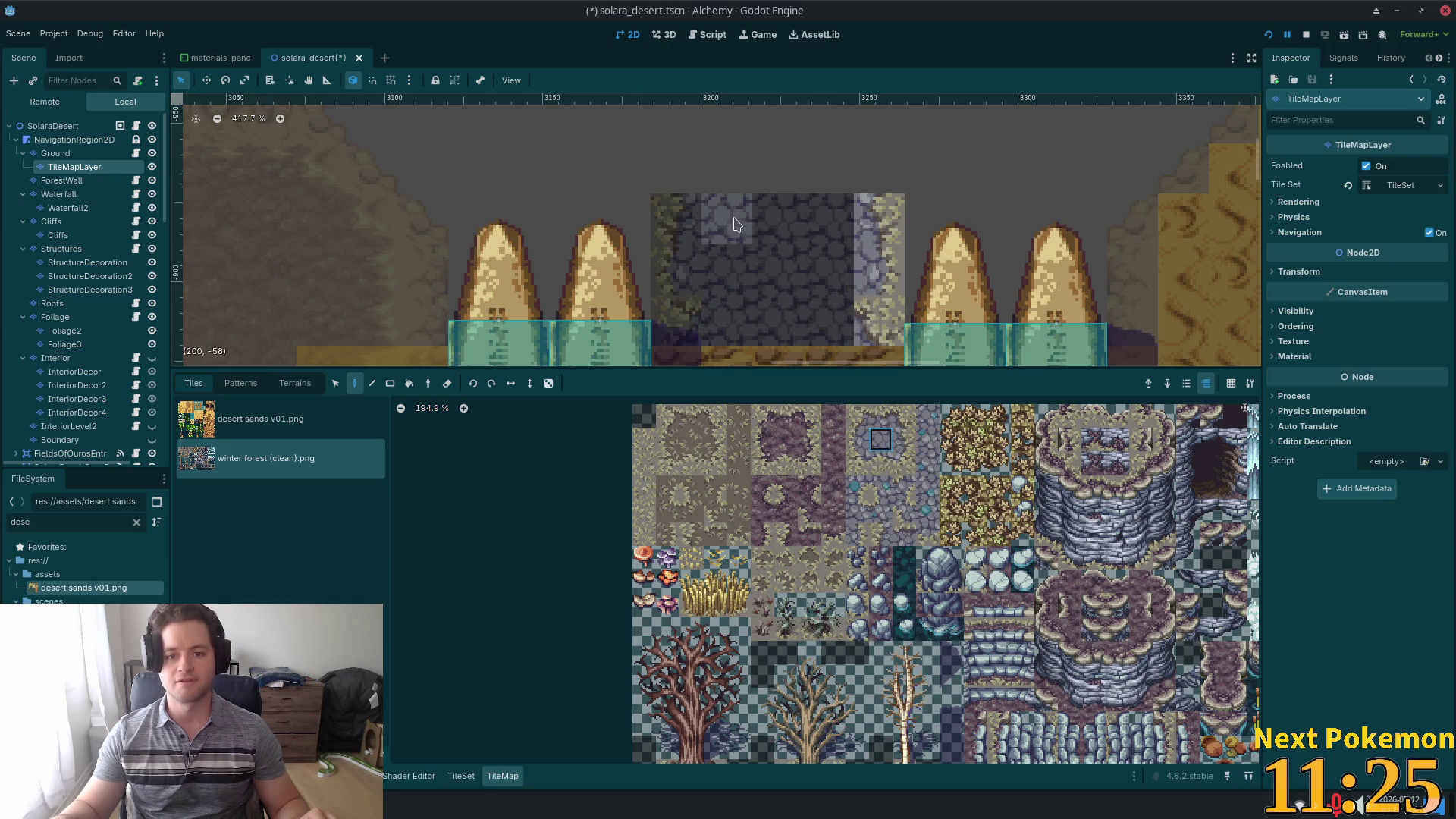
{"action": "left_click_drag", "start_coordinate": [726, 220], "coordinate": [777, 220]}
{"action": "left_click", "coordinate": [928, 439]}
{"action": "left_click", "coordinate": [829, 270]}
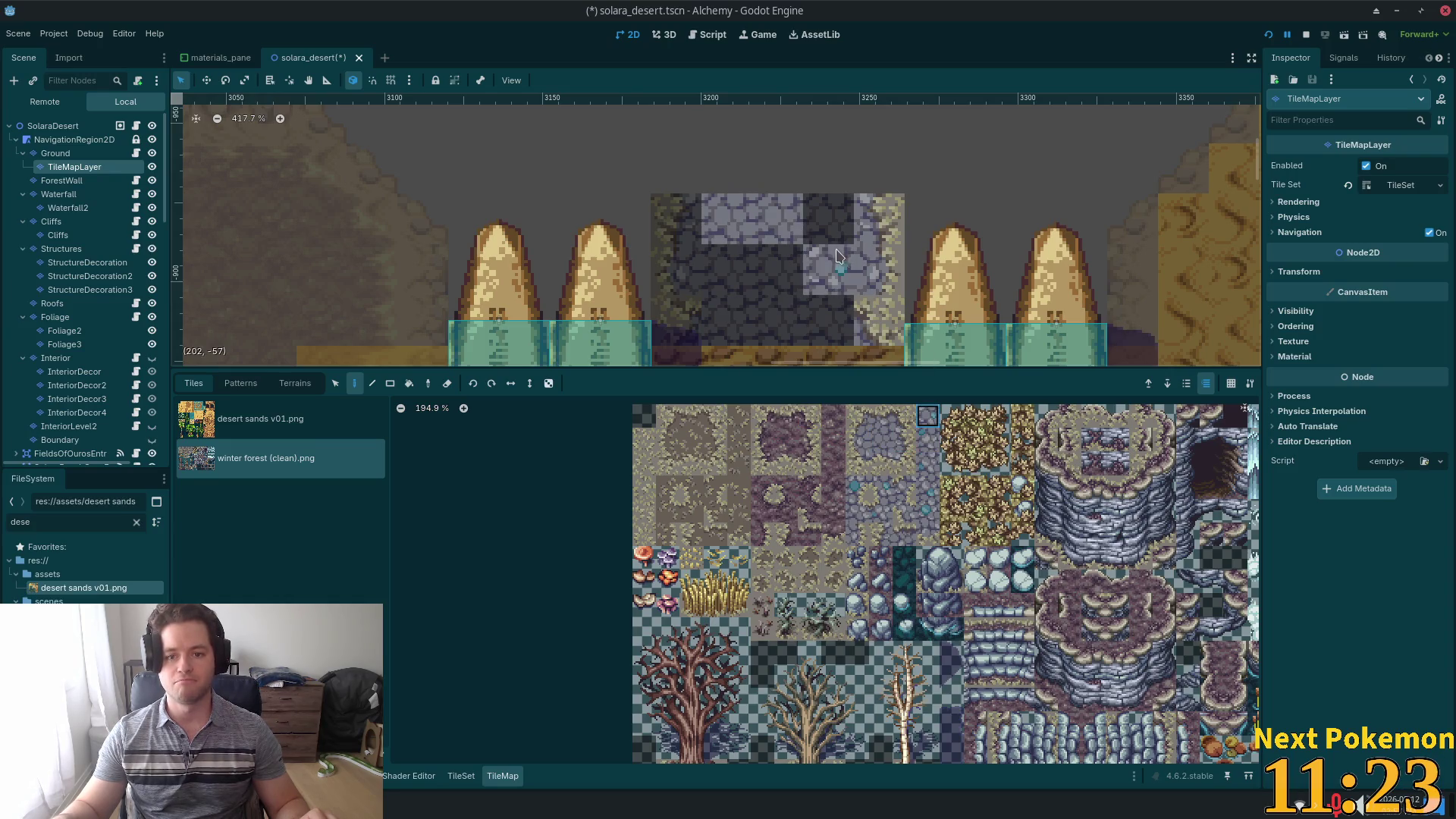
{"action": "left_click", "coordinate": [829, 220]}
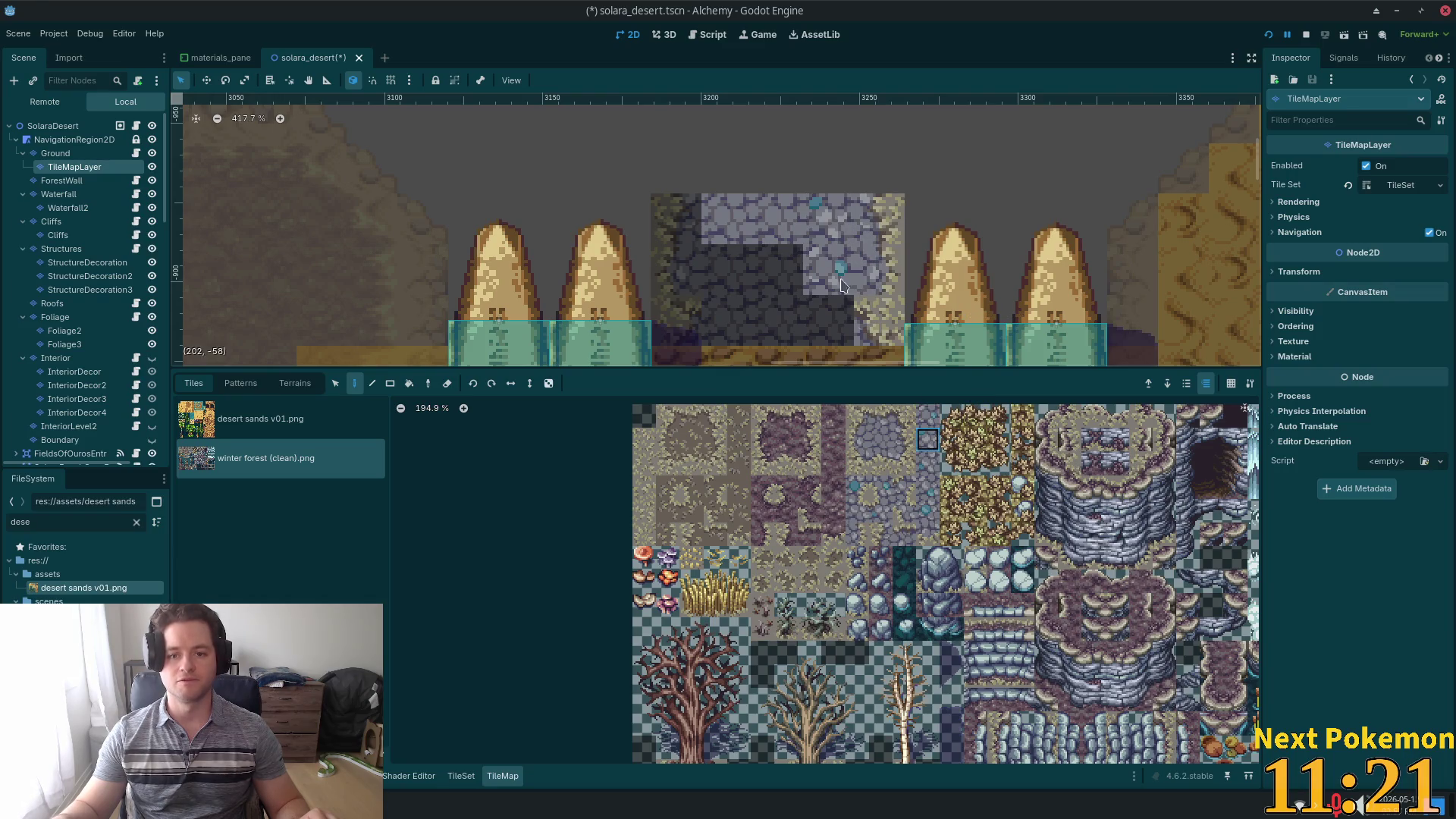
{"action": "left_click", "coordinate": [777, 269]}
{"action": "left_click", "coordinate": [726, 270]}
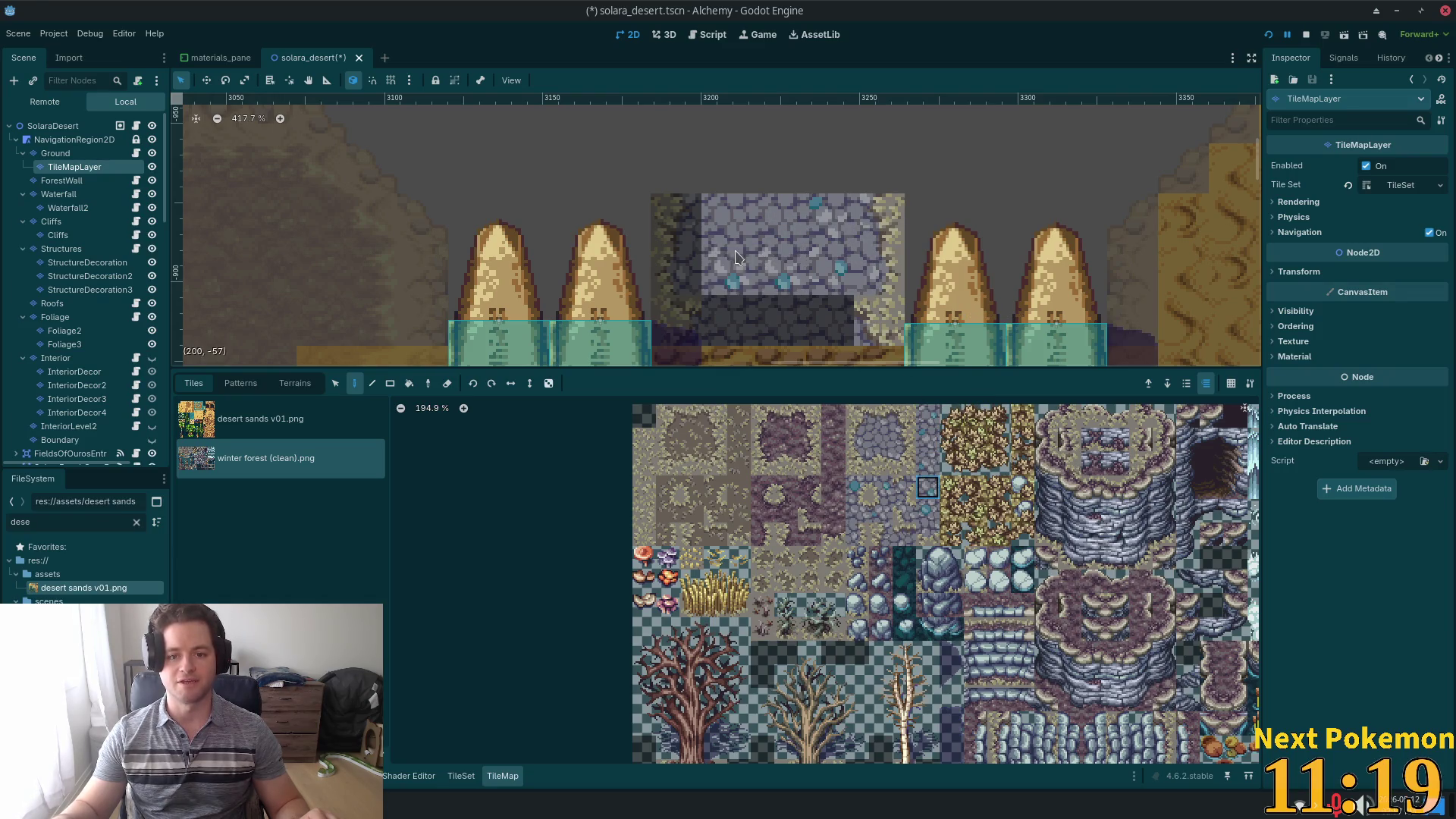
- Fill the doorway's remaining left, top-left and bottom dark cells with cobblestone tiles
{"action": "left_click", "coordinate": [928, 511]}
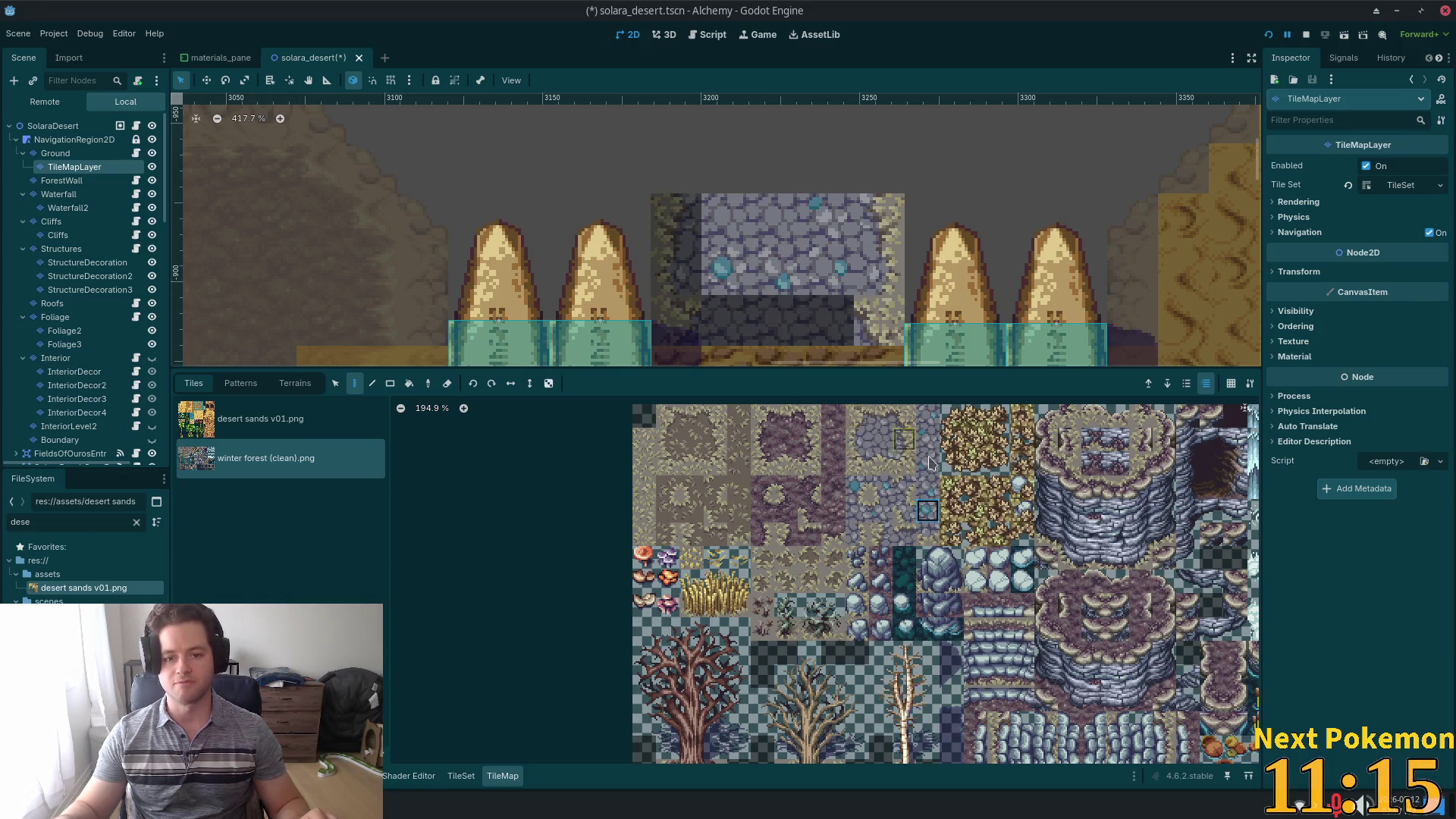
{"action": "left_click", "coordinate": [857, 415]}
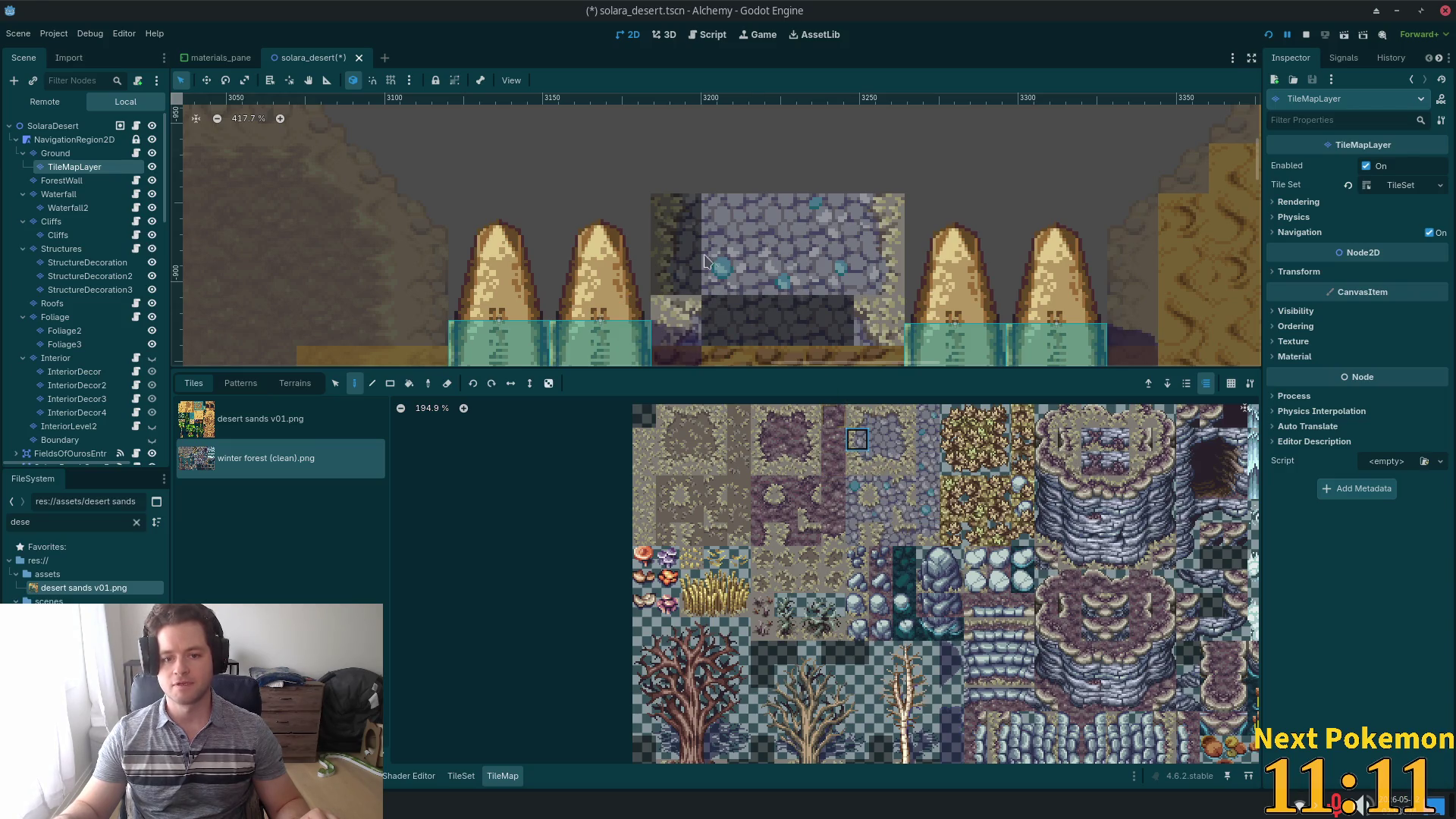
{"action": "left_click", "coordinate": [701, 287]}
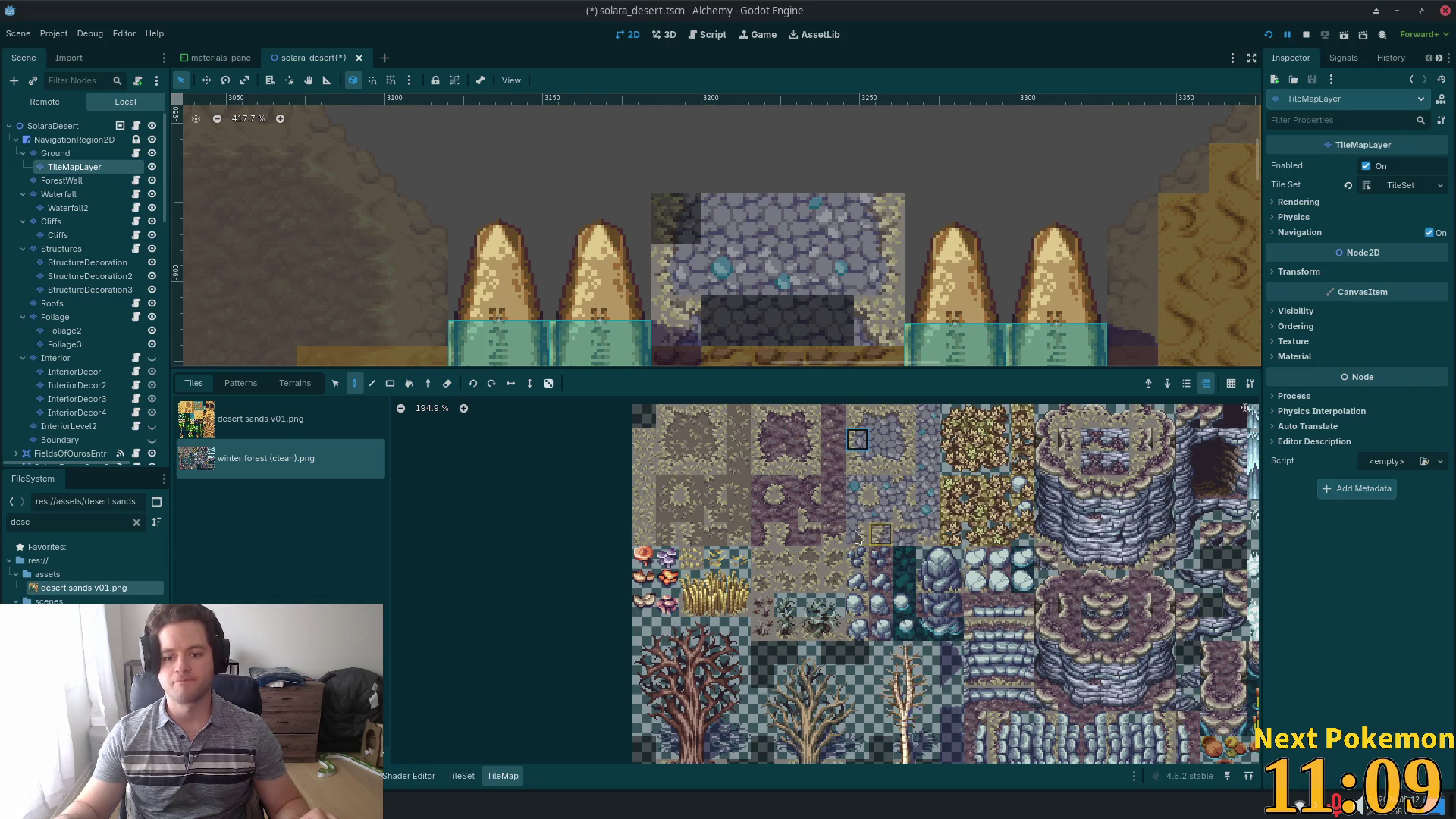
{"action": "left_click", "coordinate": [676, 220]}
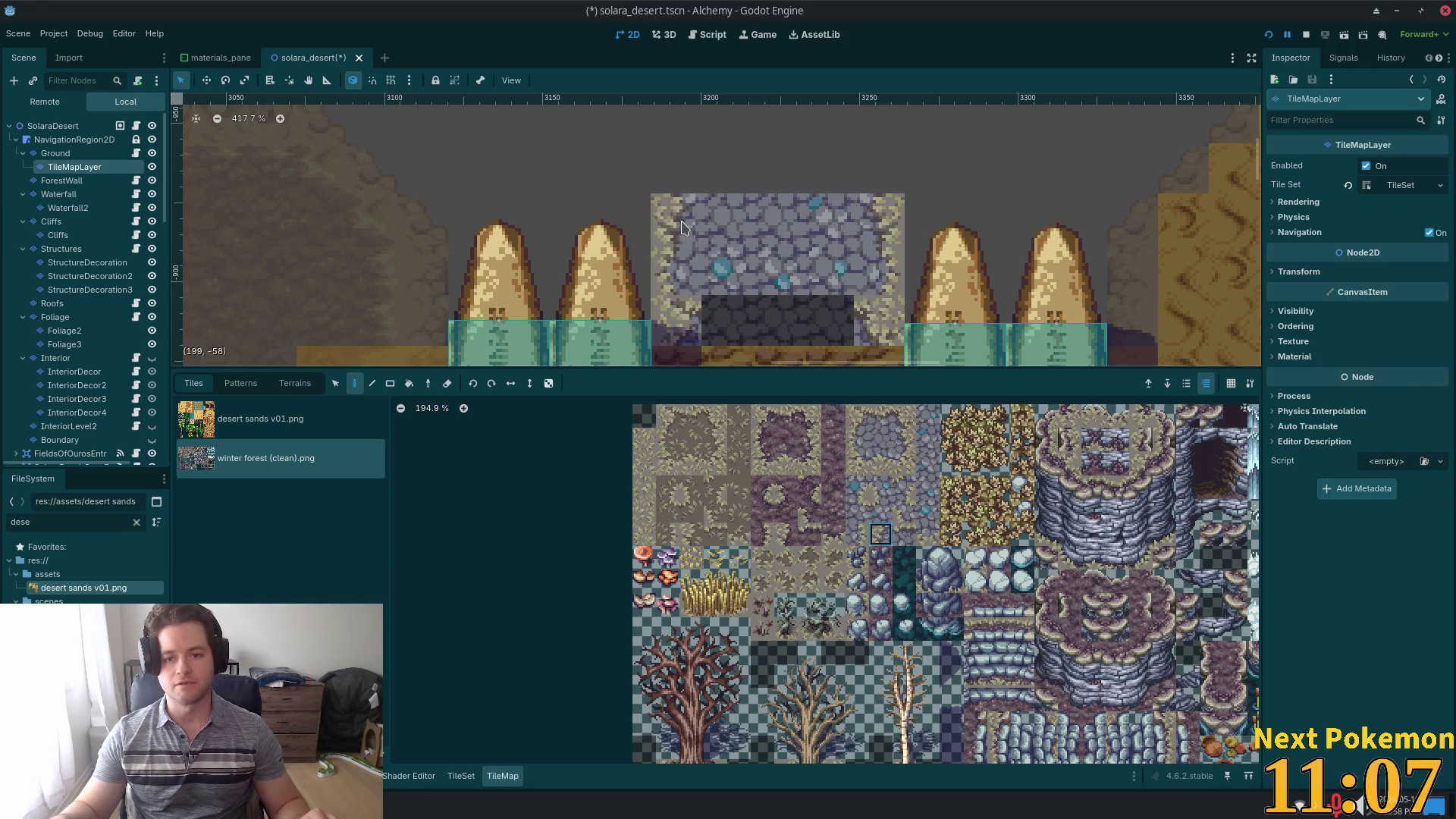
{"action": "left_click", "coordinate": [926, 463]}
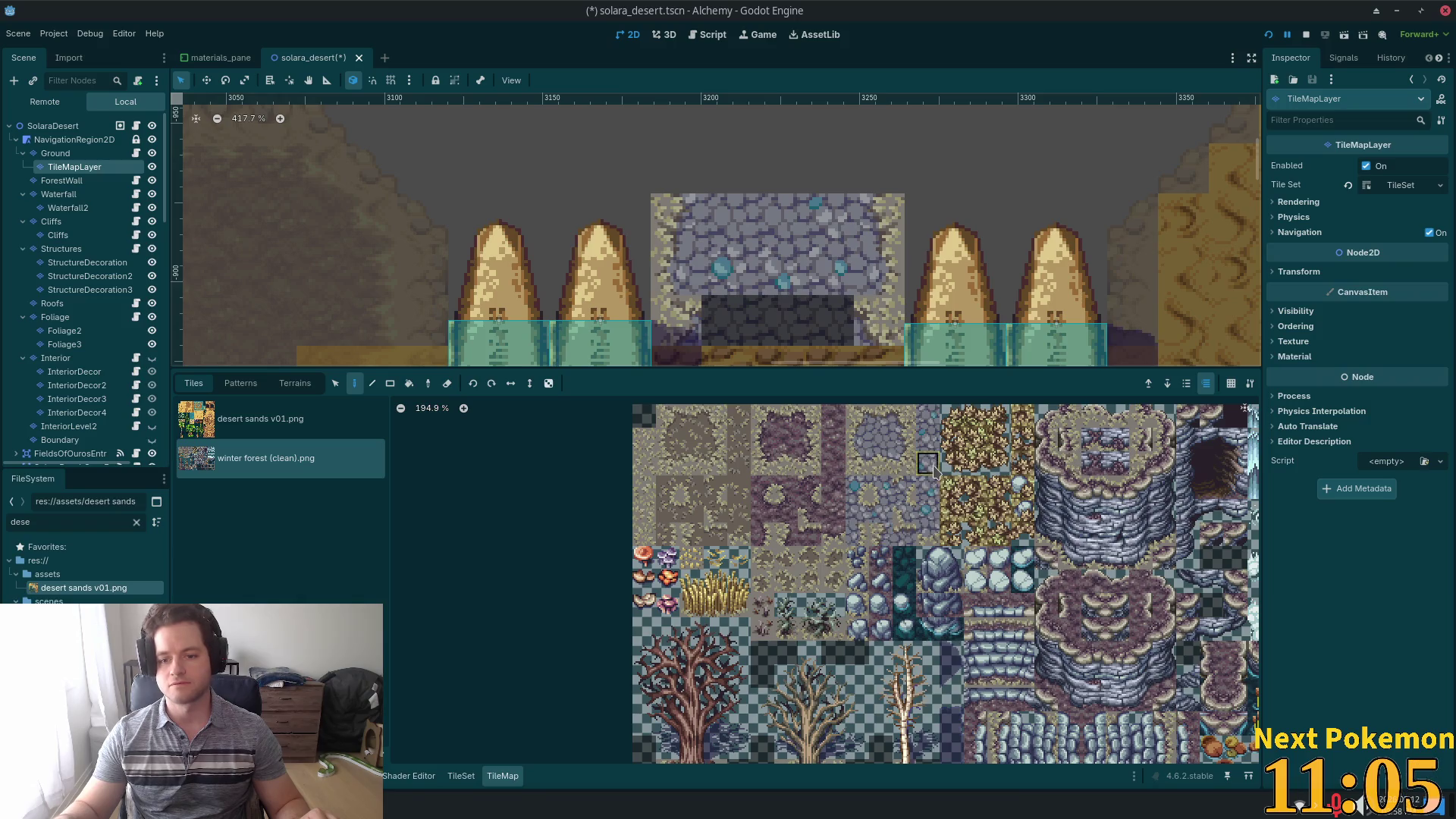
{"action": "left_click", "coordinate": [828, 320]}
{"action": "left_click", "coordinate": [778, 320]}
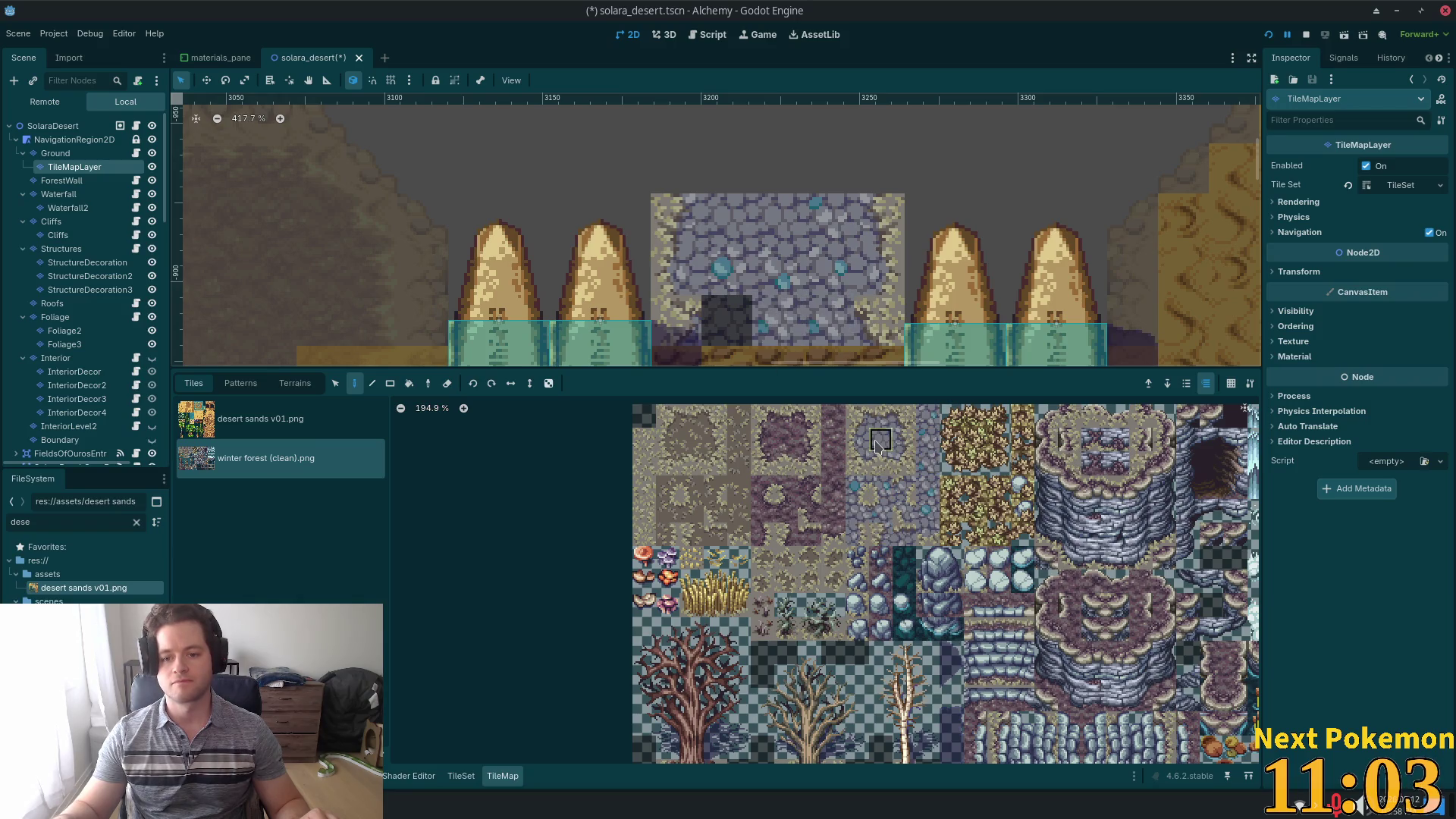
{"action": "left_click", "coordinate": [726, 319]}
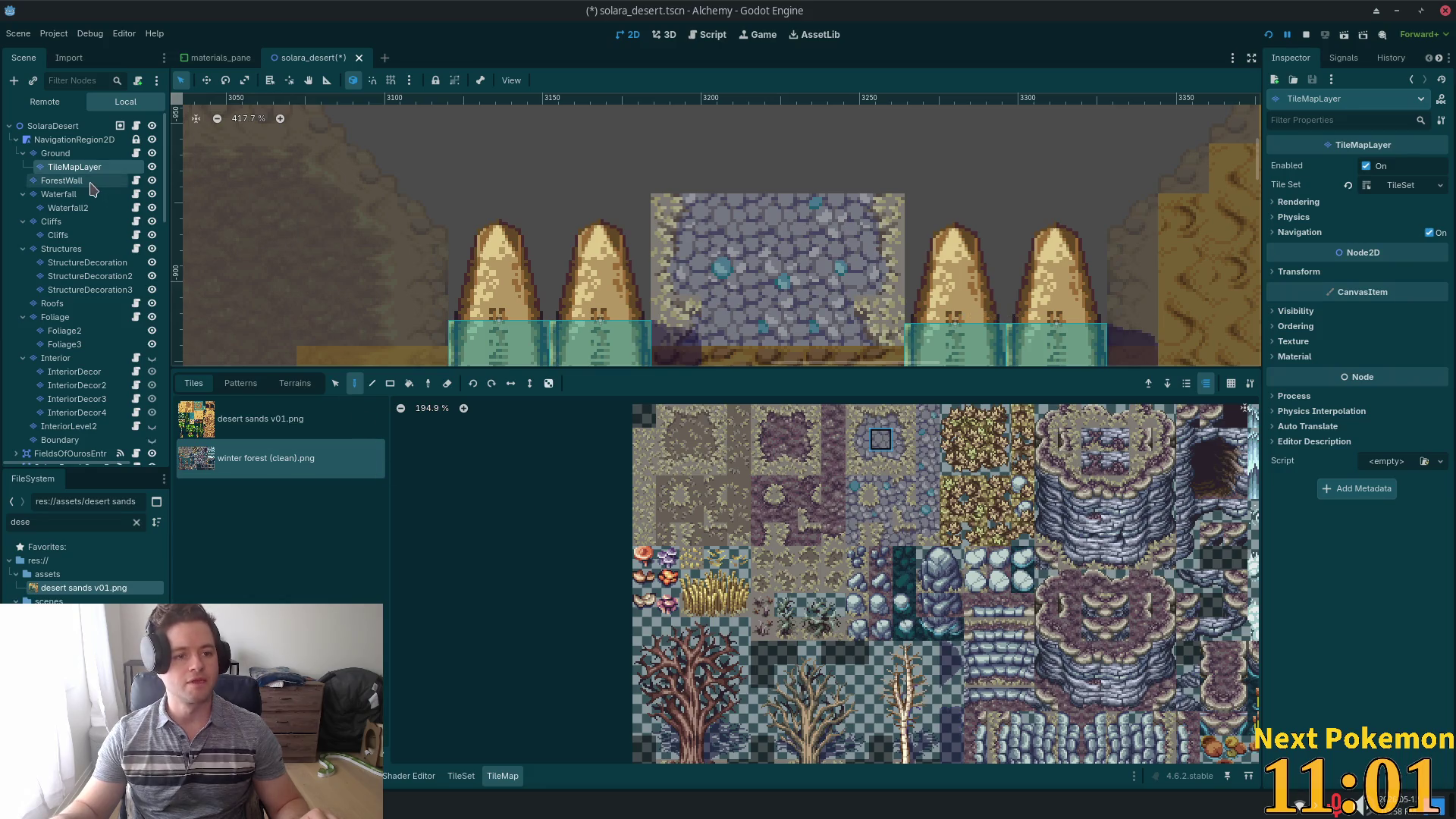
{"action": "left_click", "coordinate": [55, 153]}
- Fill a 4x2 rectangle of Ground tiles at the doorway with the Rect tool and save the scene
{"action": "key", "text": "r"}
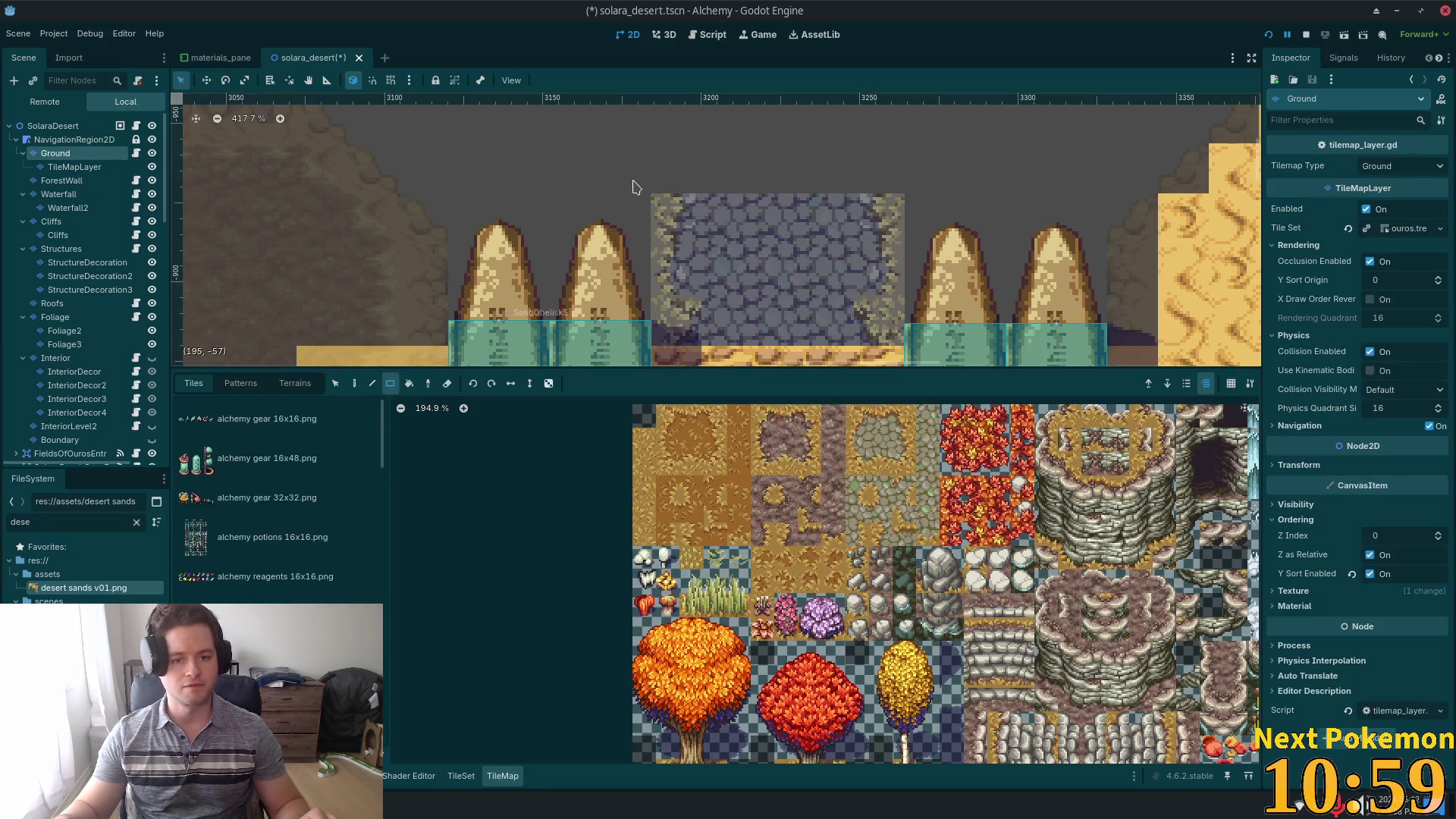
{"action": "mouse_move", "coordinate": [656, 199]}
{"action": "left_mouse_down"}
{"action": "mouse_move", "coordinate": [827, 289]}
{"action": "mouse_move", "coordinate": [828, 326]}
{"action": "mouse_move", "coordinate": [824, 311]}
{"action": "left_mouse_up"}
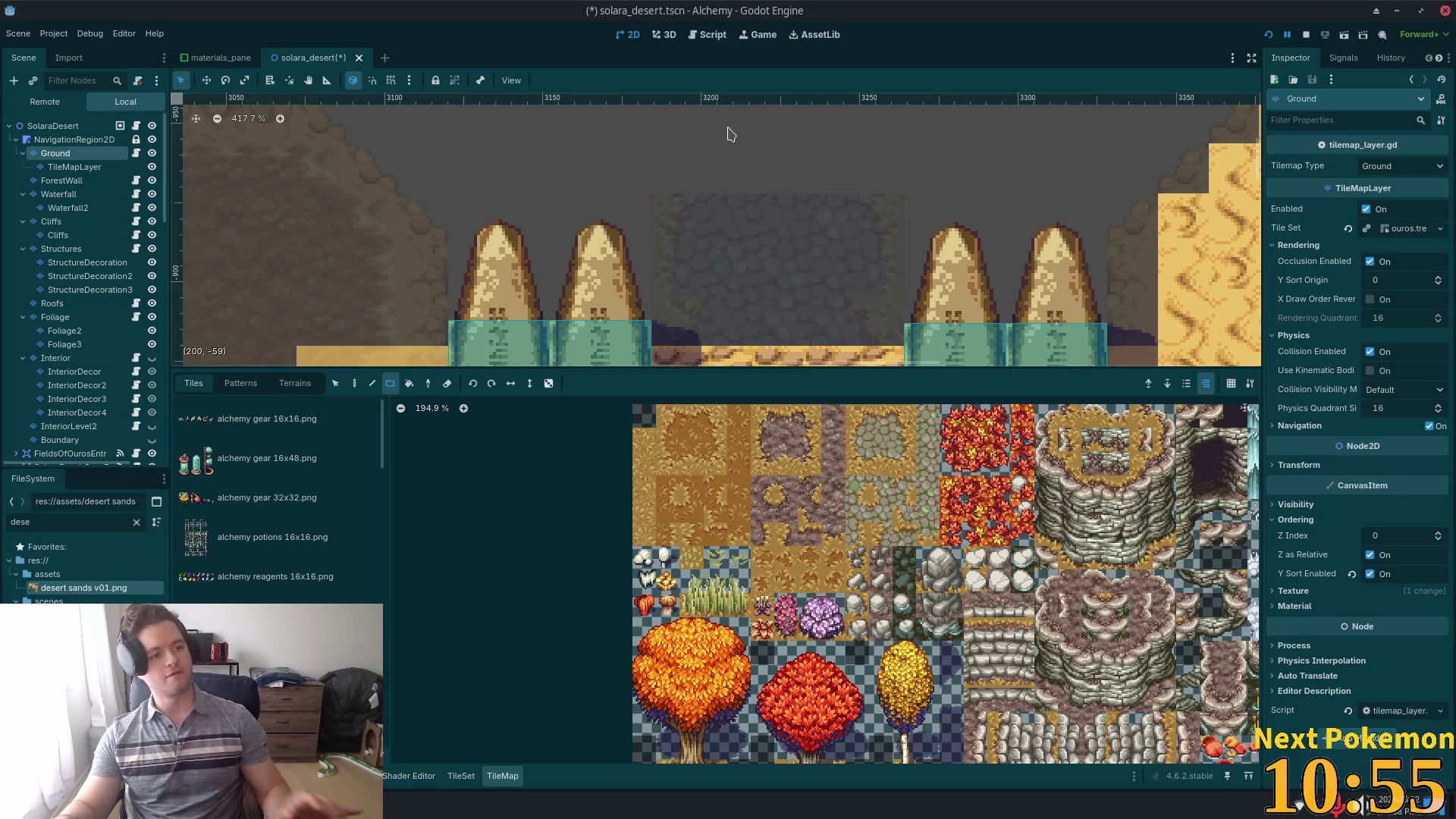
{"action": "key", "text": "ctrl+s"}
- Select the SolaraDesert root node in the Scene dock
{"action": "left_click", "coordinate": [98, 126]}
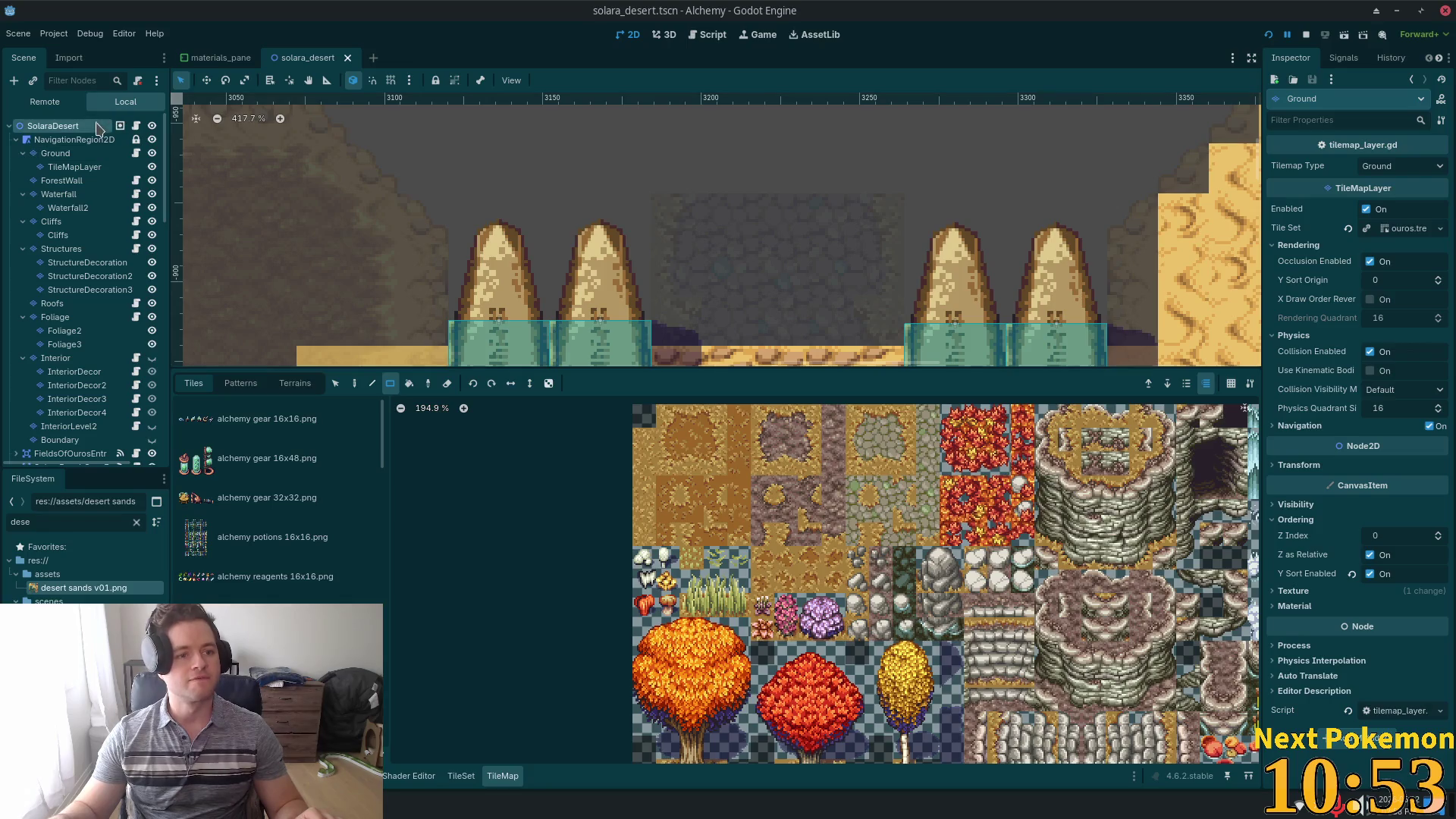
{"action": "scroll", "coordinate": [815, 271], "scroll_direction": "down", "scroll_amount": 1}
{"action": "scroll", "coordinate": [815, 271], "scroll_direction": "down", "scroll_amount": 2}
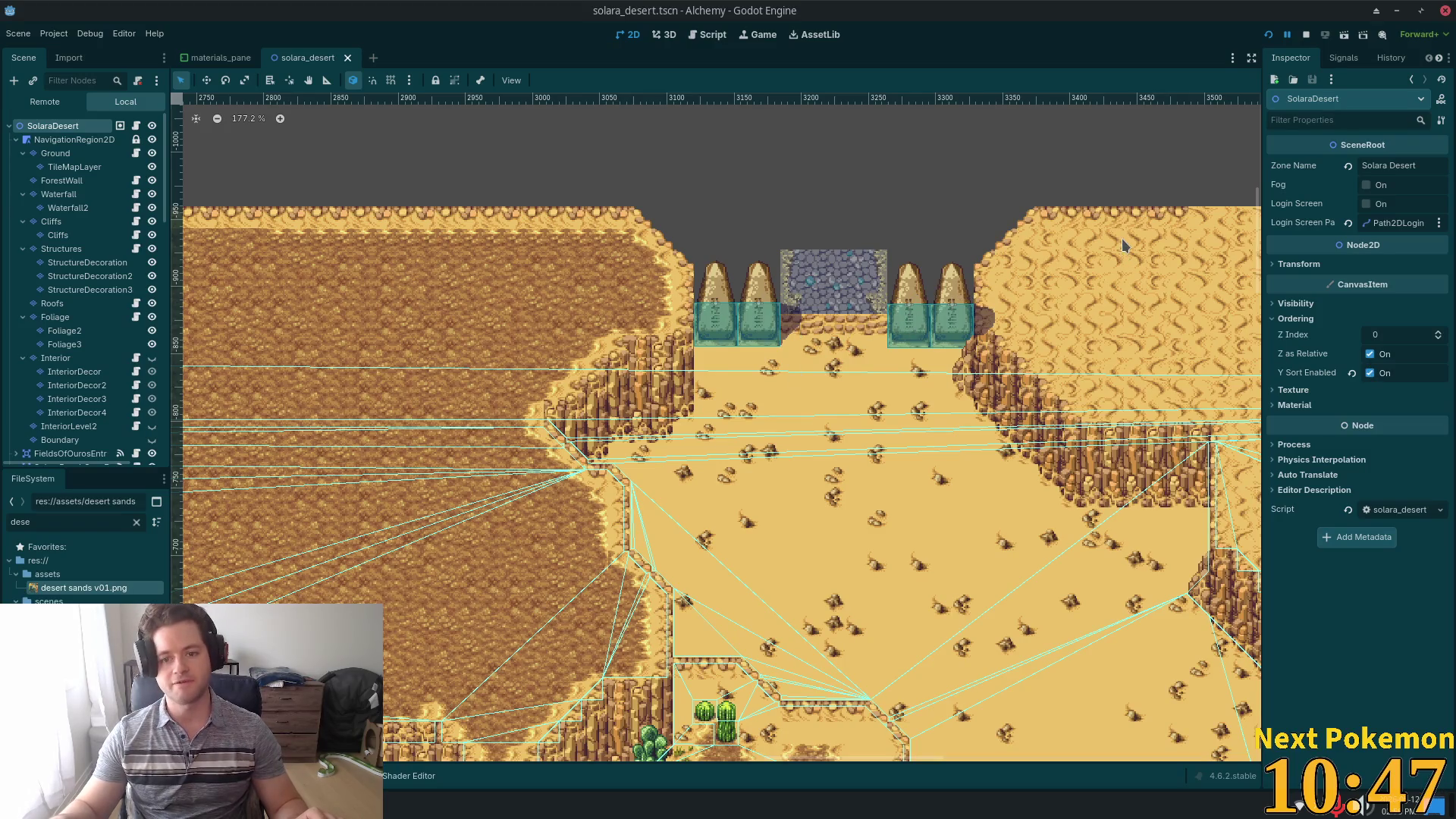
{"action": "scroll", "coordinate": [917, 402], "scroll_direction": "up", "scroll_amount": 2}
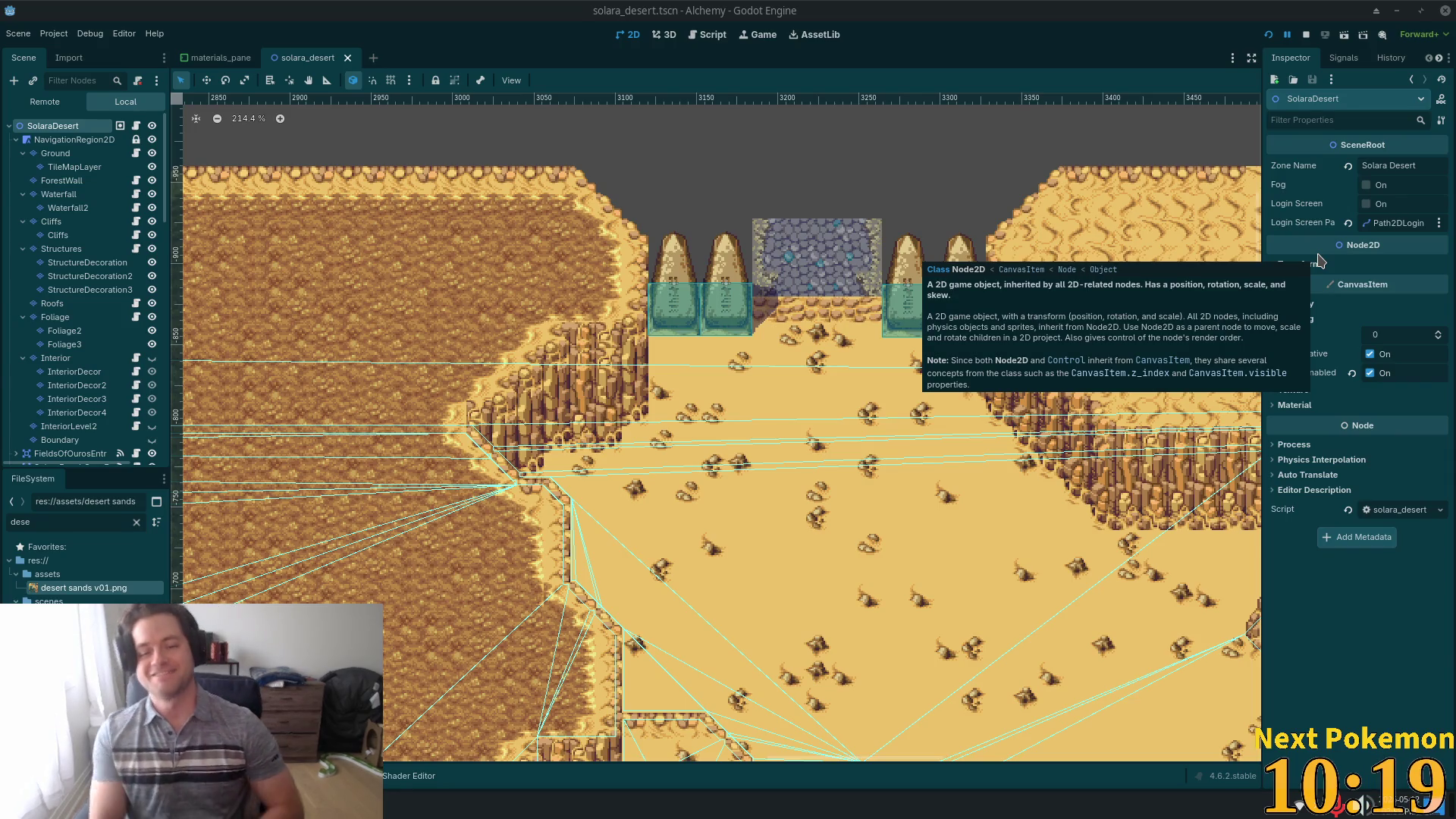
- Rename the TileMapLayer node under Ground in the Scene dock to 'Transition'
{"action": "left_click", "coordinate": [74, 166]}
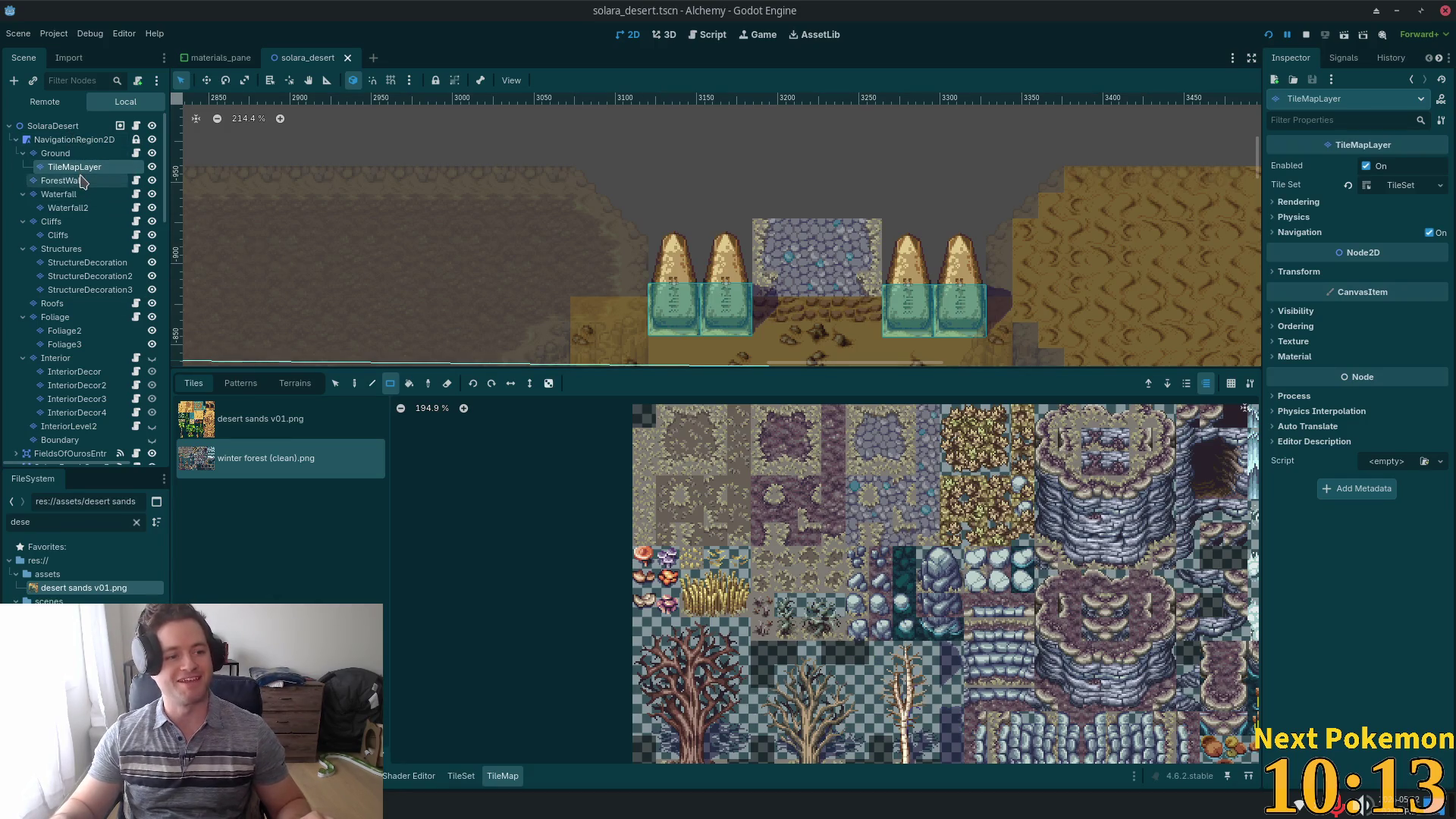
{"action": "left_click", "coordinate": [81, 167]}
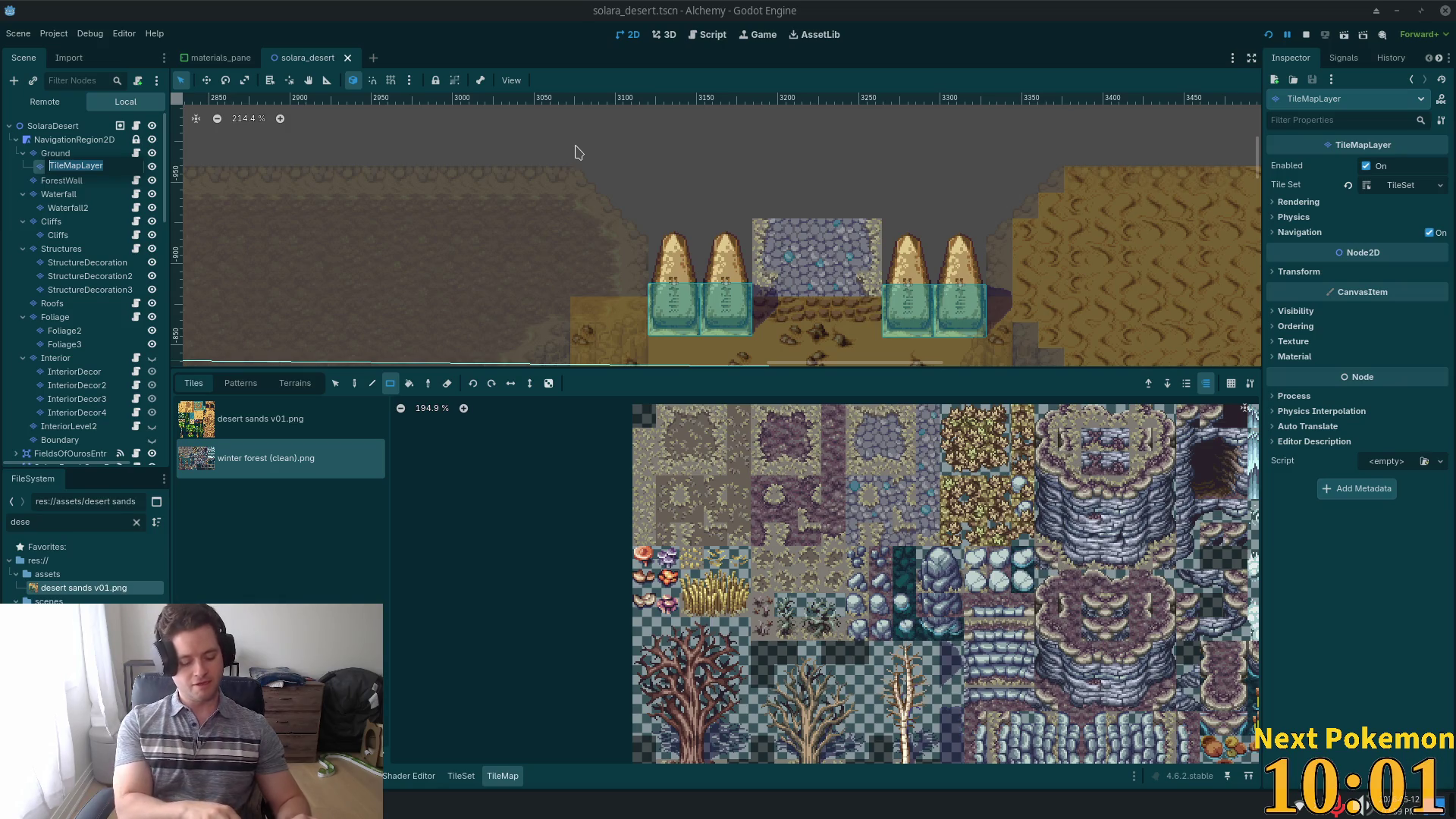
{"action": "type", "text": "Transitio"}
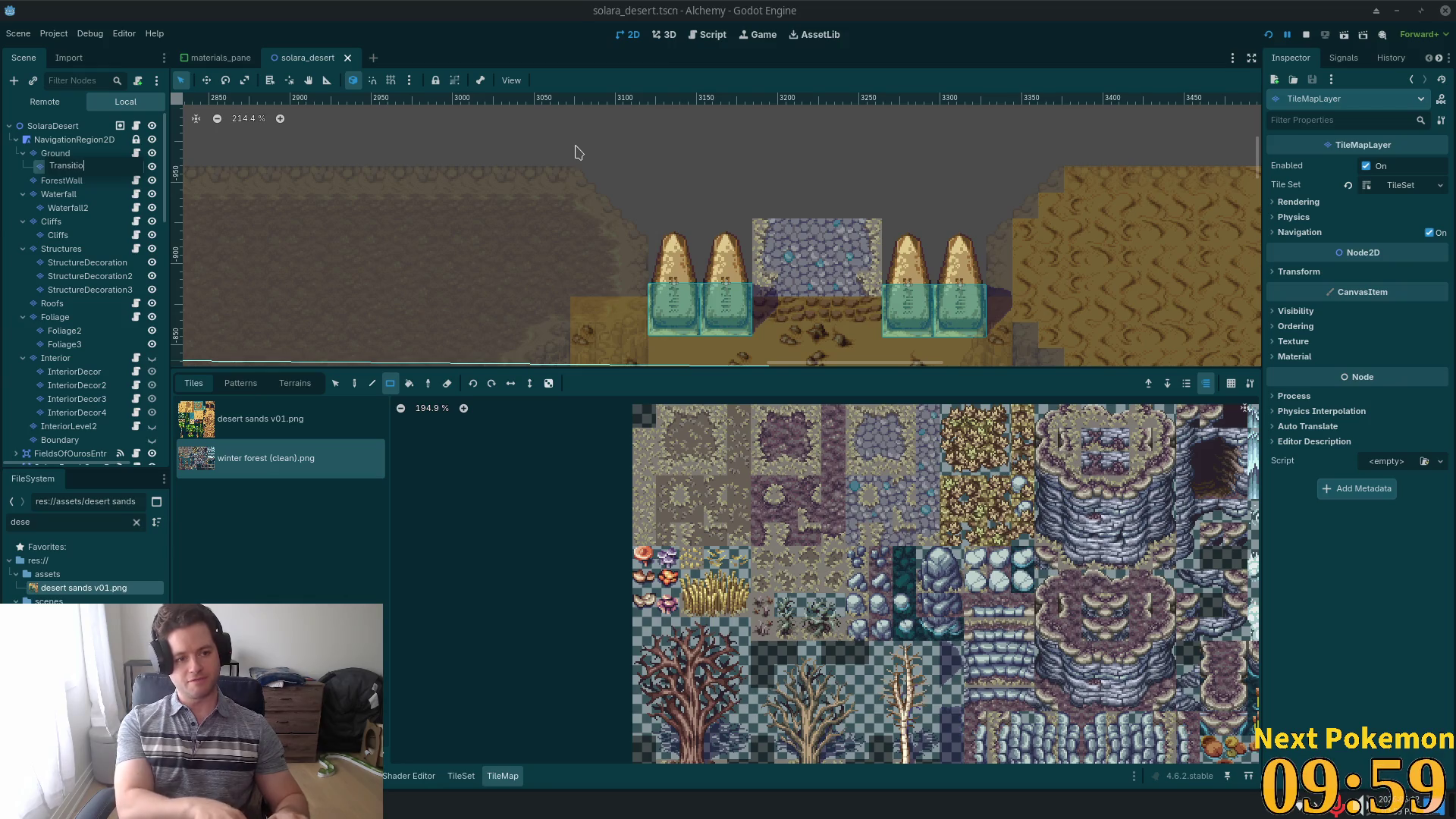
{"action": "type", "text": "n"}
{"action": "key", "text": "Return"}
{"action": "scroll", "coordinate": [869, 243], "scroll_direction": "up", "scroll_amount": 2}
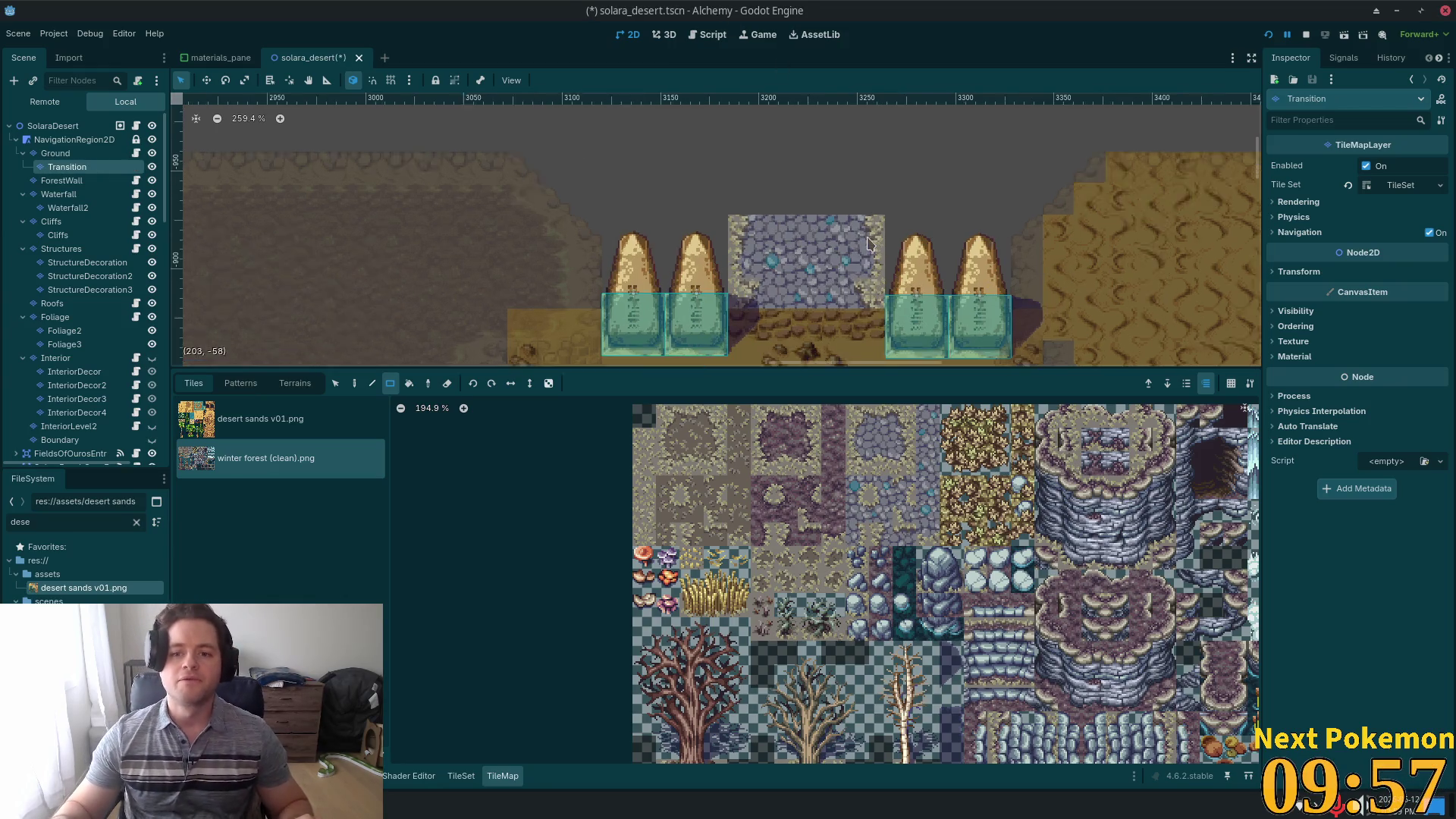
{"action": "scroll", "coordinate": [869, 242], "scroll_direction": "up", "scroll_amount": 2}
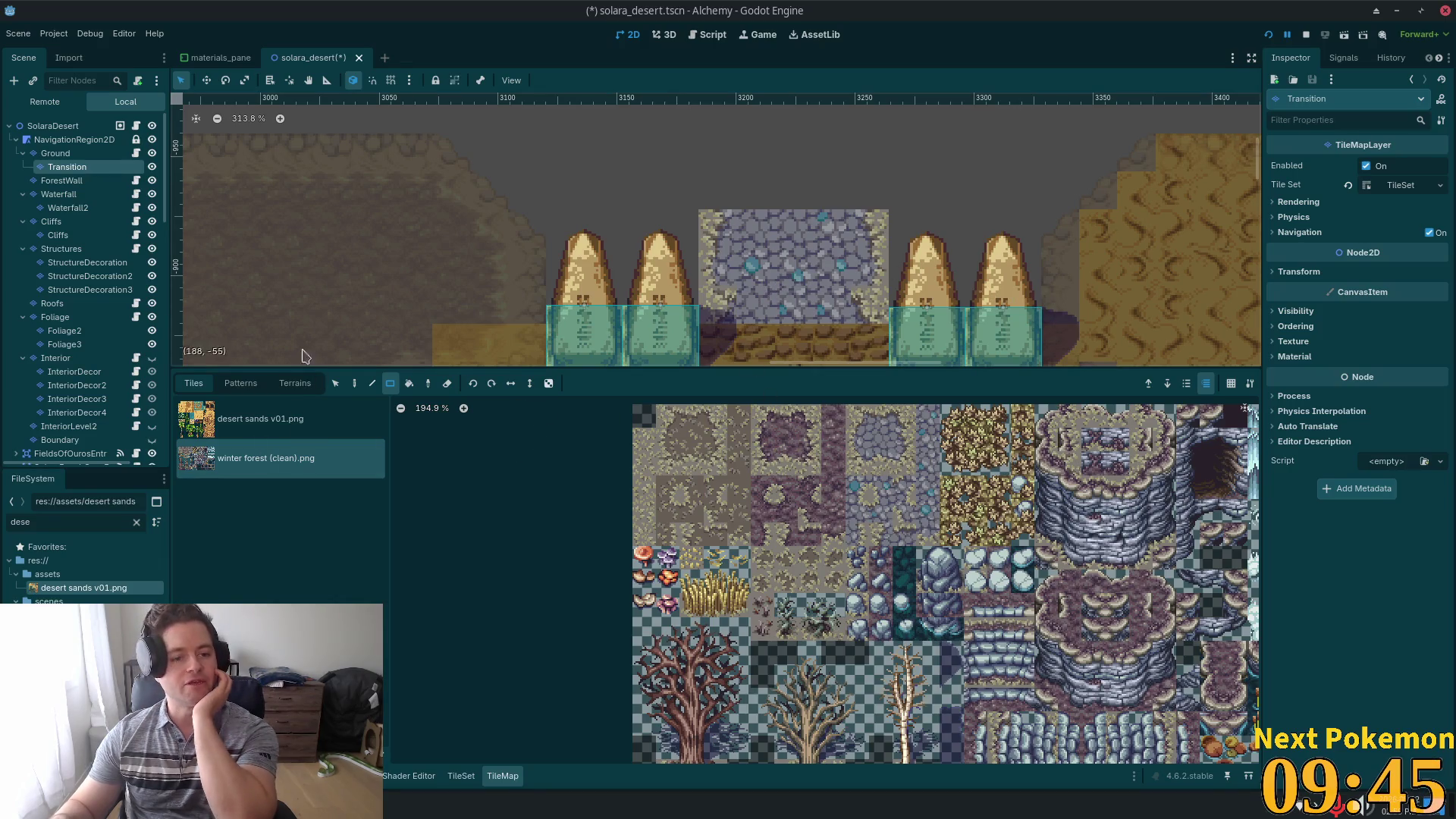
- Choose Save As for the layer's Tile Set resource and browse into the assets/tilesets folder
{"action": "left_click", "coordinate": [295, 383]}
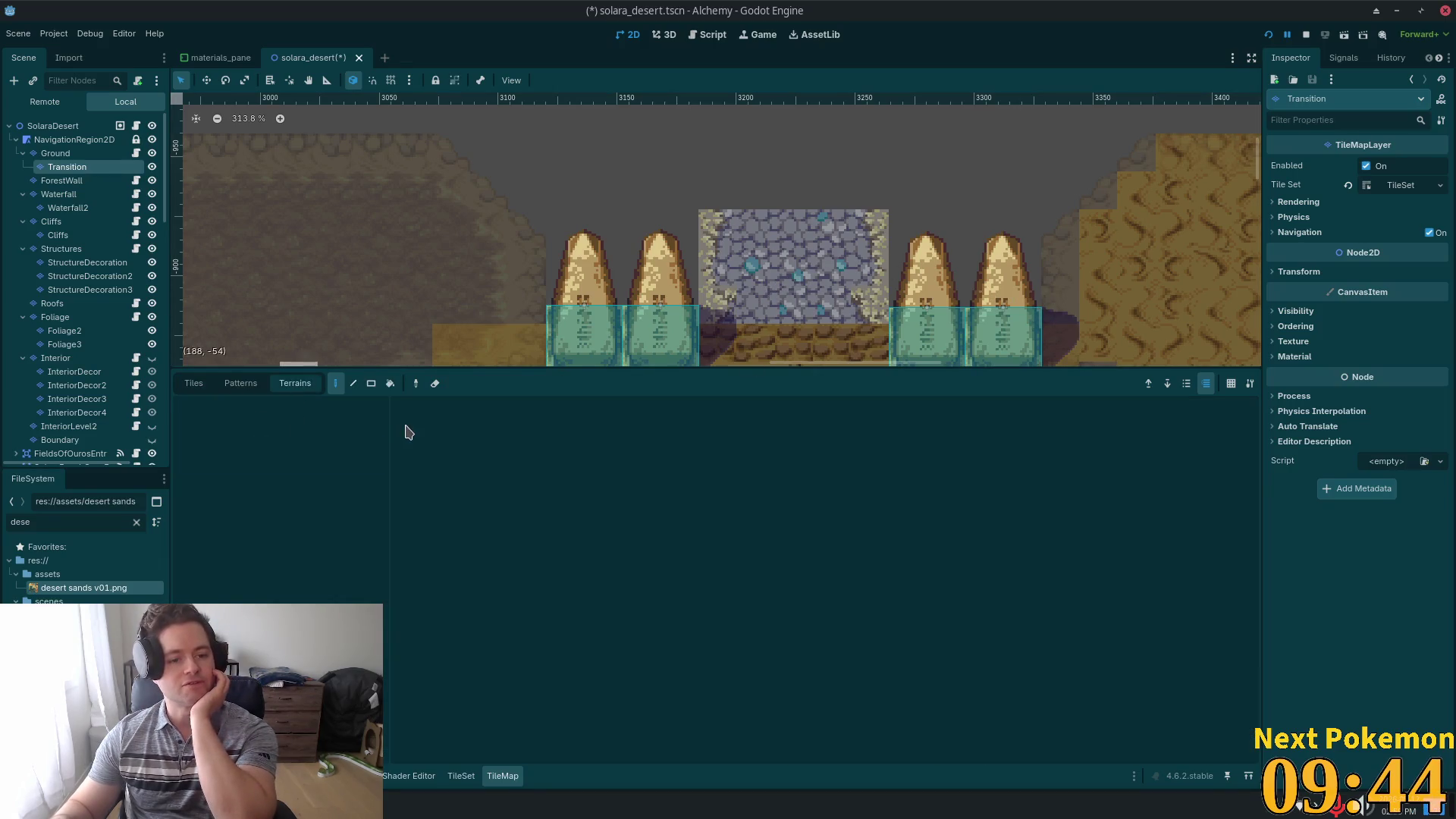
{"action": "left_click", "coordinate": [1395, 185]}
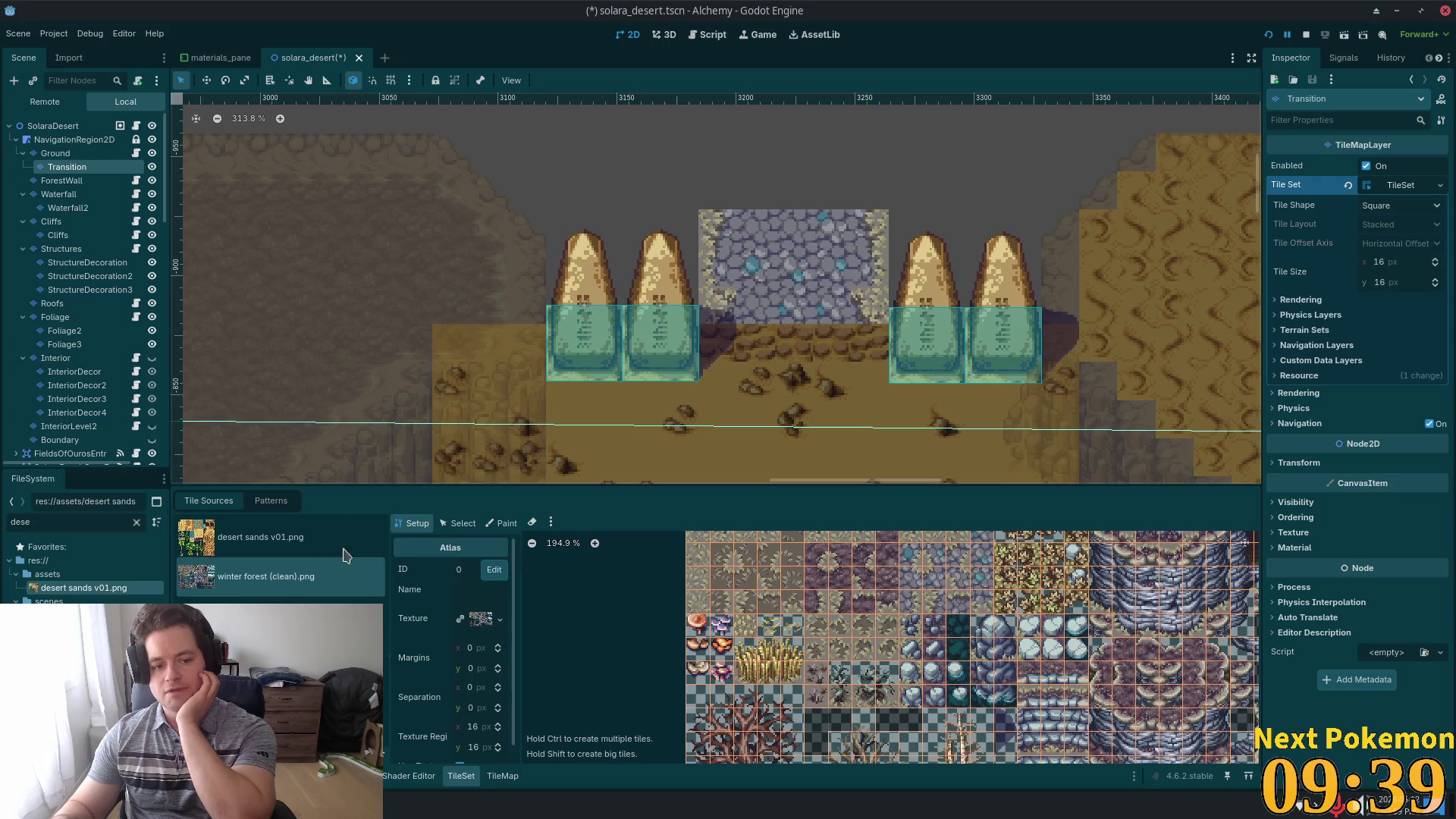
{"action": "left_click", "coordinate": [1401, 185]}
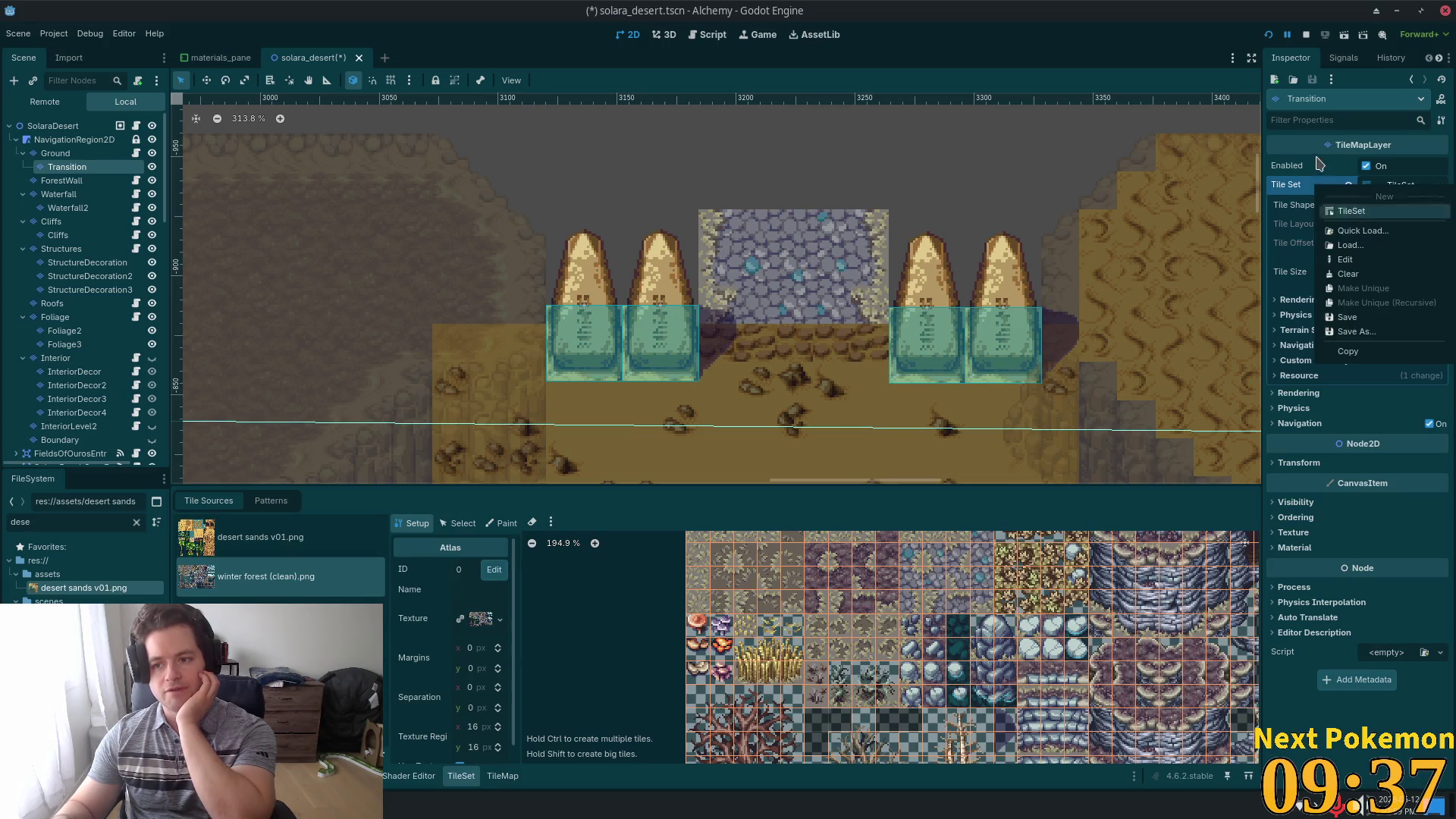
{"action": "left_click", "coordinate": [1369, 336]}
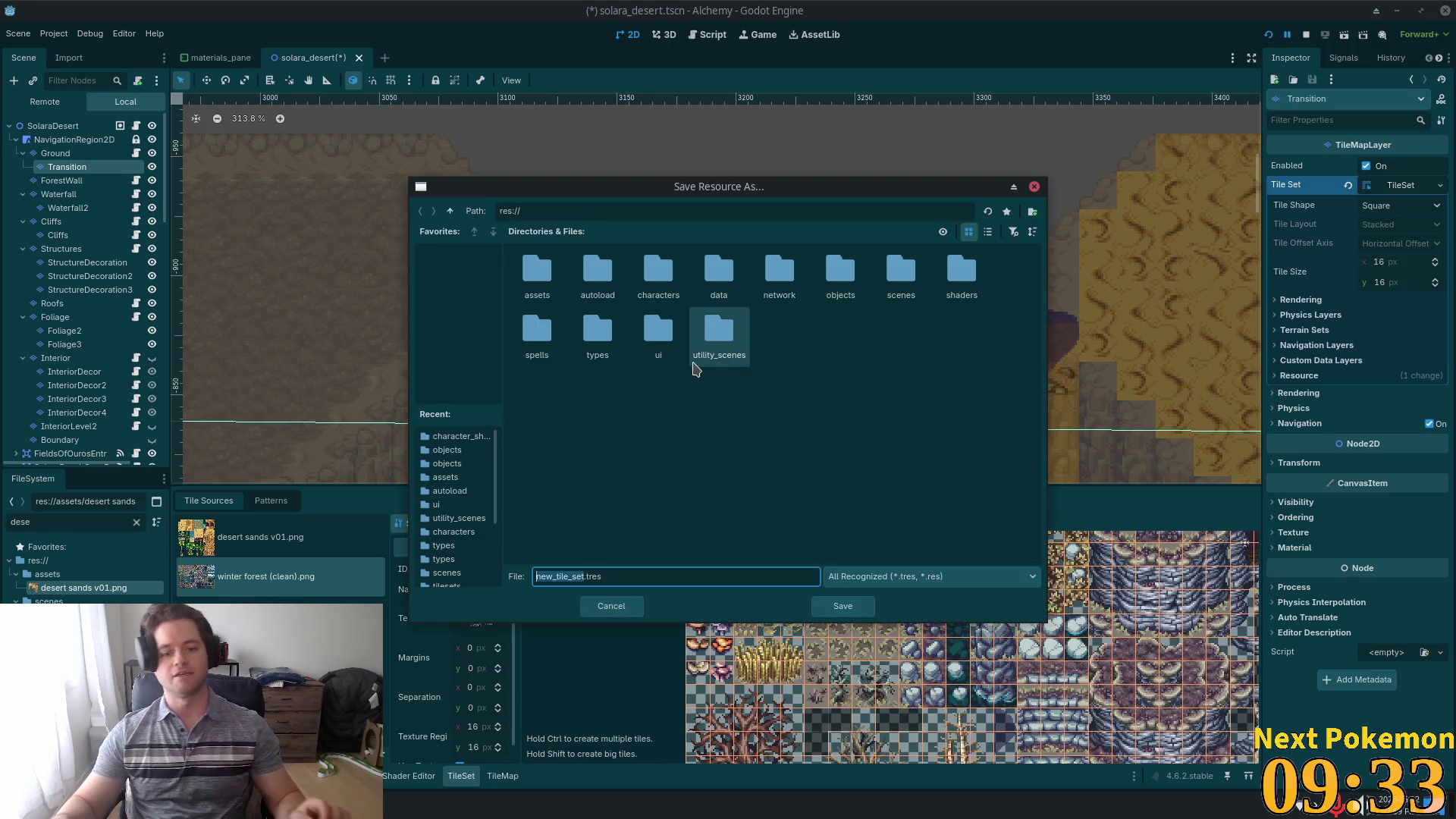
{"action": "double_click", "coordinate": [540, 279]}
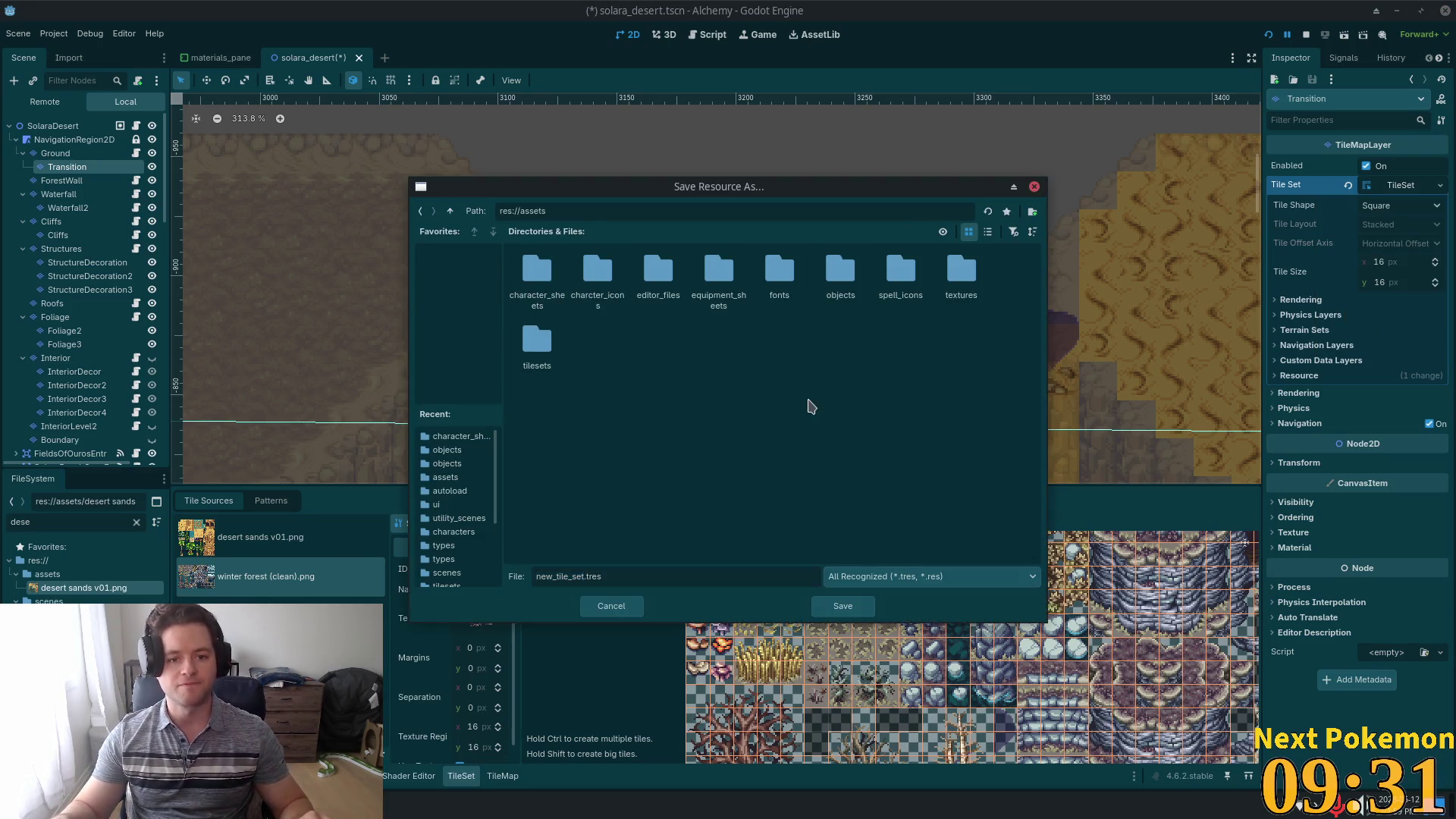
{"action": "left_click", "coordinate": [597, 275]}
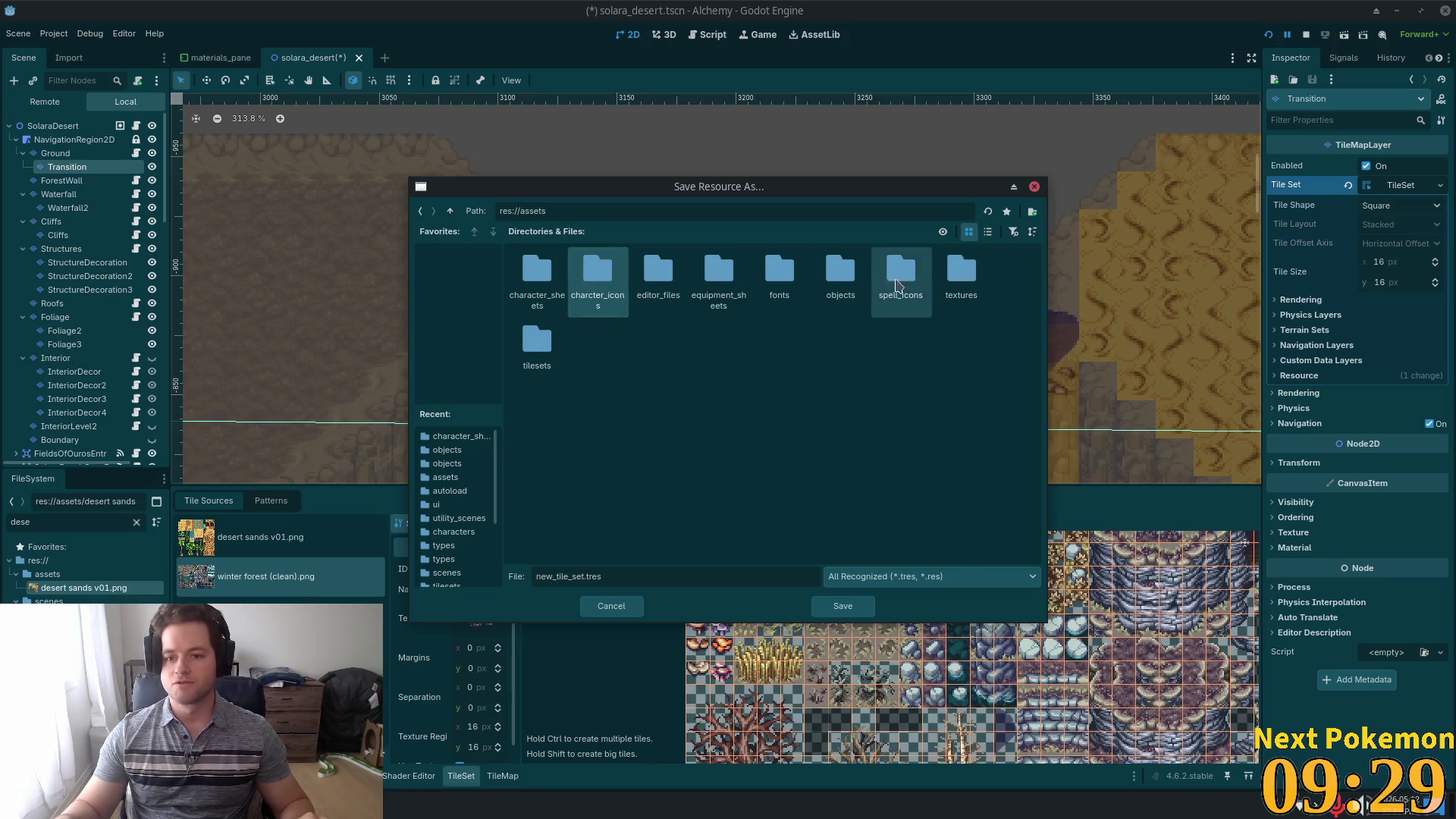
{"action": "double_click", "coordinate": [537, 345]}
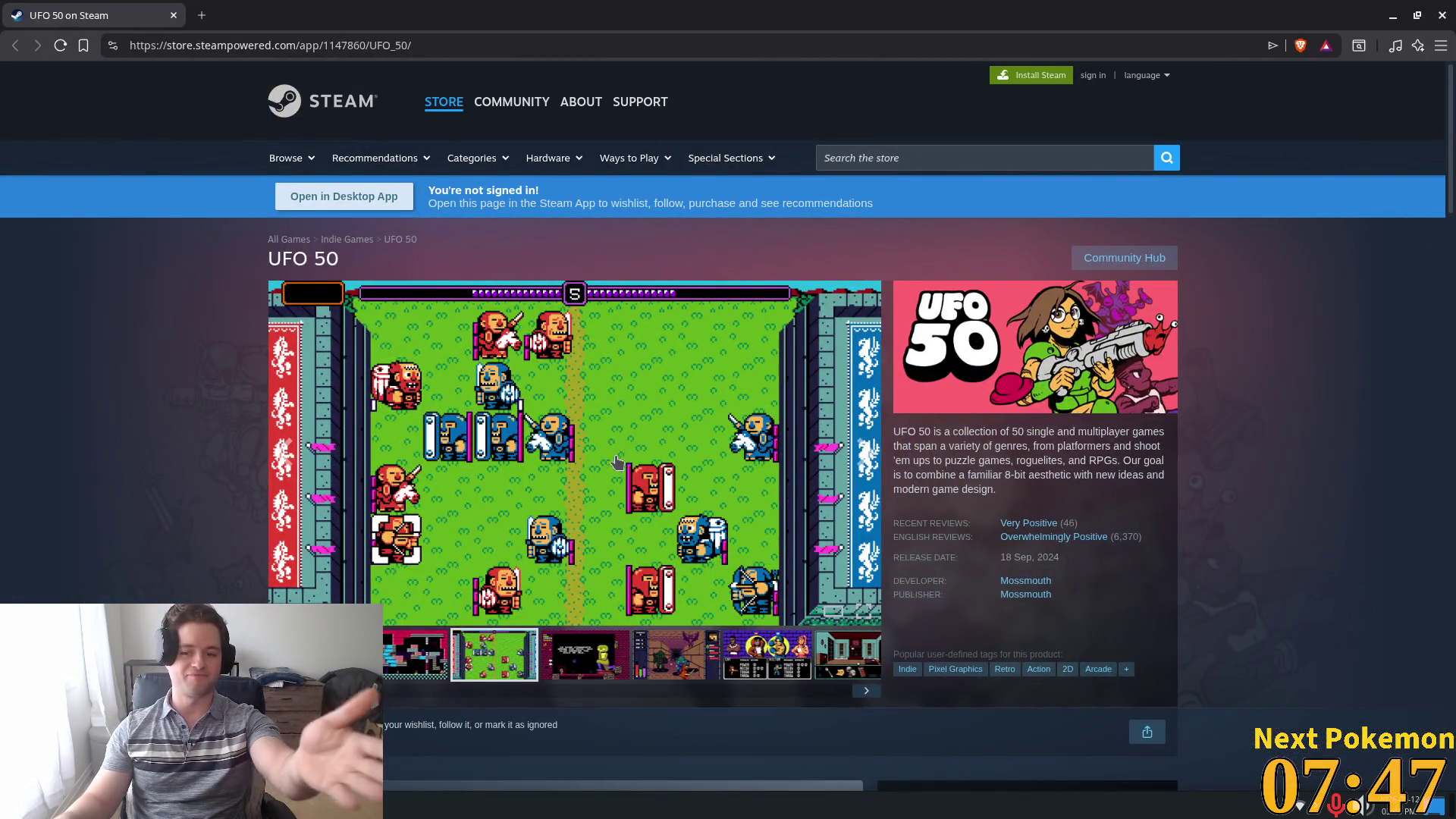
{"action": "scroll", "coordinate": [353, 391], "scroll_direction": "down", "scroll_amount": 4}
{"action": "scroll", "coordinate": [316, 510], "scroll_direction": "up", "scroll_amount": 4}
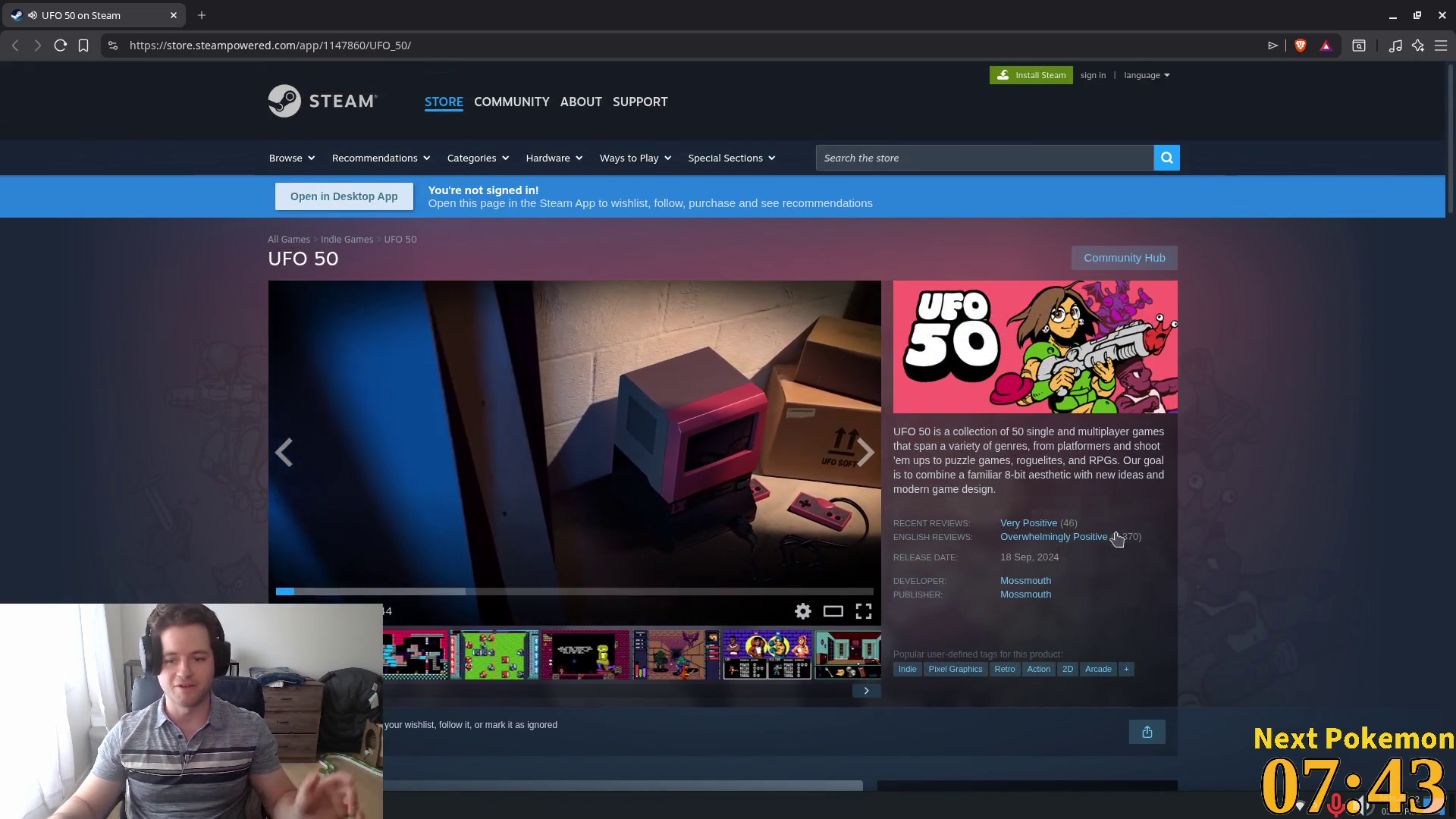
{"action": "mouse_move", "coordinate": [1134, 547]}
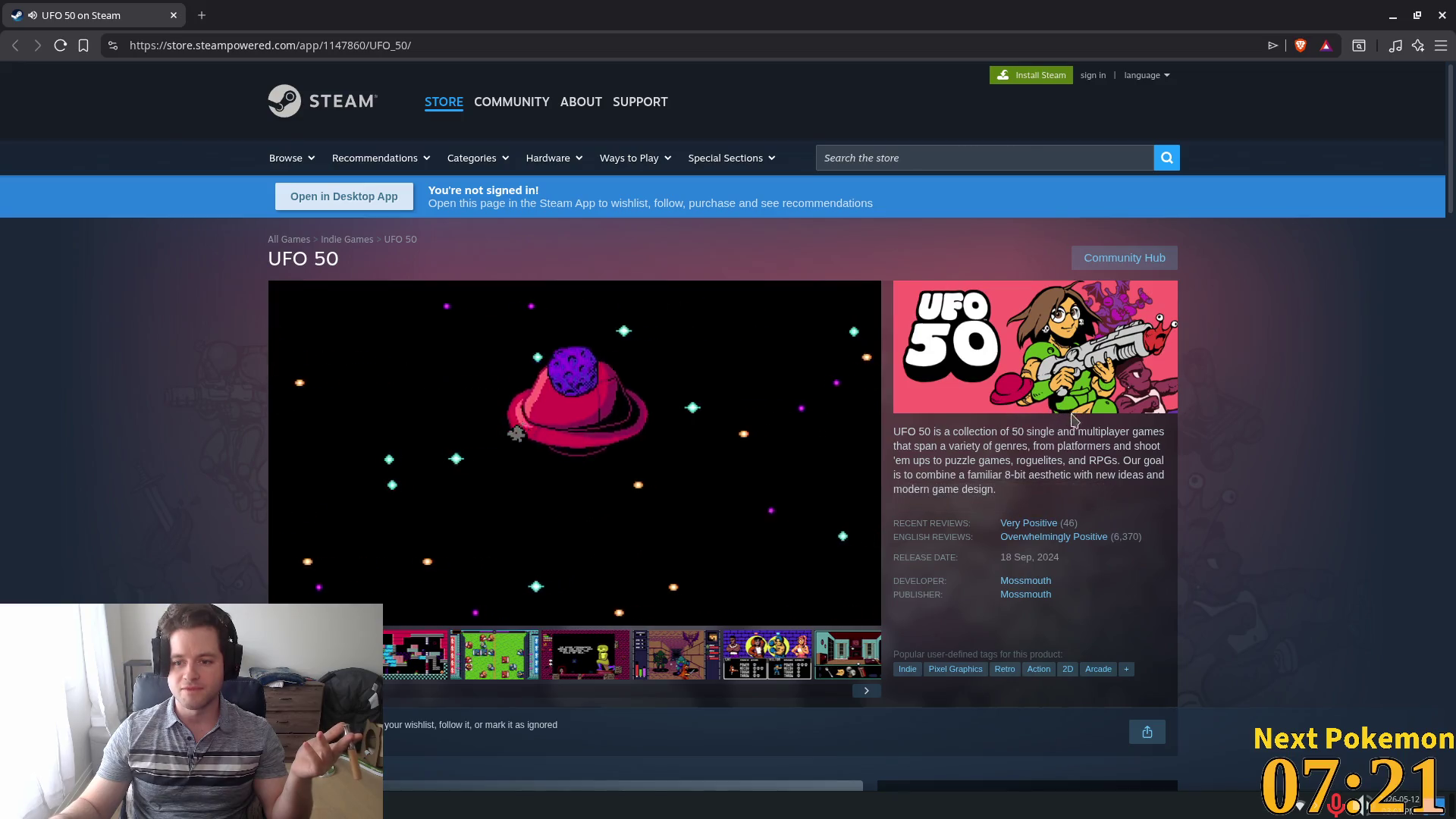
{"action": "mouse_move", "coordinate": [1074, 419]}
{"action": "left_mouse_down"}
{"action": "mouse_move", "coordinate": [1112, 429]}
{"action": "mouse_move", "coordinate": [1054, 506]}
{"action": "left_mouse_up"}
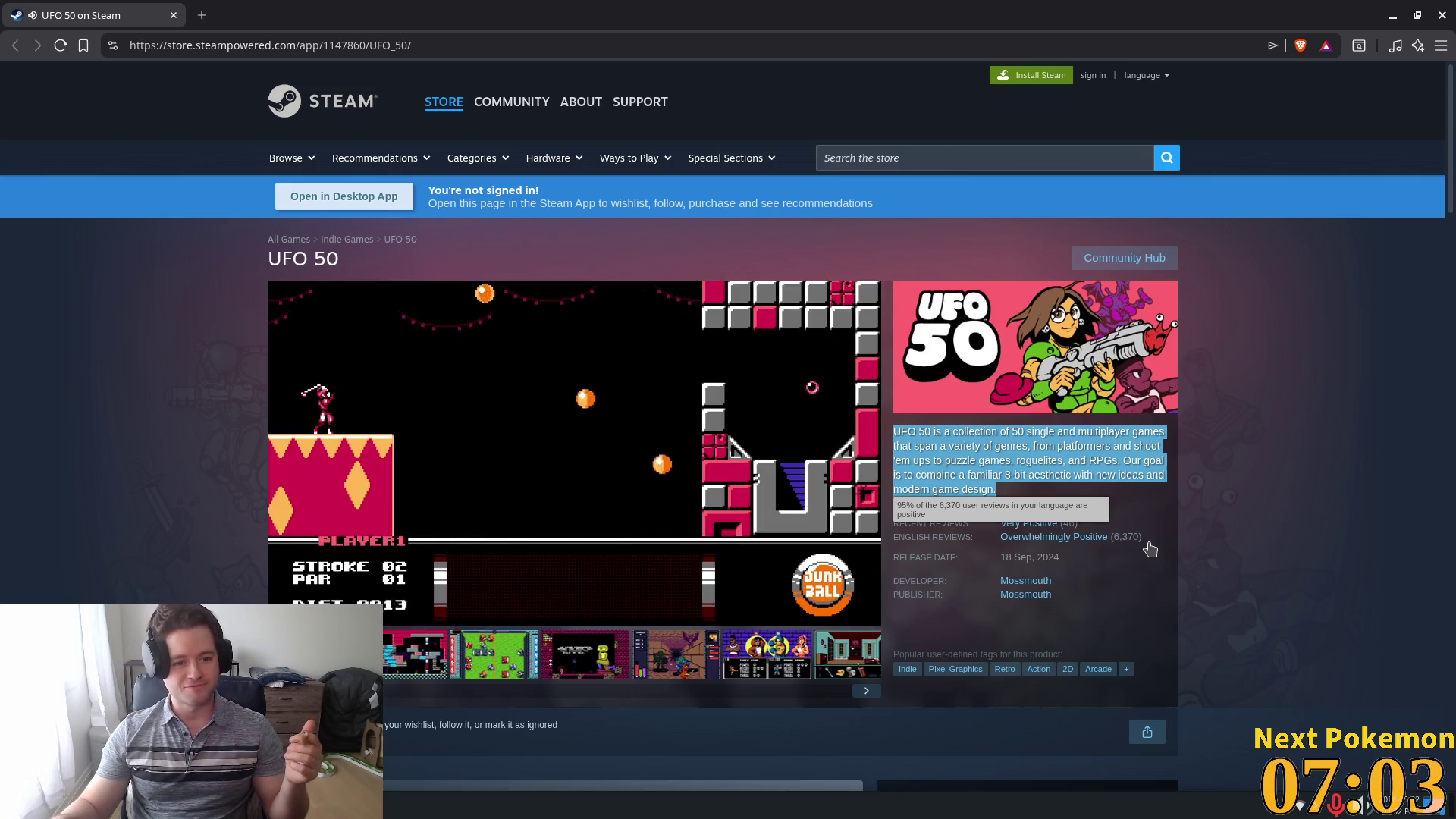
{"action": "left_click", "coordinate": [1253, 513]}
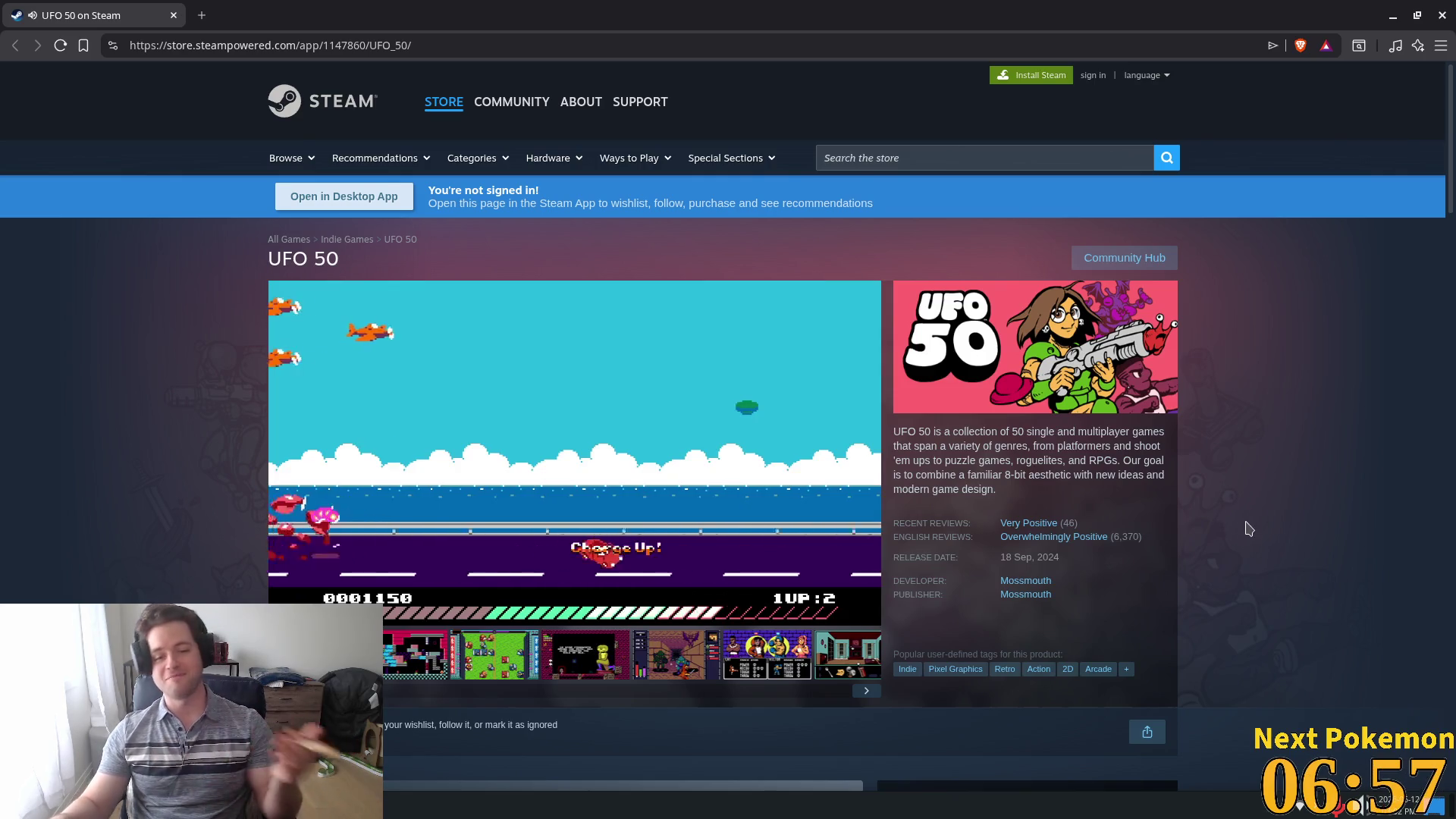
{"action": "mouse_move", "coordinate": [686, 338]}
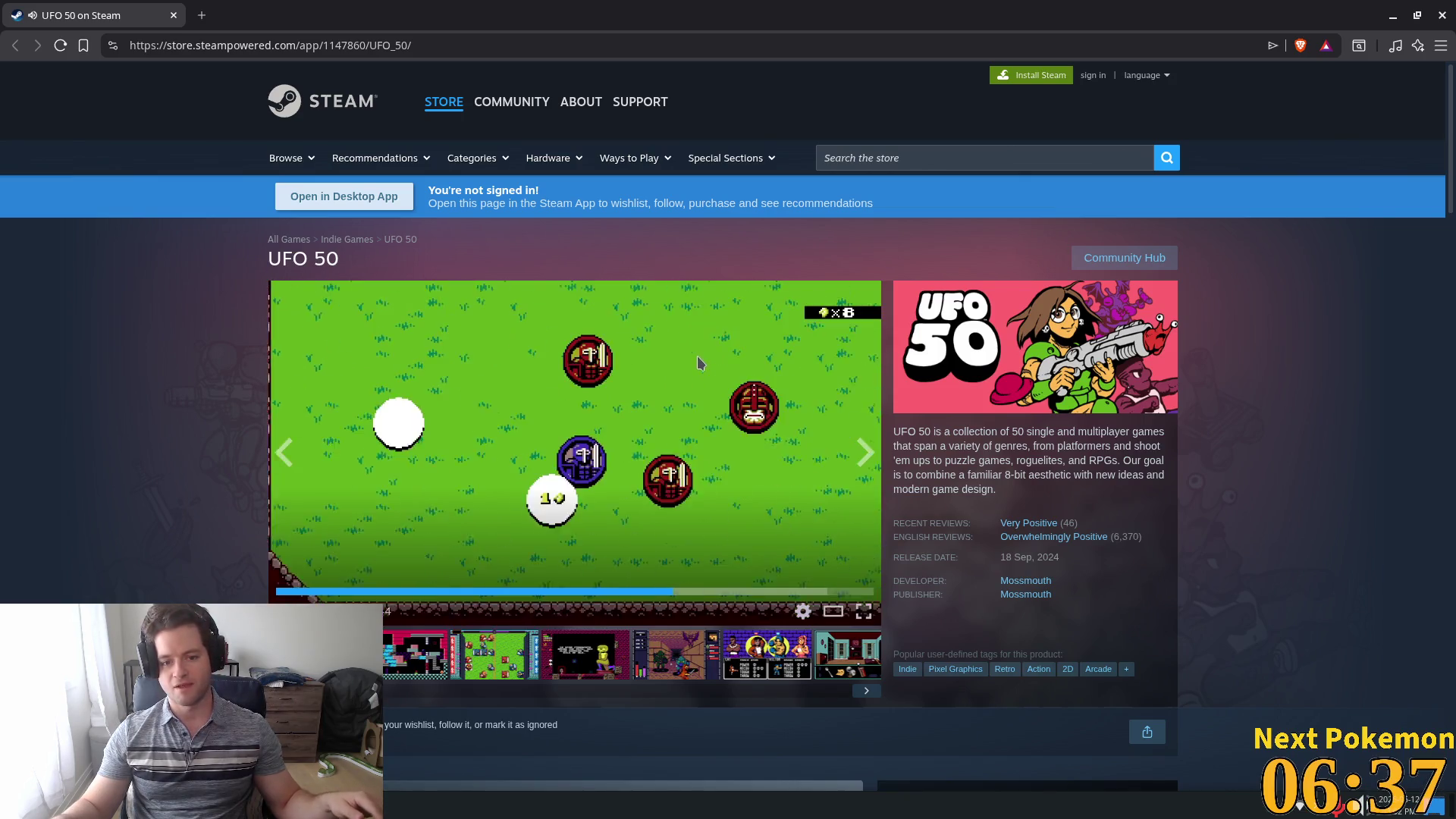
- Scroll through the UFO 50 About This Game section and critic review quotes
{"action": "scroll", "coordinate": [1145, 367], "scroll_direction": "down", "scroll_amount": 5}
{"action": "scroll", "coordinate": [1133, 418], "scroll_direction": "down", "scroll_amount": 5}
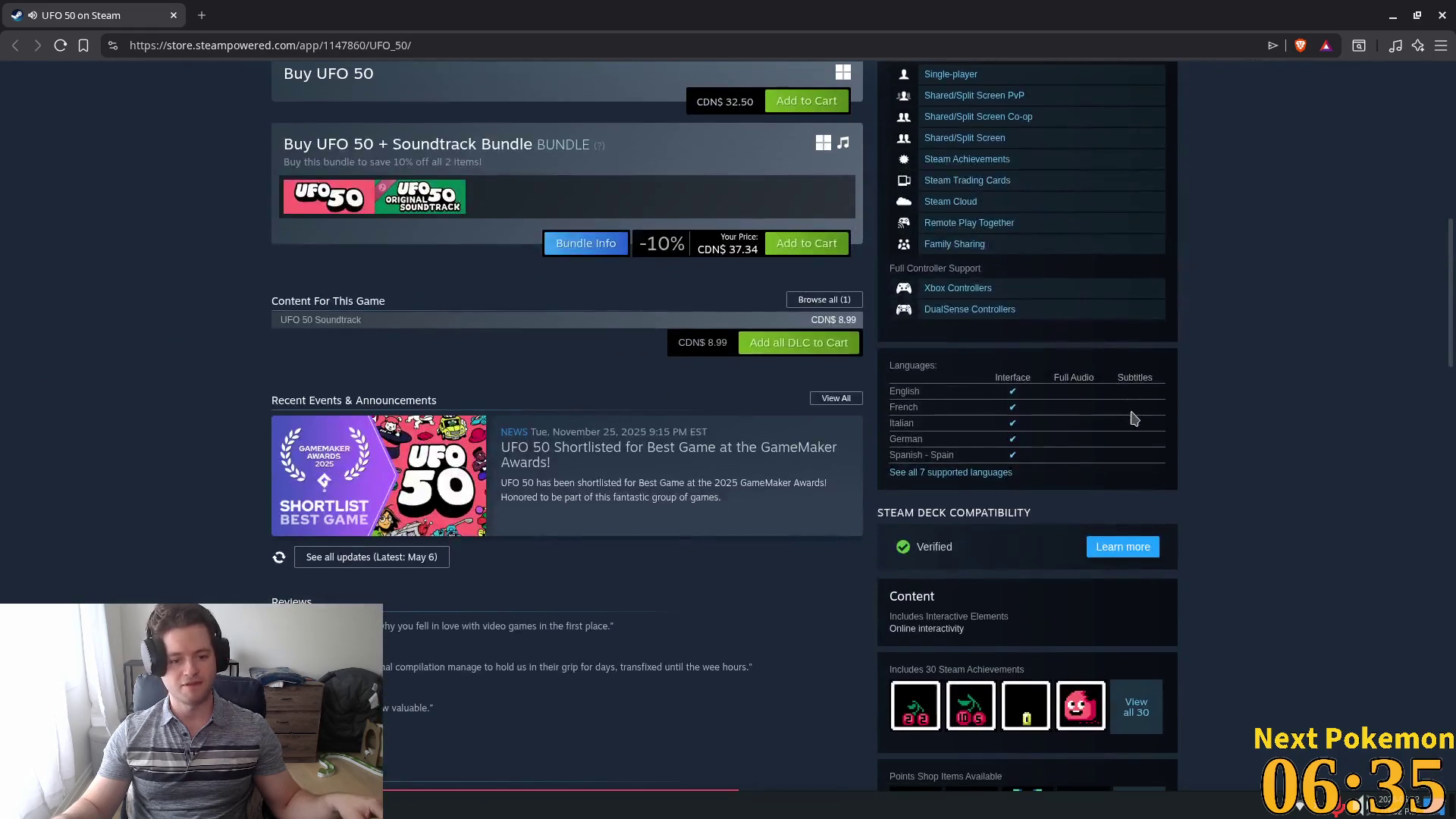
{"action": "scroll", "coordinate": [1133, 418], "scroll_direction": "down", "scroll_amount": 5}
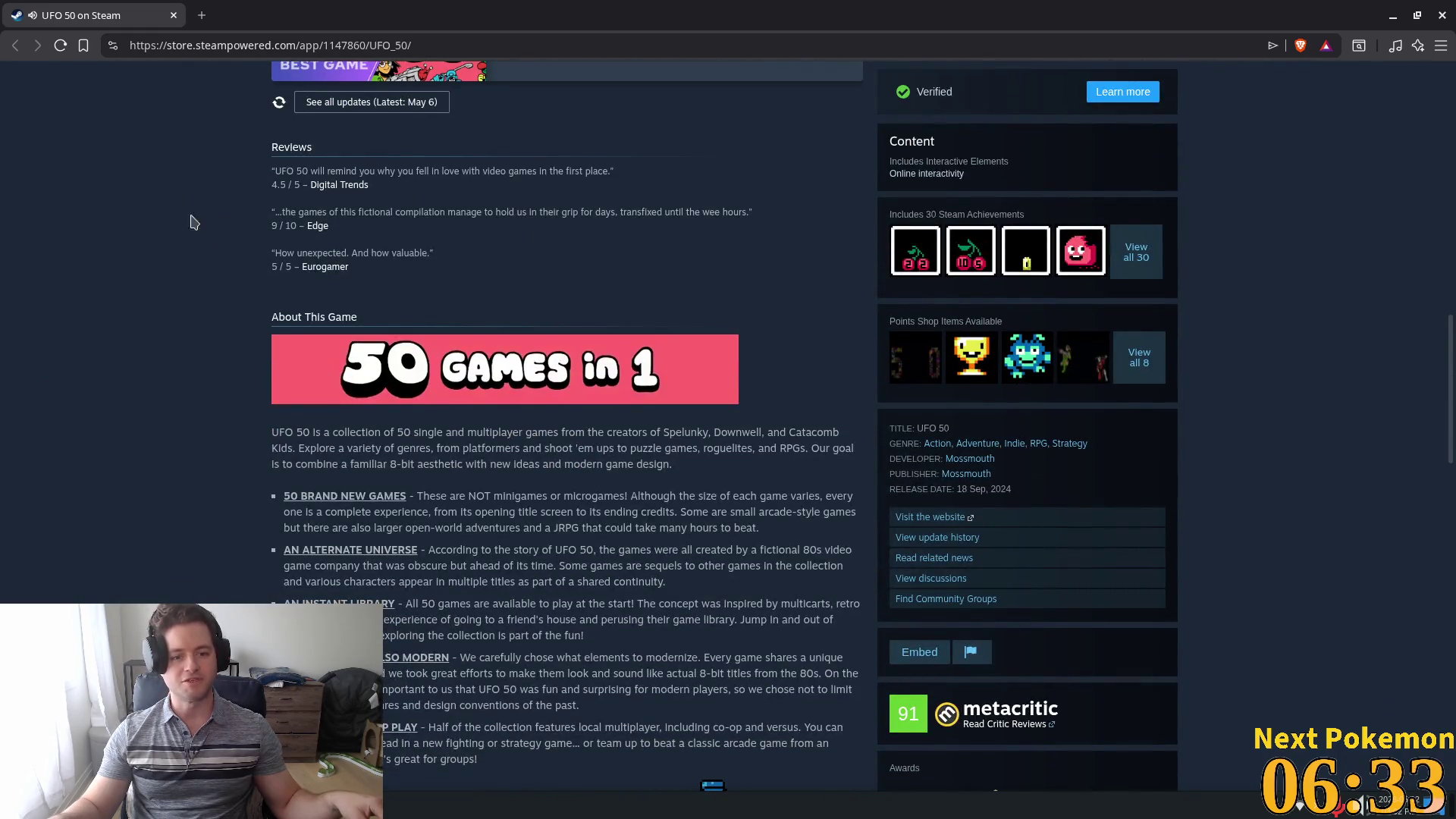
{"action": "left_click_drag", "start_coordinate": [190, 300], "coordinate": [531, 713]}
{"action": "left_click", "coordinate": [459, 293]}
{"action": "scroll", "coordinate": [459, 293], "scroll_direction": "down", "scroll_amount": 4}
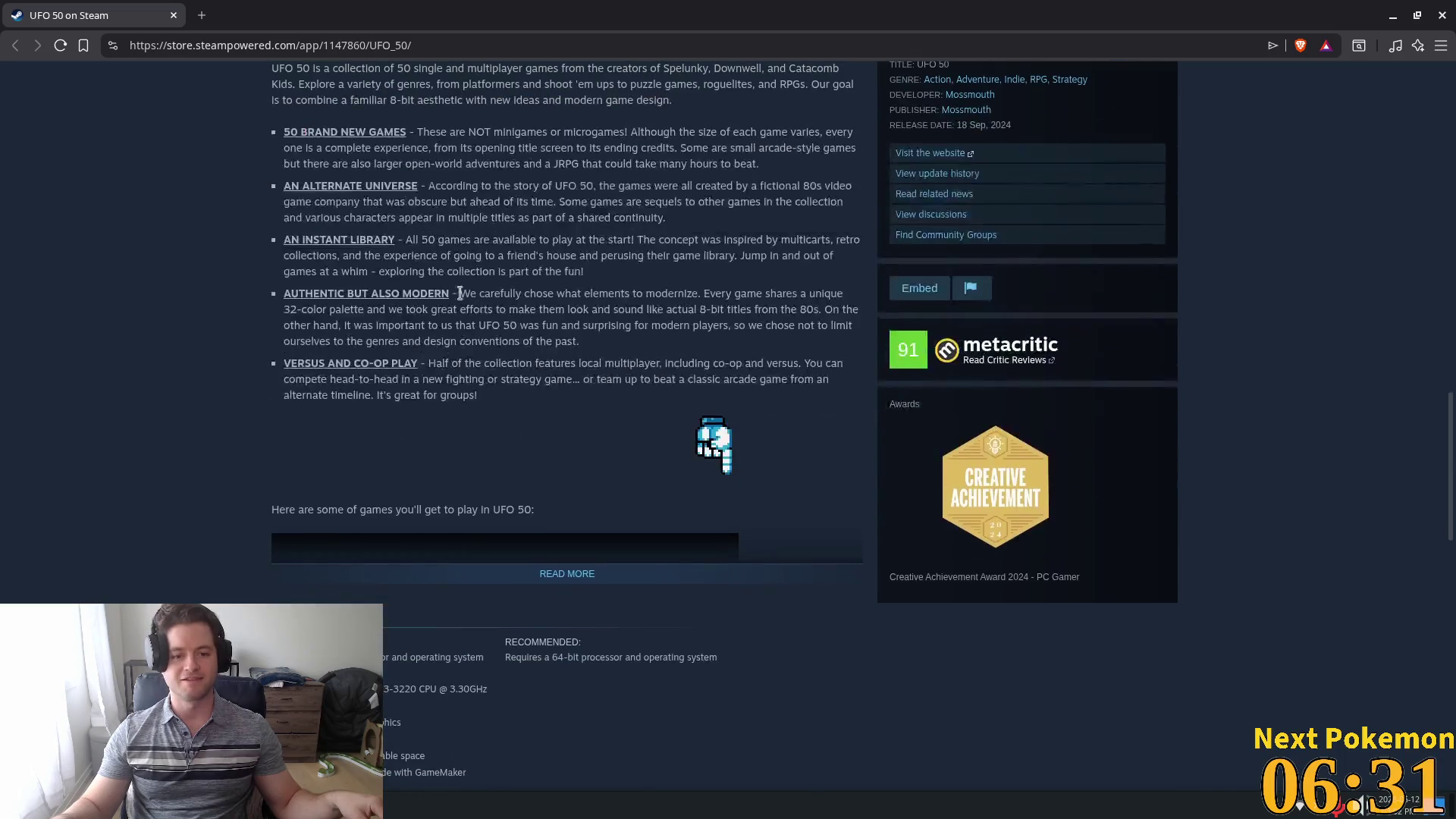
{"action": "scroll", "coordinate": [459, 293], "scroll_direction": "up", "scroll_amount": 5}
{"action": "left_click_drag", "start_coordinate": [329, 225], "coordinate": [343, 210]}
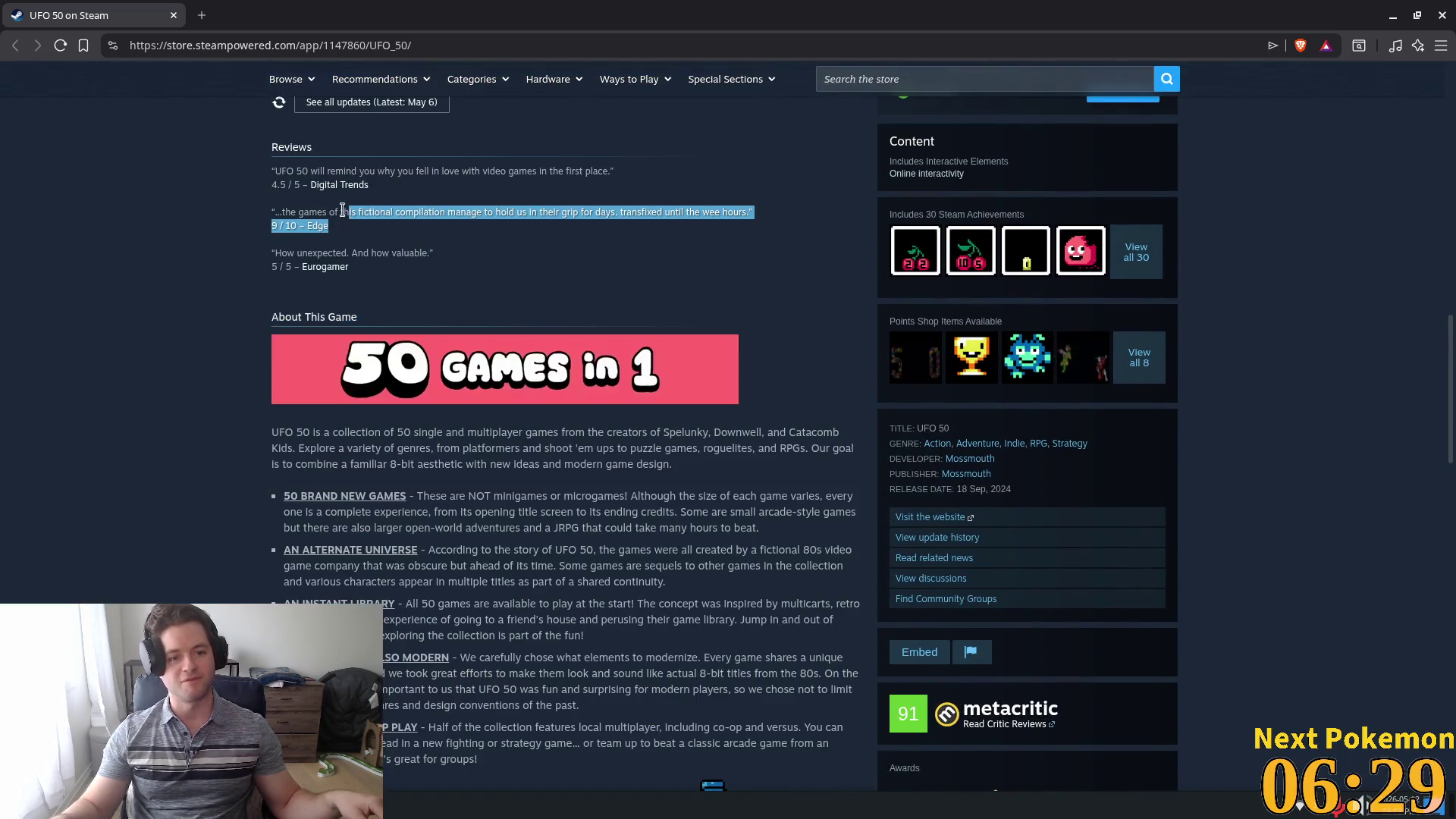
{"action": "left_click", "coordinate": [343, 210]}
- Open and close the Eurogamer review, scroll to customer reviews, then return to Godot's save dialog
{"action": "left_click", "coordinate": [334, 268]}
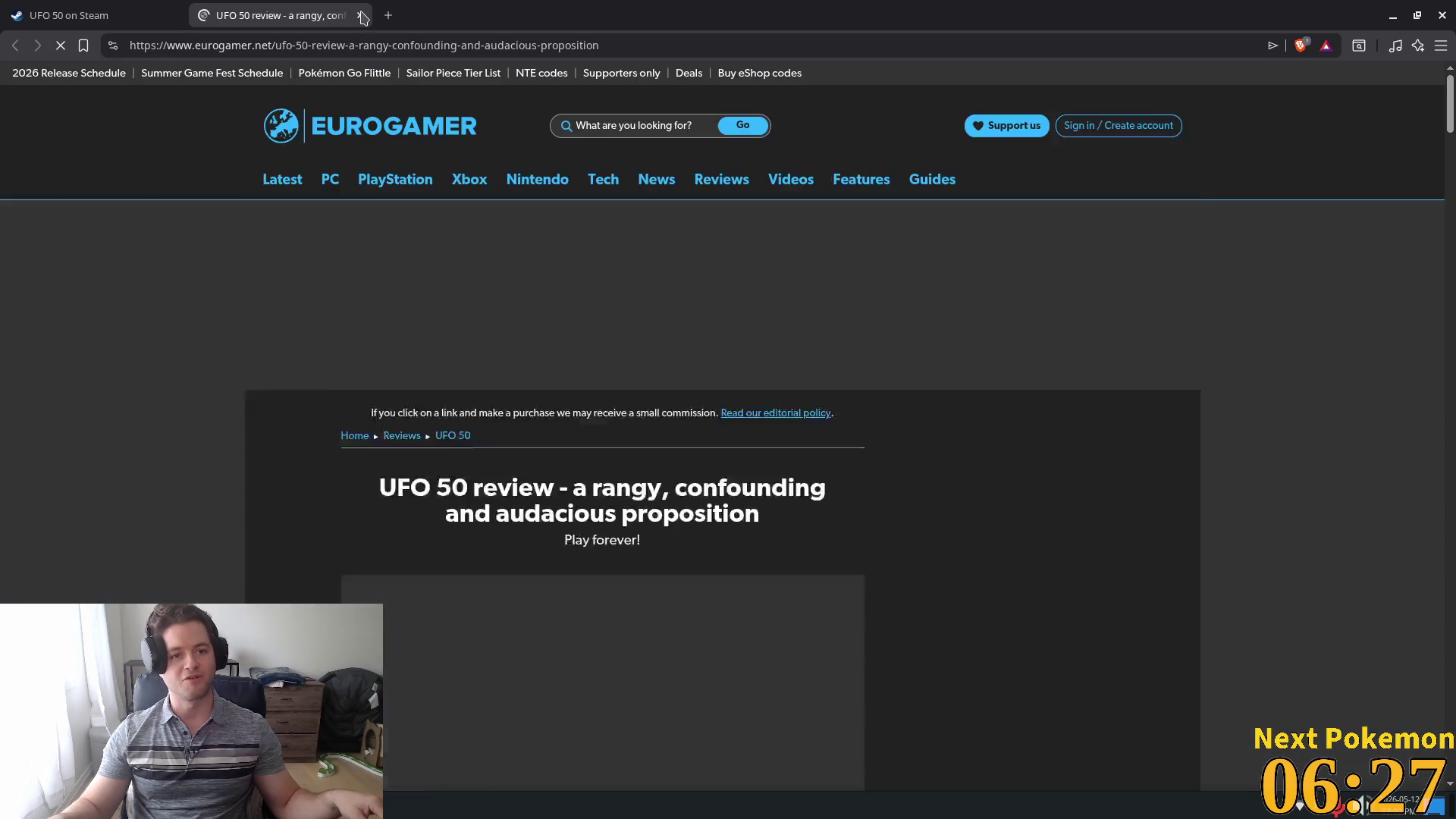
{"action": "key", "text": "ctrl+w"}
{"action": "scroll", "coordinate": [645, 394], "scroll_direction": "down", "scroll_amount": 10}
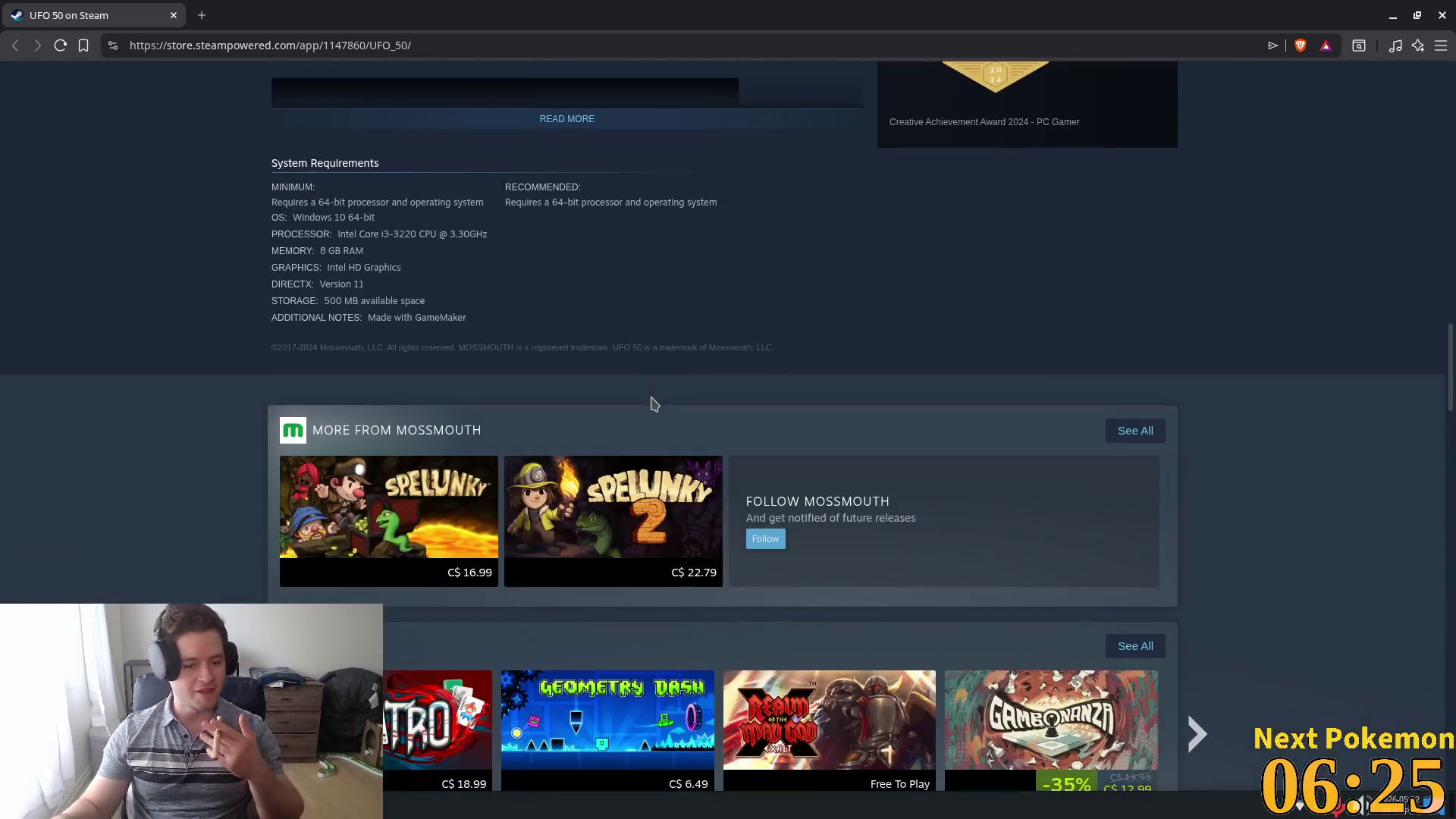
{"action": "scroll", "coordinate": [667, 404], "scroll_direction": "down", "scroll_amount": 5}
{"action": "scroll", "coordinate": [698, 405], "scroll_direction": "down", "scroll_amount": 5}
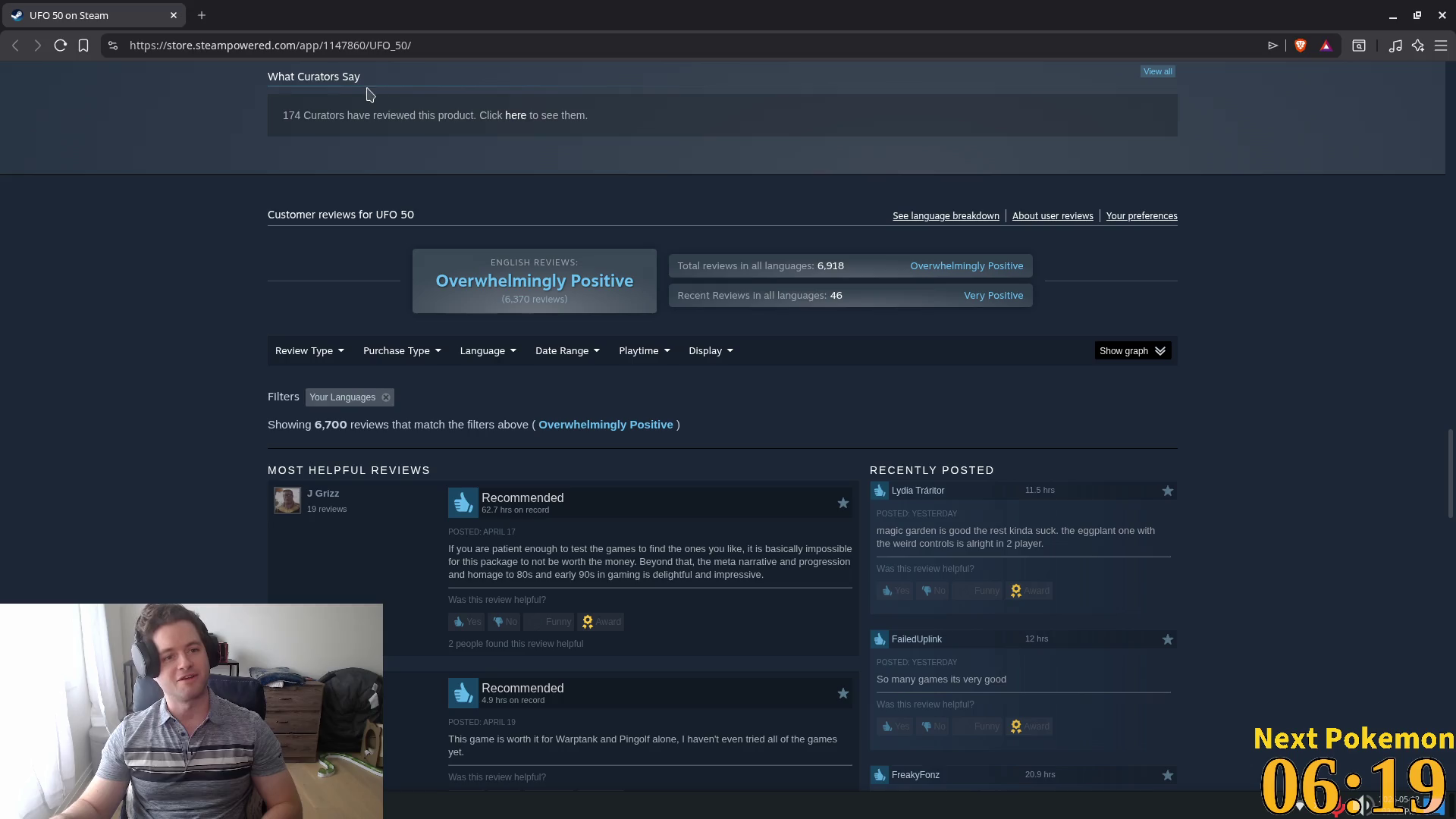
{"action": "left_click", "coordinate": [174, 15]}
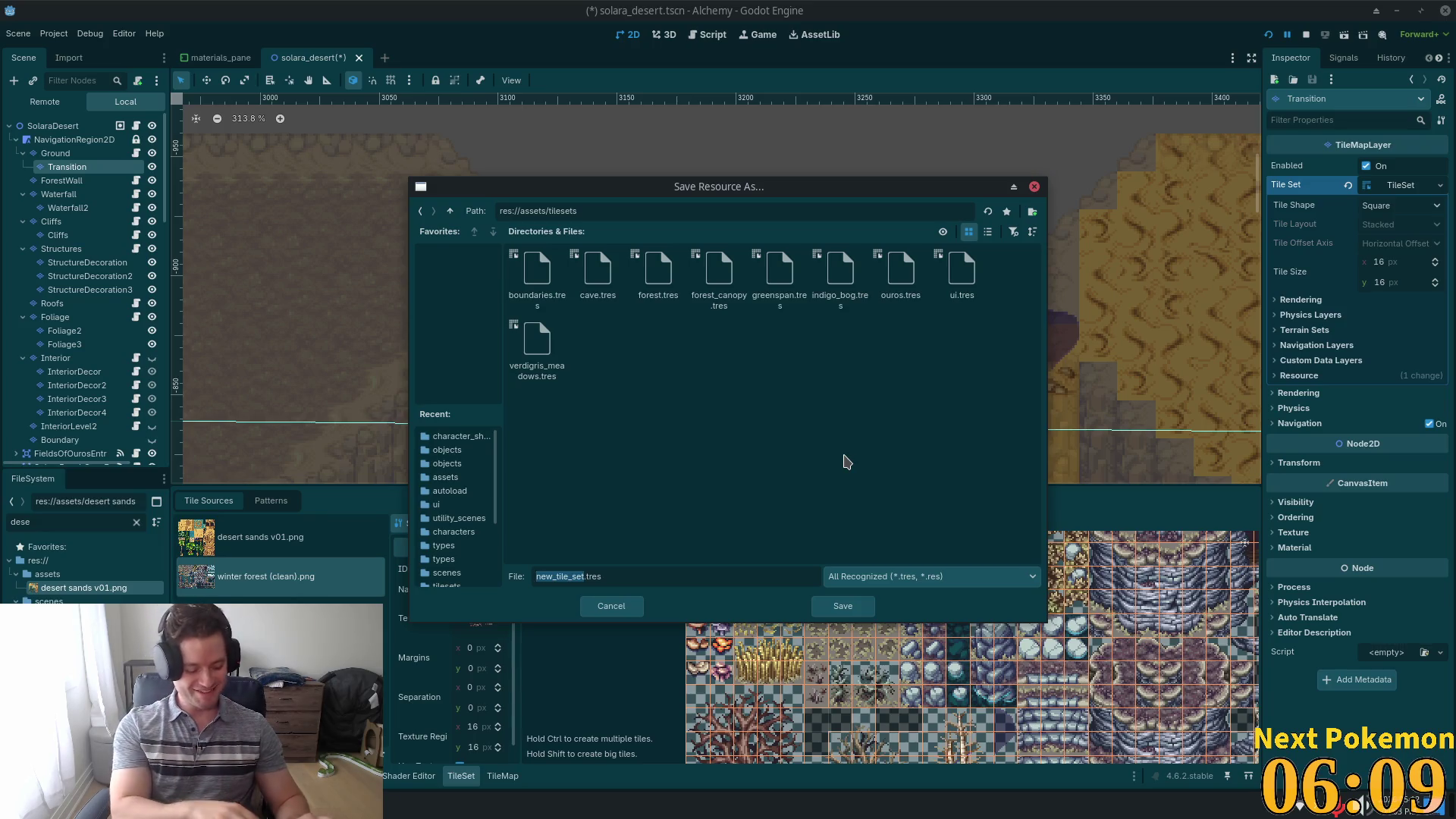
- Correct the file name to badlands.tres and save the tileset
{"action": "key", "text": "BackSpace"}
{"action": "key", "text": "BackSpace"}
{"action": "type", "text": "ba"}
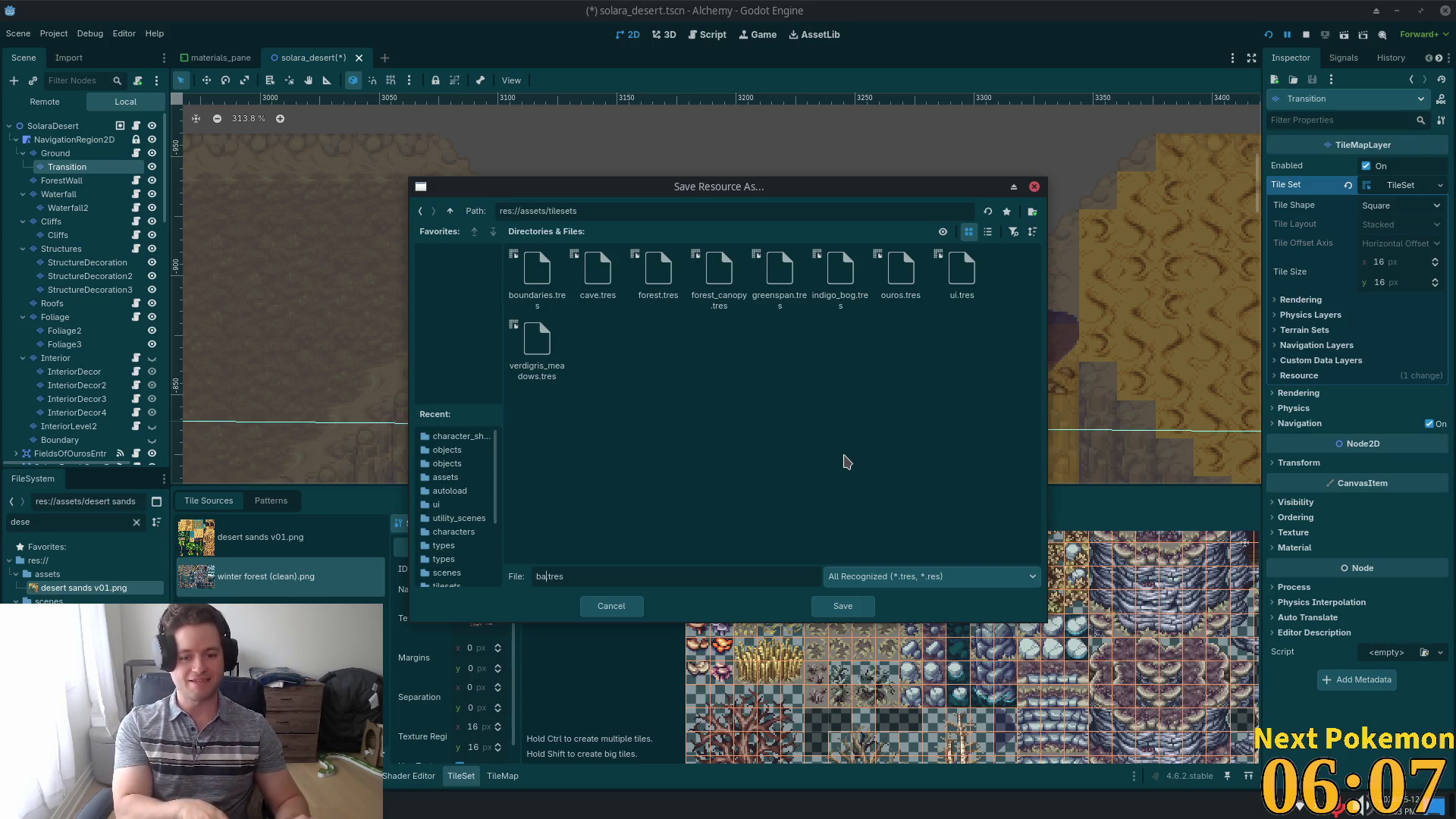
{"action": "type", "text": "dlands"}
{"action": "key", "text": "Return"}
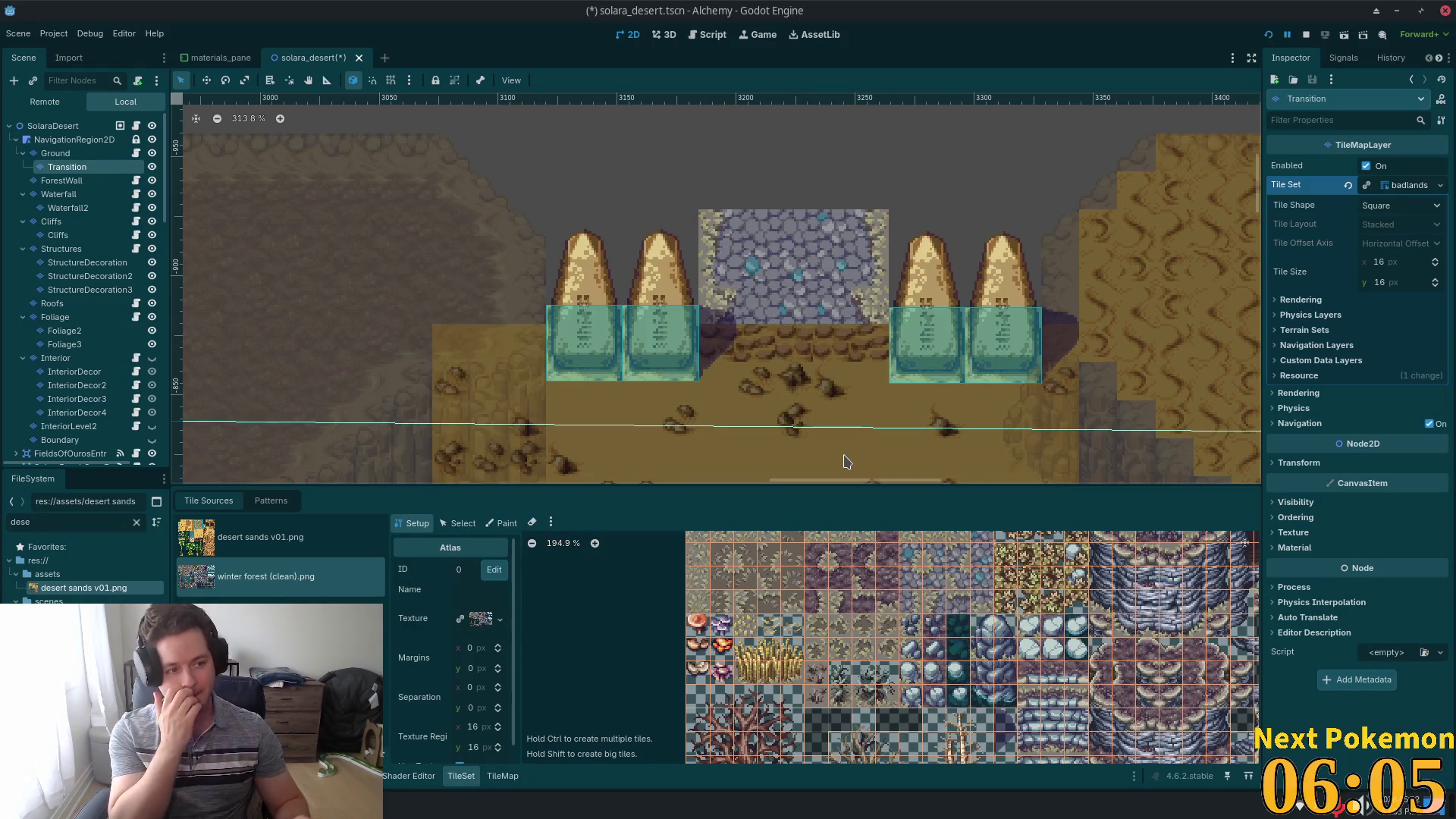